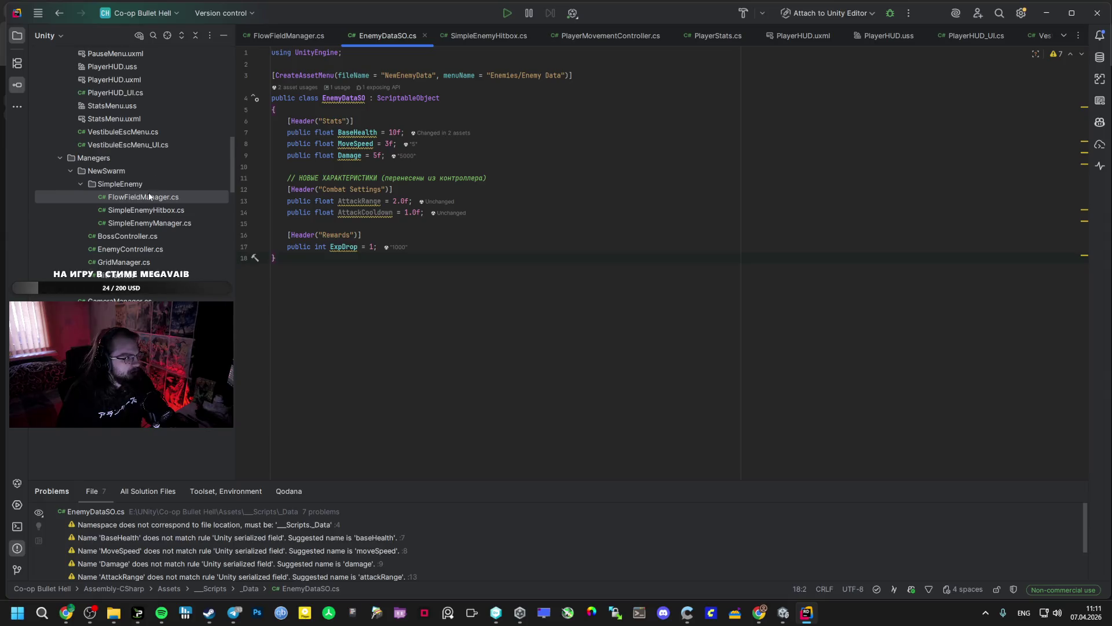
Open EnemyController.cs in Rider, review its Update() logic, then switch to the AI Studio chat.
scroll(133, 193, down, 5)
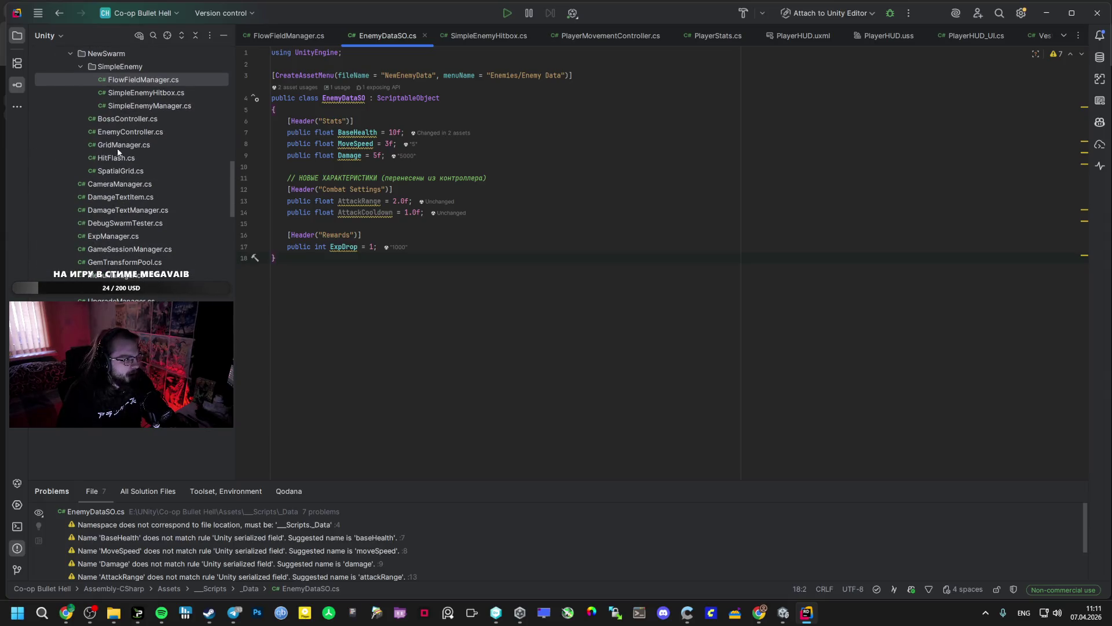
double_click(125, 131)
scroll(389, 234, down, 10)
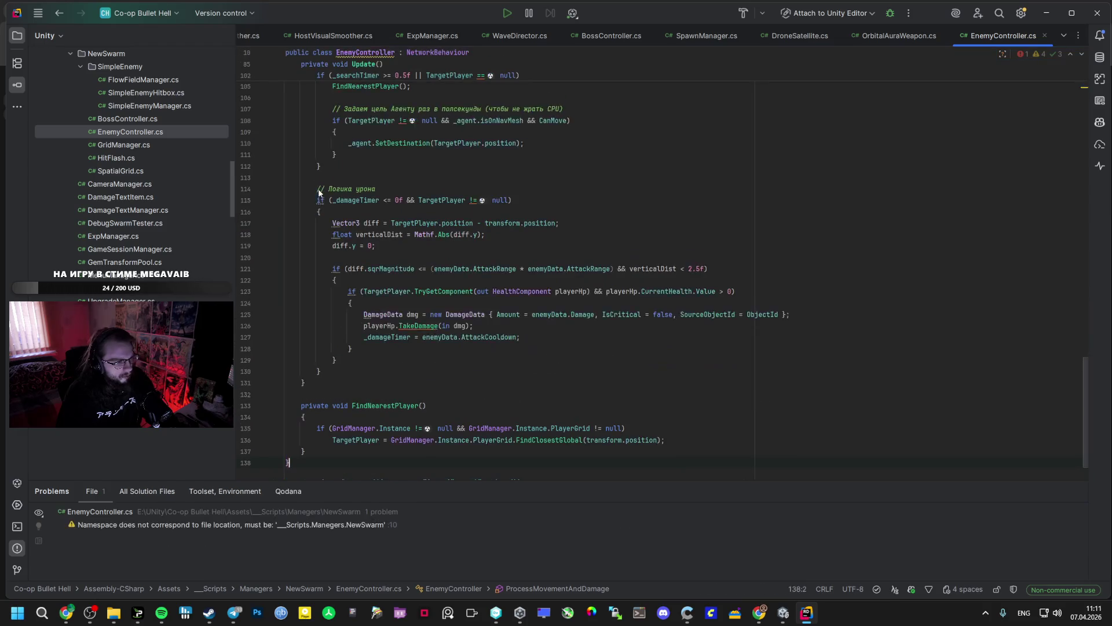
scroll(430, 277, up, 1)
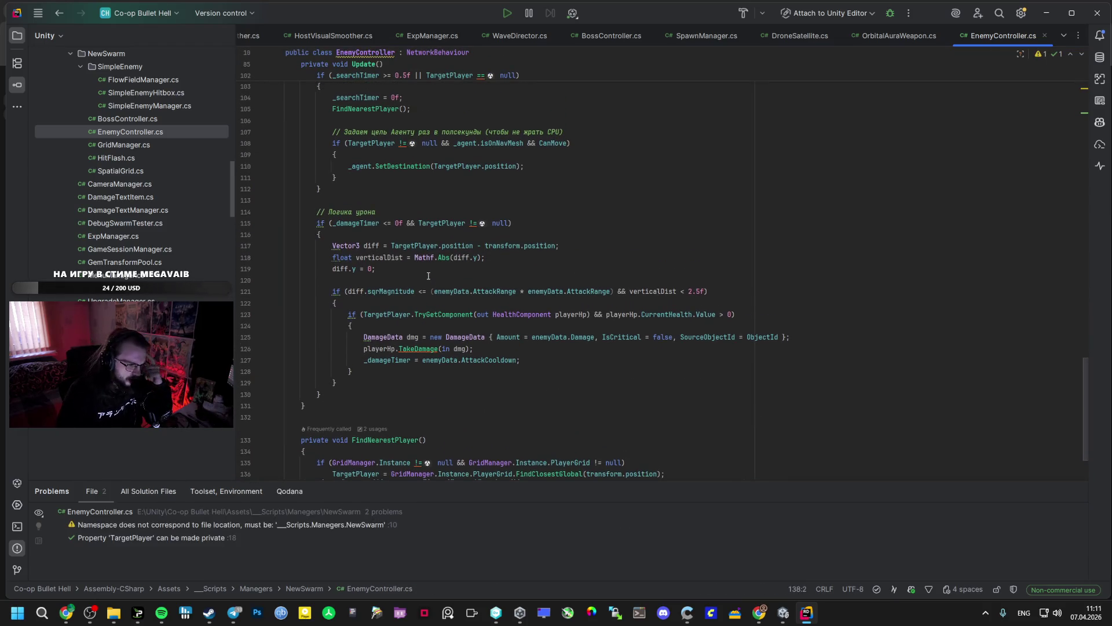
scroll(418, 288, up, 5)
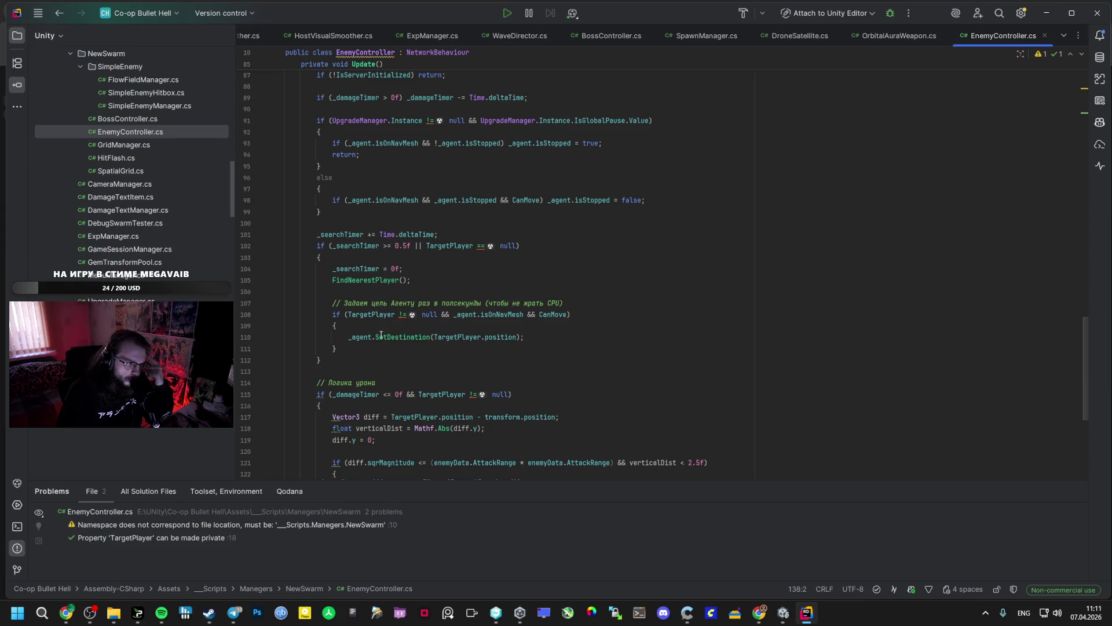
click(69, 612)
scroll(426, 448, down, 15)
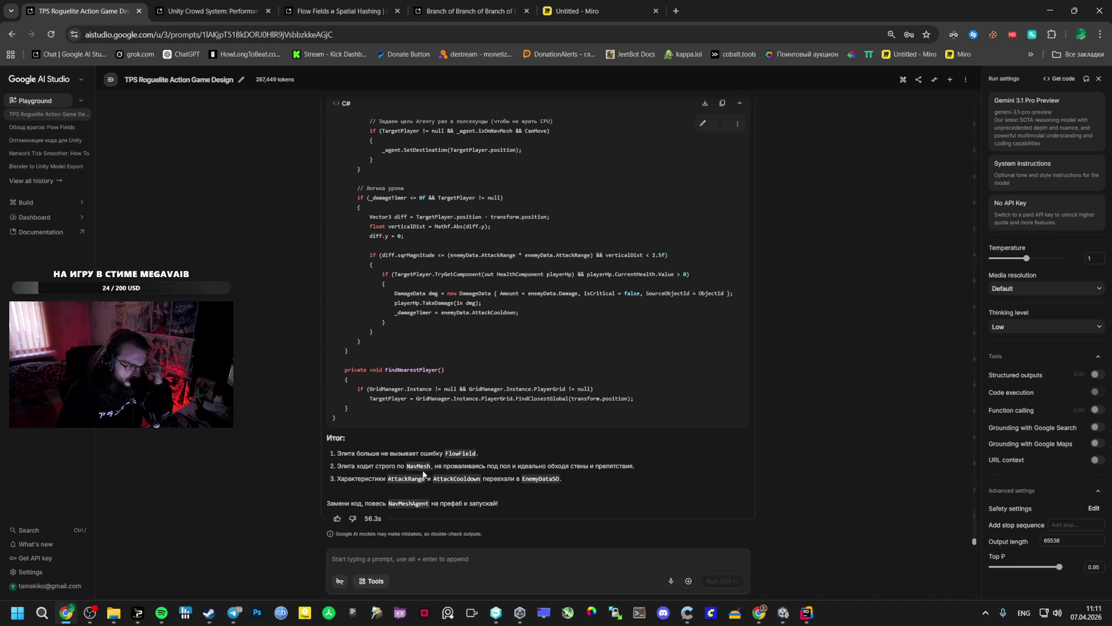
Leave Google AI Studio and bring the Unity window to the front from the taskbar.
mouse_move(784, 614)
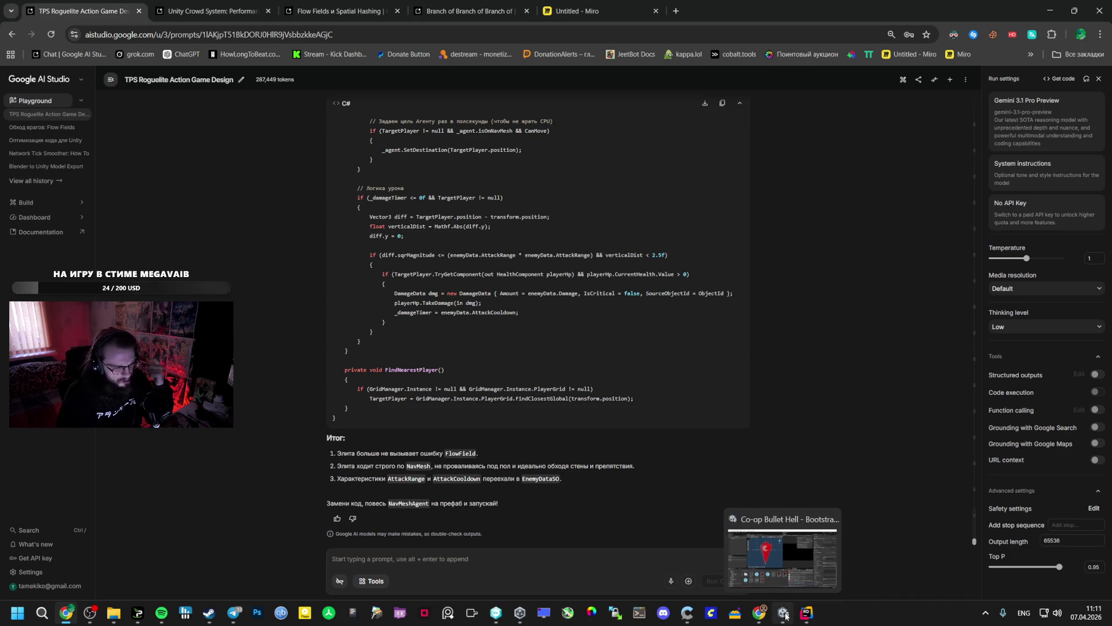
click(785, 614)
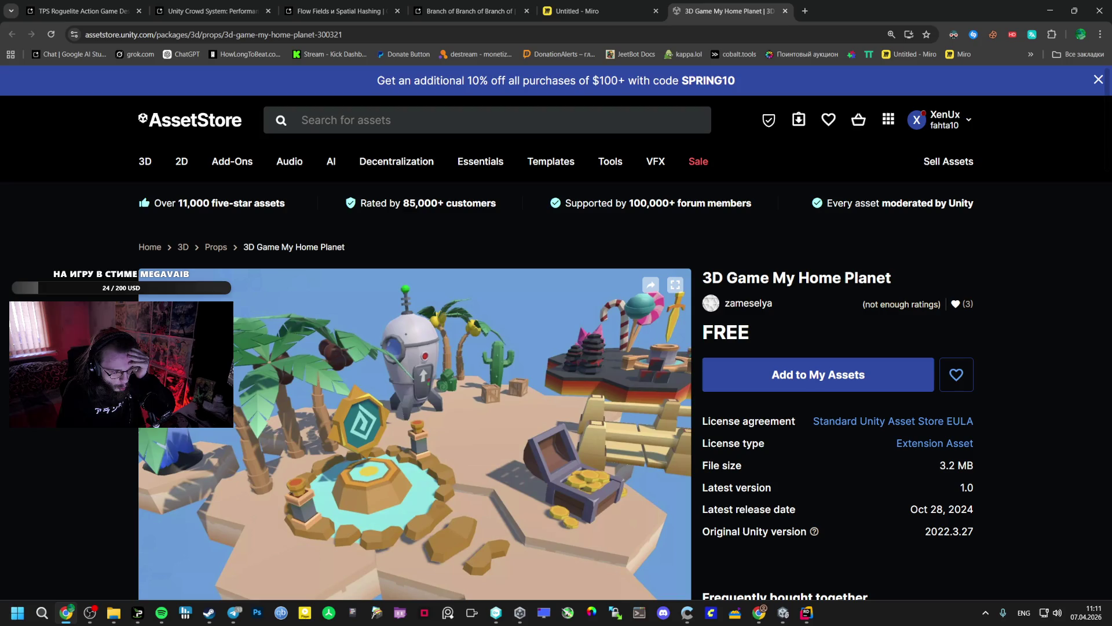
Add the free 3D Game My Home Planet pack to My Assets, accepting the terms.
scroll(466, 374, down, 1)
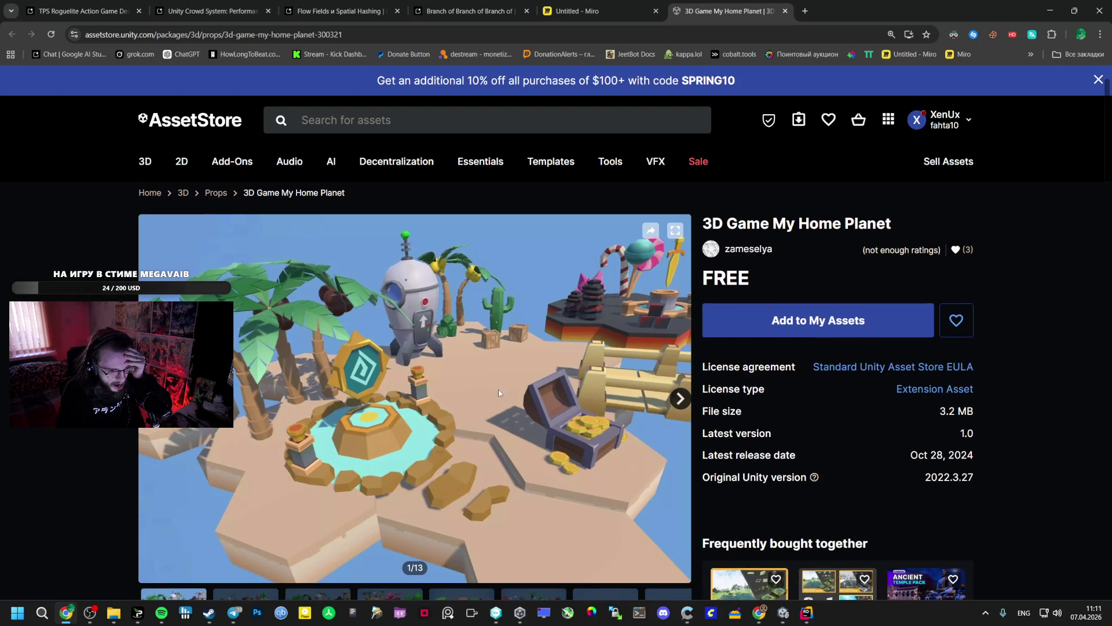
scroll(483, 405, down, 5)
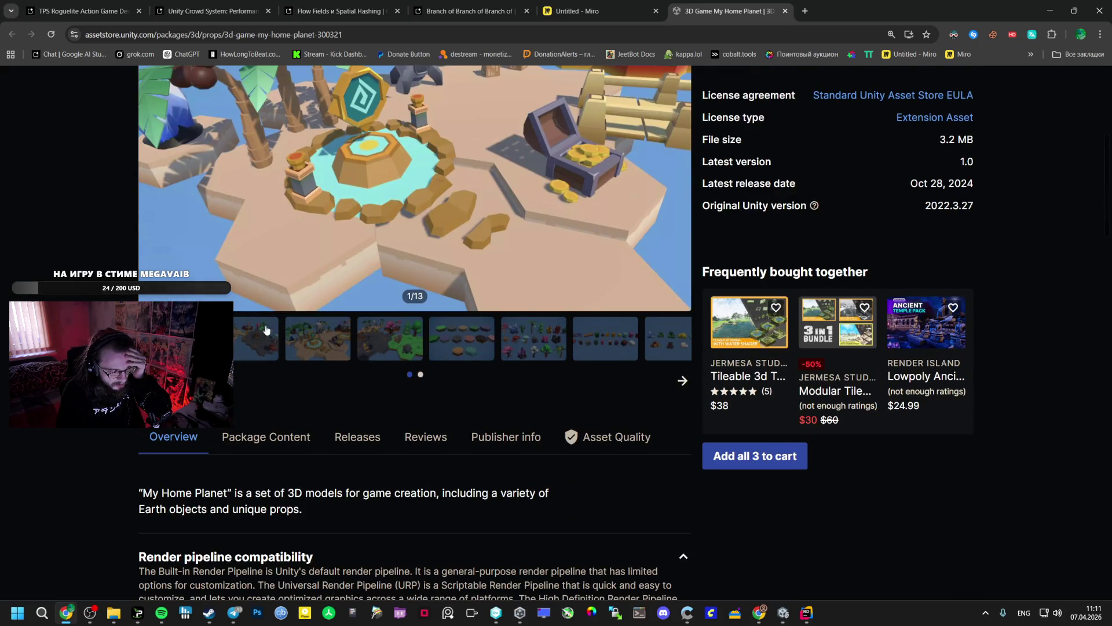
scroll(446, 324, up, 2)
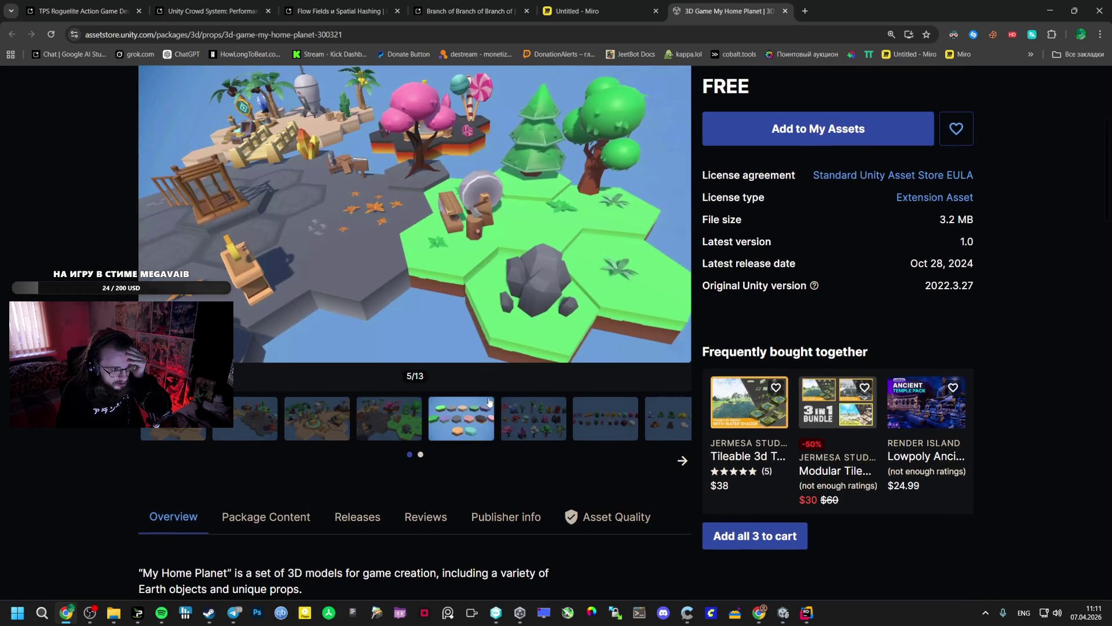
scroll(605, 345, up, 2)
click(753, 237)
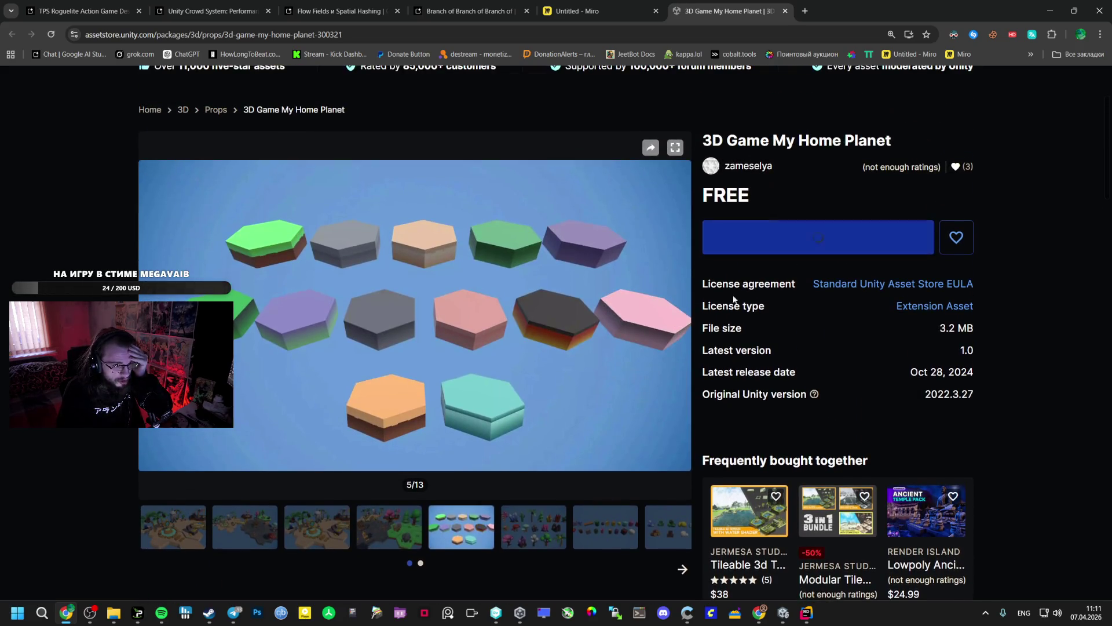
click(654, 405)
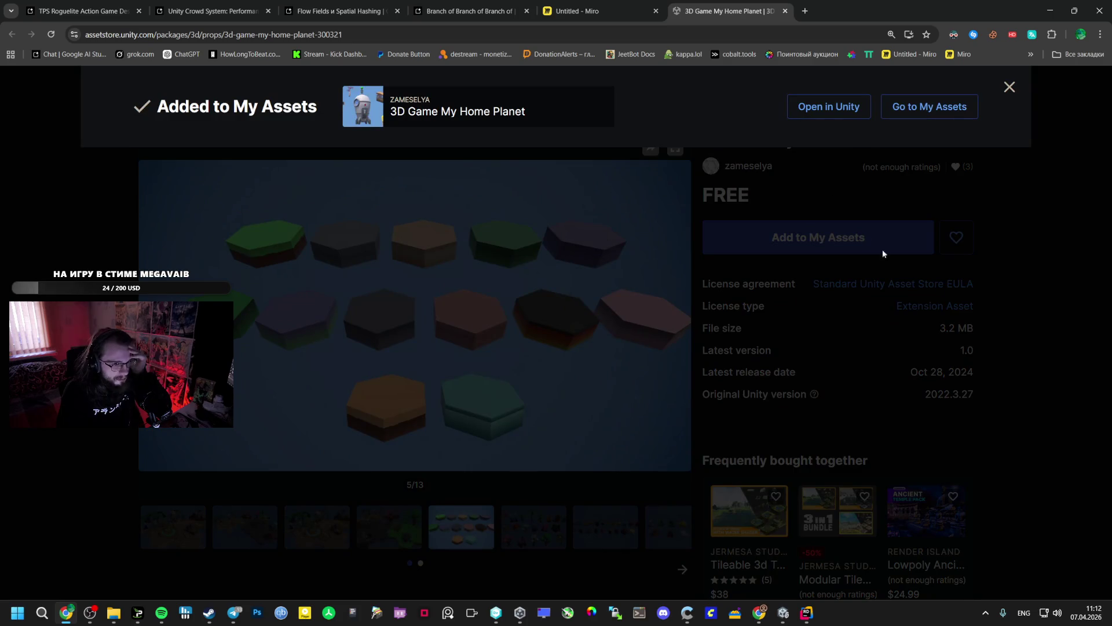
click(883, 253)
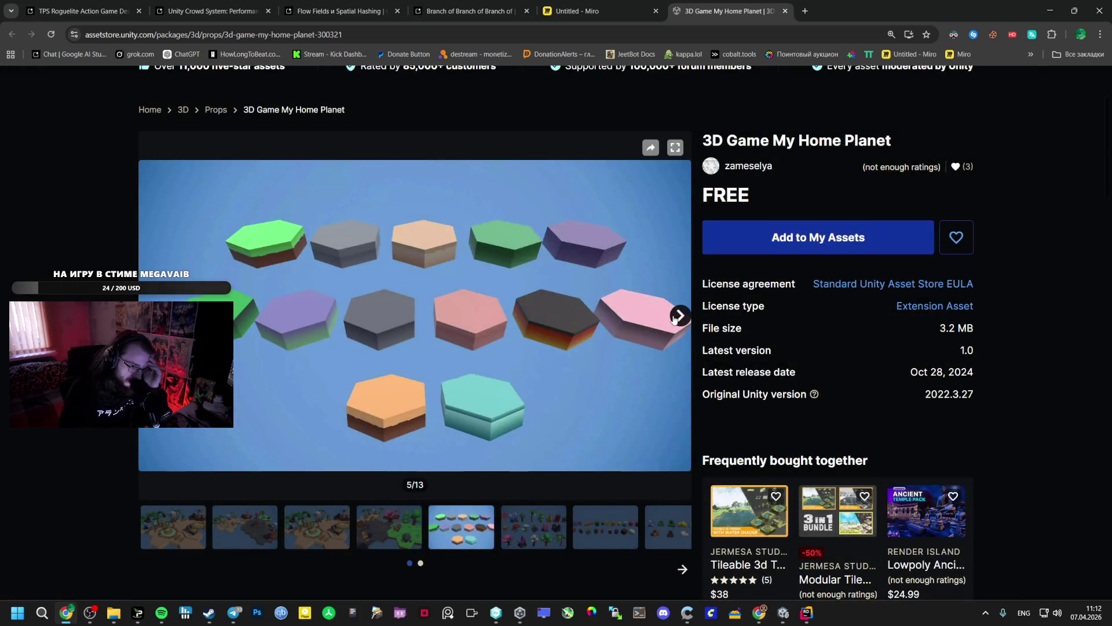
Page through the pack's preview images, then open the publisher's profile in a new tab.
click(677, 323)
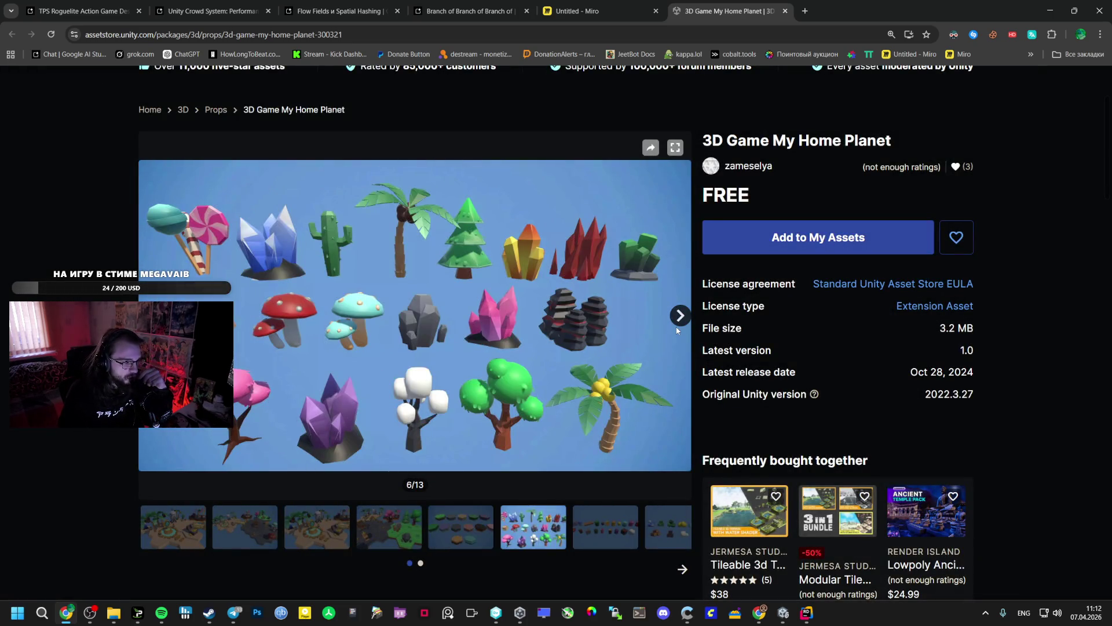
click(675, 317)
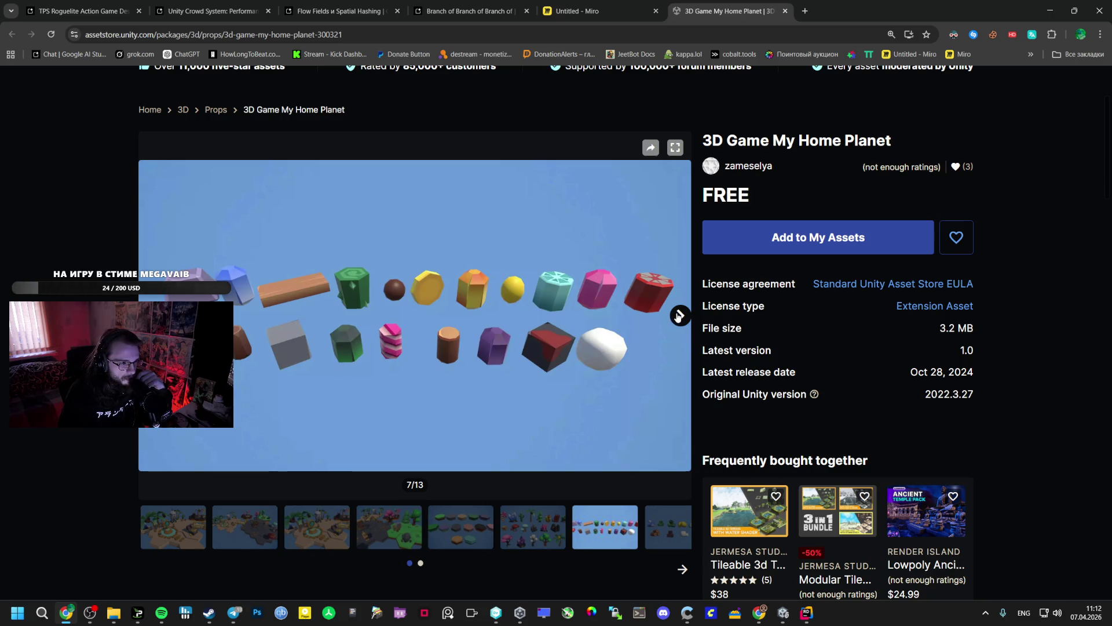
click(680, 315)
click(680, 313)
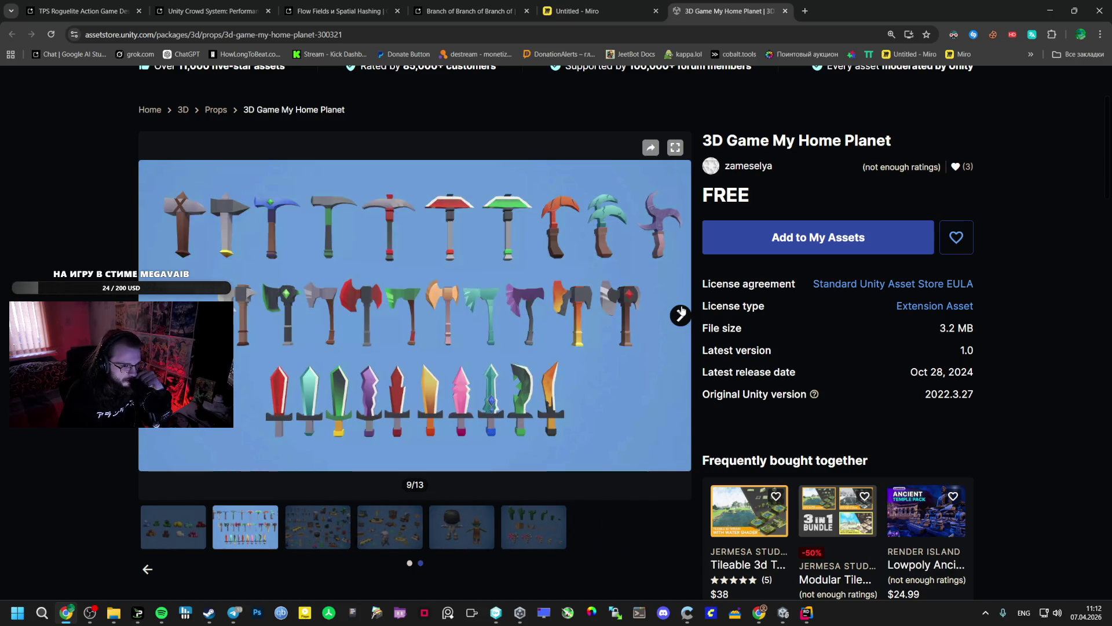
click(681, 313)
click(682, 313)
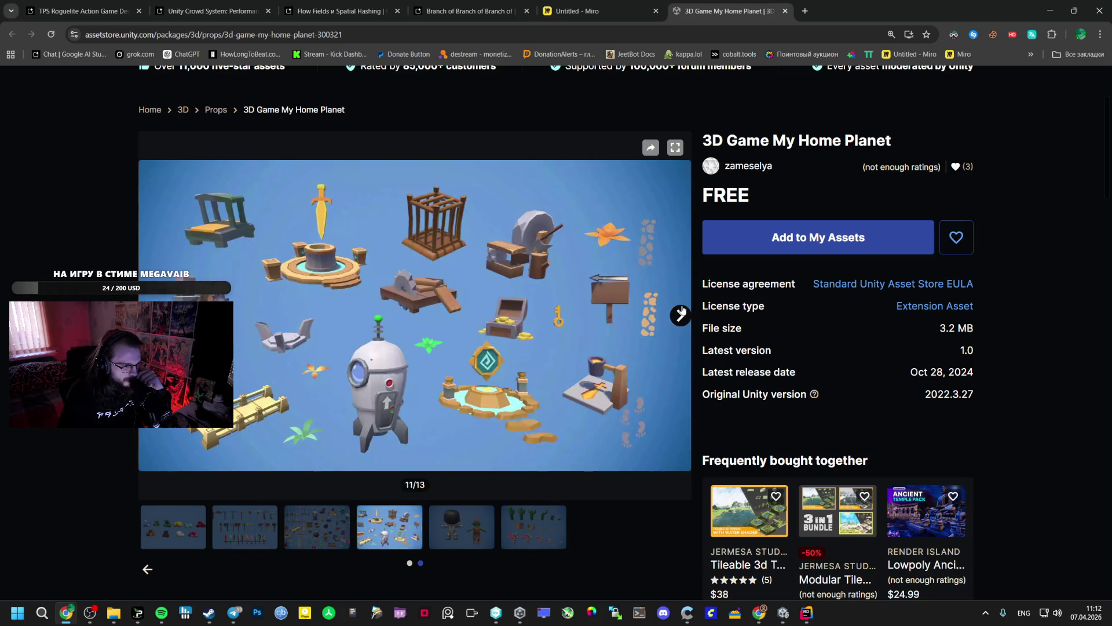
click(681, 313)
middle_click(759, 176)
click(852, 11)
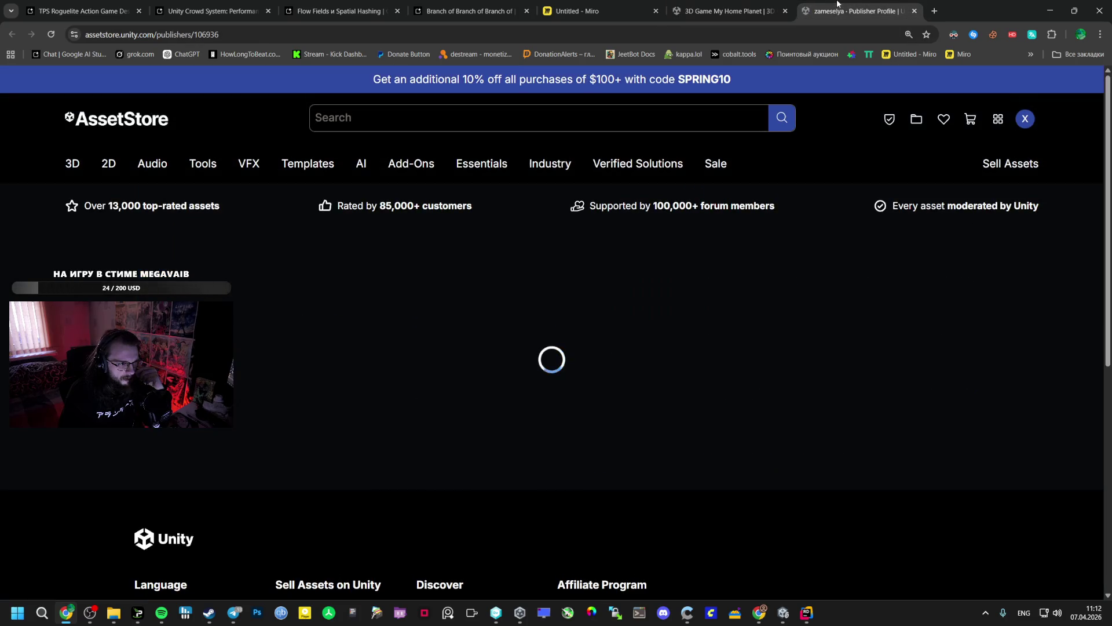
Open 3D Italian Brainrot Animation Pack 5 from the publisher's list in a new tab.
scroll(508, 209, down, 5)
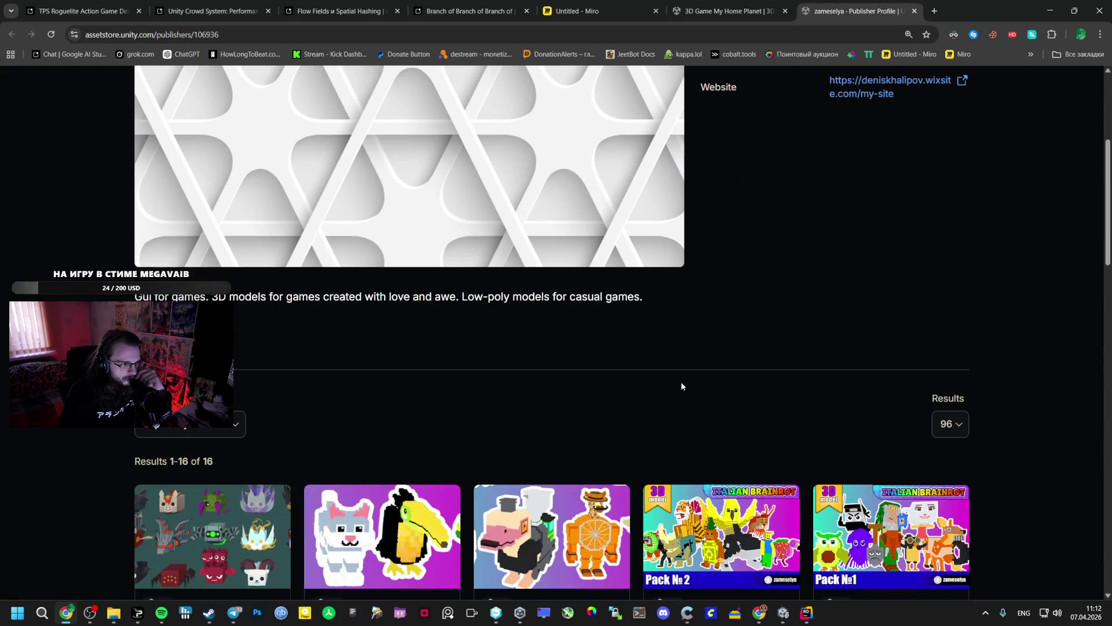
scroll(683, 383, down, 3)
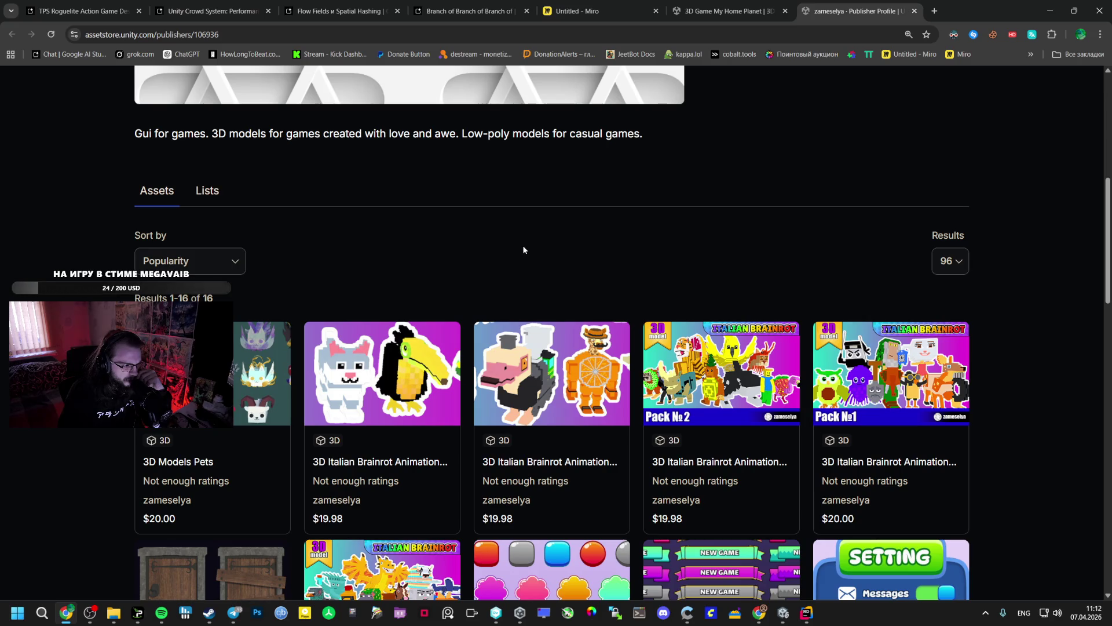
scroll(520, 243, down, 5)
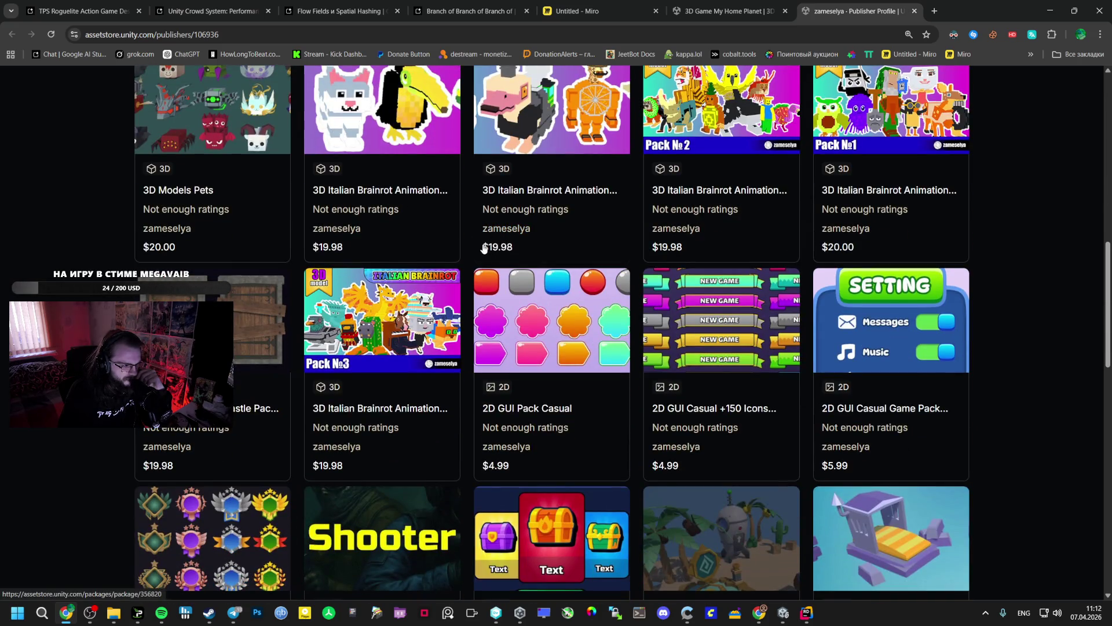
scroll(485, 248, up, 3)
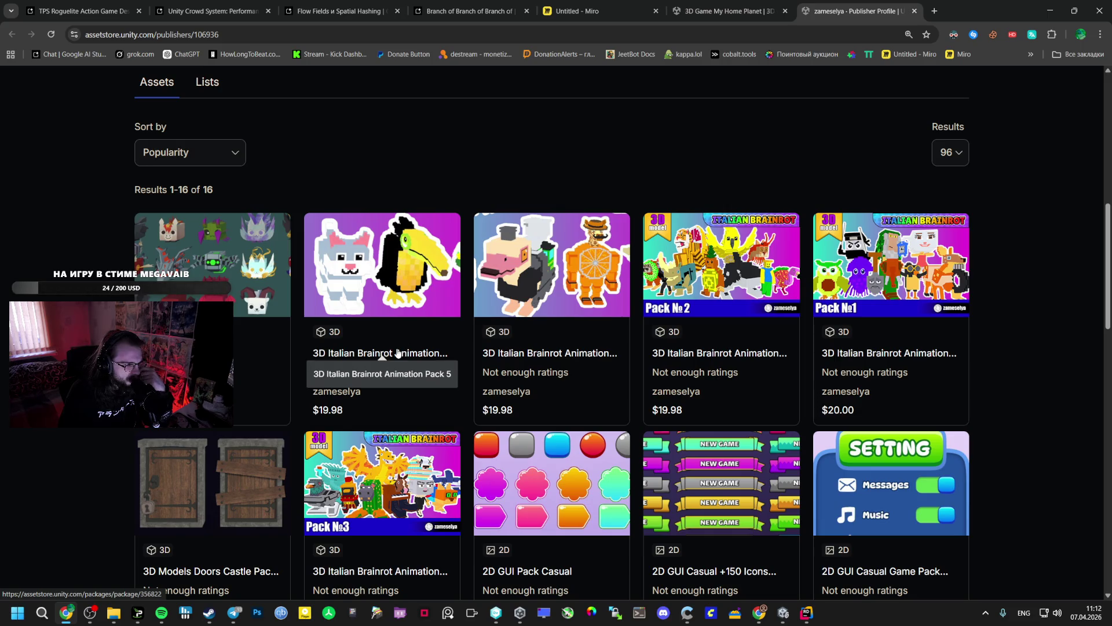
middle_click(397, 354)
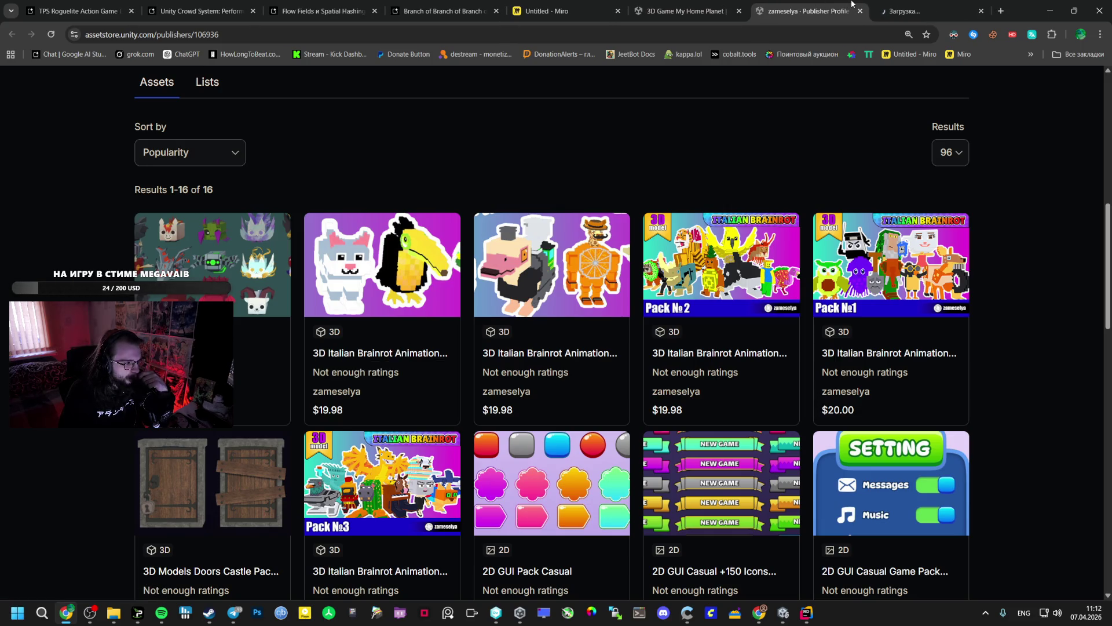
click(872, 12)
Browse the pack's gallery to the 54_Tukanno Bananno character preview and beyond.
scroll(356, 394, down, 13)
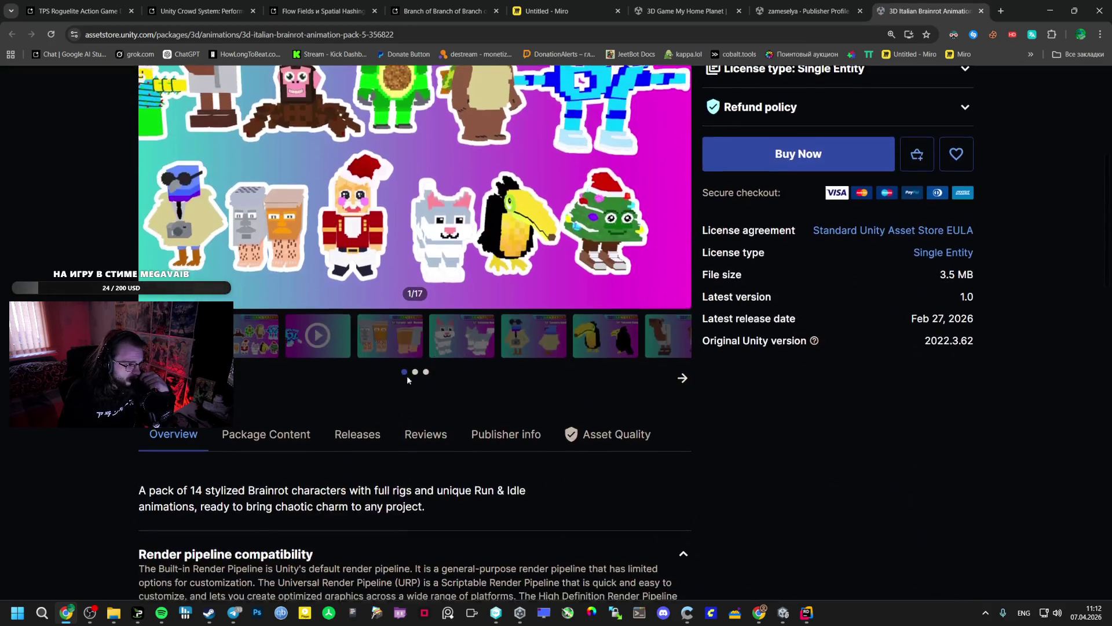
scroll(351, 396, up, 1)
scroll(342, 399, up, 5)
scroll(334, 402, down, 5)
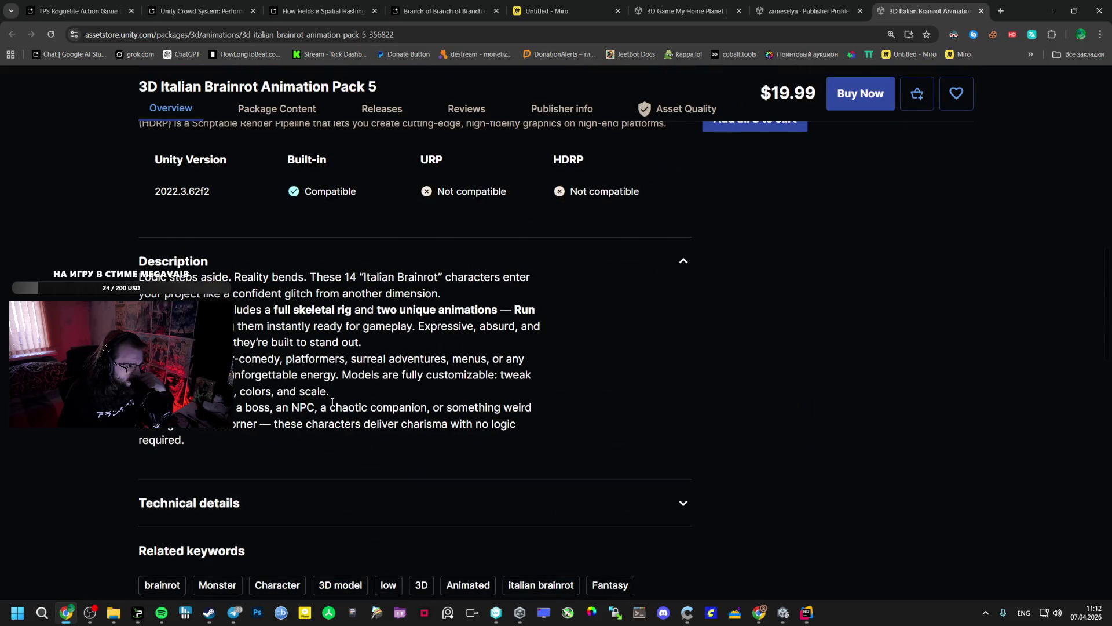
scroll(333, 402, up, 8)
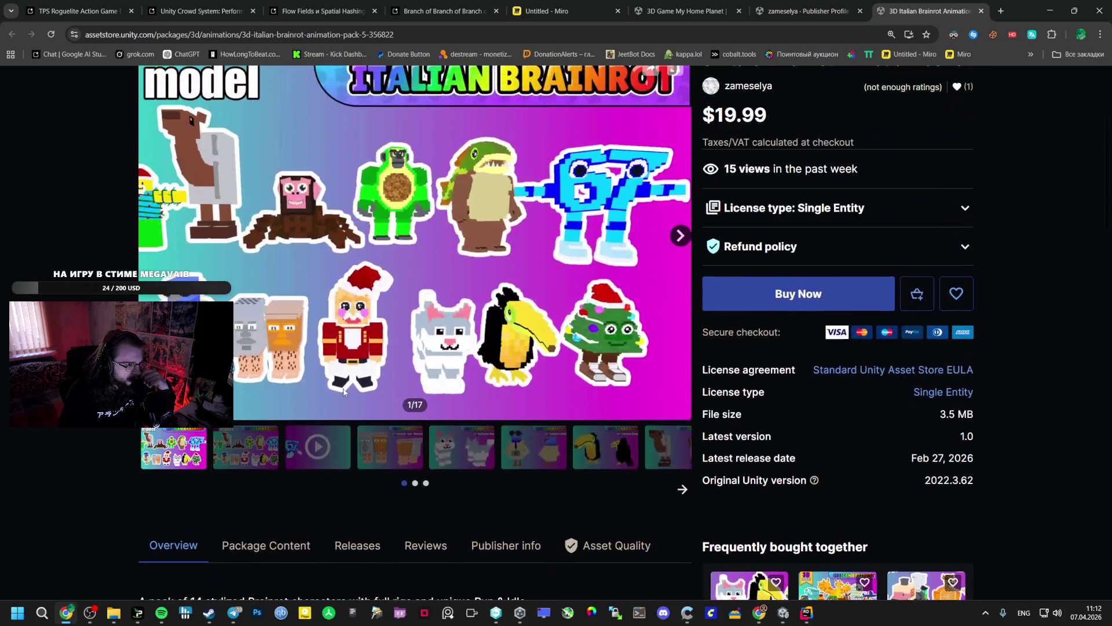
scroll(260, 456, down, 1)
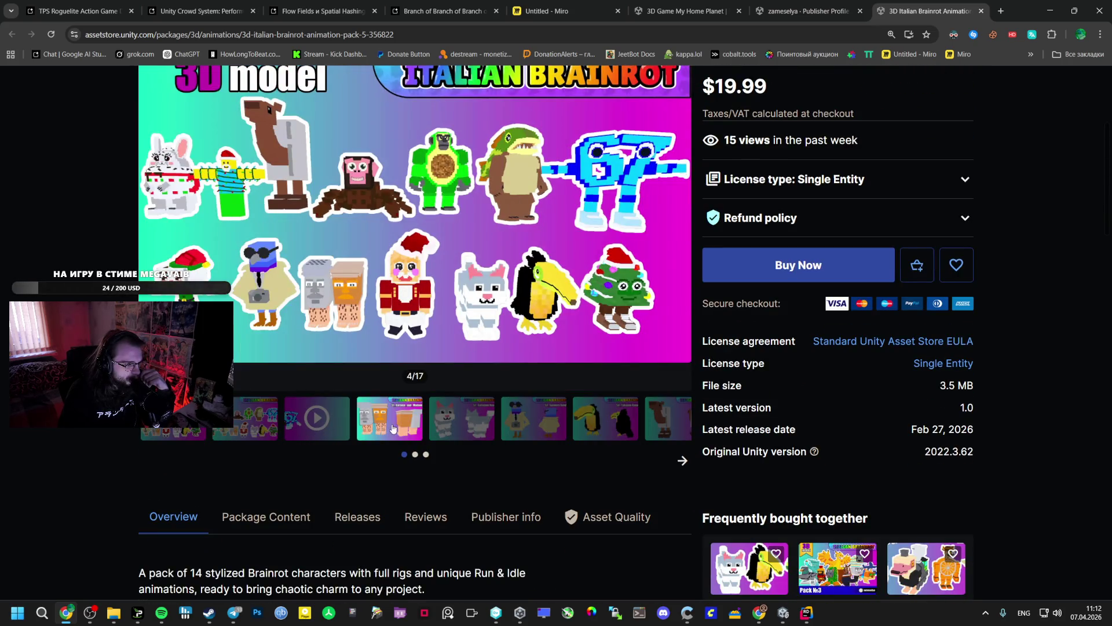
click(389, 418)
scroll(445, 424, up, 2)
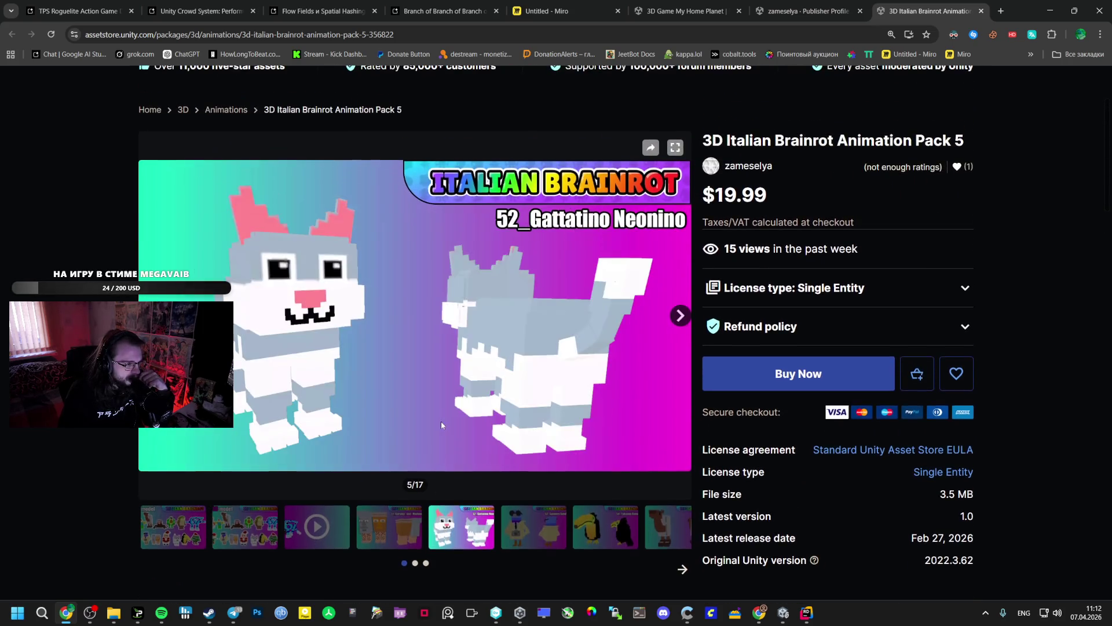
click(533, 512)
click(576, 519)
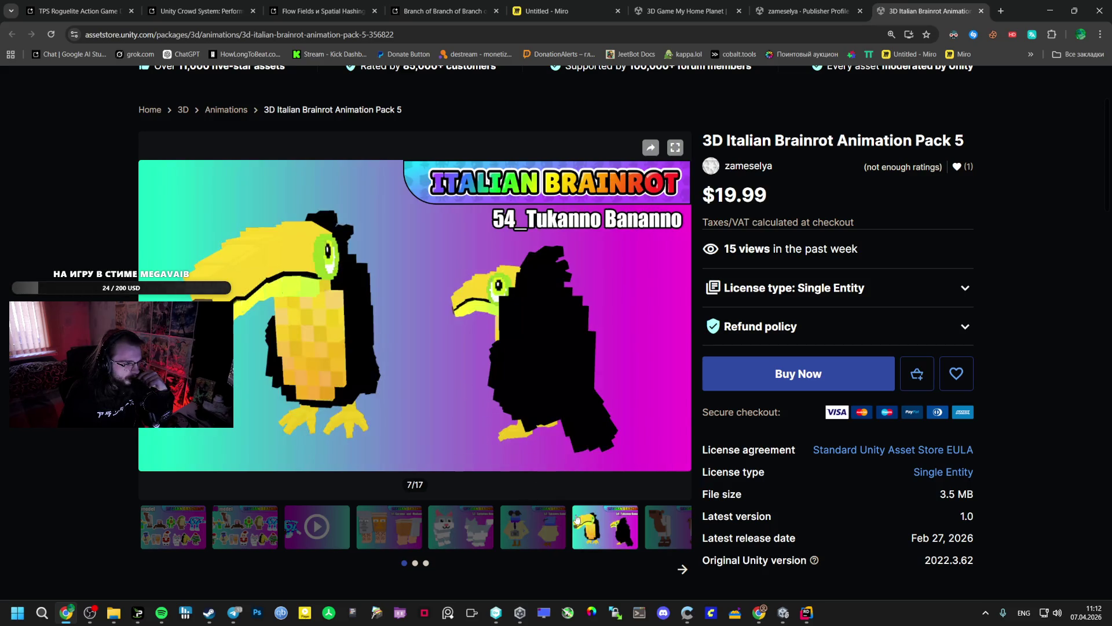
click(654, 533)
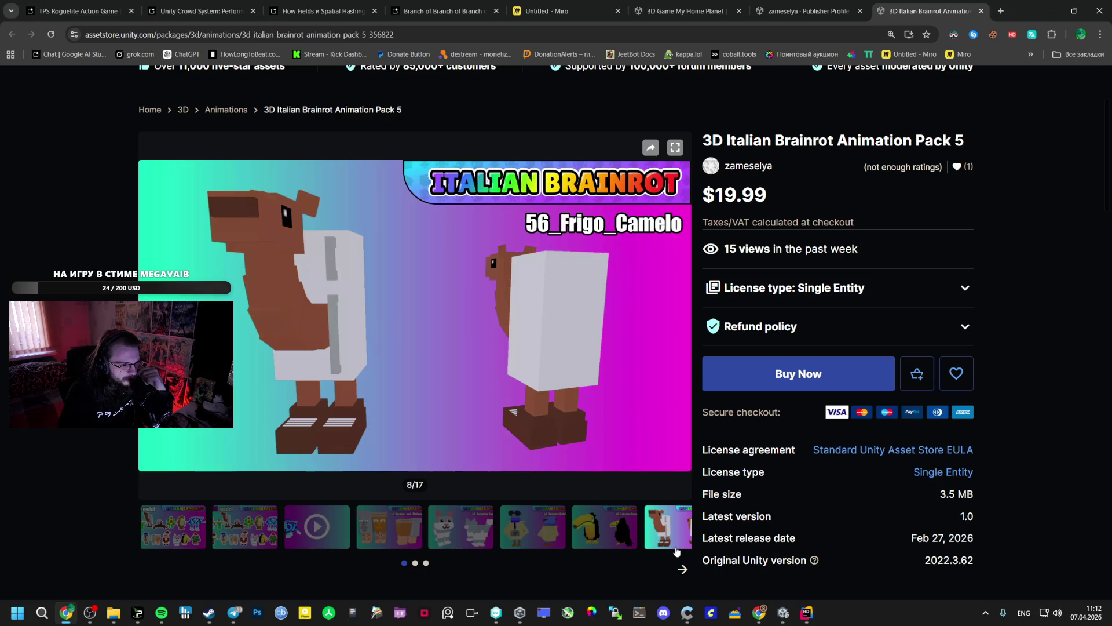
Advance the gallery to the 70_Noobini Santanini preview (13/17), then close the pack page.
click(682, 569)
click(348, 518)
click(400, 521)
click(460, 520)
click(533, 525)
click(605, 528)
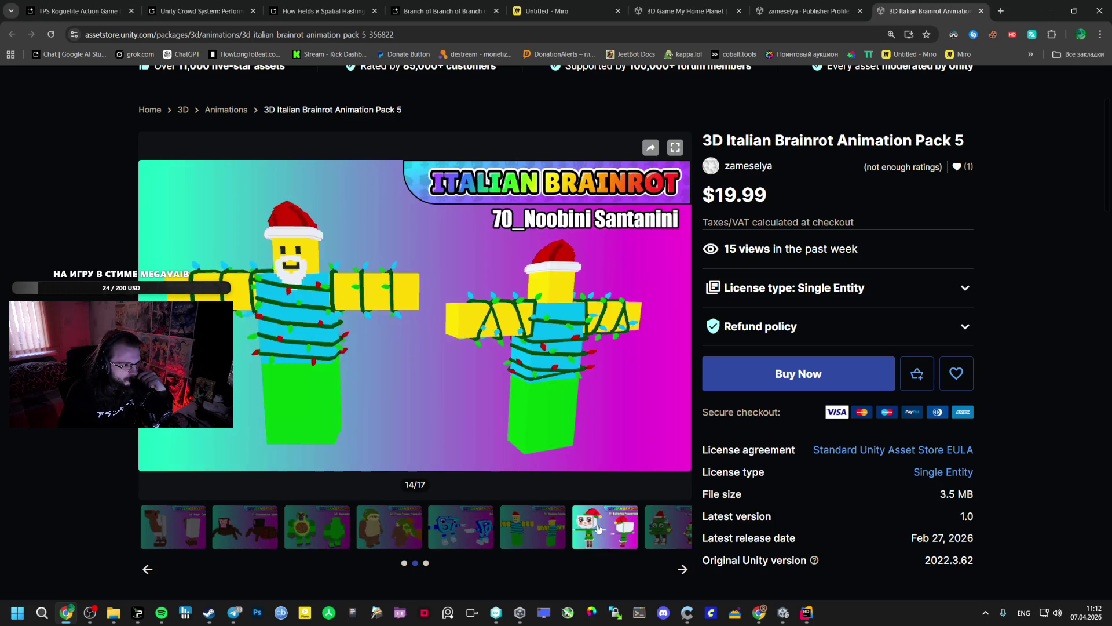
click(543, 524)
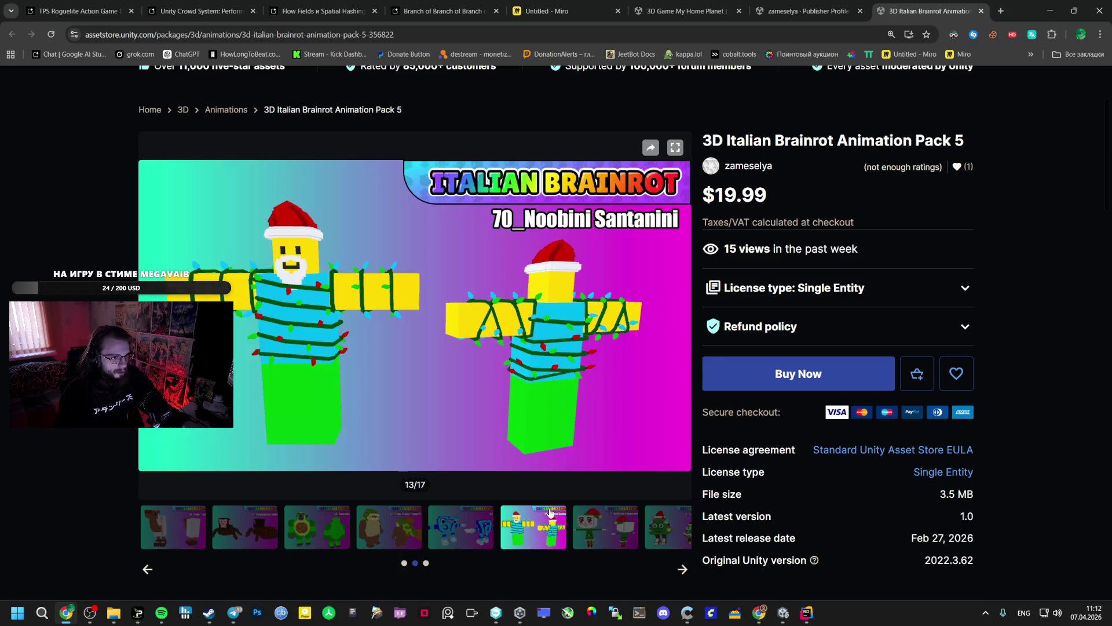
click(981, 11)
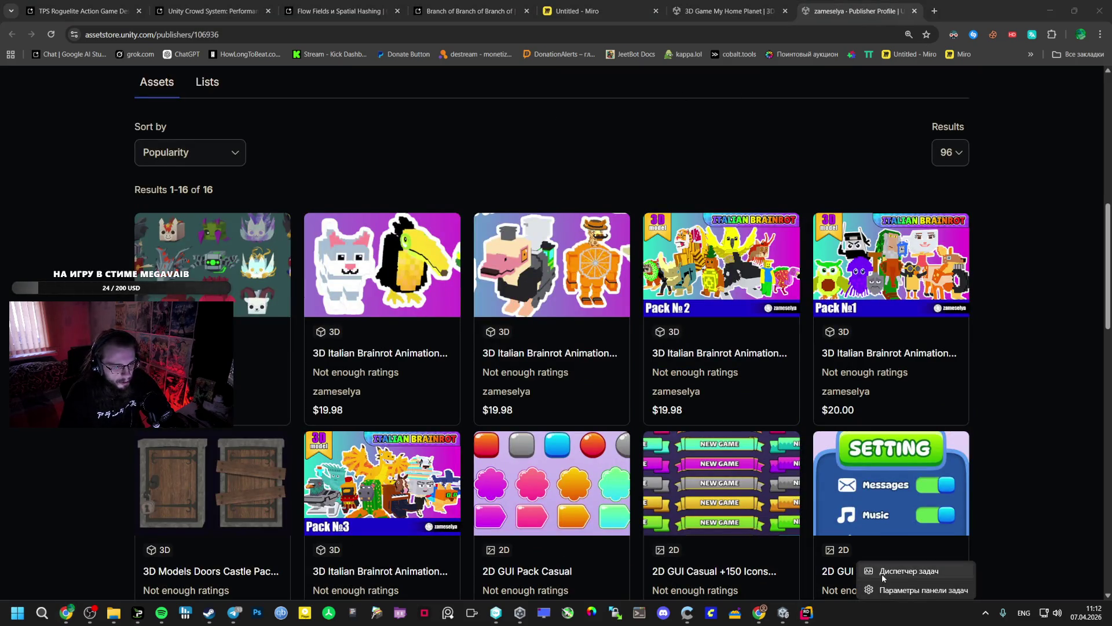
Check GPU, memory (74%) and CPU (about 8%) in Task Manager's Performance view, then close it.
click(491, 196)
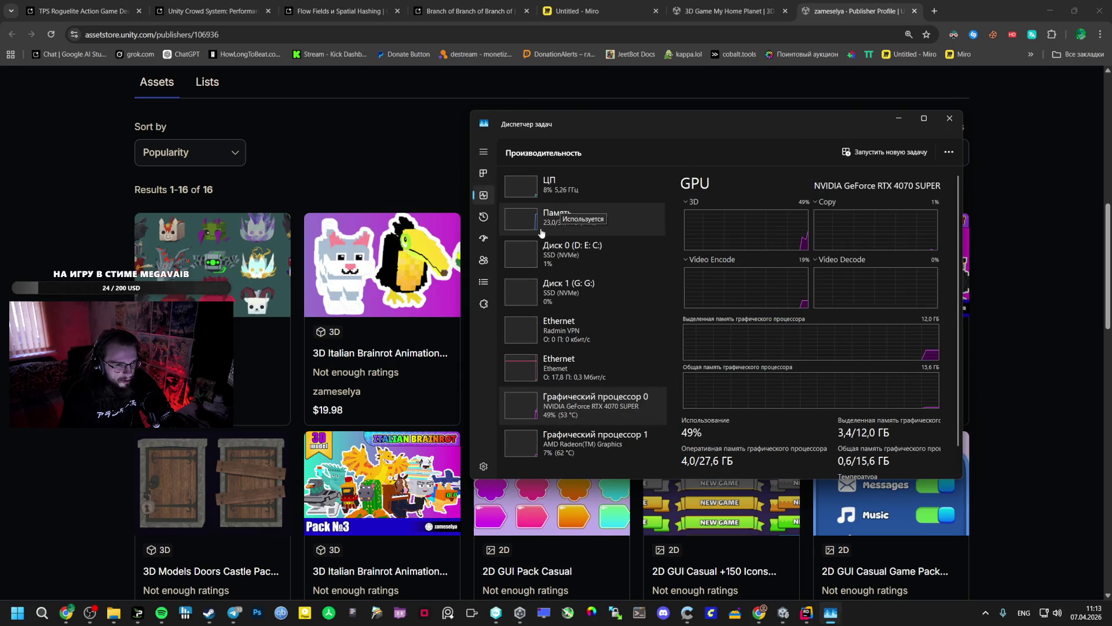
click(557, 218)
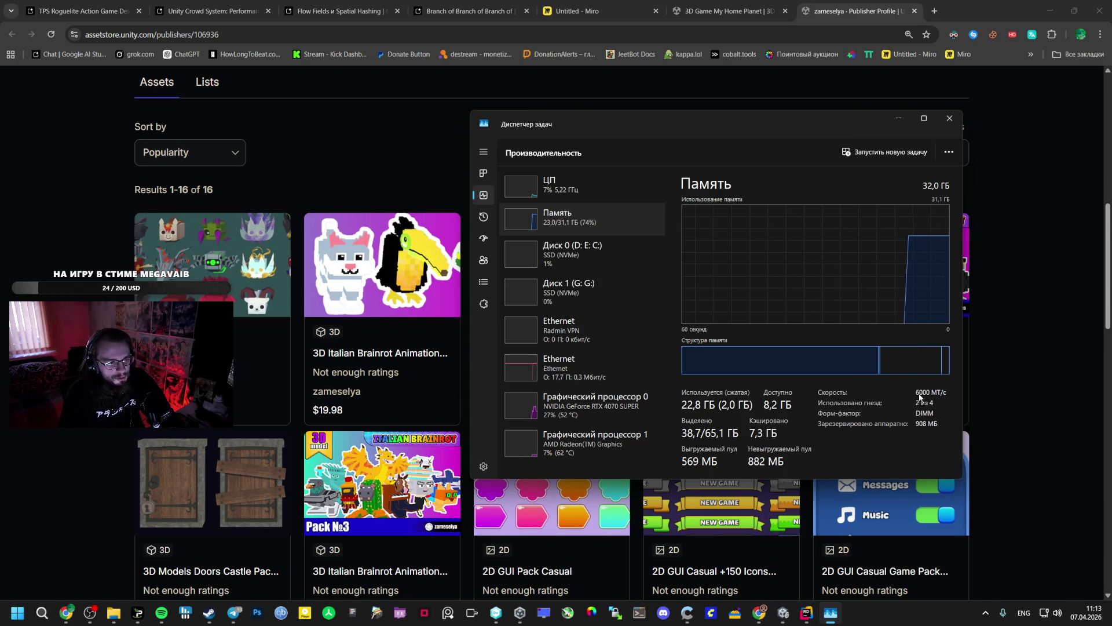
click(593, 191)
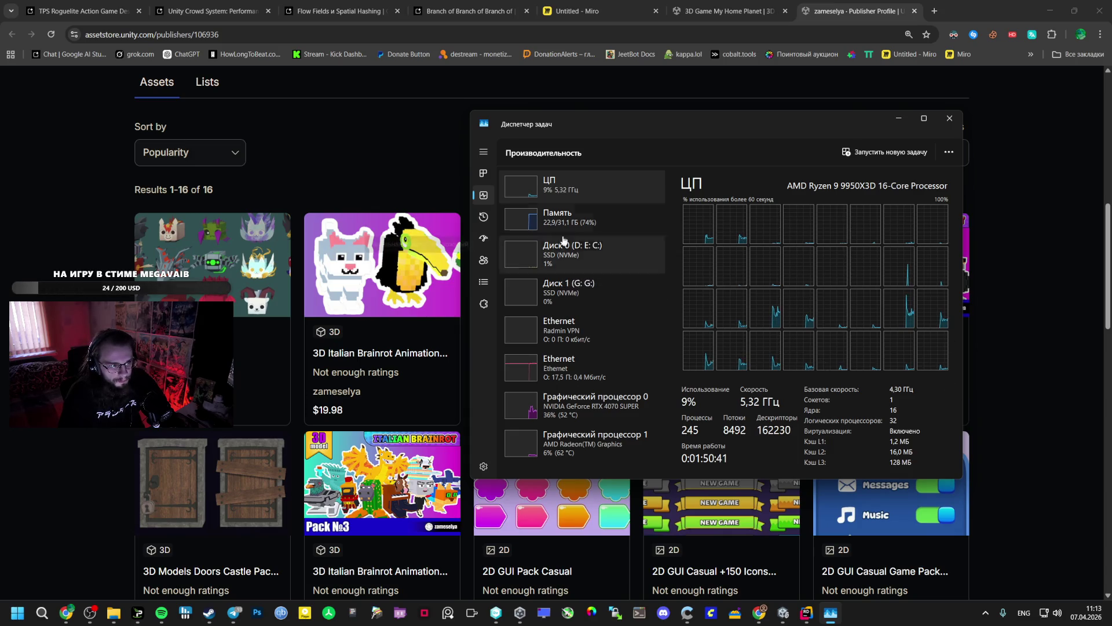
click(956, 118)
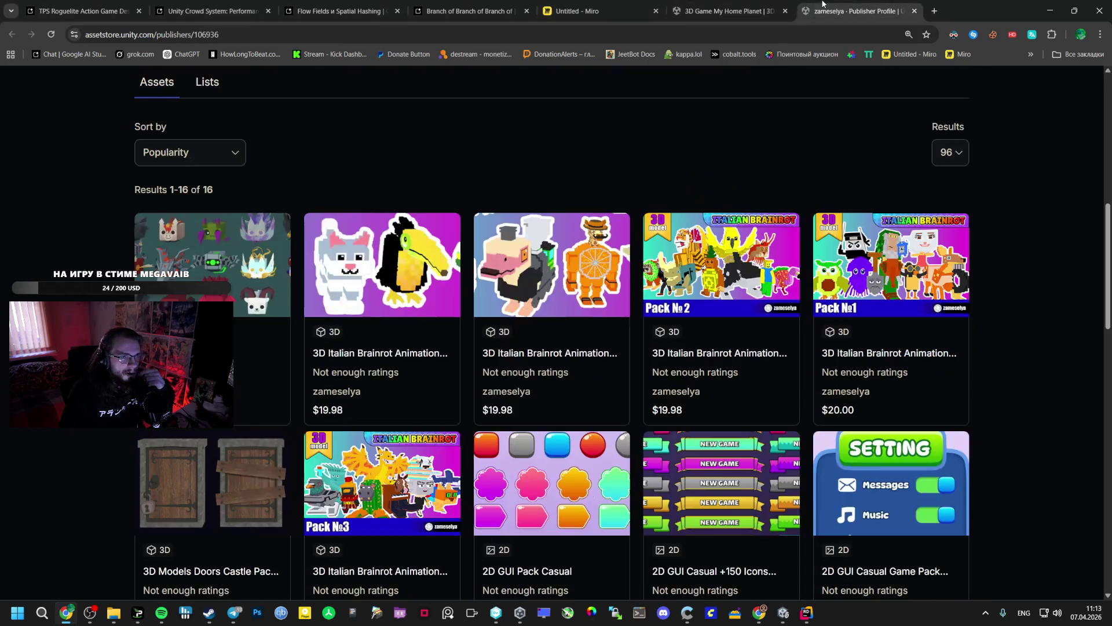
Close the publisher page and flip through browser tabs to the Unity Crowd System chat.
click(915, 11)
click(597, 11)
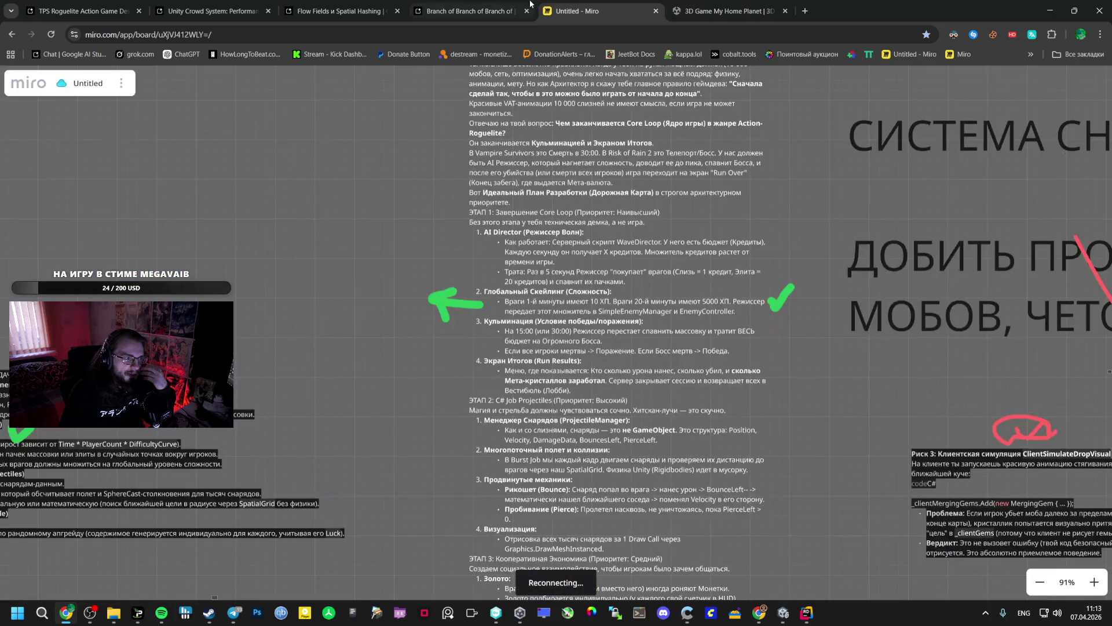
click(471, 11)
click(342, 11)
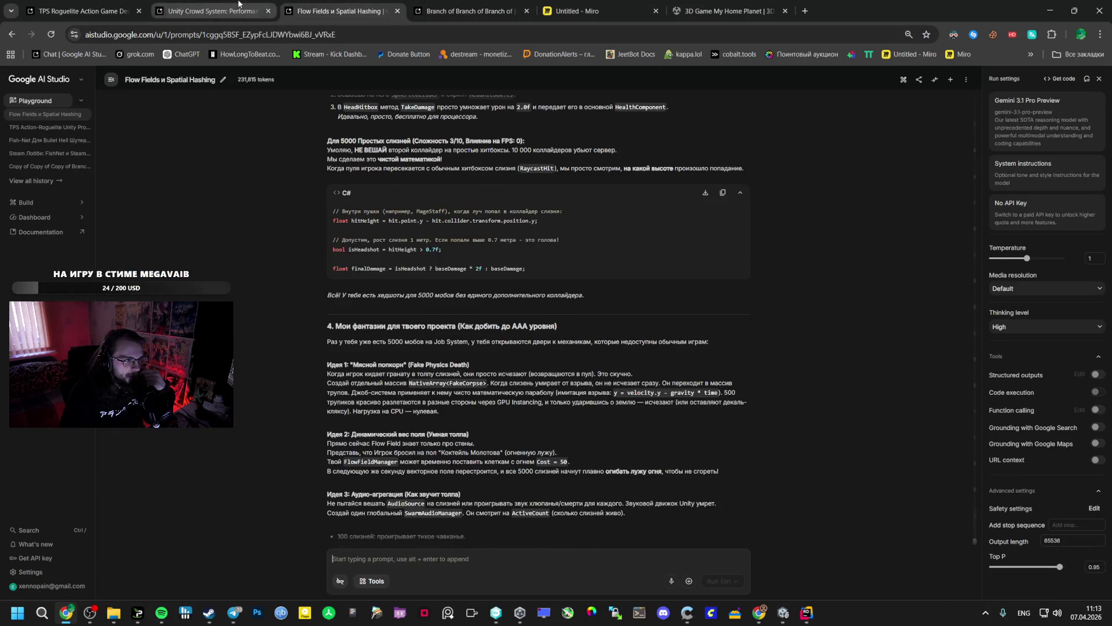
click(211, 11)
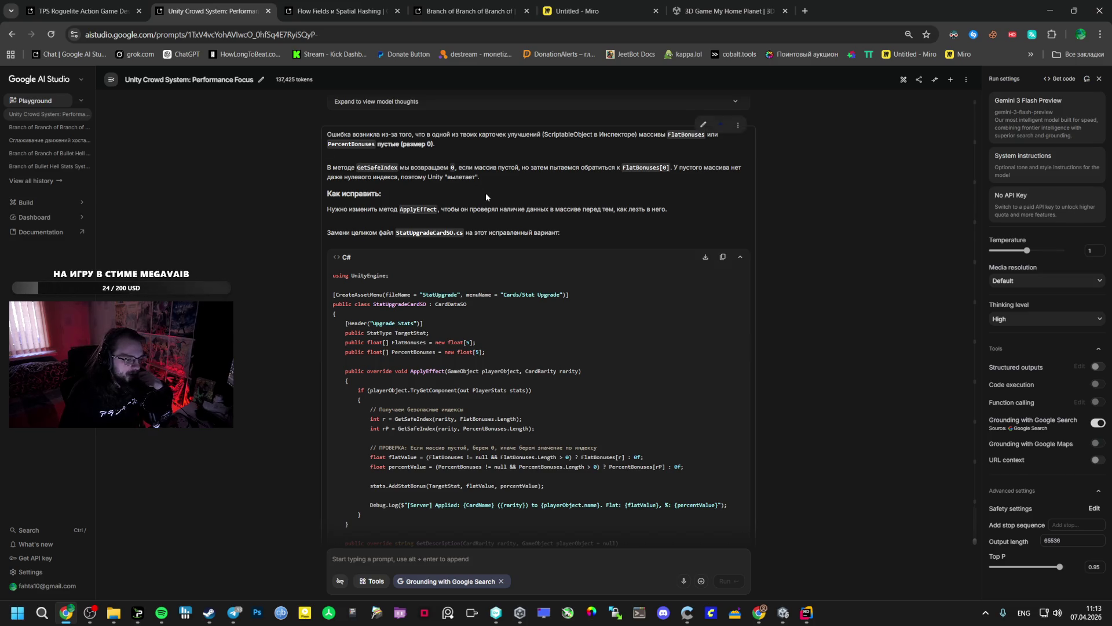
Read the TPS Roguelite Action Game Design chat's NavMesh elite fix, then return to Unity.
scroll(750, 301, down, 7)
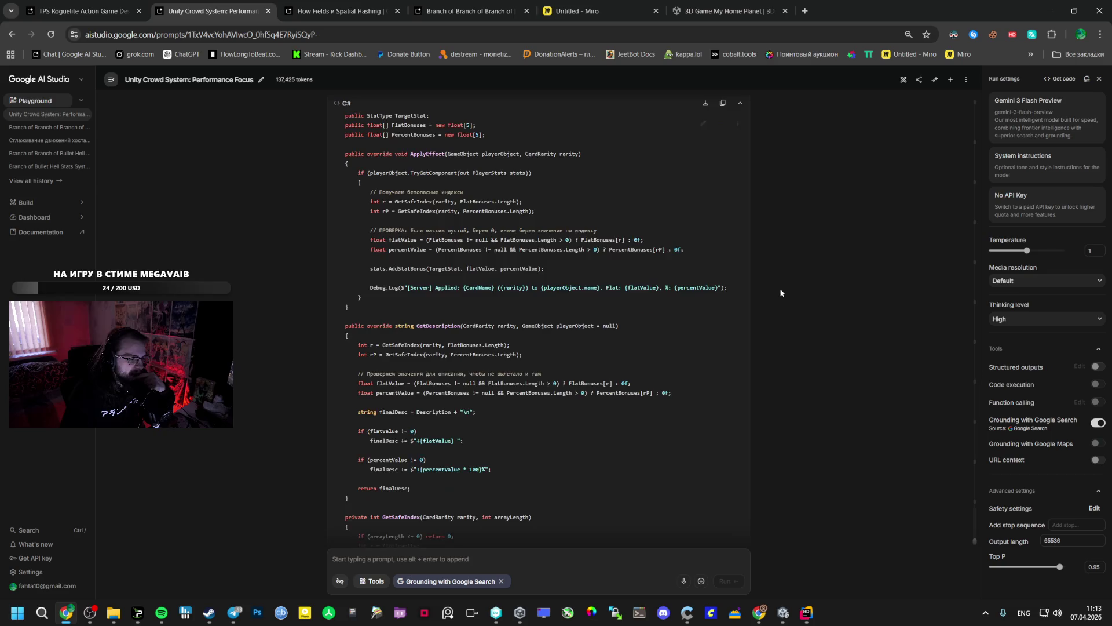
key(ctrl+shift+Tab)
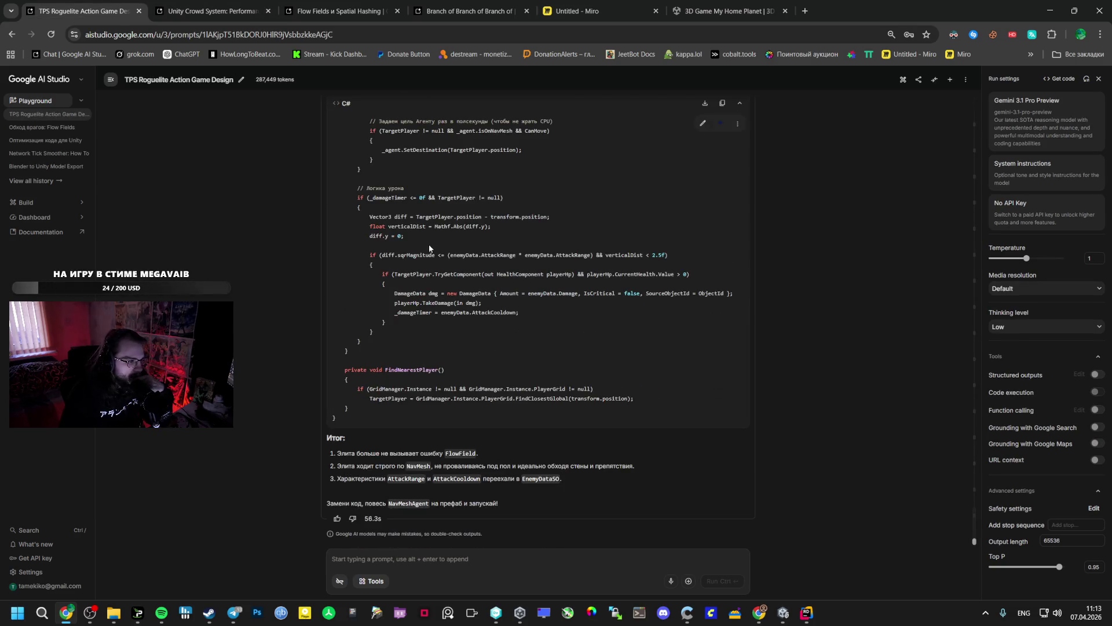
click(782, 613)
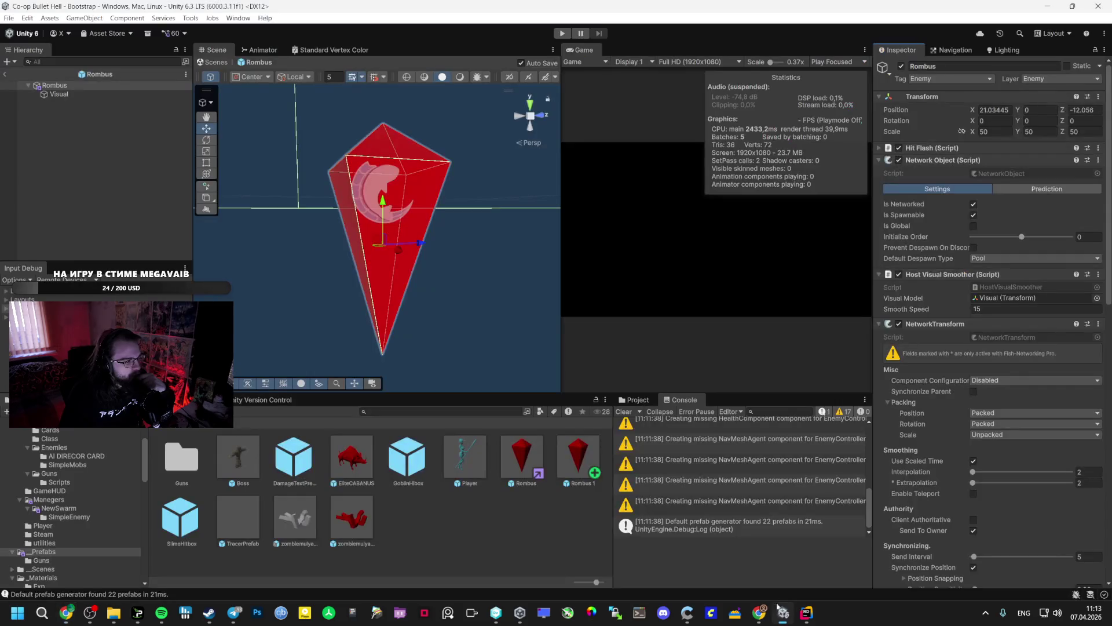
Review the Rombus prefab's Inspector components, exit prefab mode, and run the Bootstrap scene.
scroll(957, 417, down, 9)
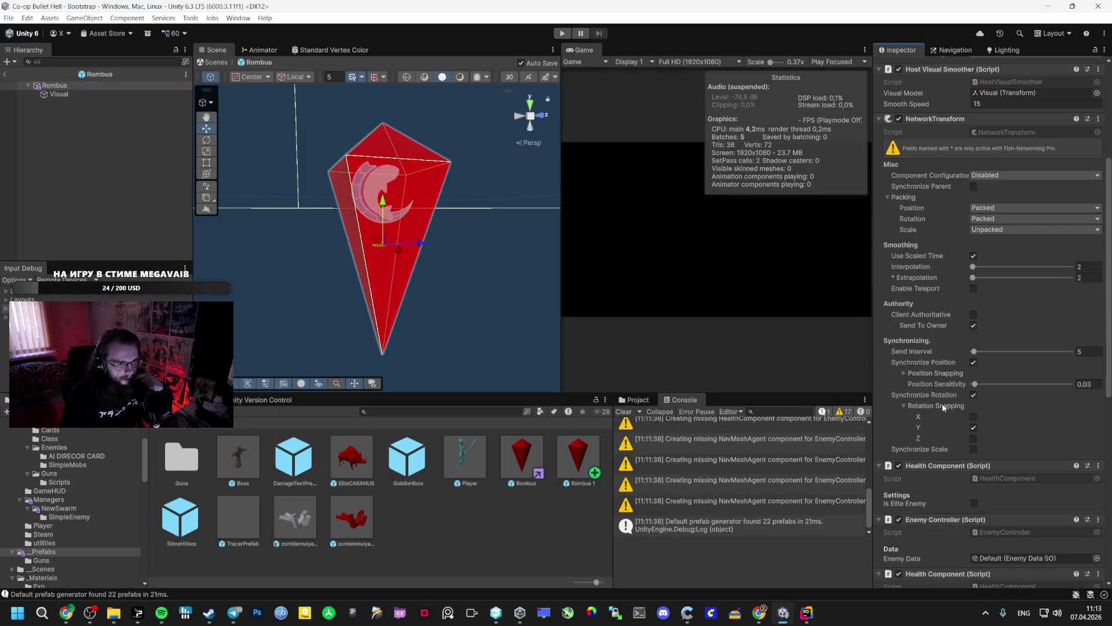
scroll(888, 423, down, 7)
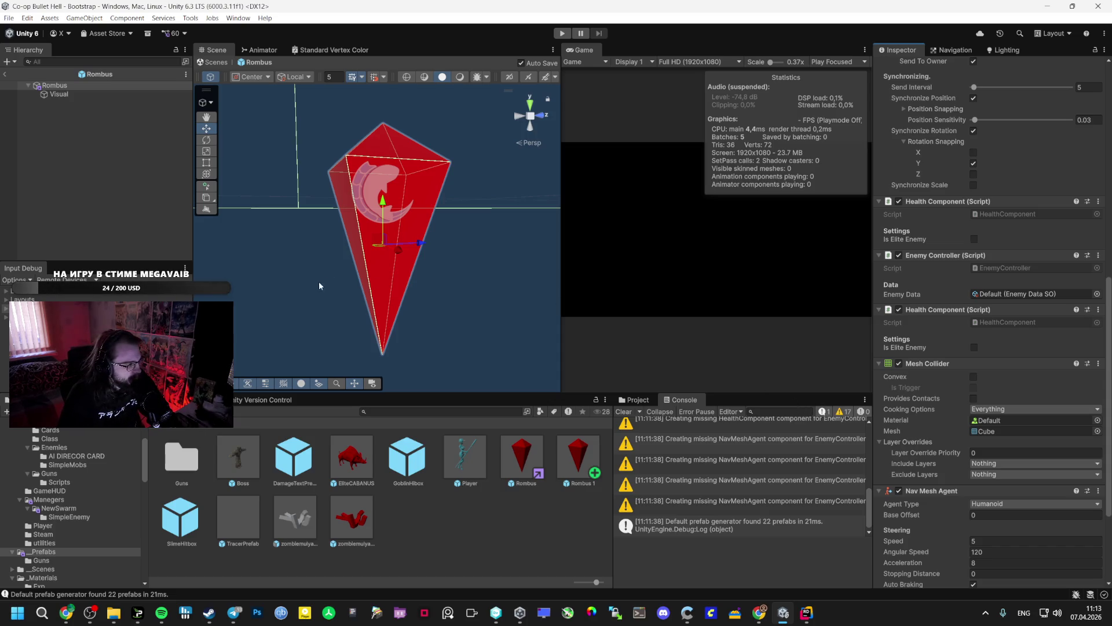
click(4, 74)
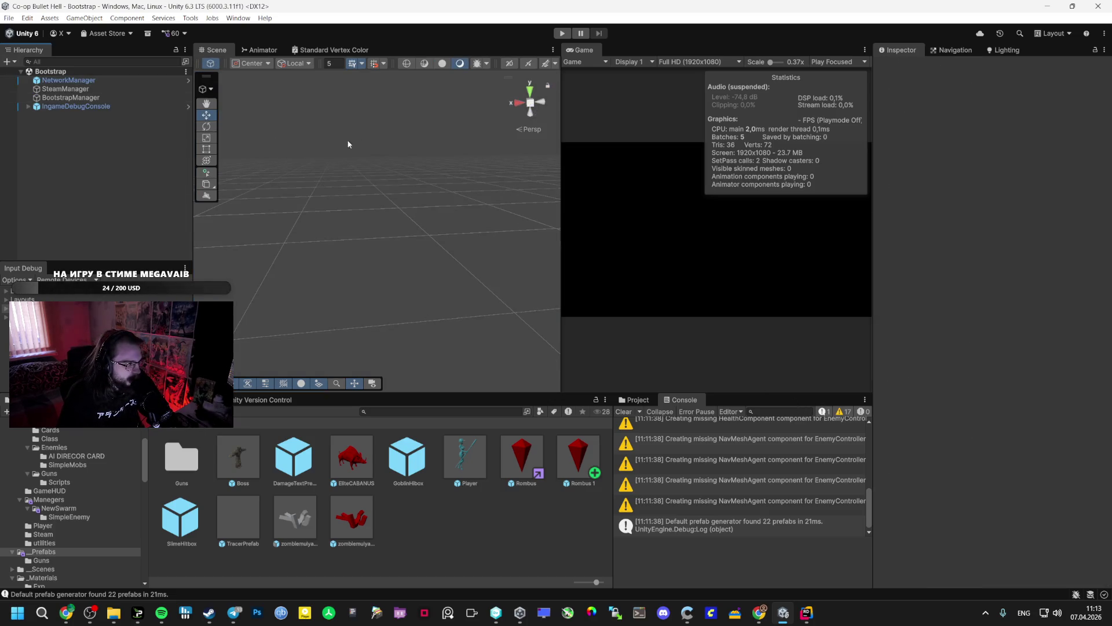
click(571, 33)
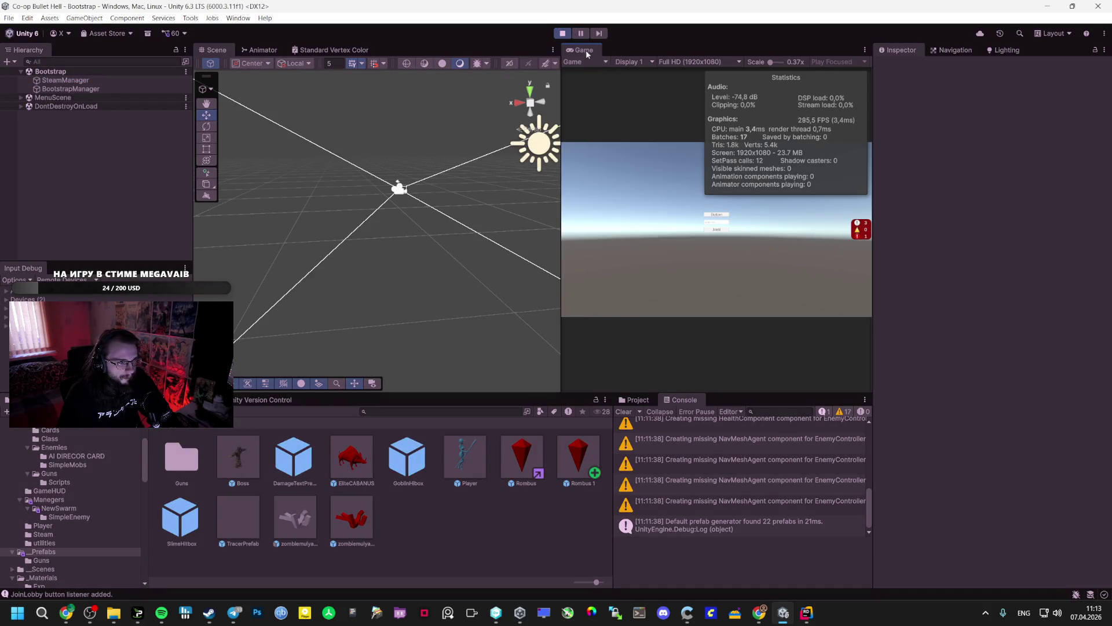
Maximize the Game view, create a lobby into the Vestibule level, resume play and enable auto-fire.
double_click(586, 50)
click(578, 288)
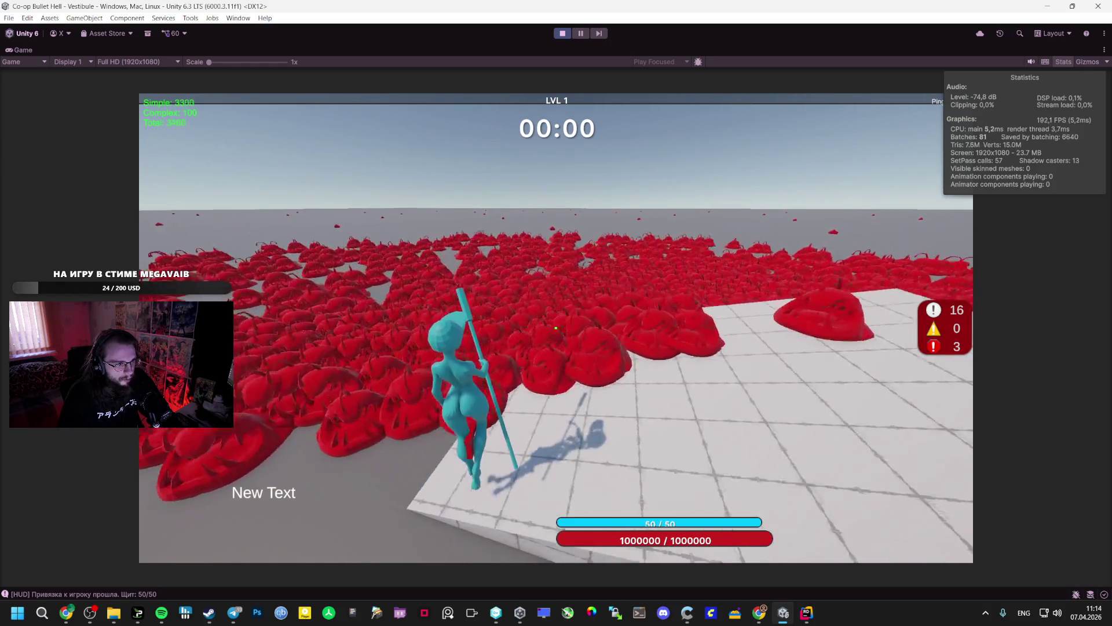
key(alt+Tab)
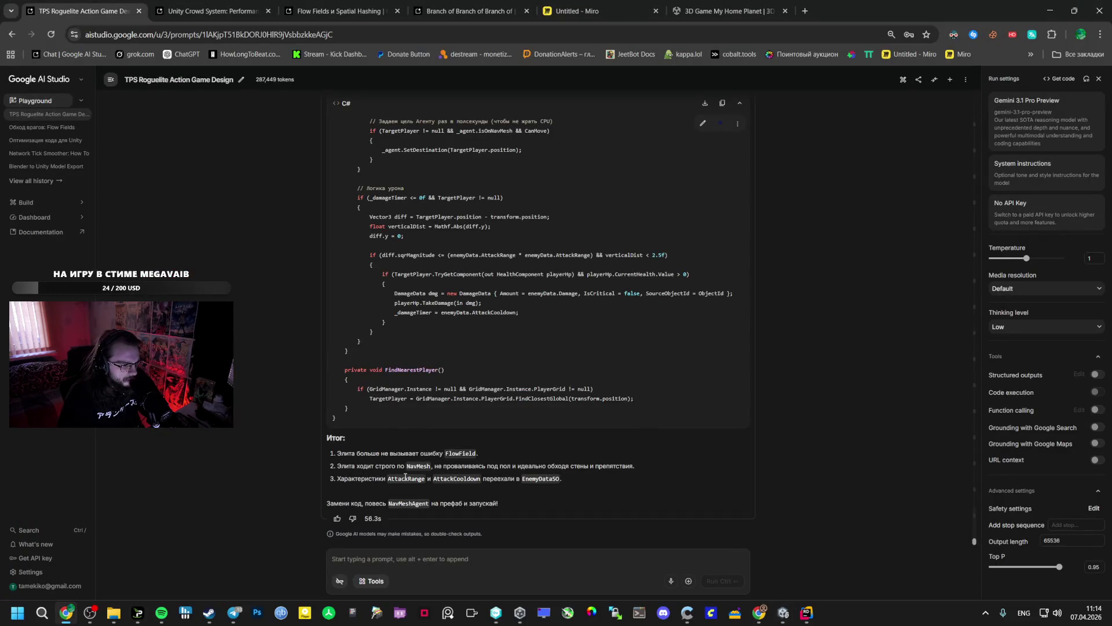
key(alt+Tab)
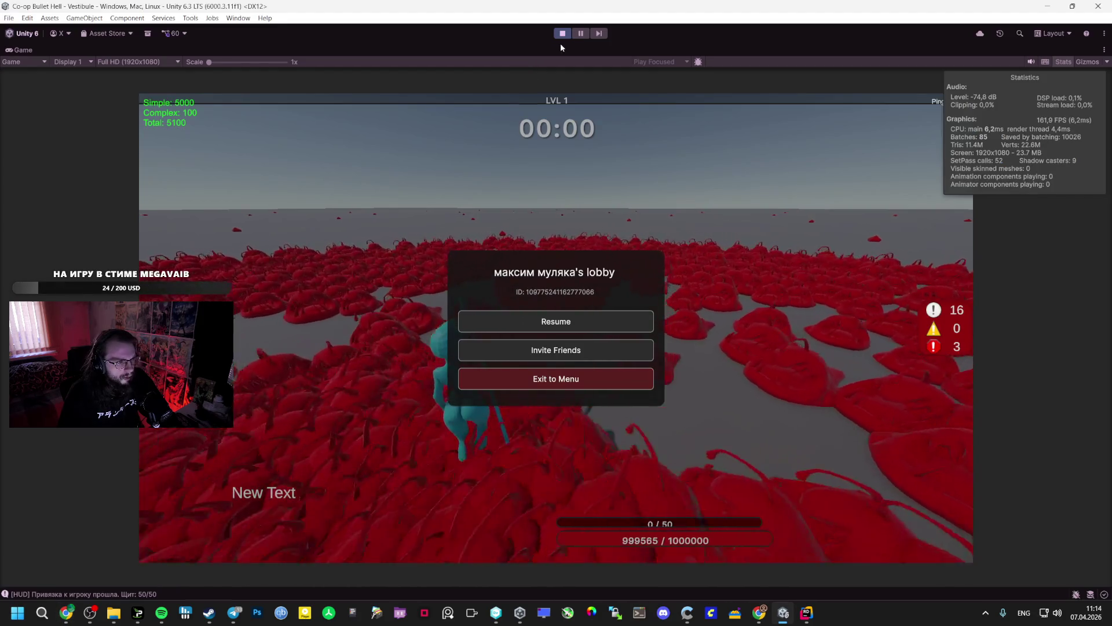
key(Escape)
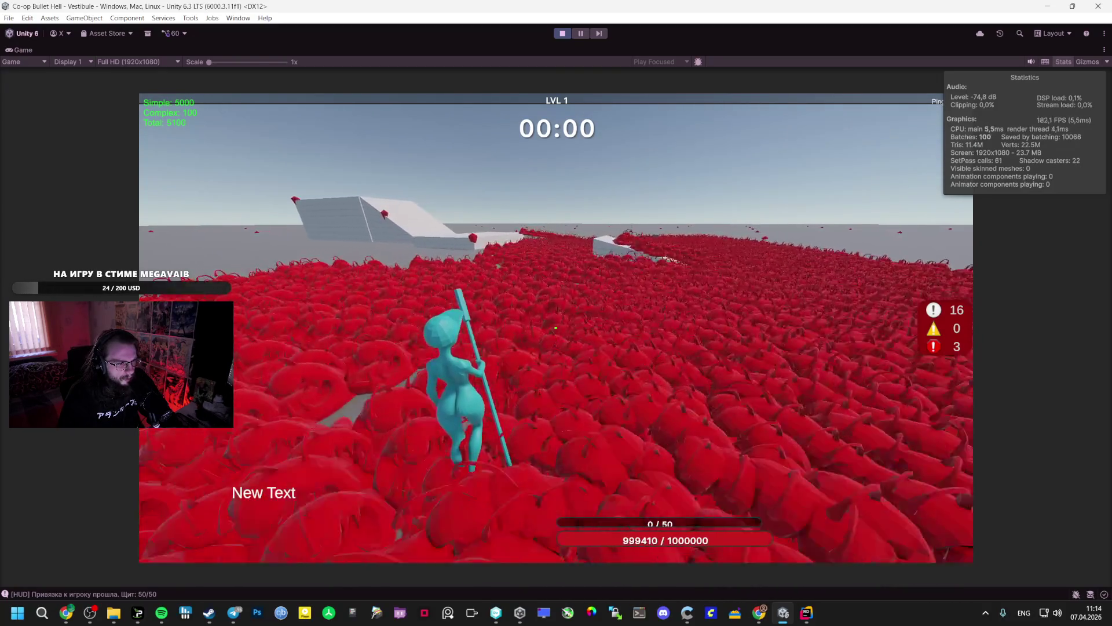
key(f)
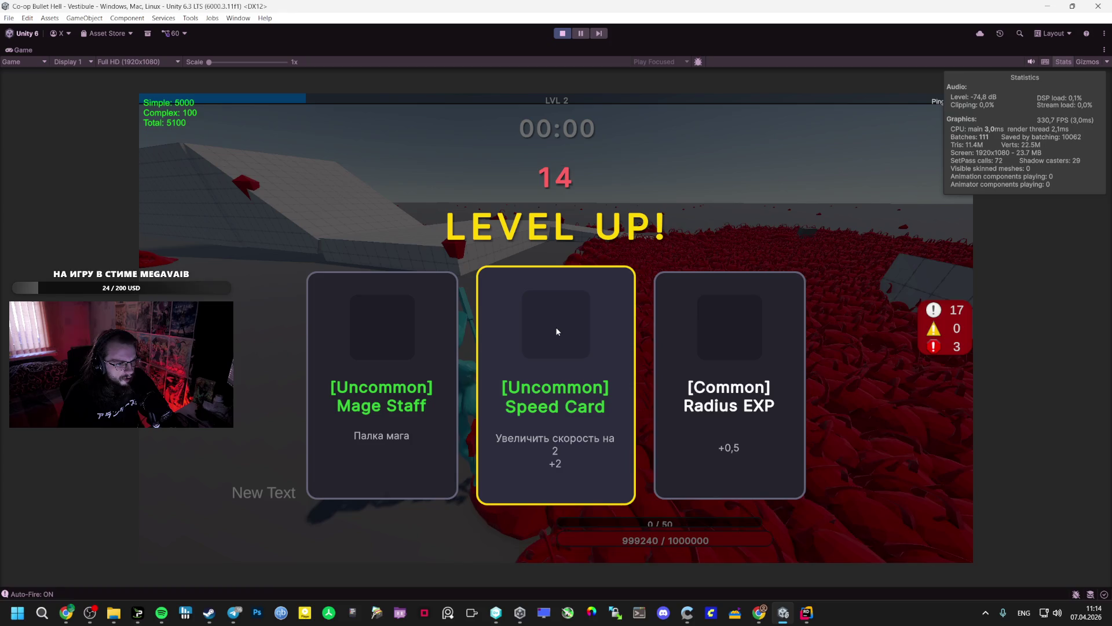
Pick Speed Card, Damage Up, Epic Radius EXP and Epic Health Boost upgrades to LVL 9, then pause.
click(556, 331)
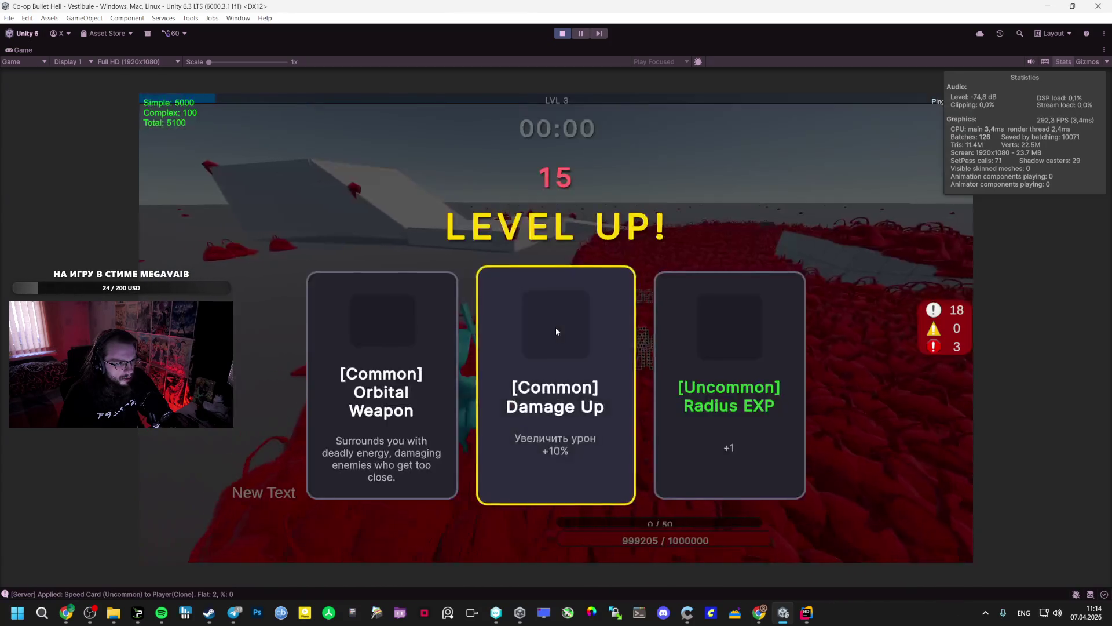
click(556, 331)
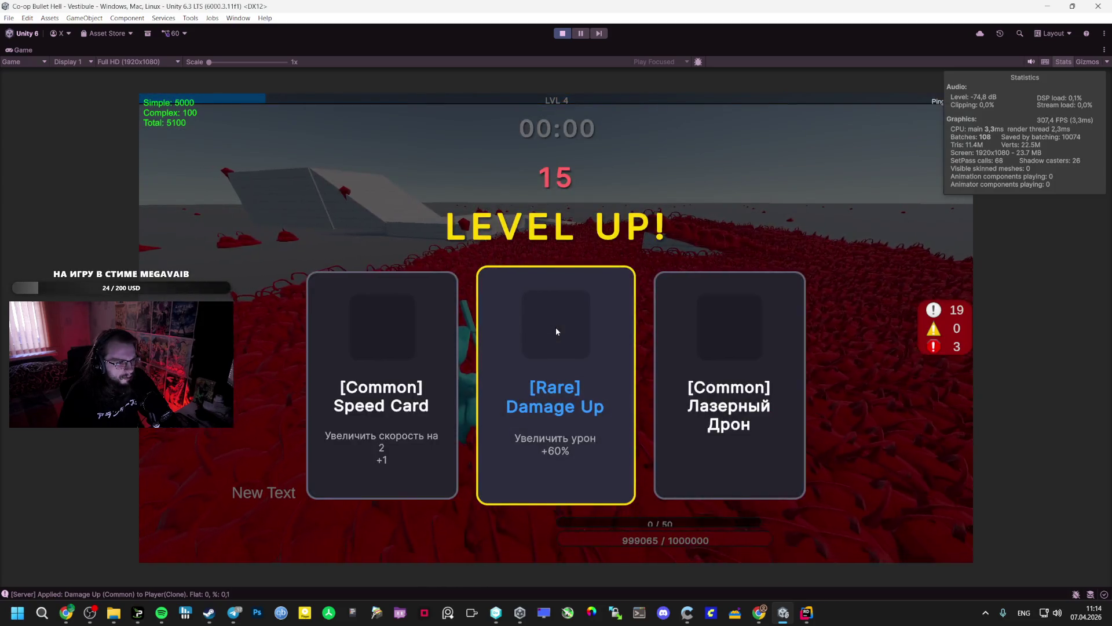
click(556, 329)
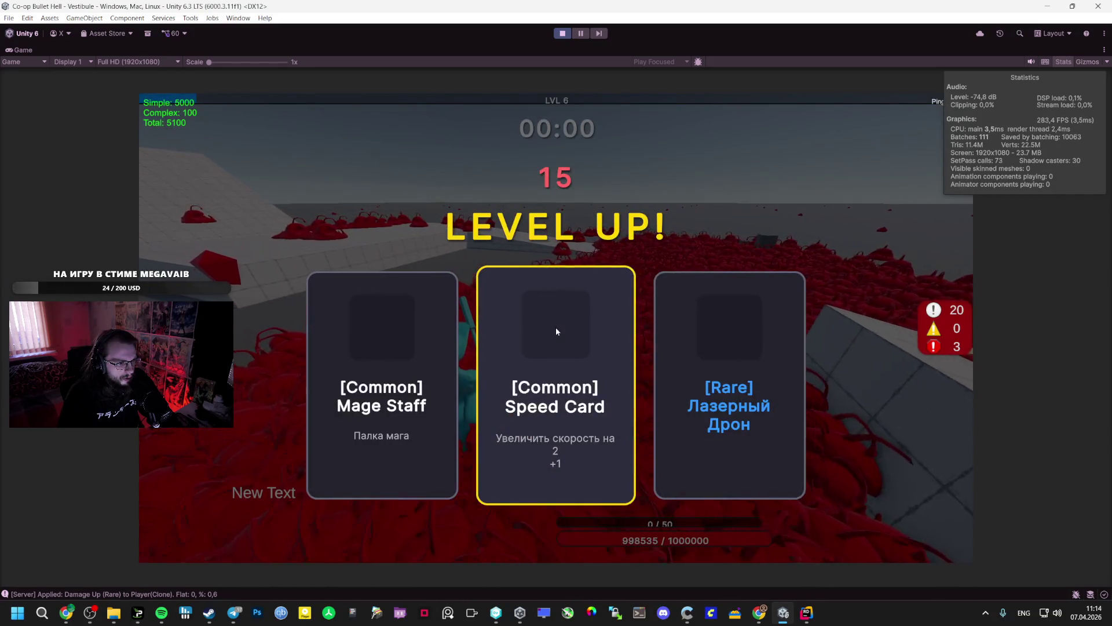
click(510, 293)
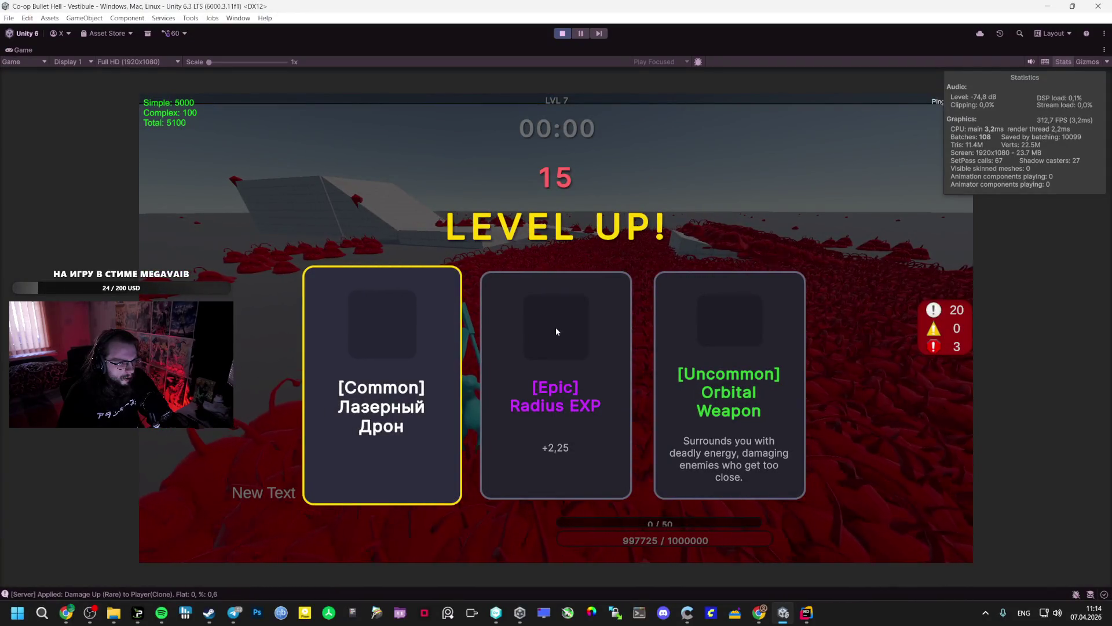
click(556, 331)
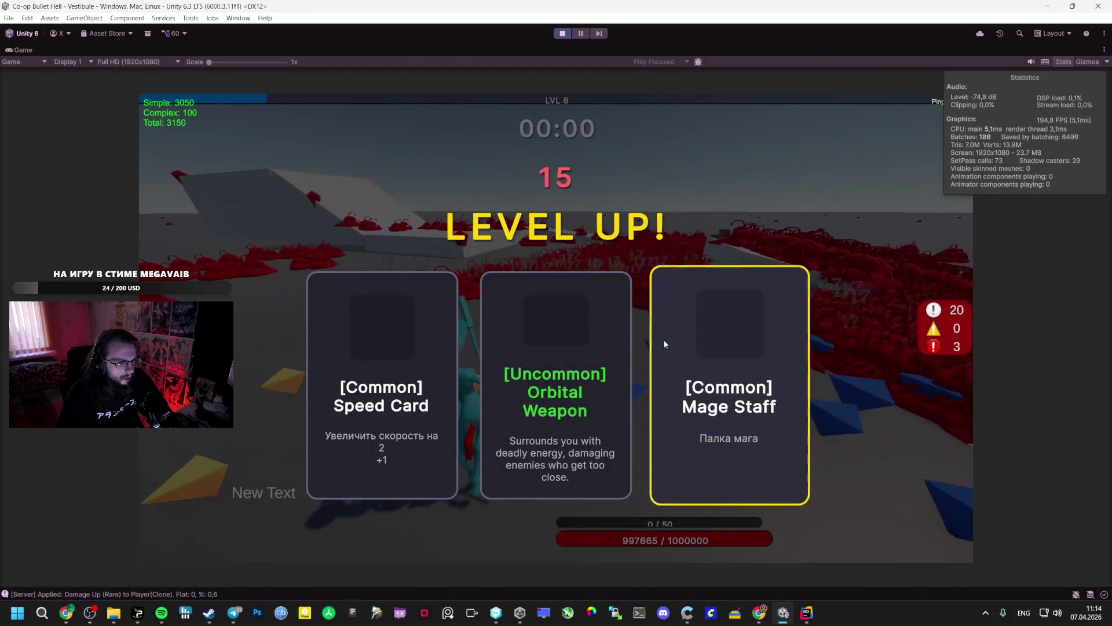
click(361, 323)
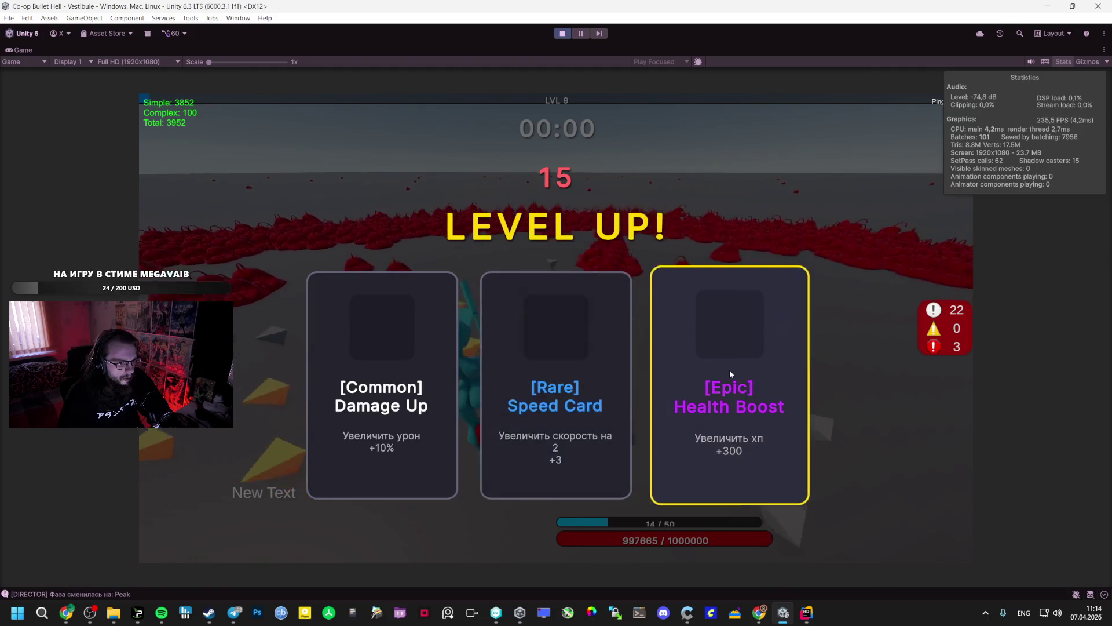
click(728, 372)
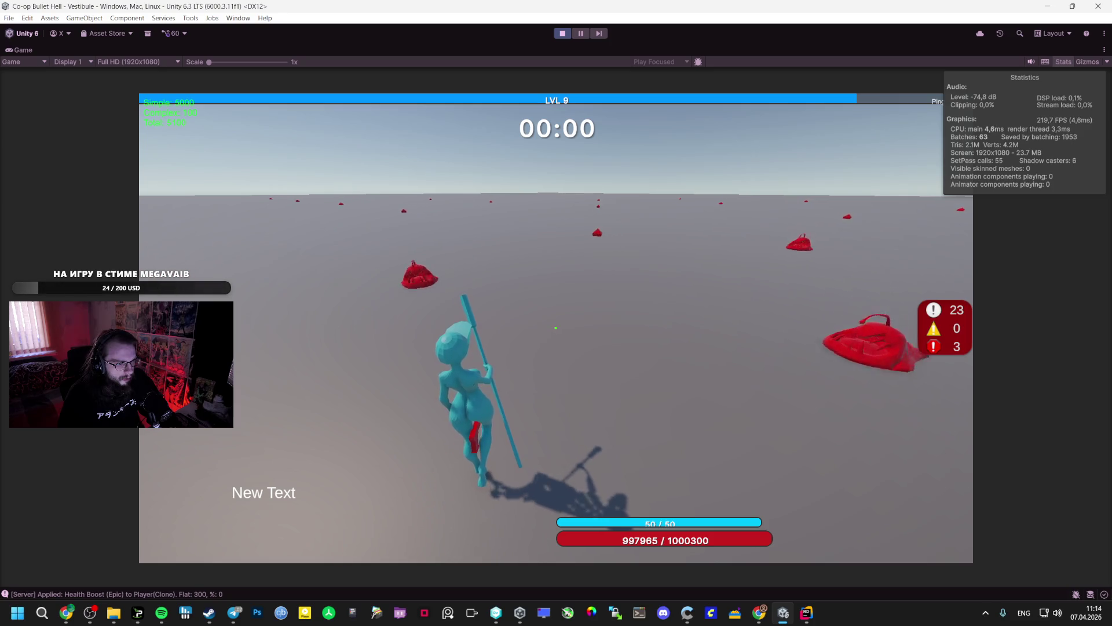
key(Escape)
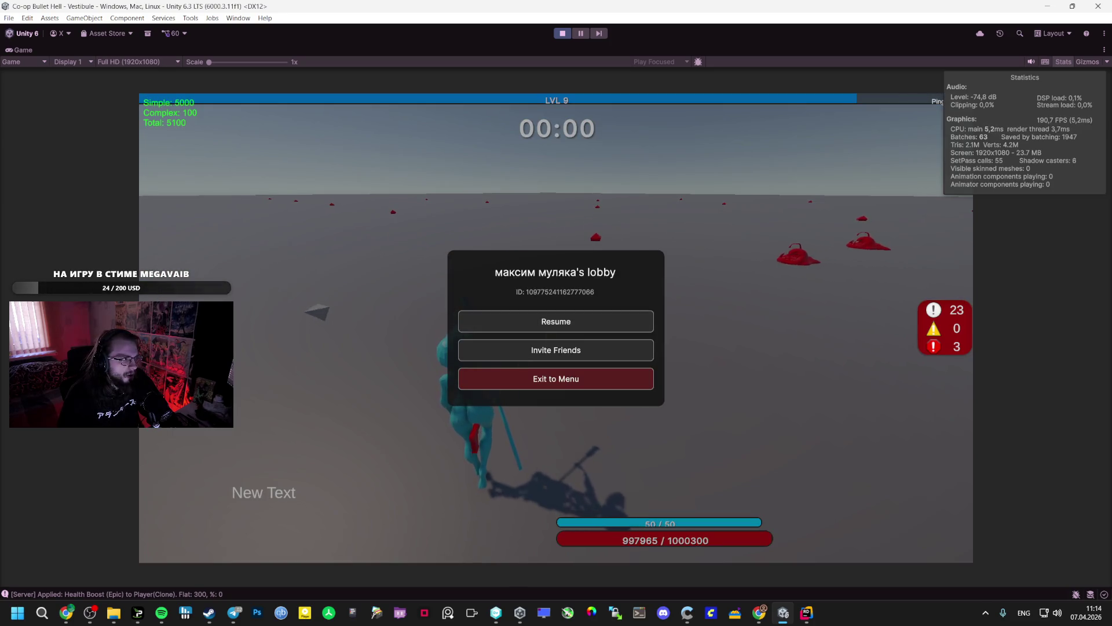
Restore the editor layout and select and frame a spawned Rombus(Clone) in the Scene view.
double_click(25, 51)
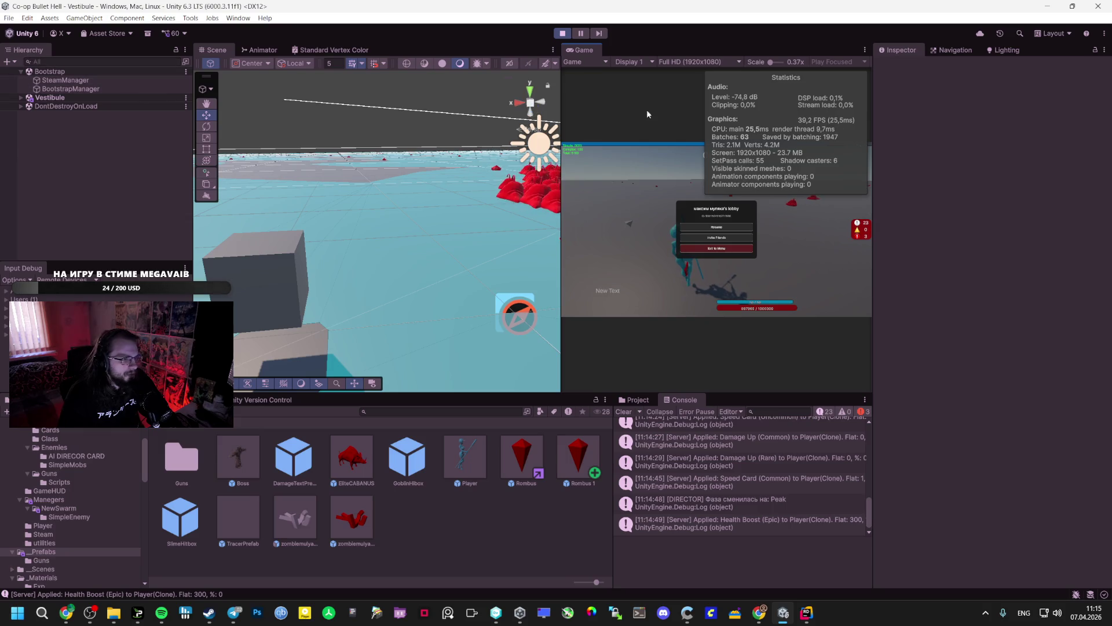
mouse_move(463, 174)
mouse_down()
mouse_move(556, 66)
mouse_move(558, 85)
mouse_move(583, 96)
mouse_move(602, 164)
mouse_move(641, 186)
mouse_up()
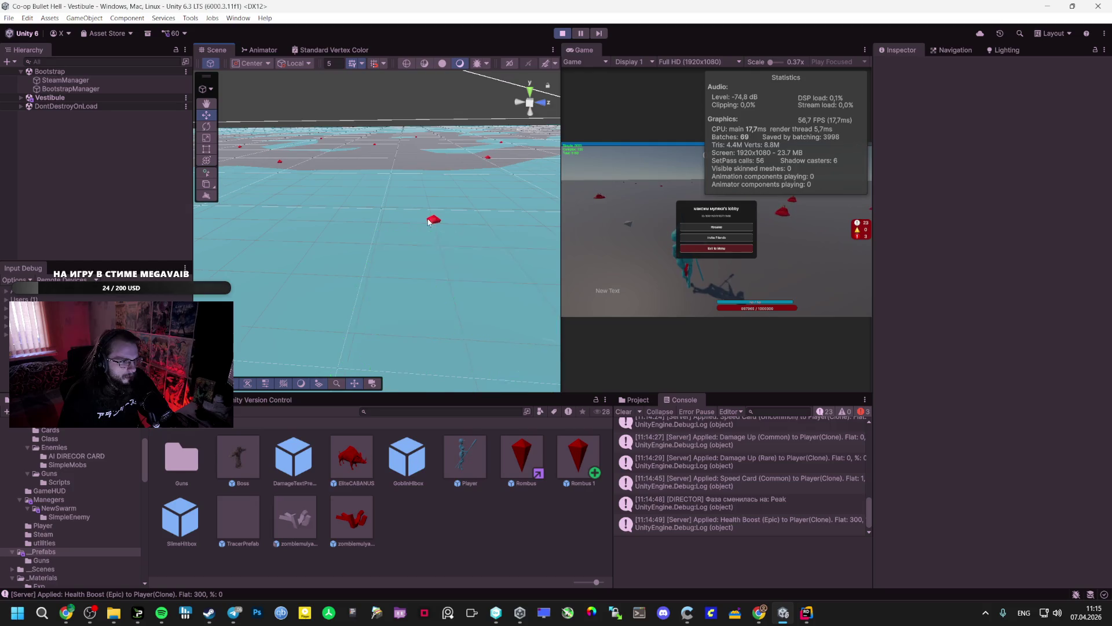
click(435, 221)
click(57, 91)
double_click(58, 91)
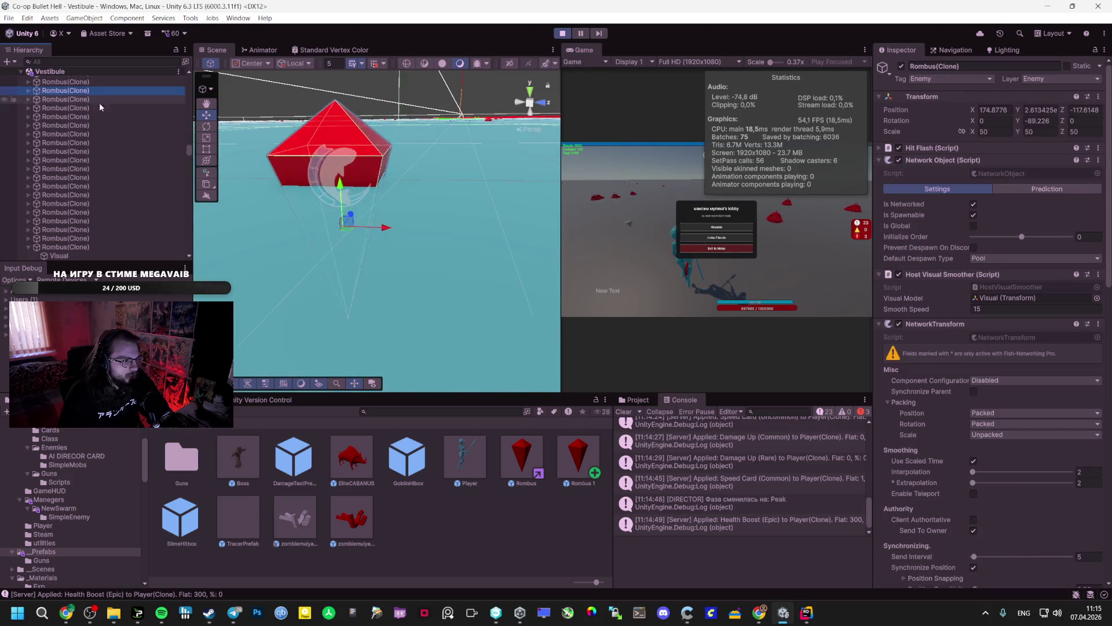
drag(289, 151, 237, 143)
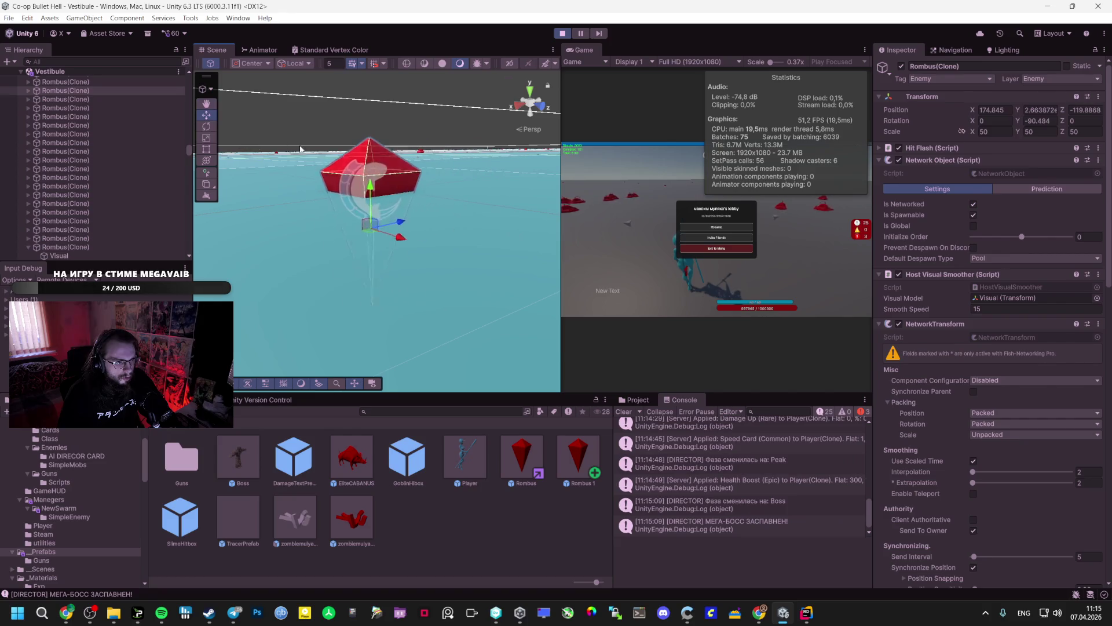
double_click(141, 117)
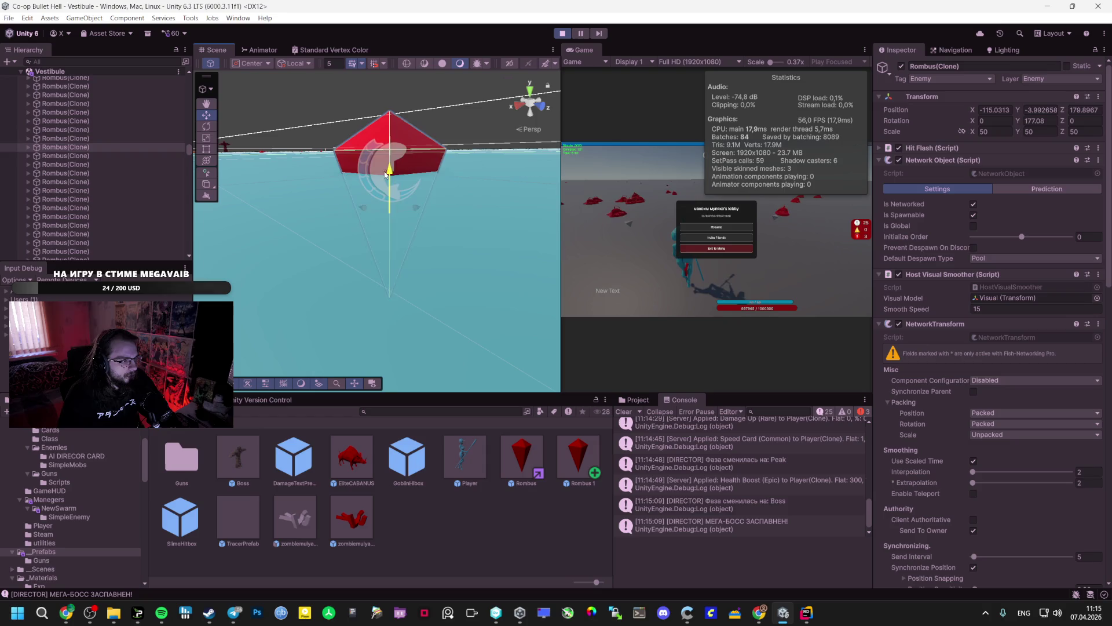
Set the Rombus clone's Transform Position Y to -17, then stop Play mode.
click(1045, 109)
text(-17)
key(Return)
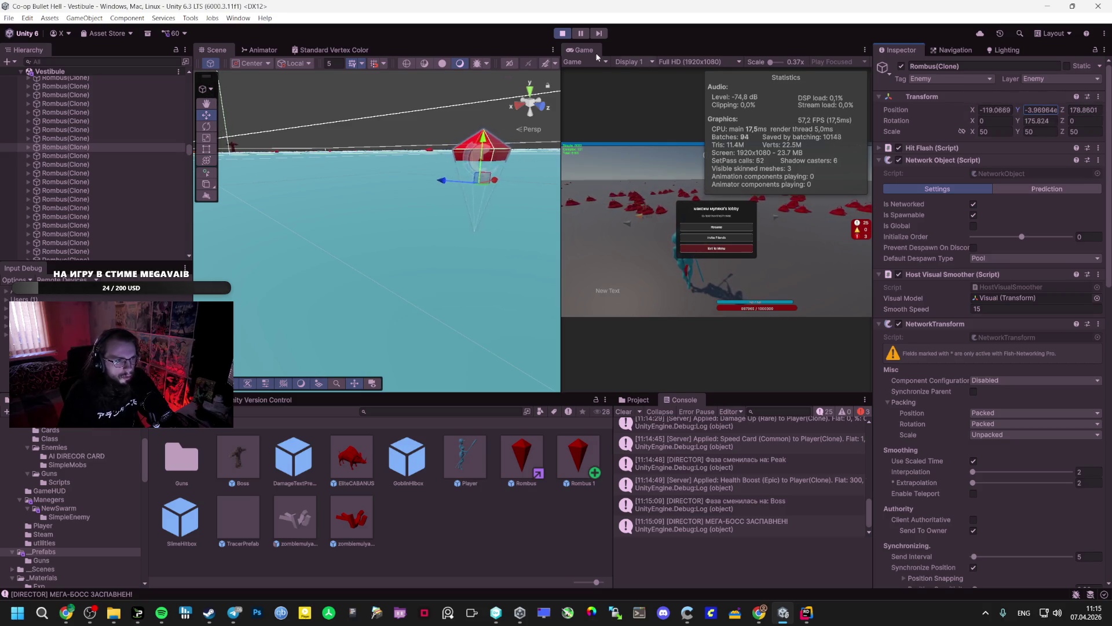
key(ctrl+p)
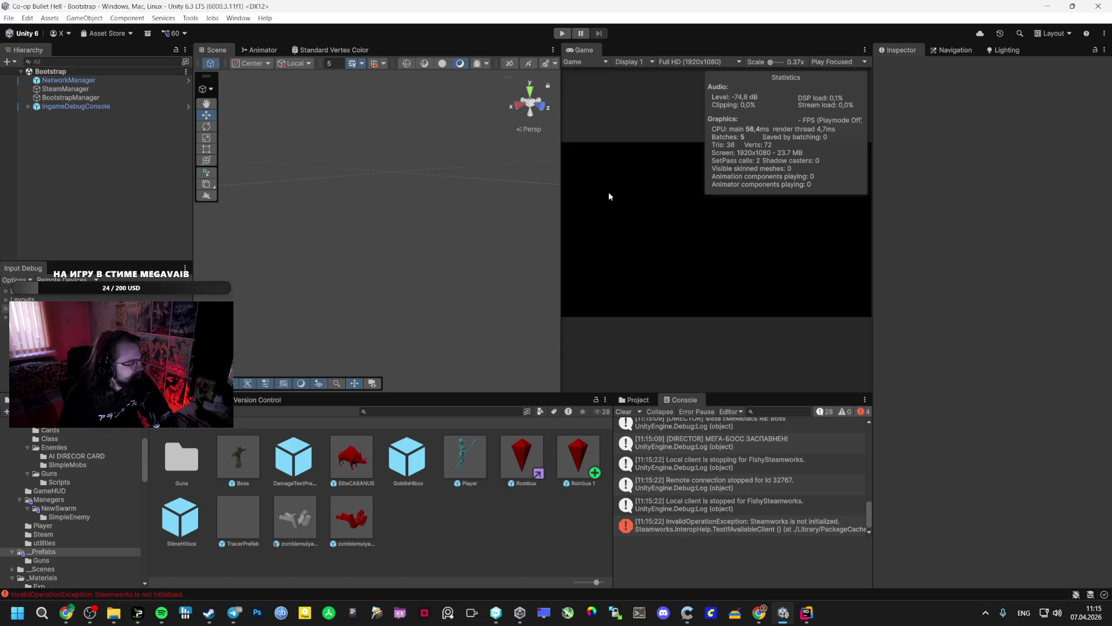
Switch to Telegram, where a shared photo of two metal figurines holding orbs is open.
key(alt+Tab)
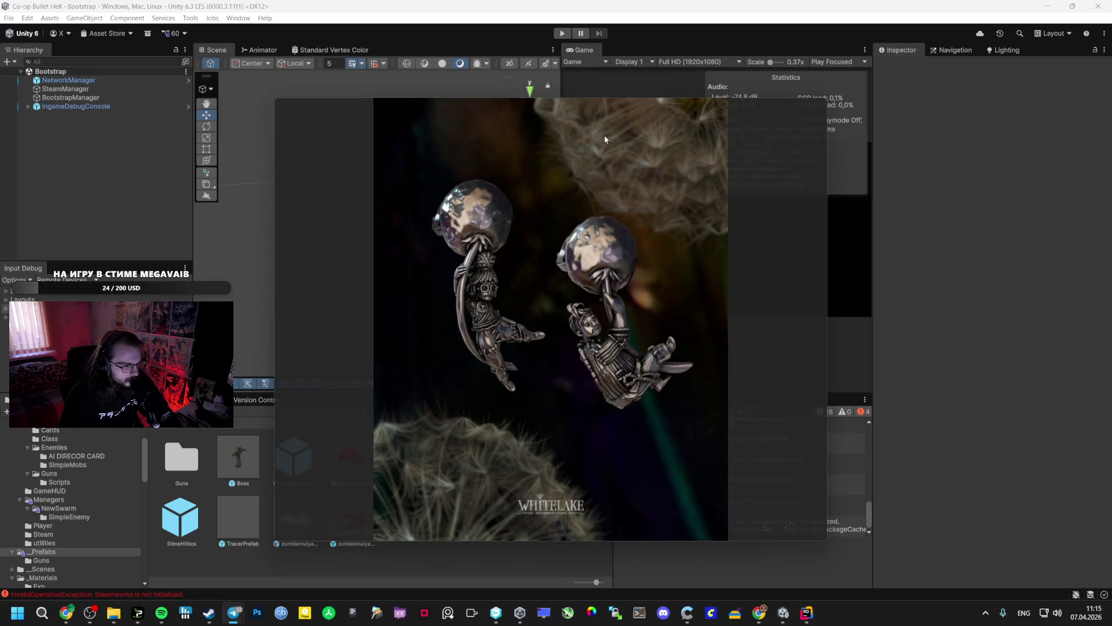
Page back through the shared earring photos, close the media viewer, and return to Google AI Studio.
mouse_move(783, 127)
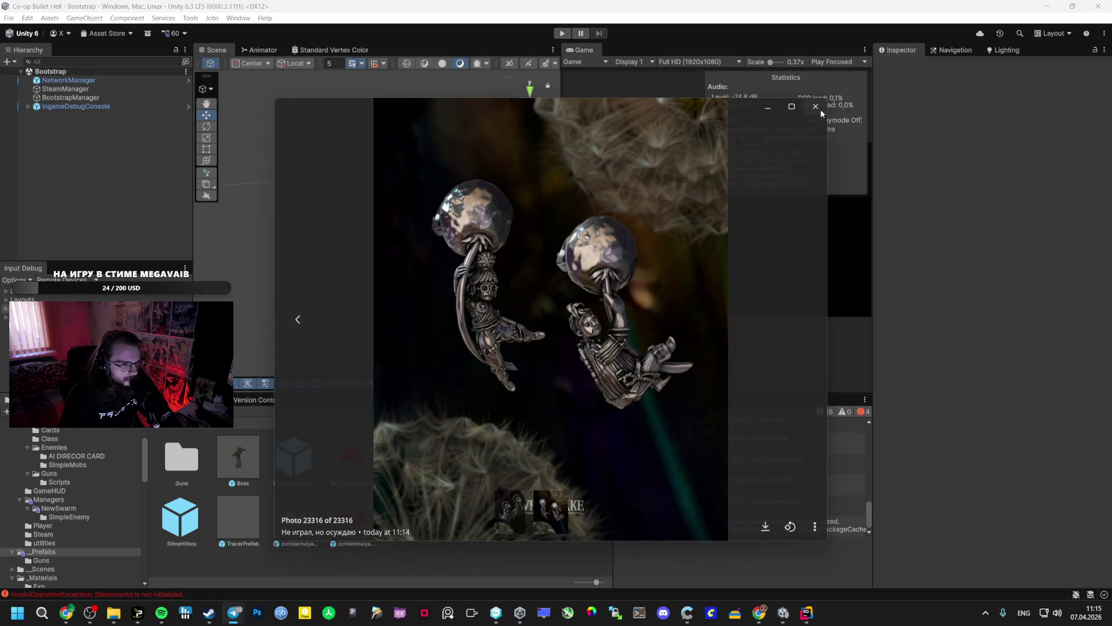
click(816, 107)
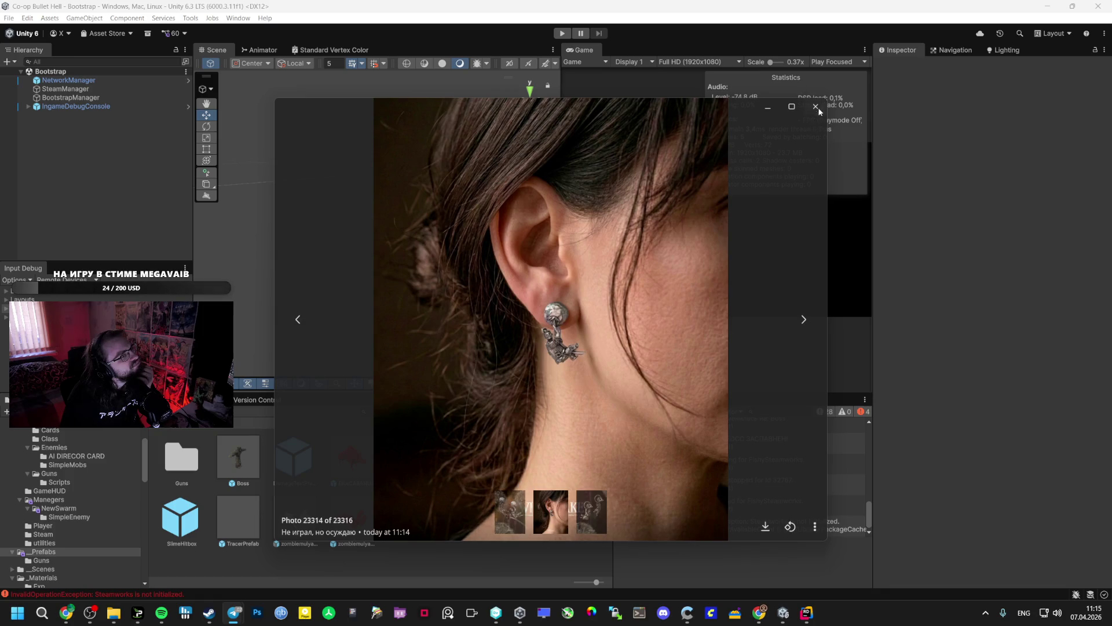
click(818, 110)
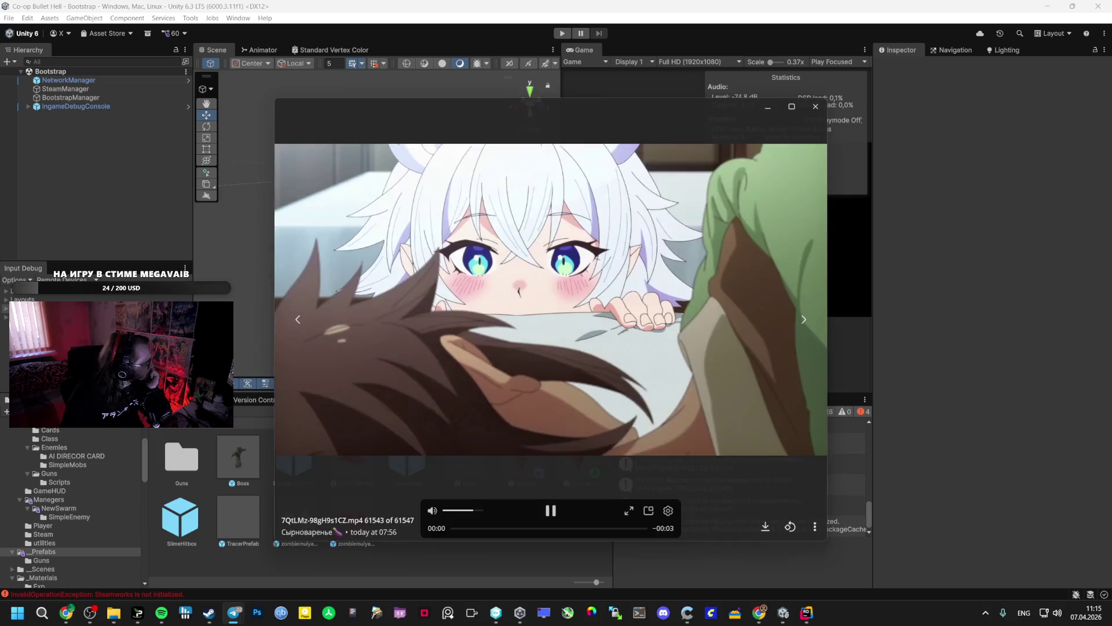
key(Escape)
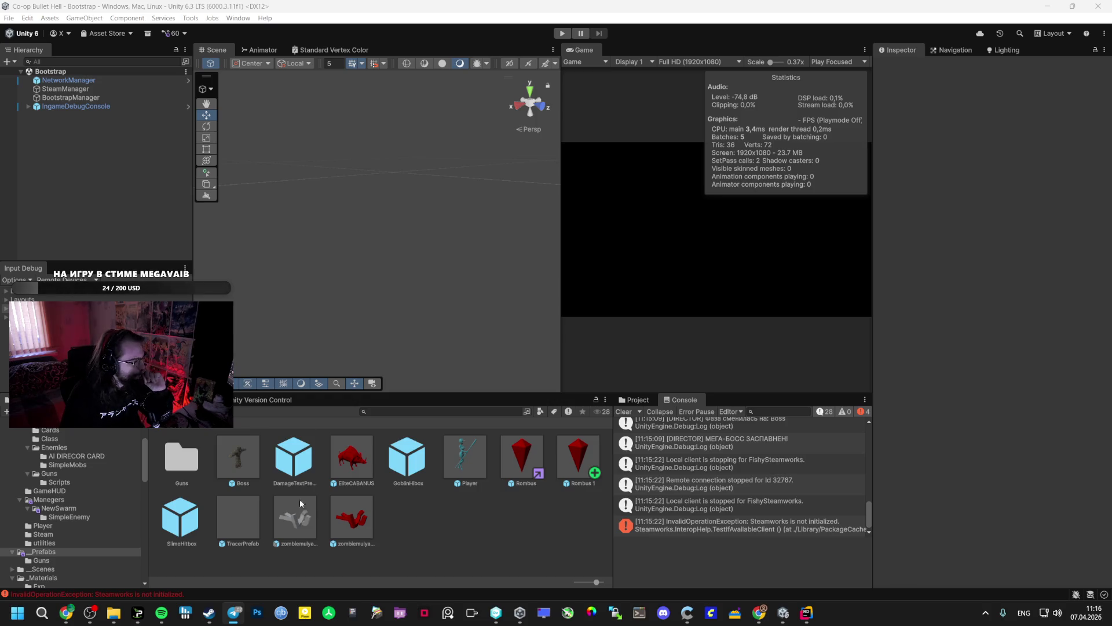
click(78, 590)
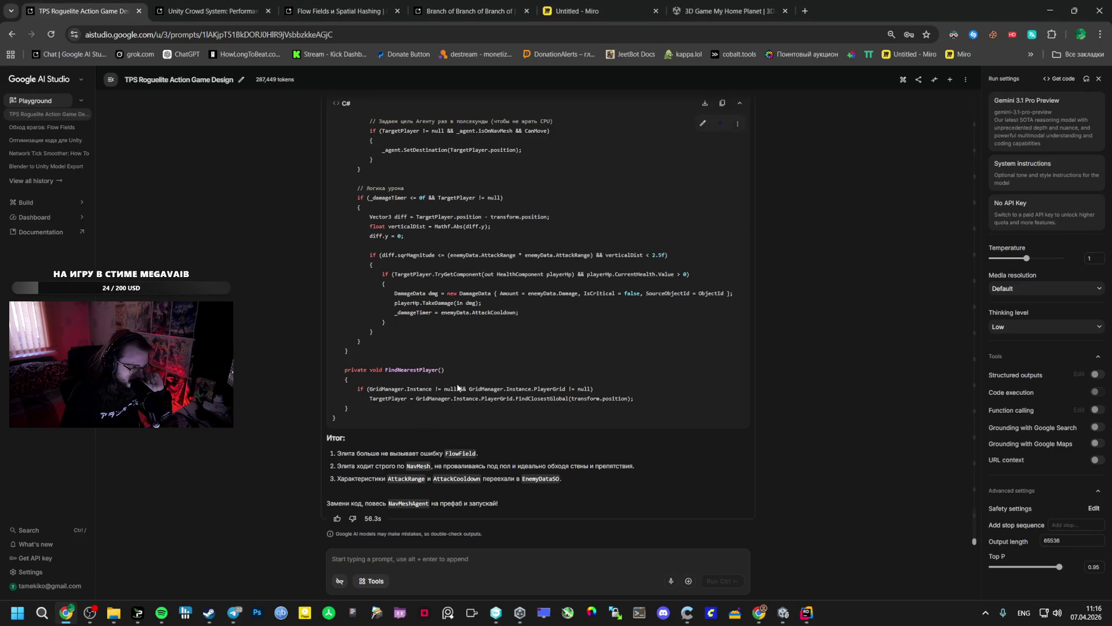
Switch the AI Studio model to Gemini 3 Flash Preview.
click(419, 566)
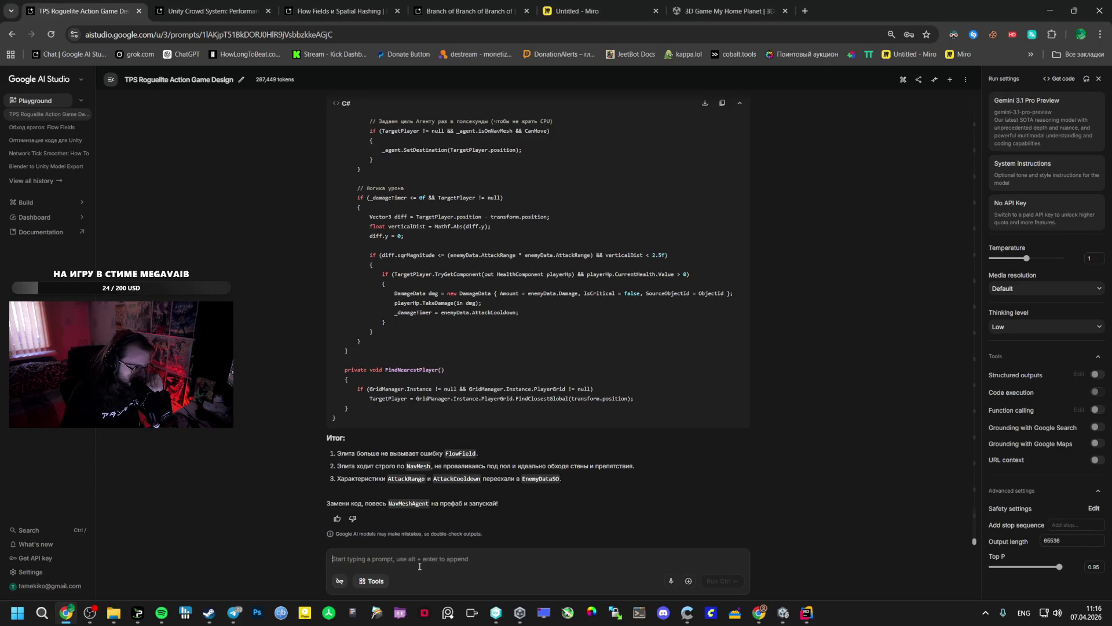
text(Xtnj)
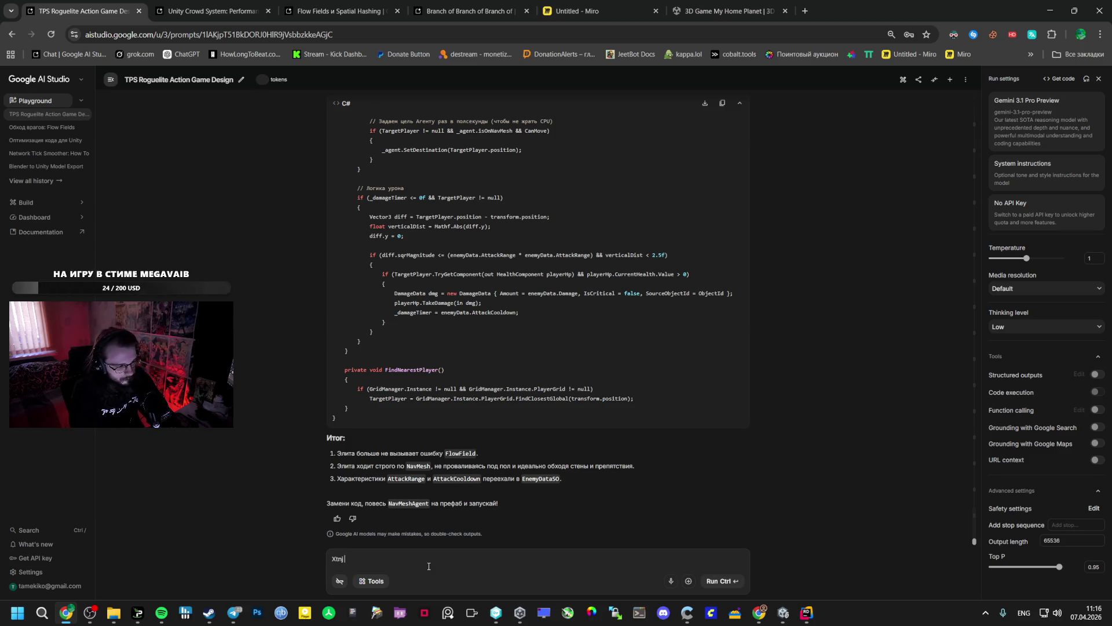
key(BackSpace)
key(BackSpace)
key(BackSpace)
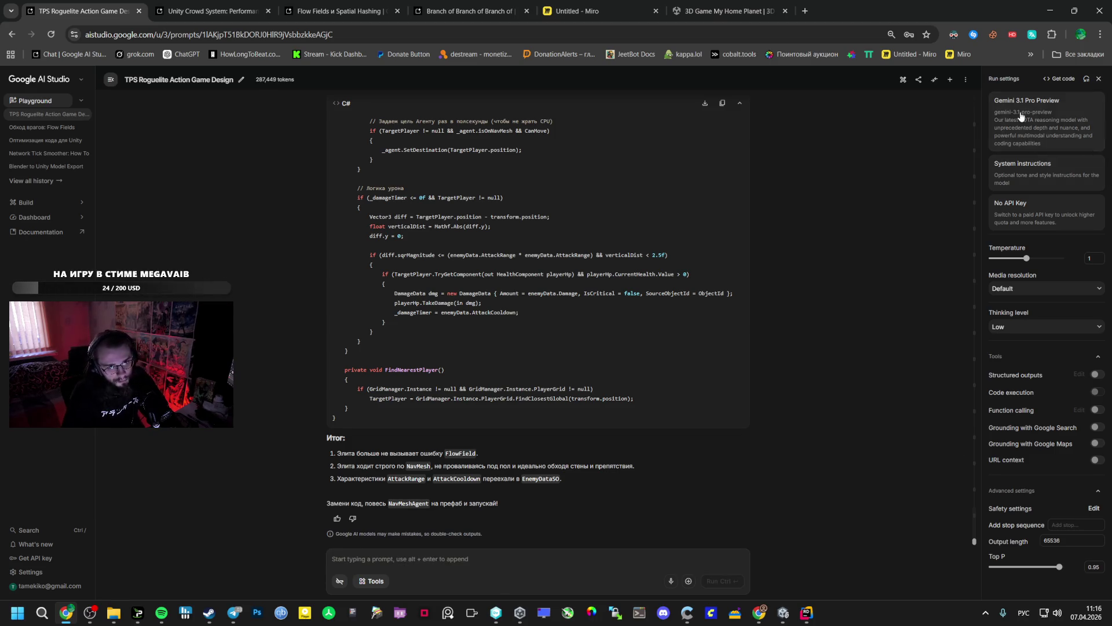
click(1020, 107)
click(968, 210)
Send a follow-up saying enemies spawn spread apart but are stuck underground and not walking.
click(402, 556)
text(Че)
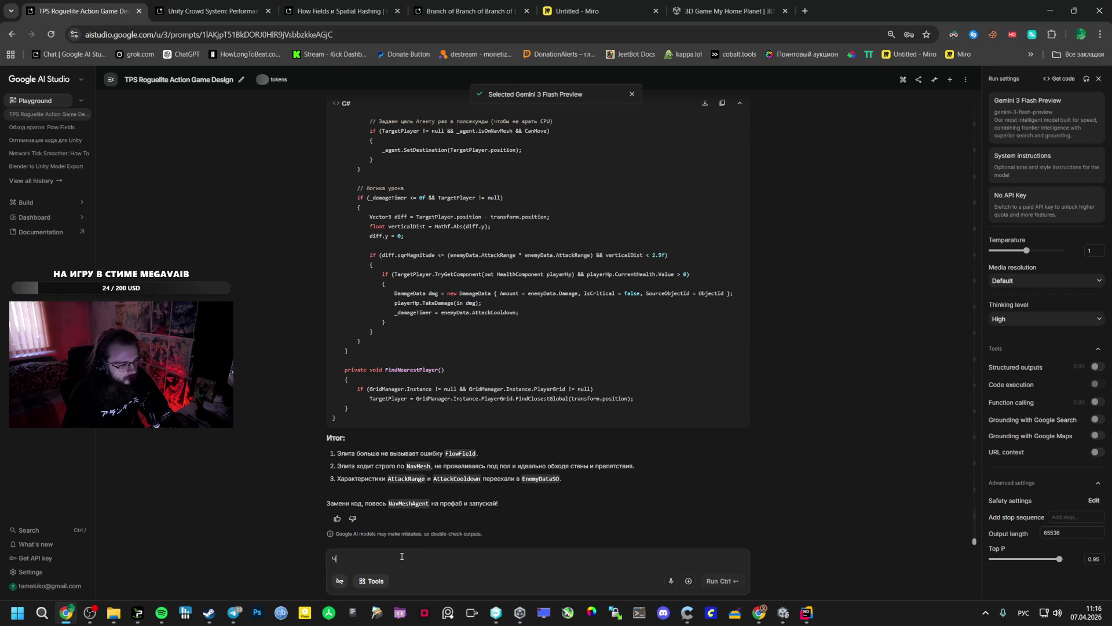
key(BackSpace)
key(BackSpace)
text(ето их по вс)
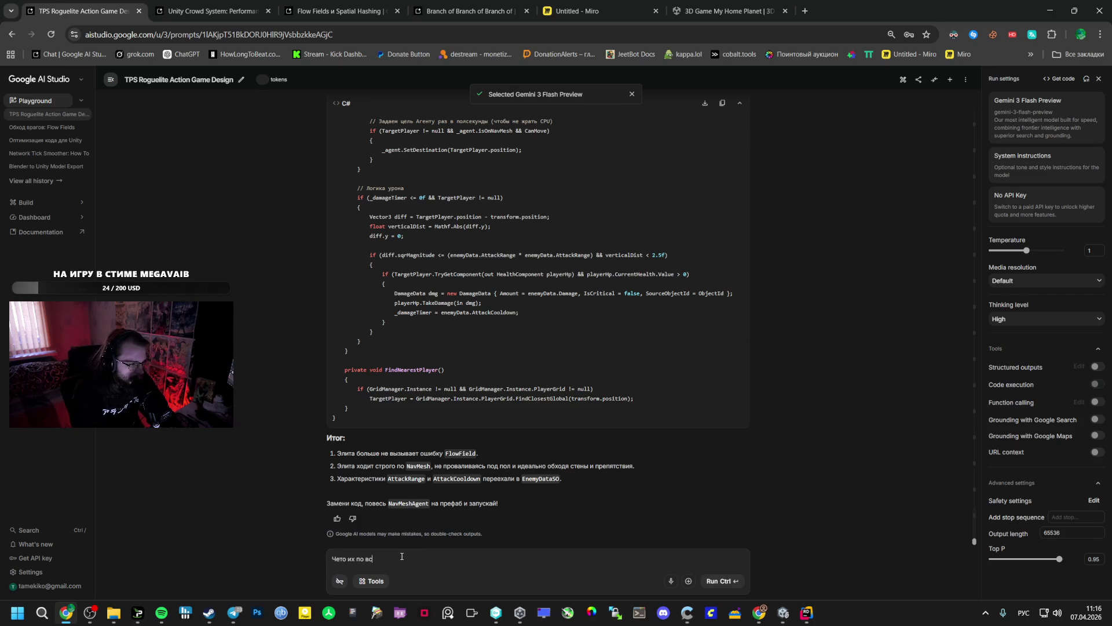
text(ей кар)
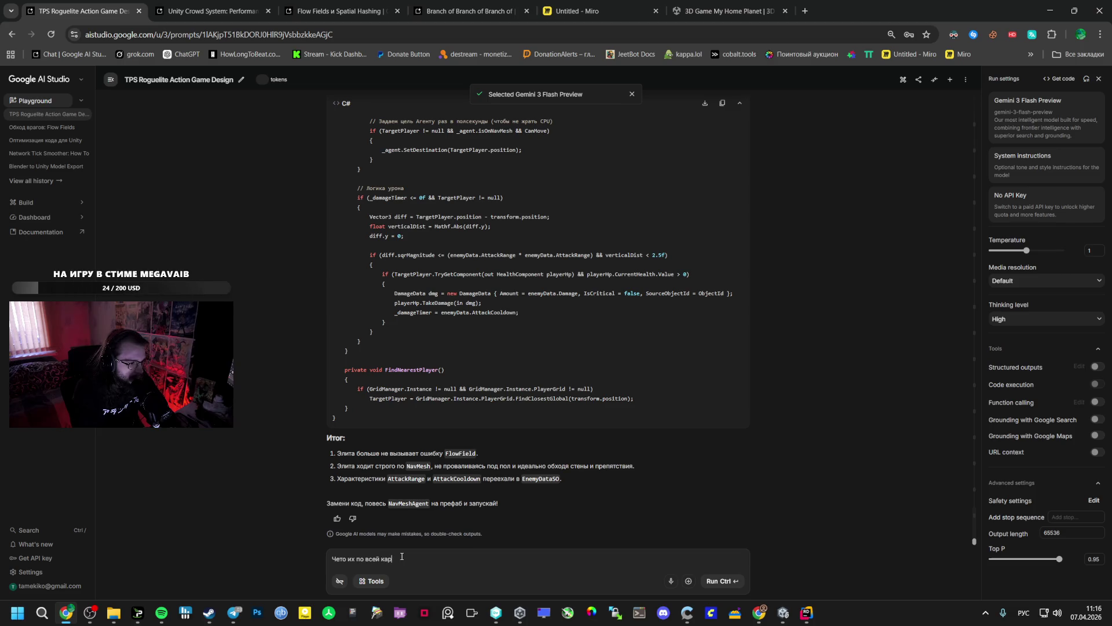
text(те раскидало)
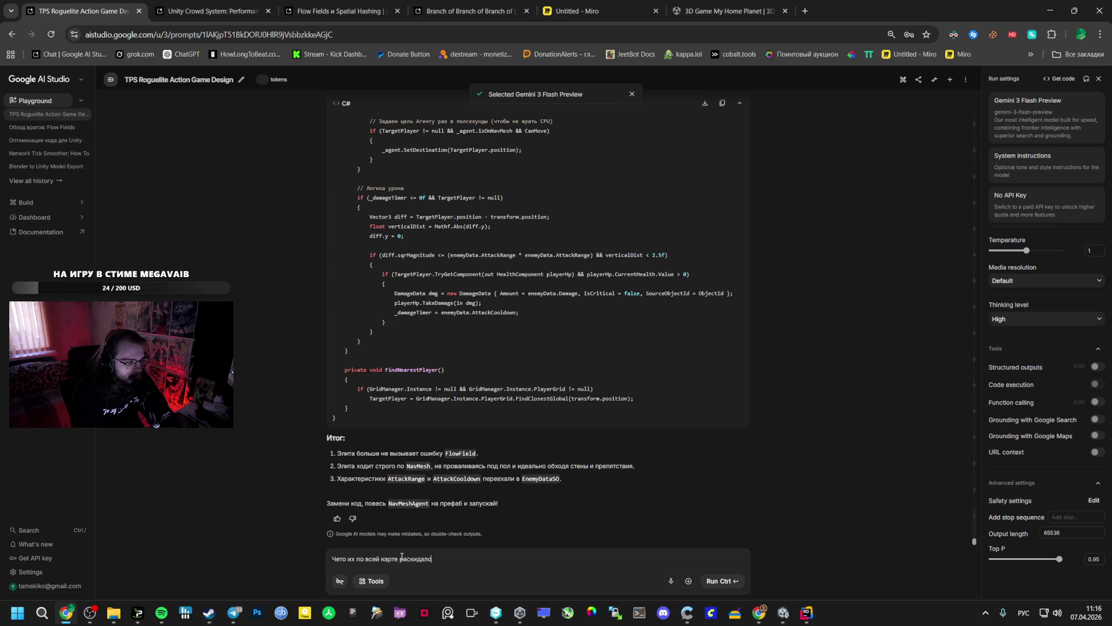
text( как )
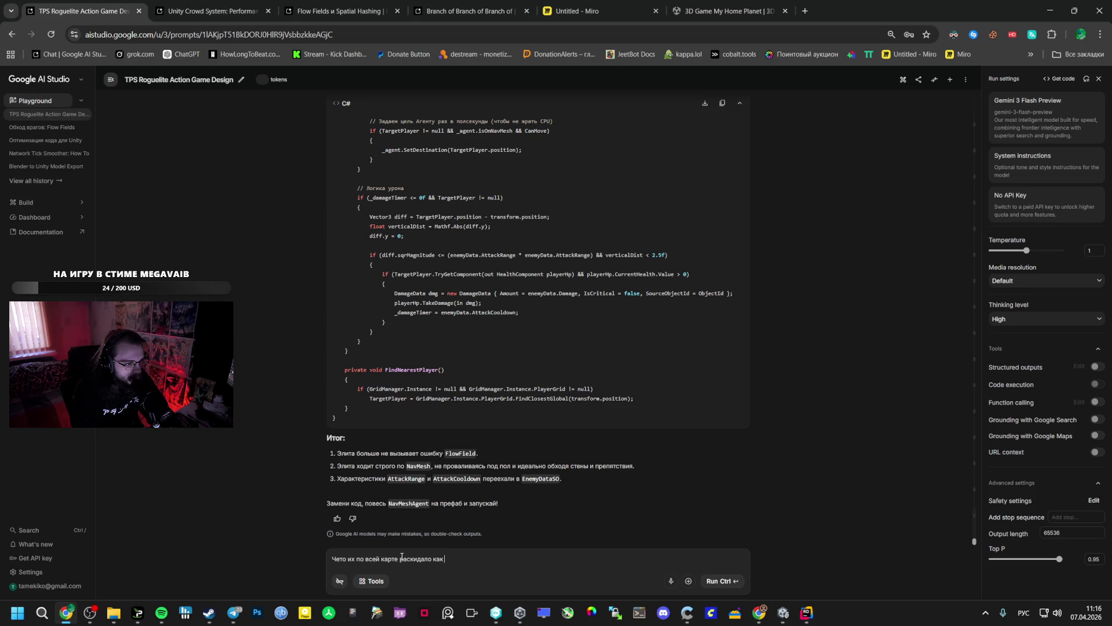
text(, )
text(и все)
text( еще по)
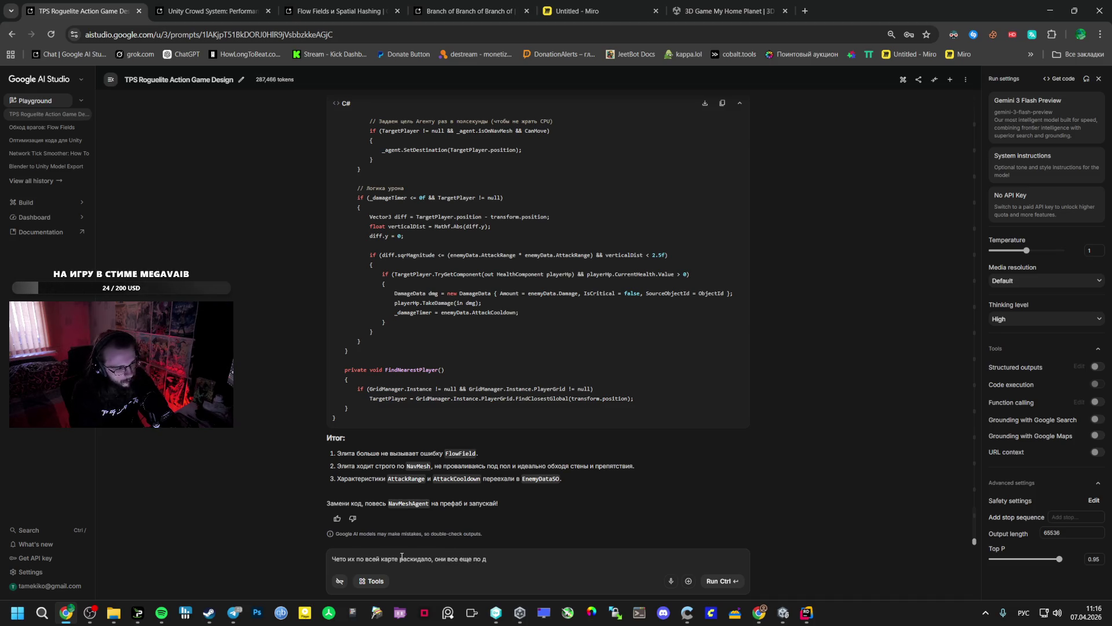
text(д землей?)
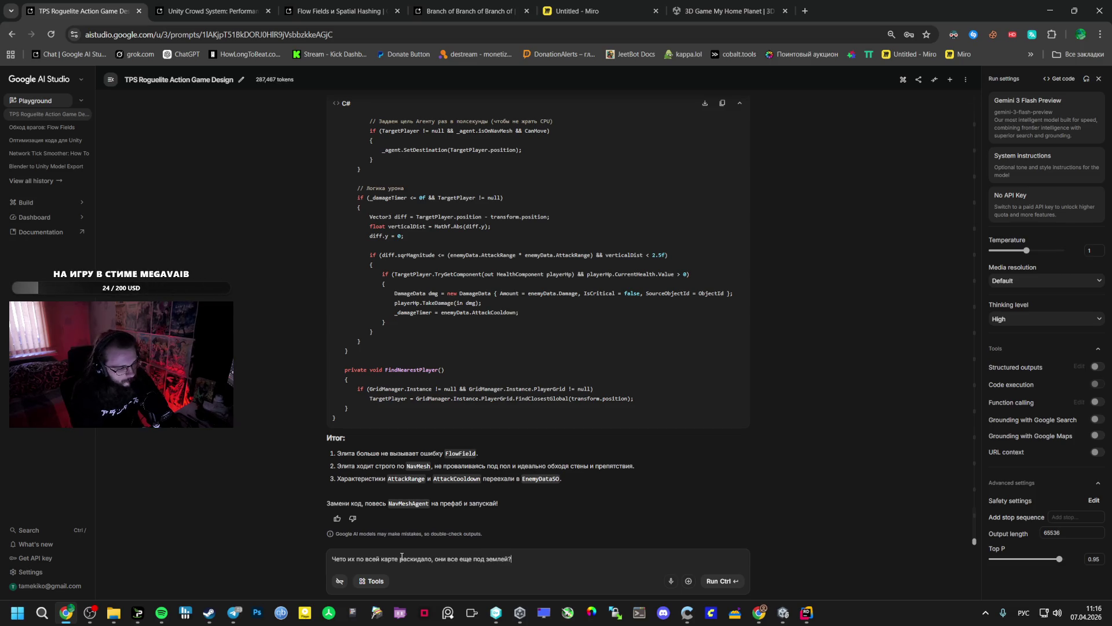
key(BackSpace)
text(, еще)
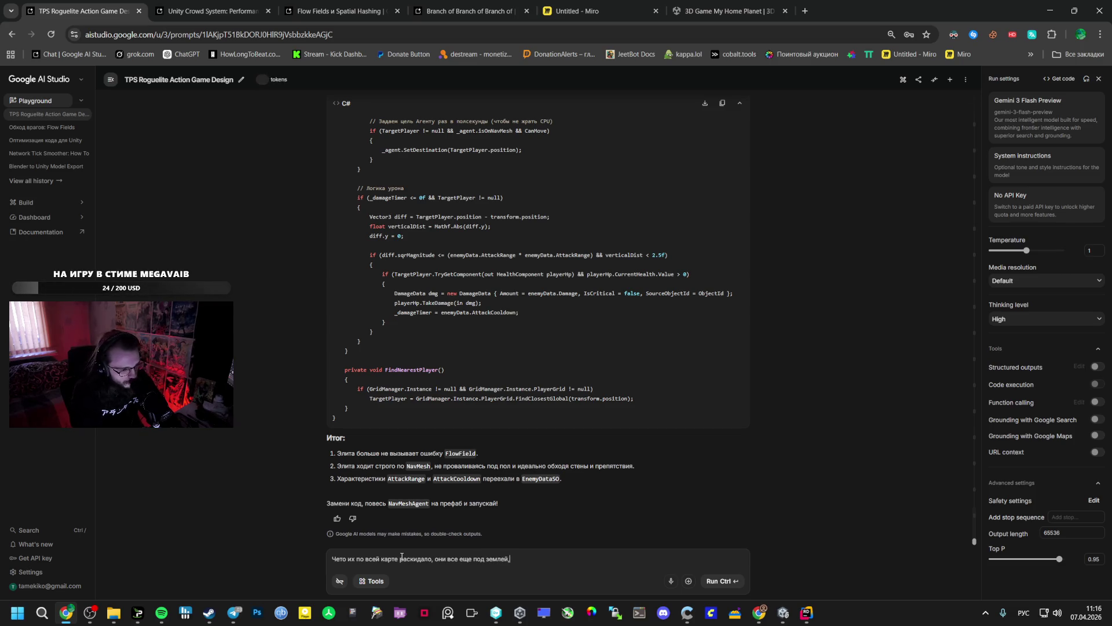
text( и)
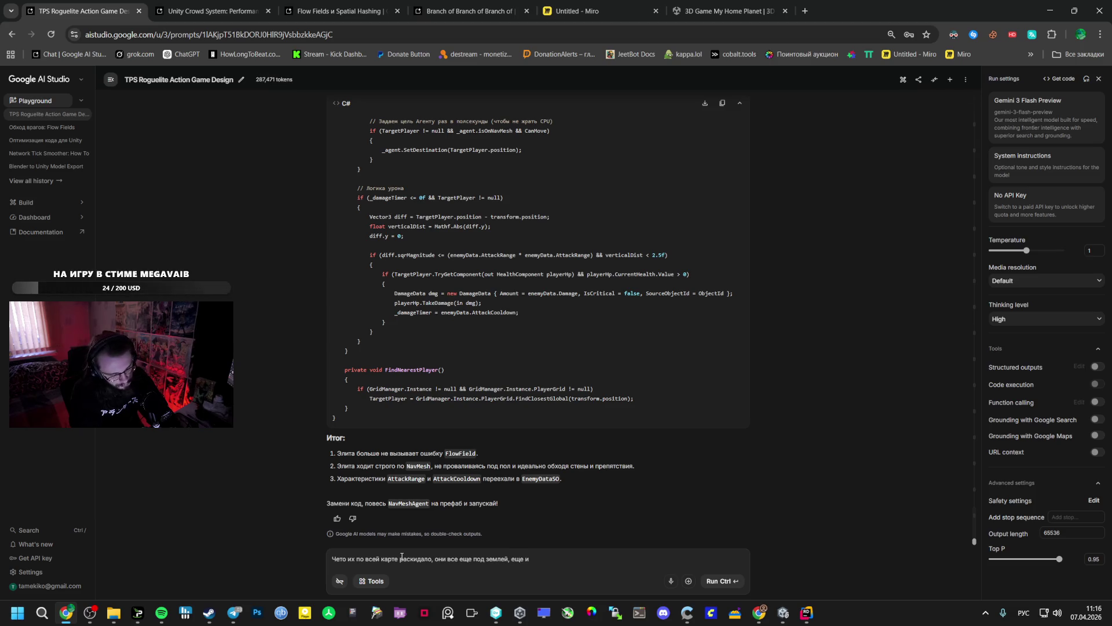
text( как т)
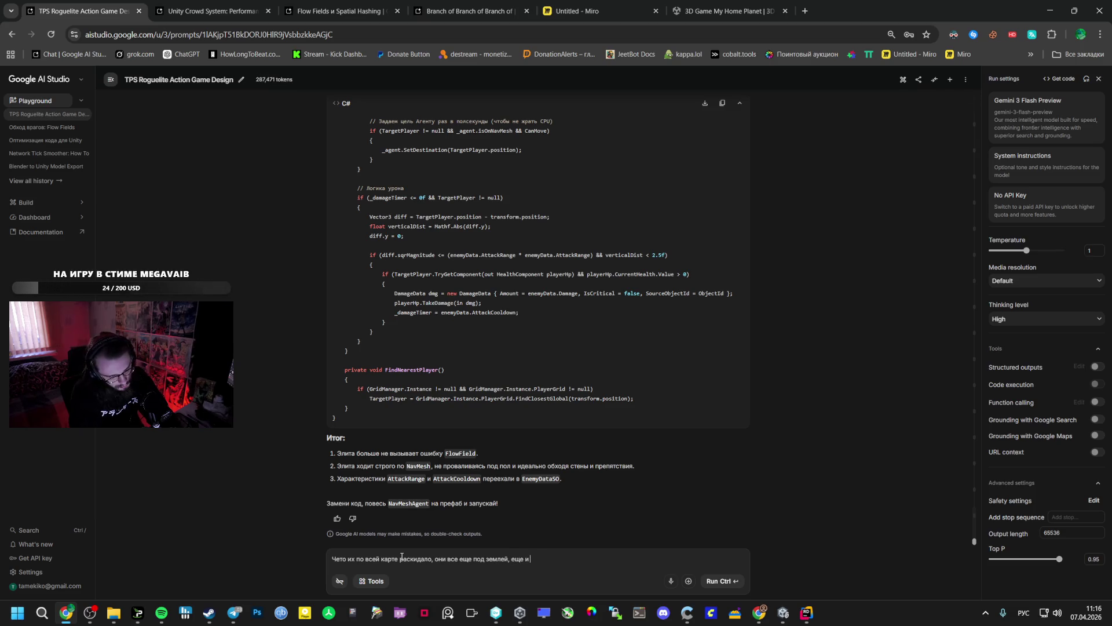
text(о на ра)
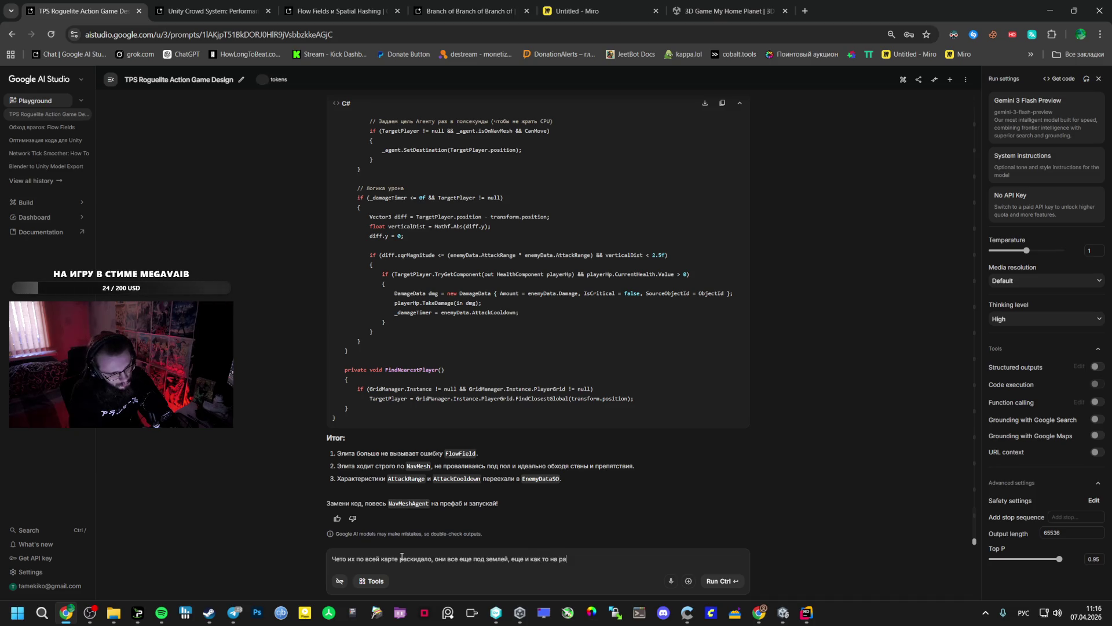
text(сстоянии от )
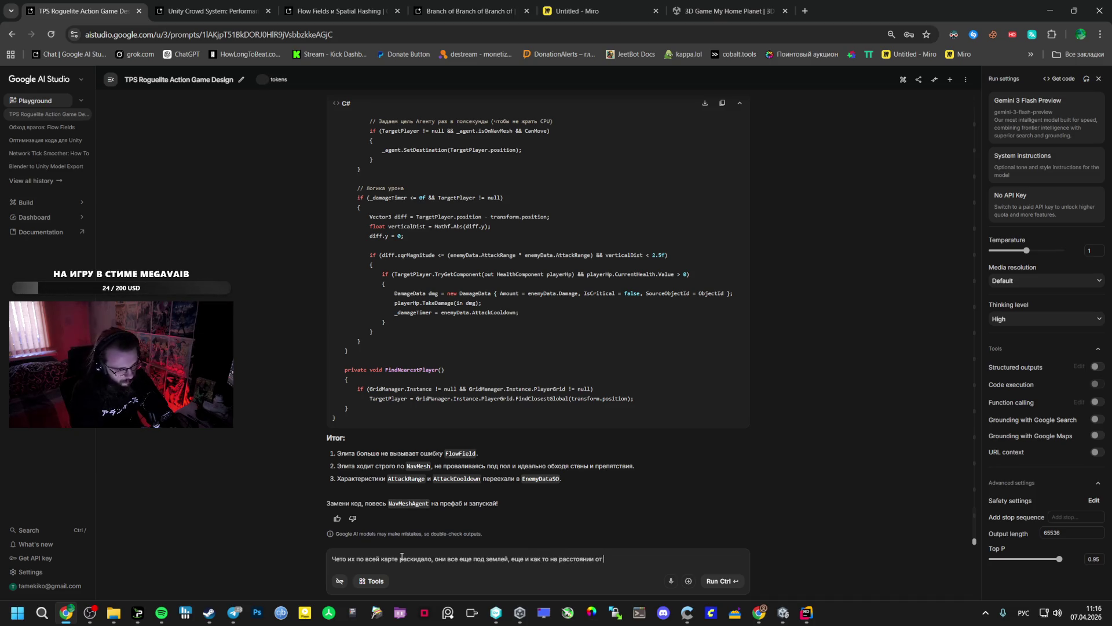
text(друг друг)
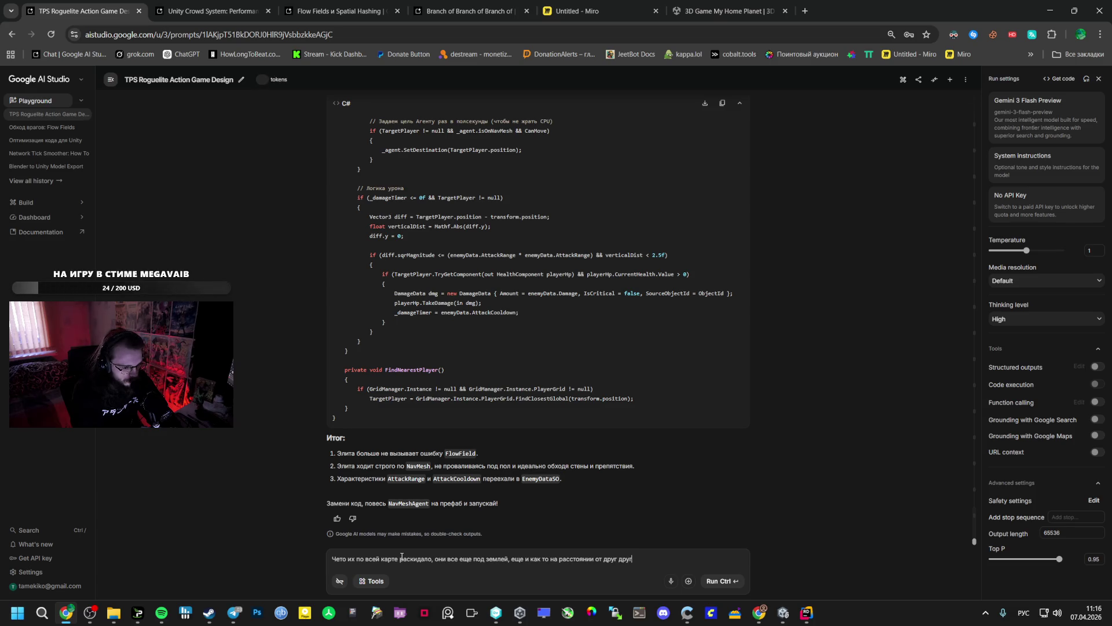
text(а, о)
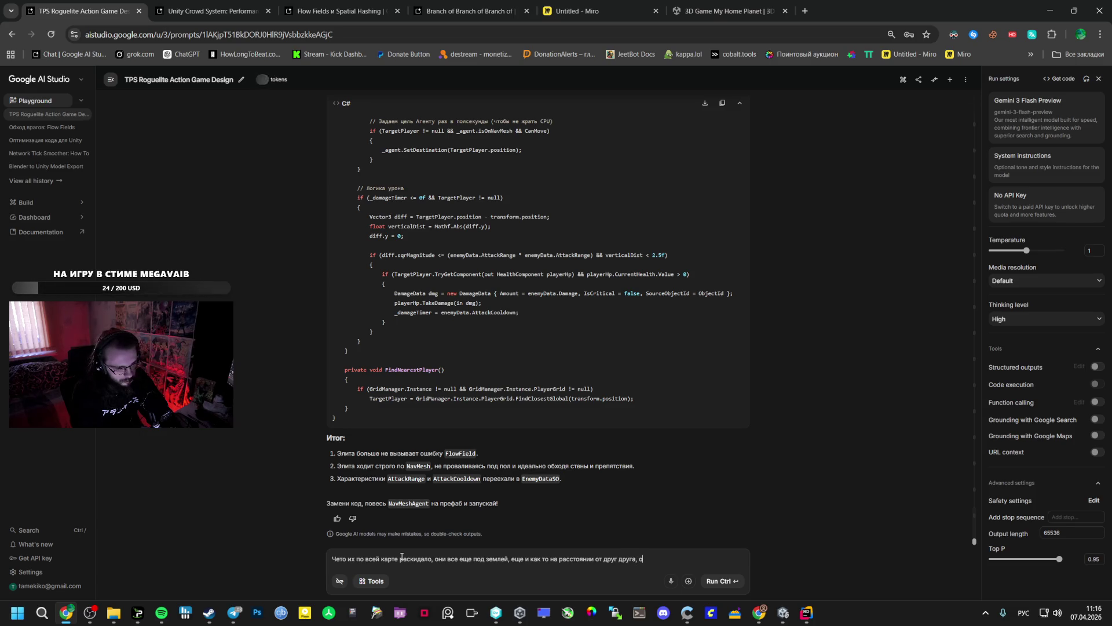
key(BackSpace)
text(но заст)
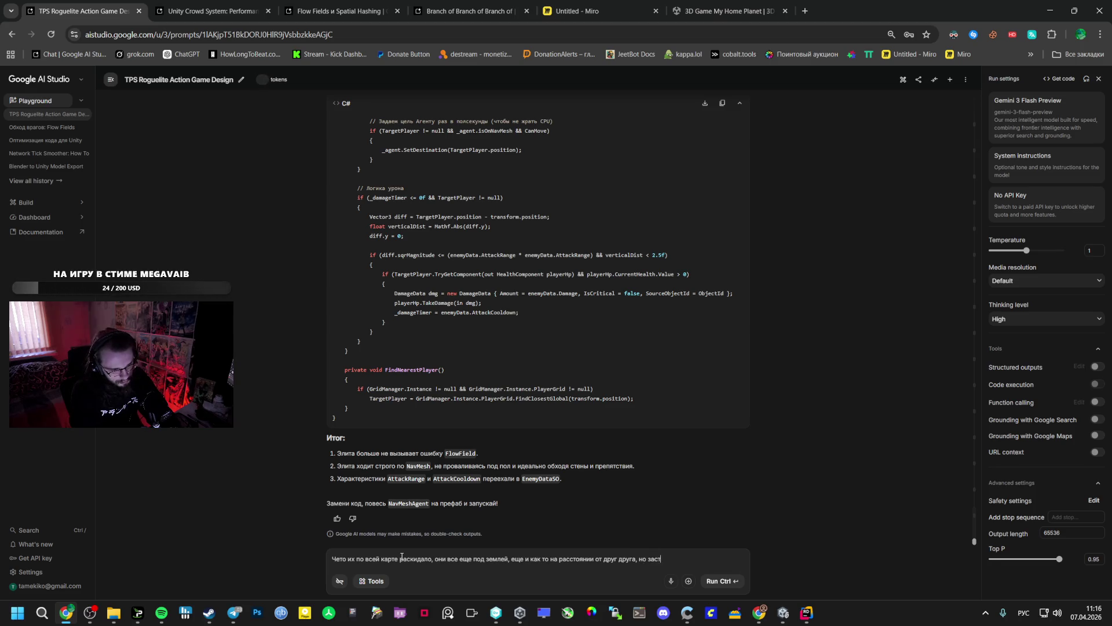
text(аряли в)
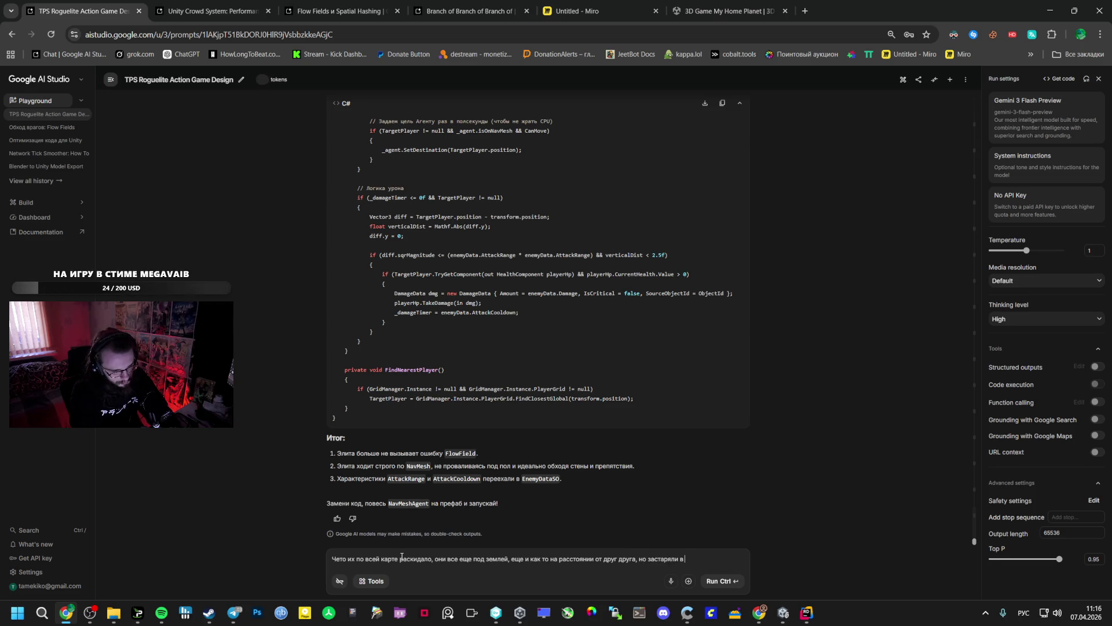
text( земле и не ходят)
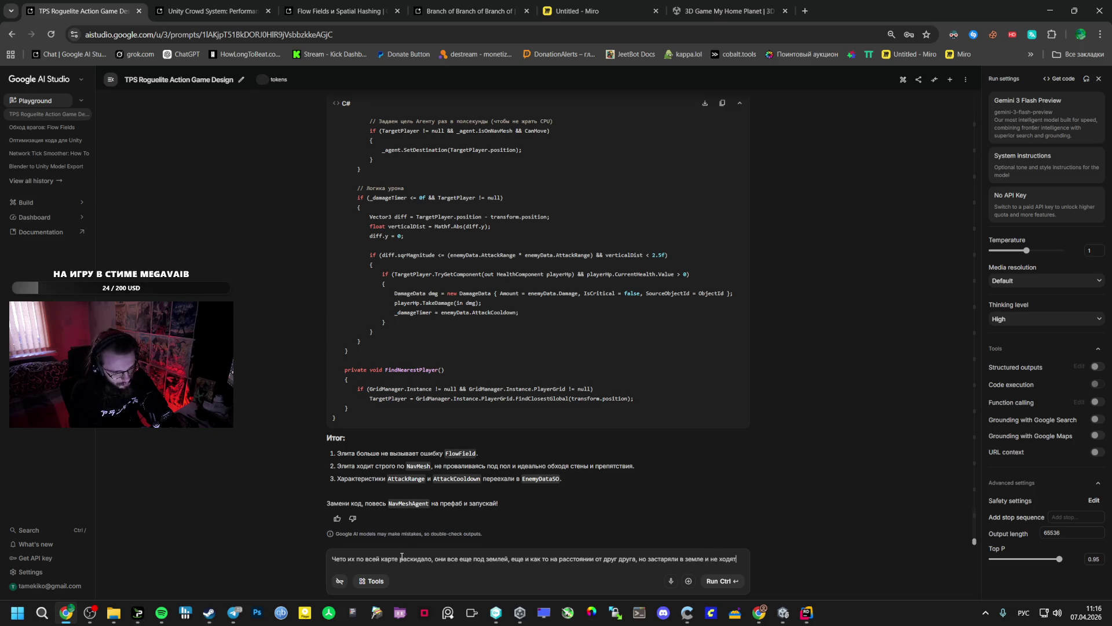
key(ctrl+Return)
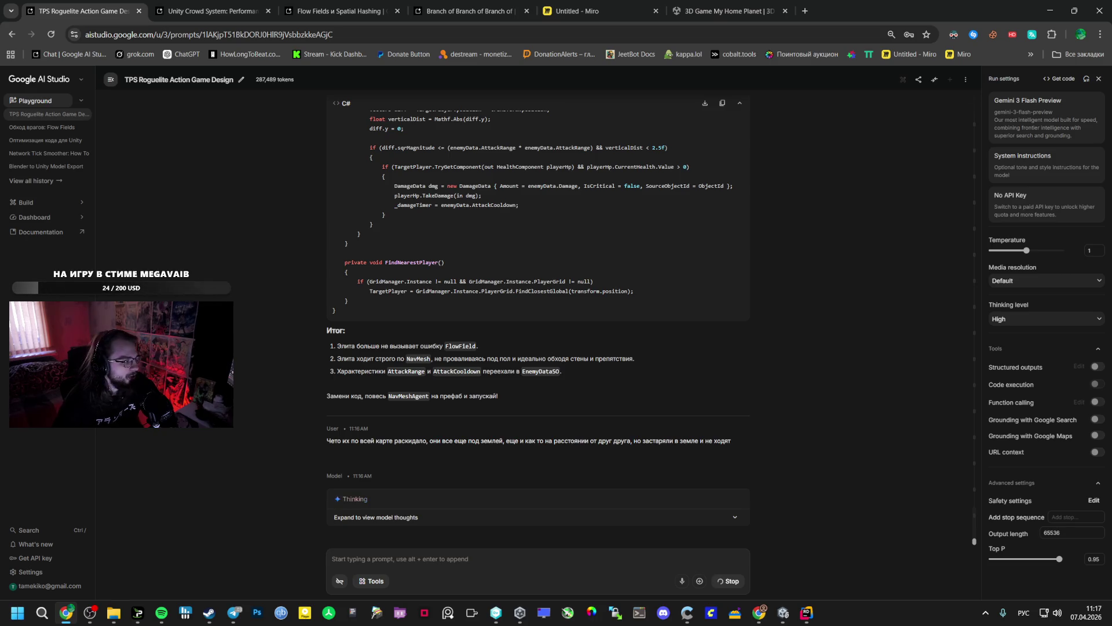
Review Gemini's NavMesh.SamplePosition spawn fix for WaveDirector.cs, then go back to Rider.
click(161, 613)
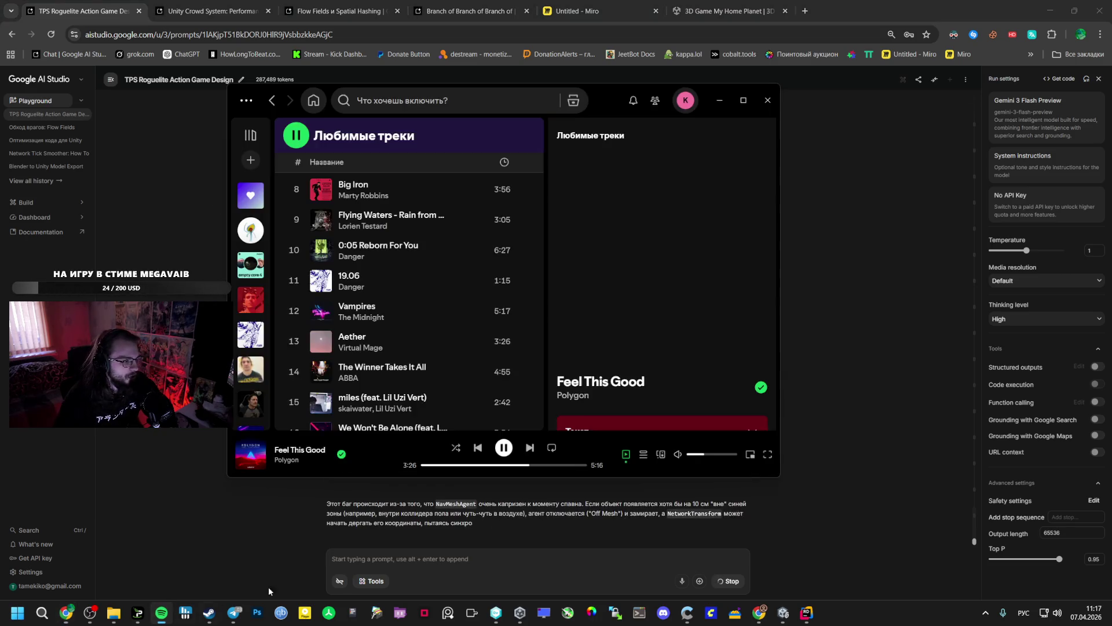
click(882, 436)
scroll(579, 432, up, 6)
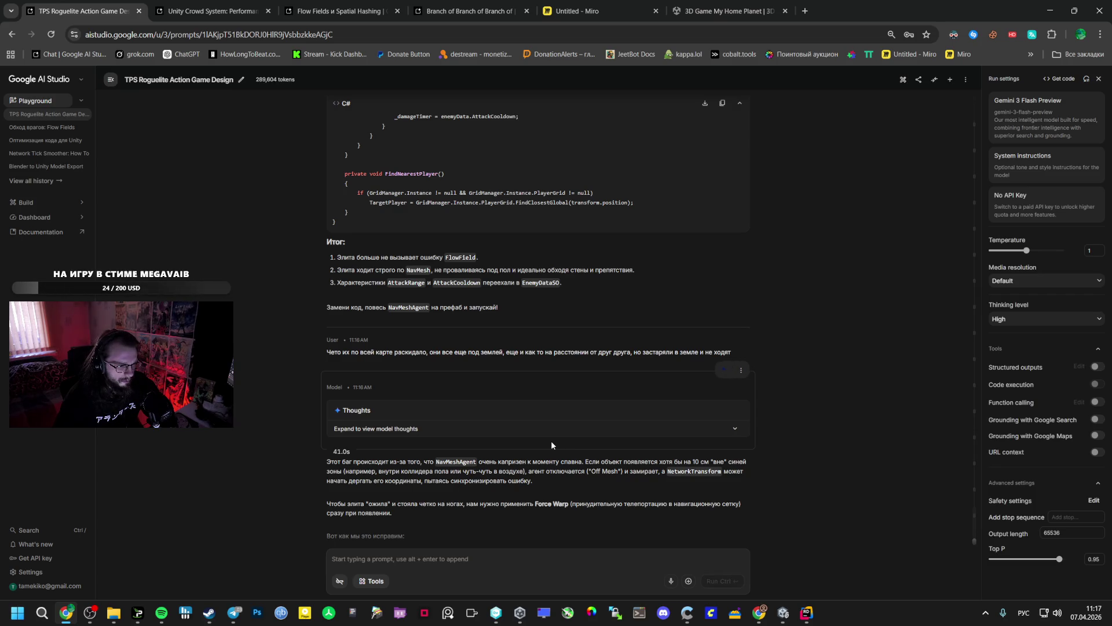
scroll(522, 451, down, 5)
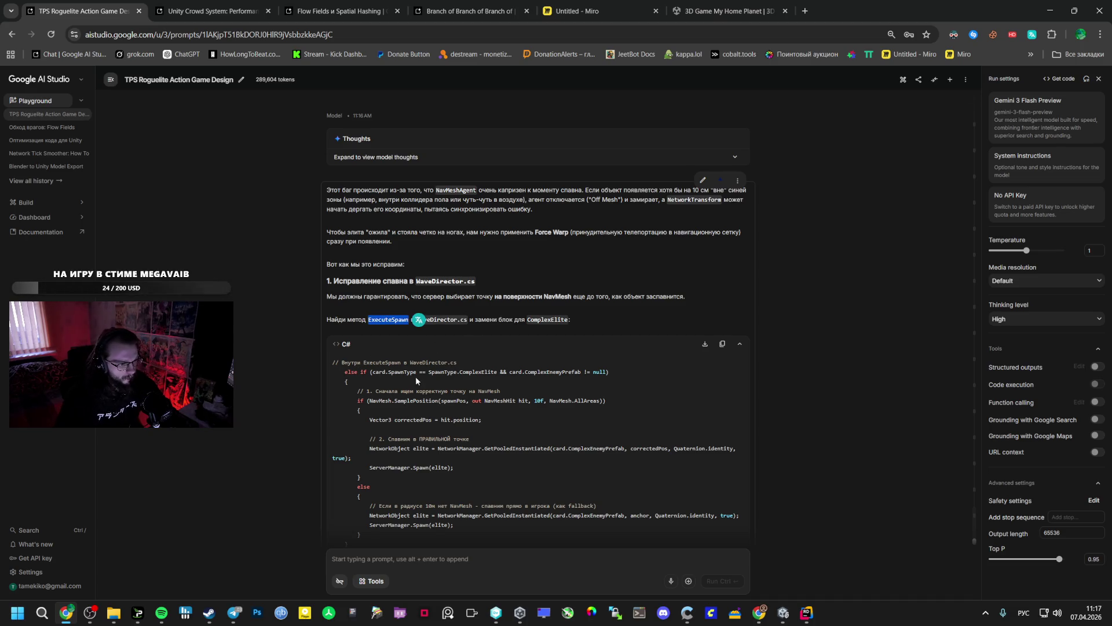
click(422, 344)
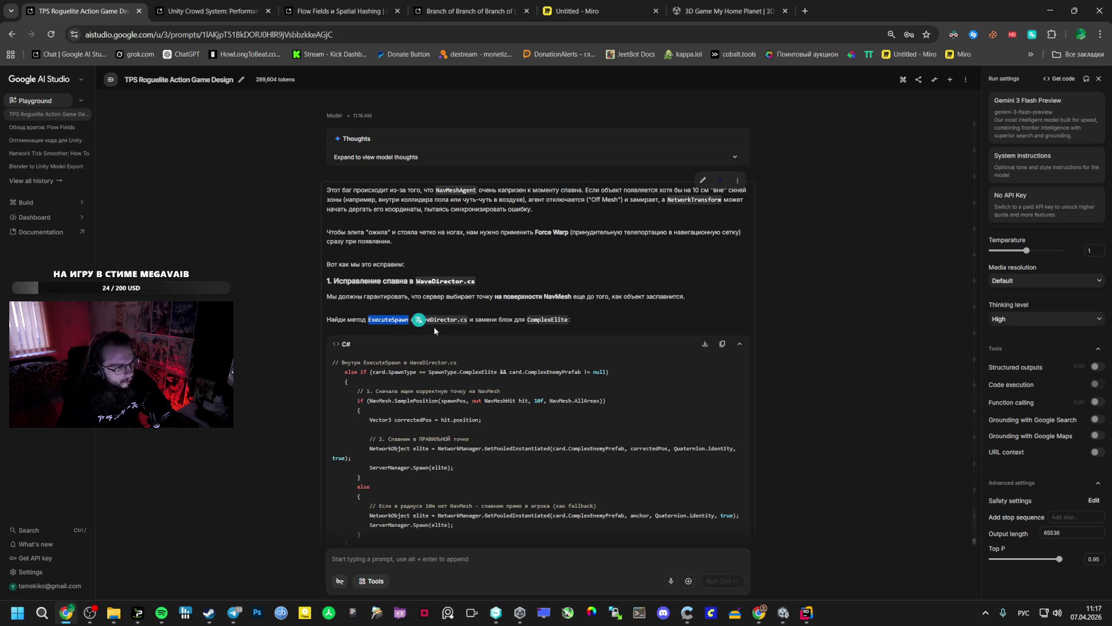
click(807, 613)
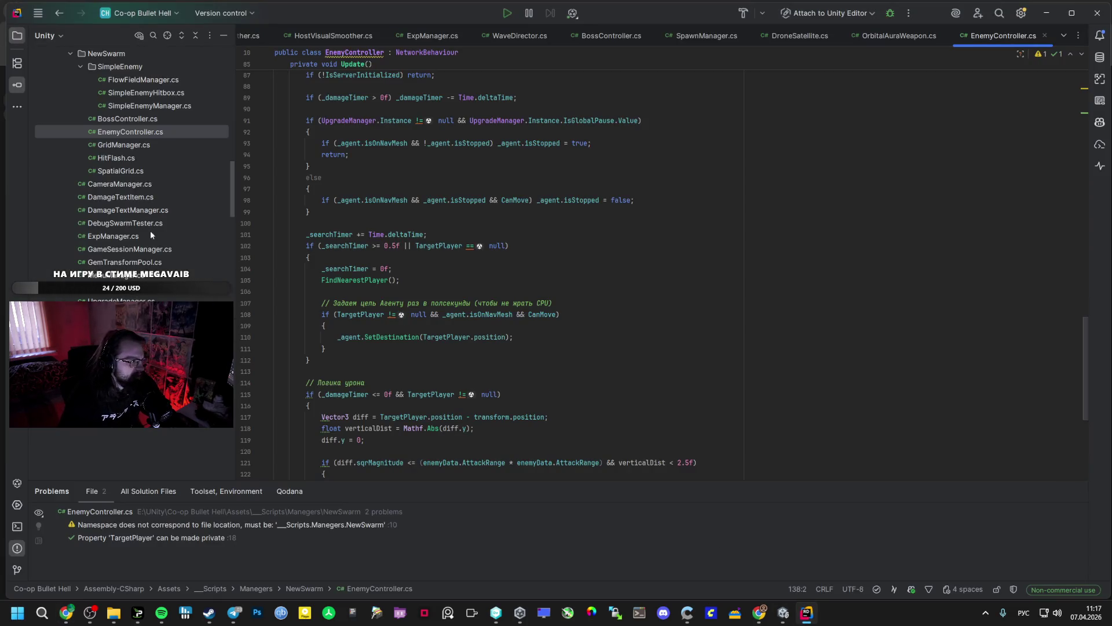
Open WaveDirector.cs and search it for the ExecuteSpawn method.
scroll(139, 243, down, 2)
double_click(103, 290)
key(ctrl+f)
text(ExecuteSpawn)
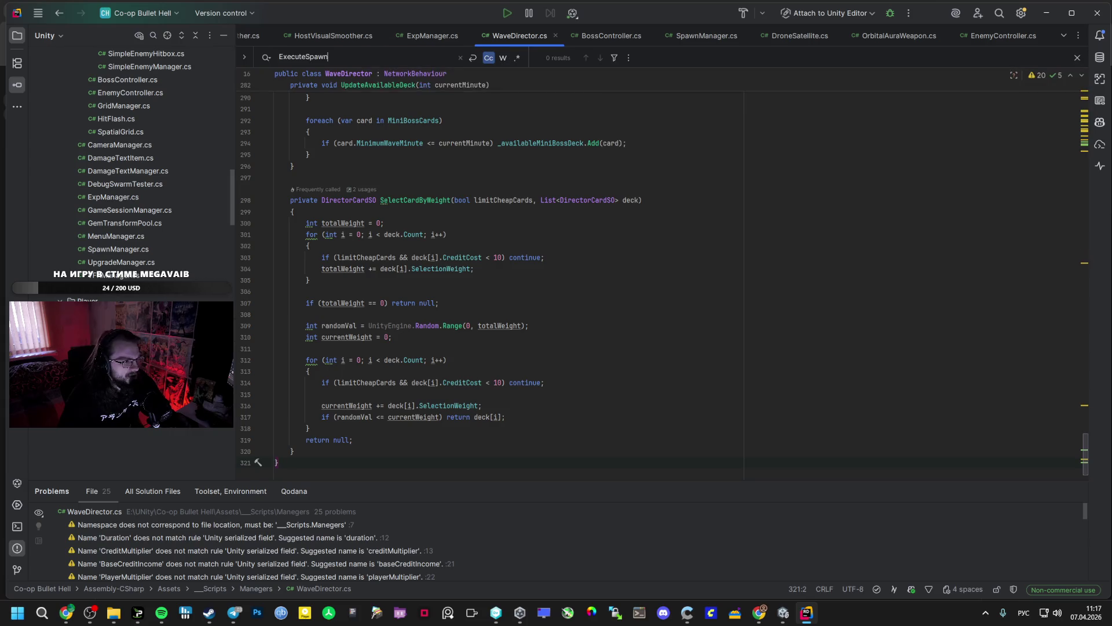
key(Return)
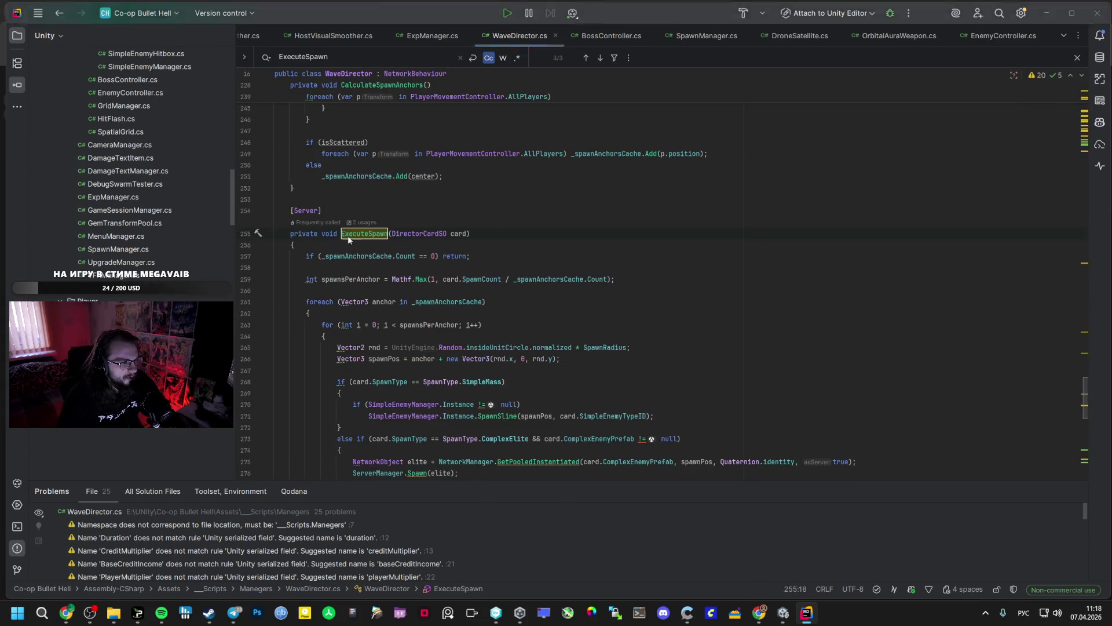
key(alt+Tab)
Copy Gemini's NavMesh-sampled ComplexElite spawn block from the AI Studio chat.
key(alt+Tab)
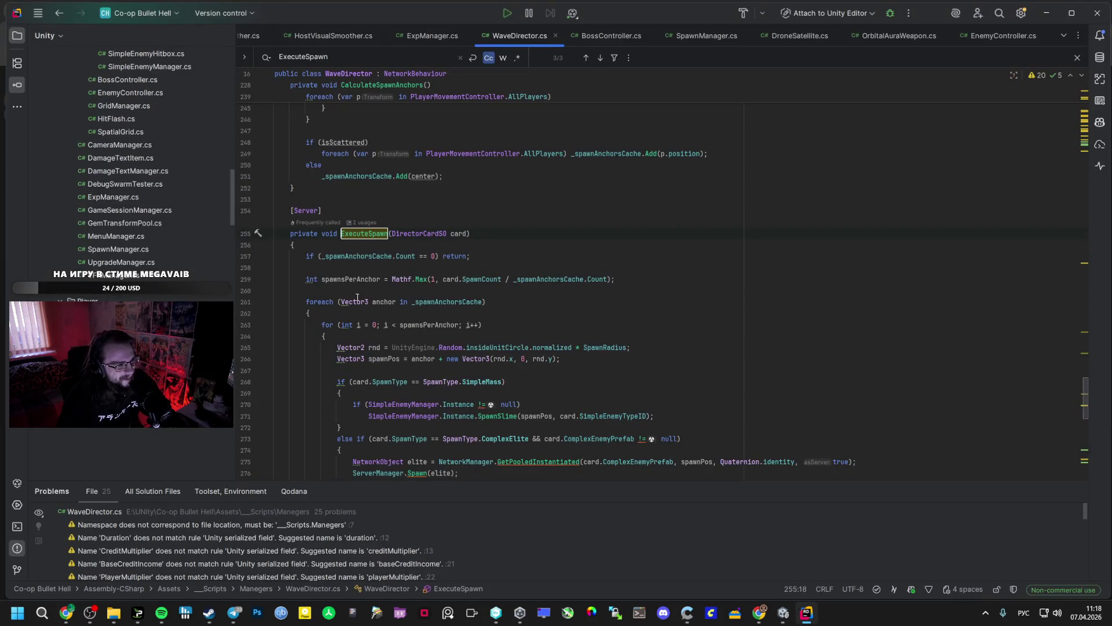
key(alt+Tab)
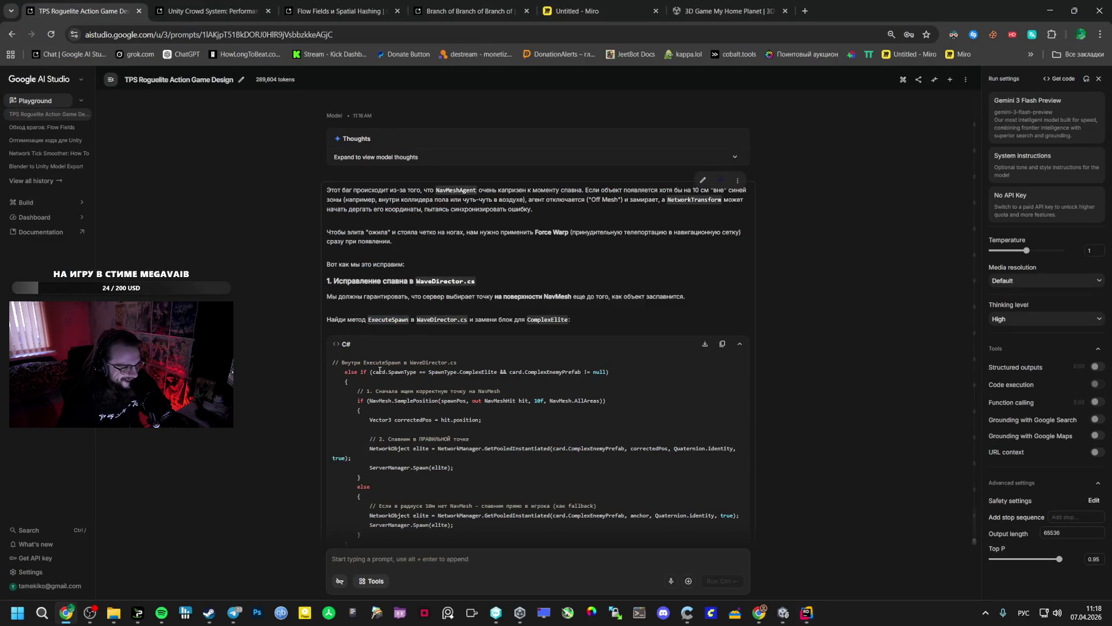
mouse_move(344, 371)
mouse_down()
mouse_move(360, 427)
mouse_move(359, 490)
mouse_up()
key(ctrl+c)
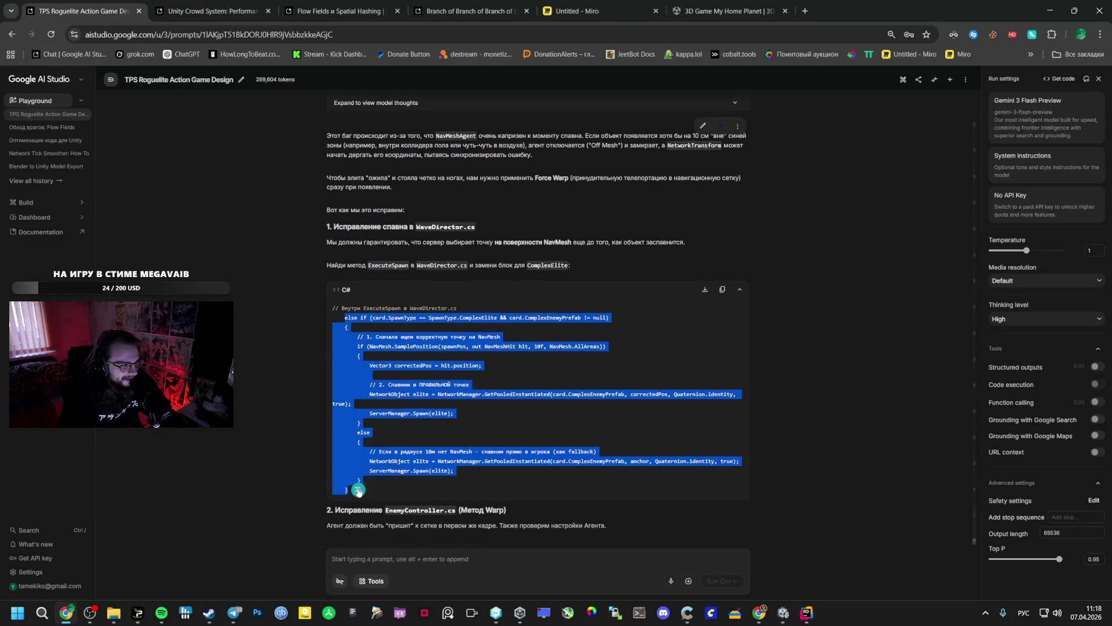
key(alt+Tab)
scroll(400, 376, down, 6)
scroll(400, 376, up, 2)
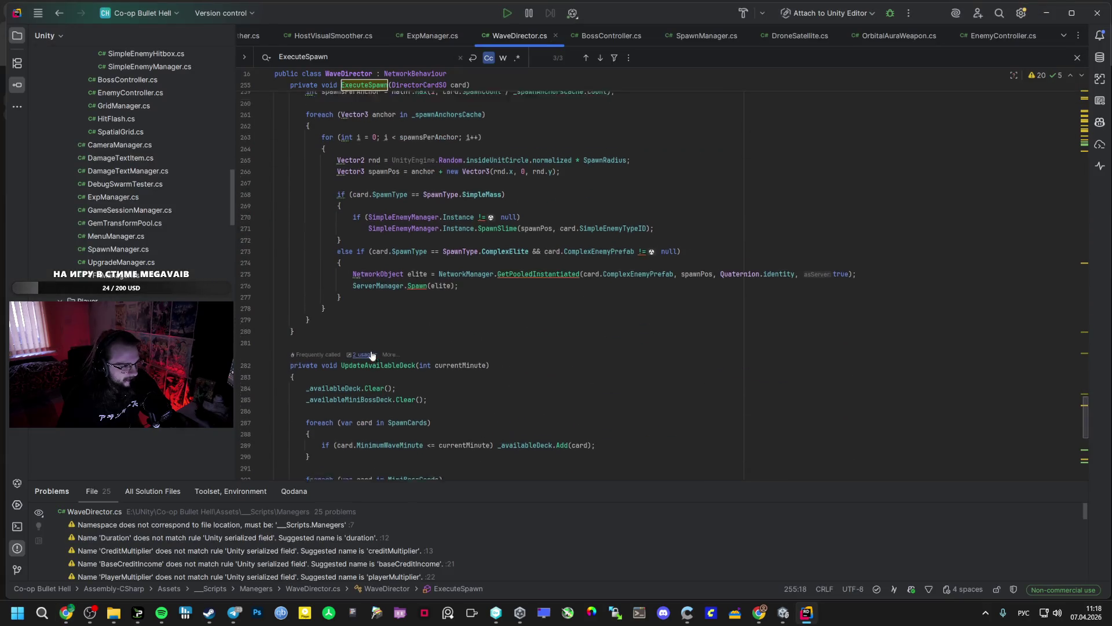
key(alt+Tab)
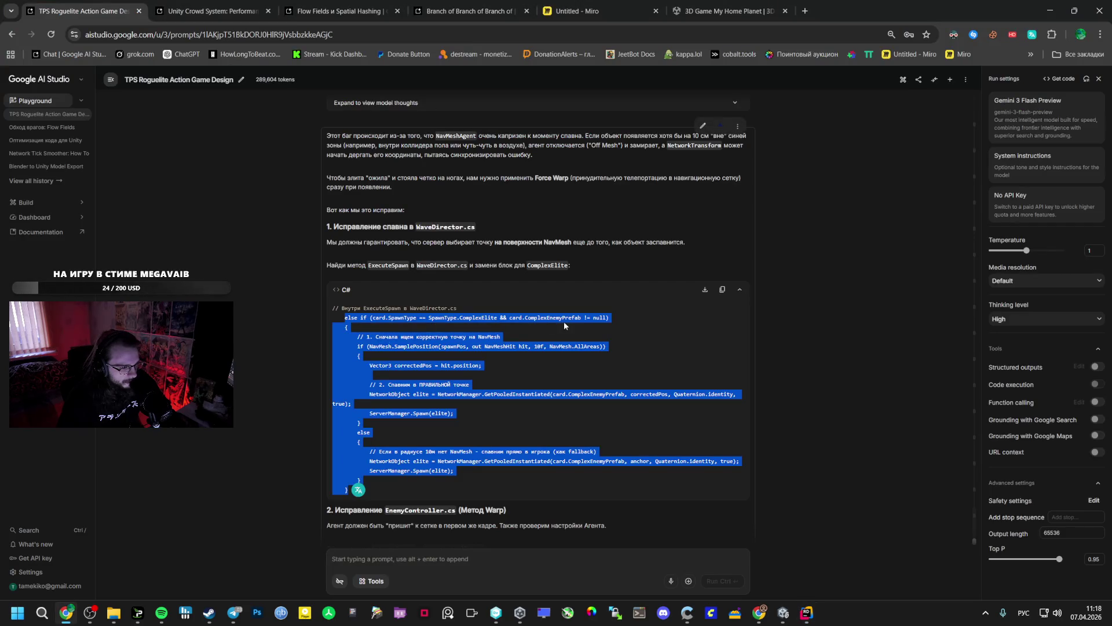
key(alt+Tab)
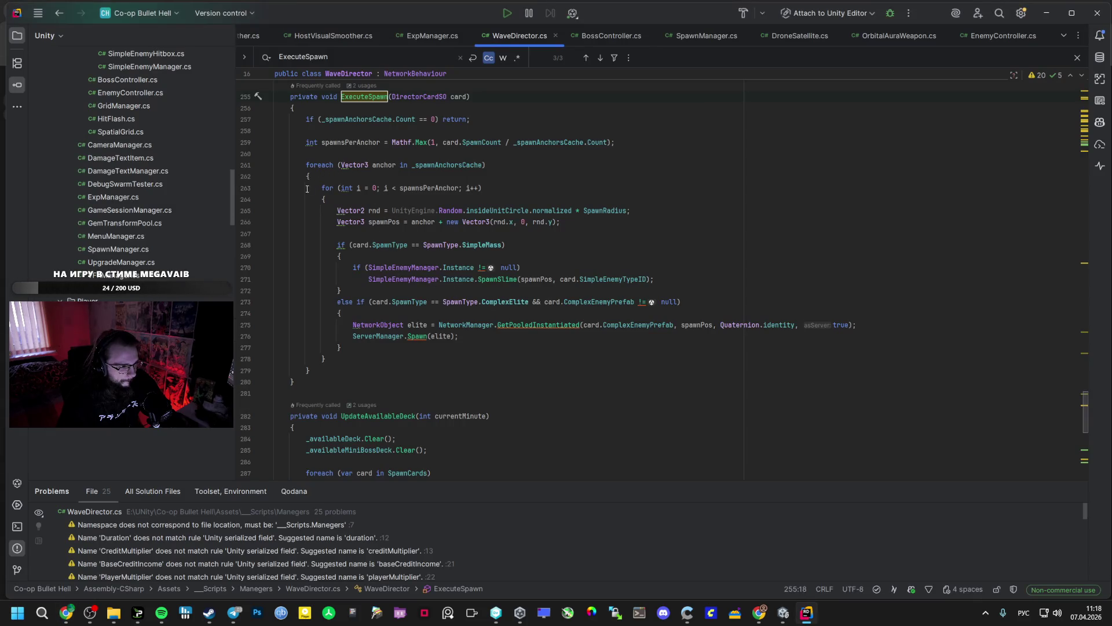
key(alt+Tab)
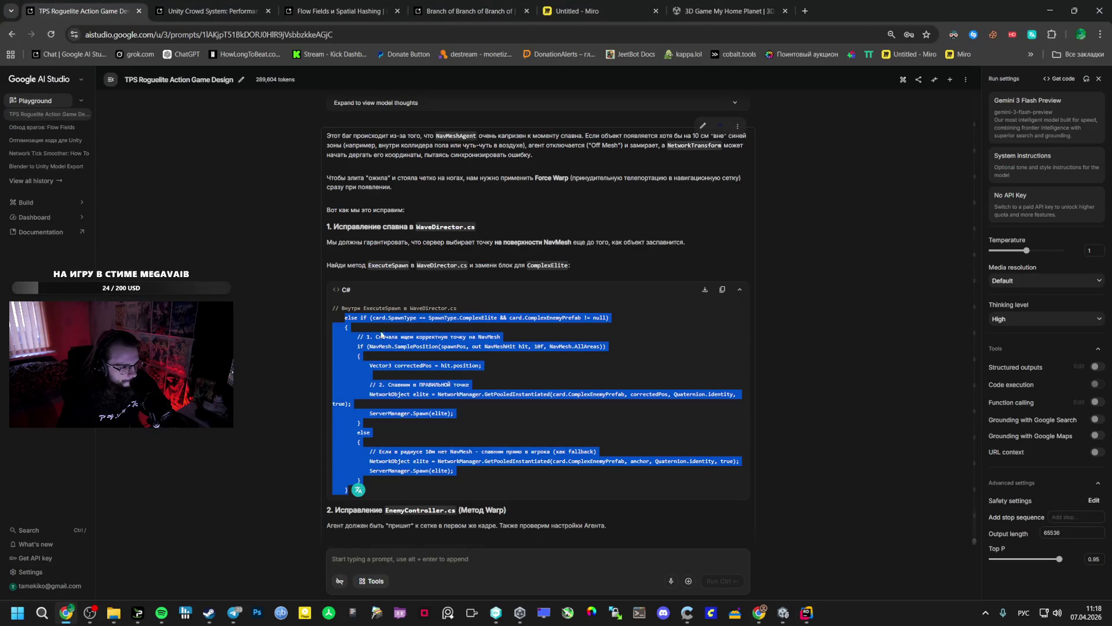
key(alt+Tab)
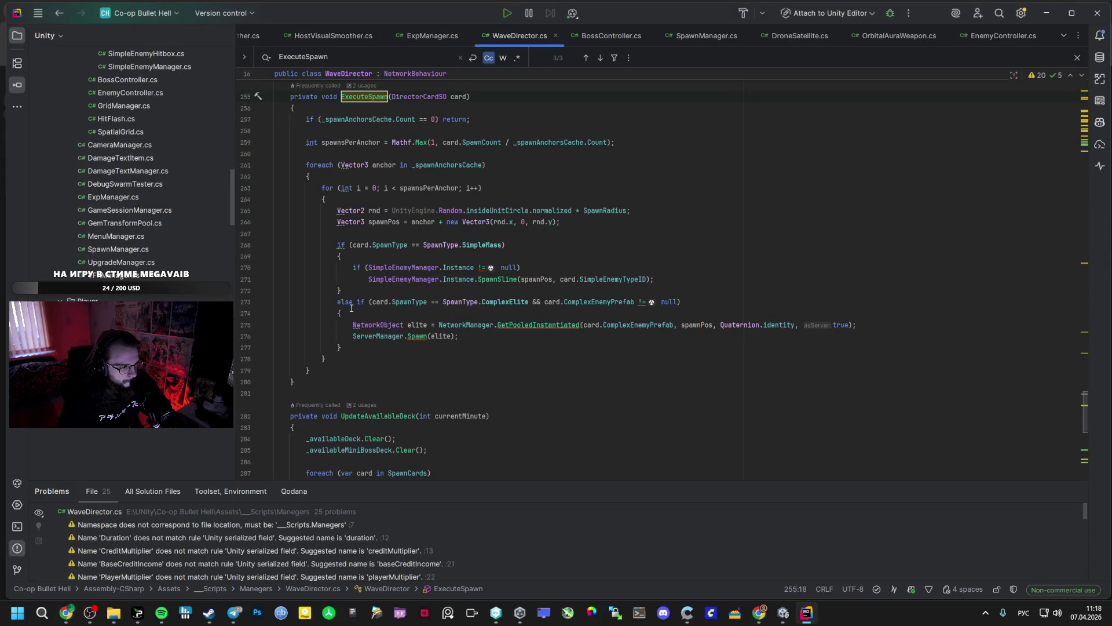
Paste the block over the ComplexElite branch and add the UnityEngine.AI using.
key(ctrl+v)
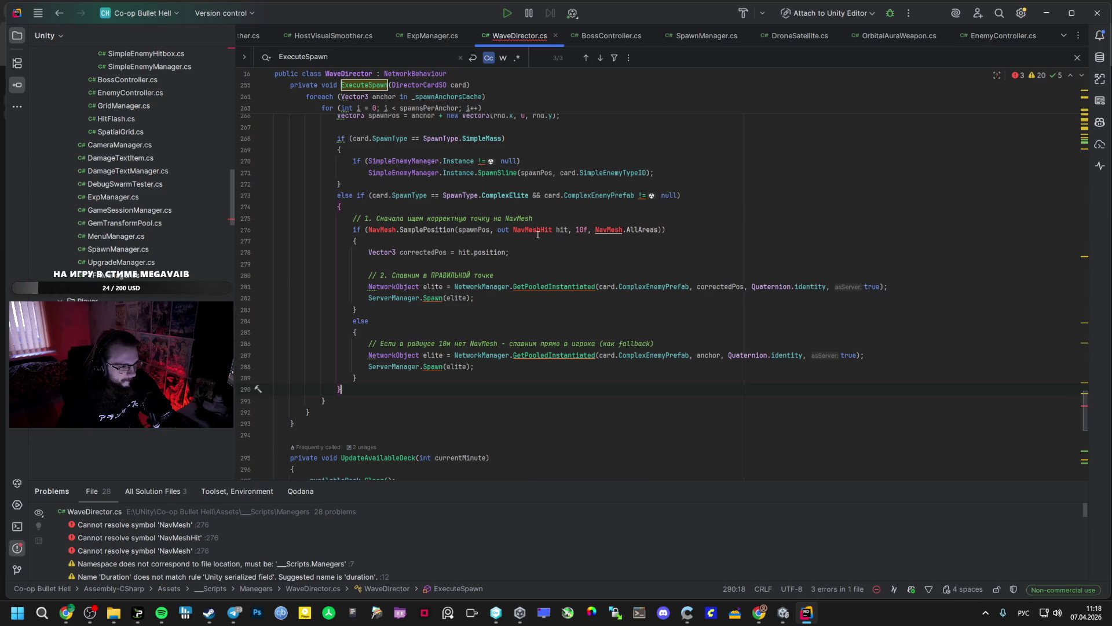
key(alt+Return)
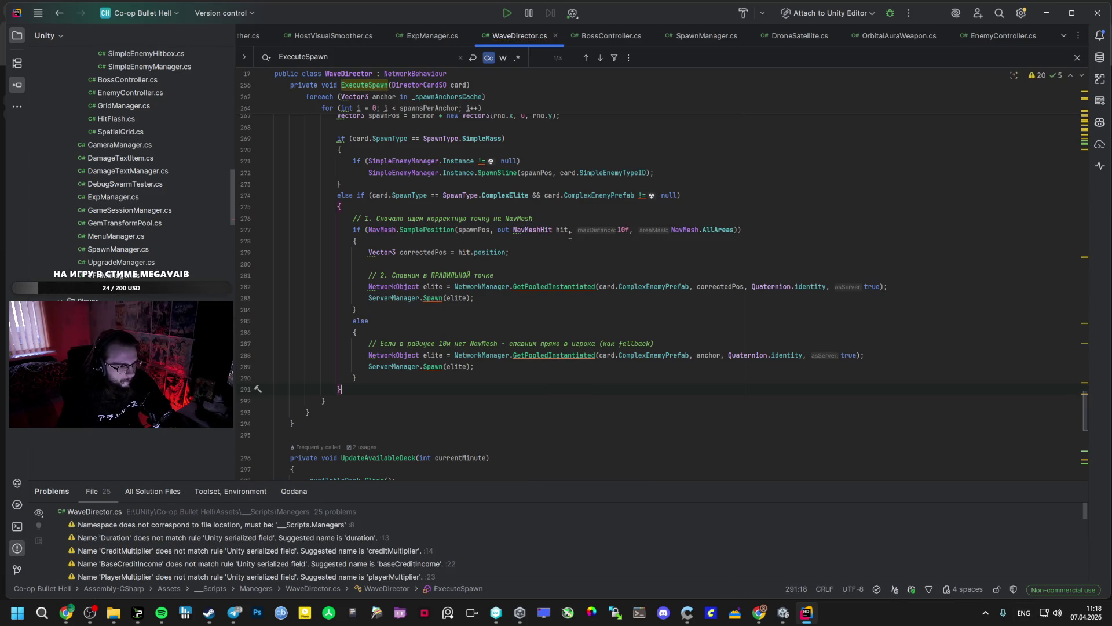
click(784, 613)
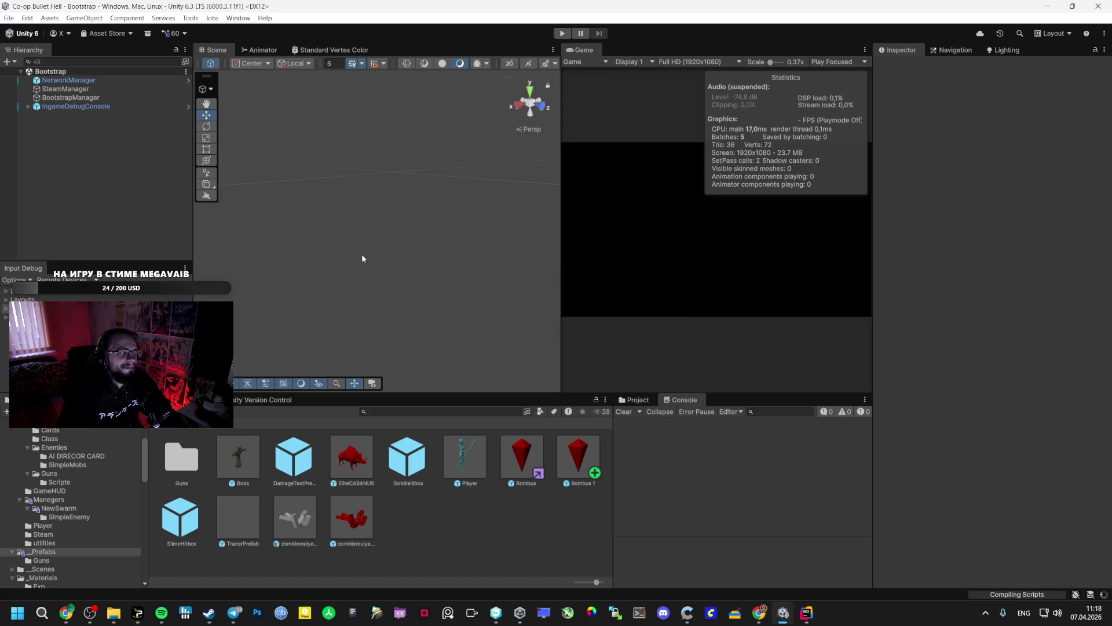
Enter Play mode and create a lobby to spawn the red enemy swarm in Vestibule.
click(561, 35)
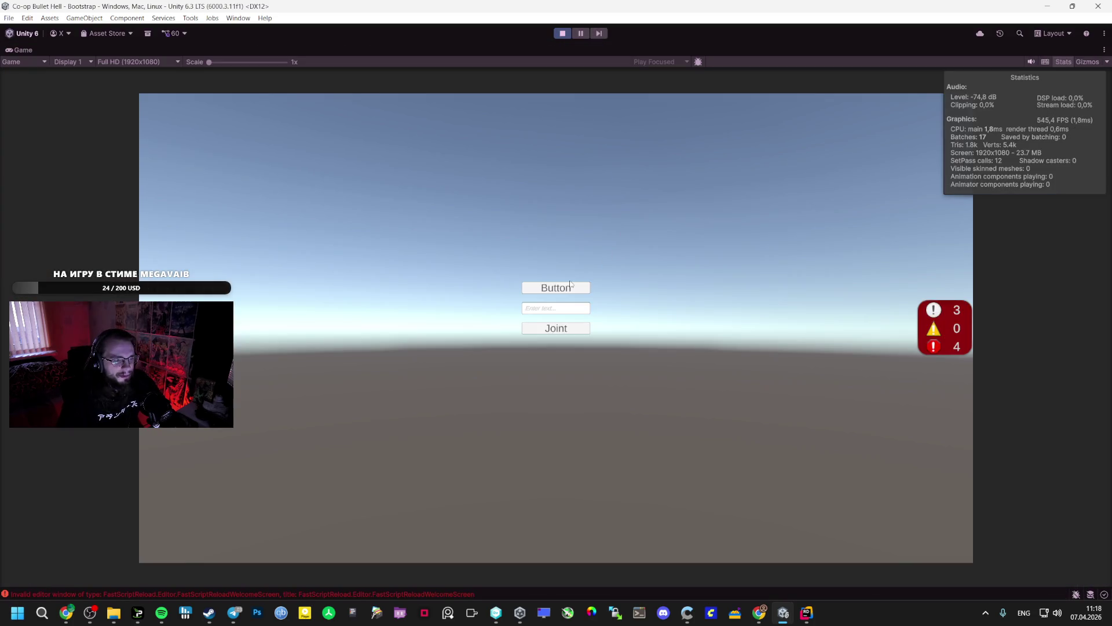
click(556, 288)
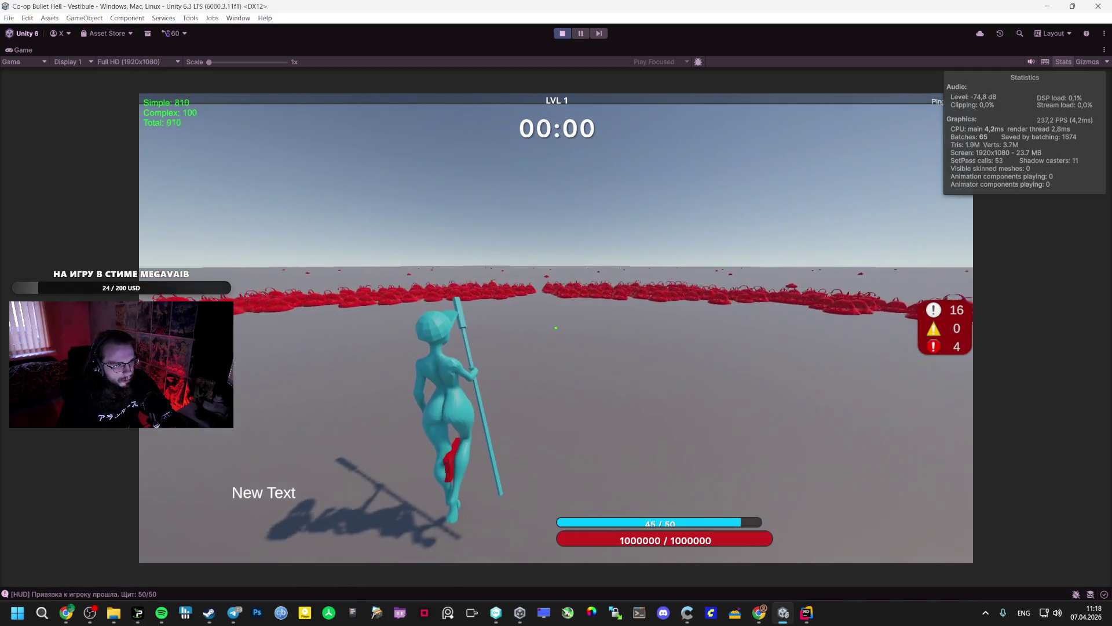
key(alt+Tab)
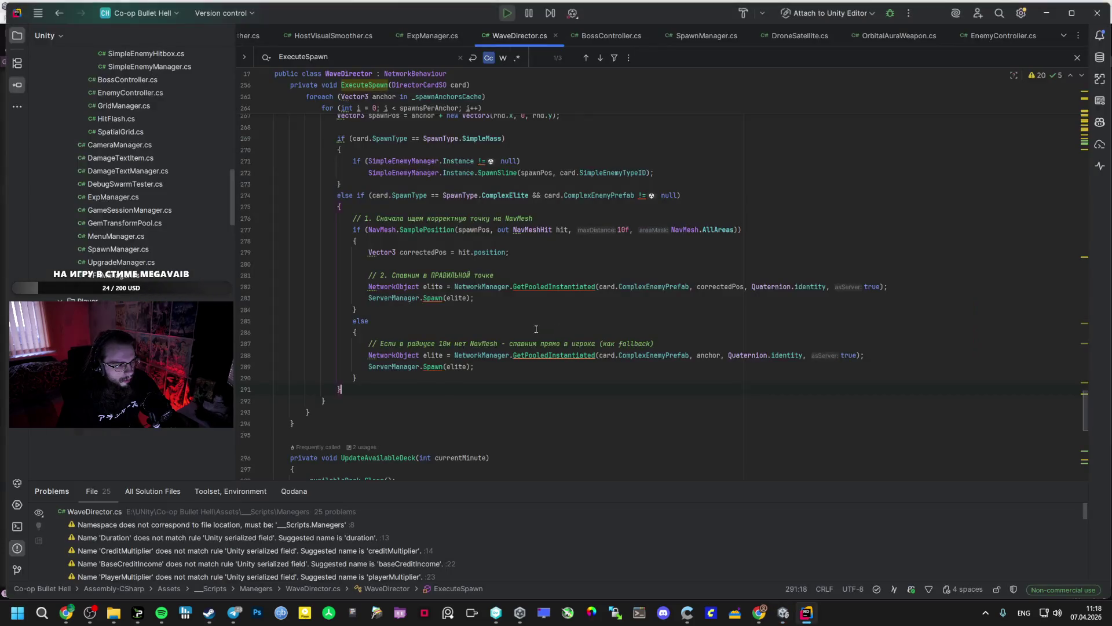
key(alt+Tab)
key(alt+Tab)
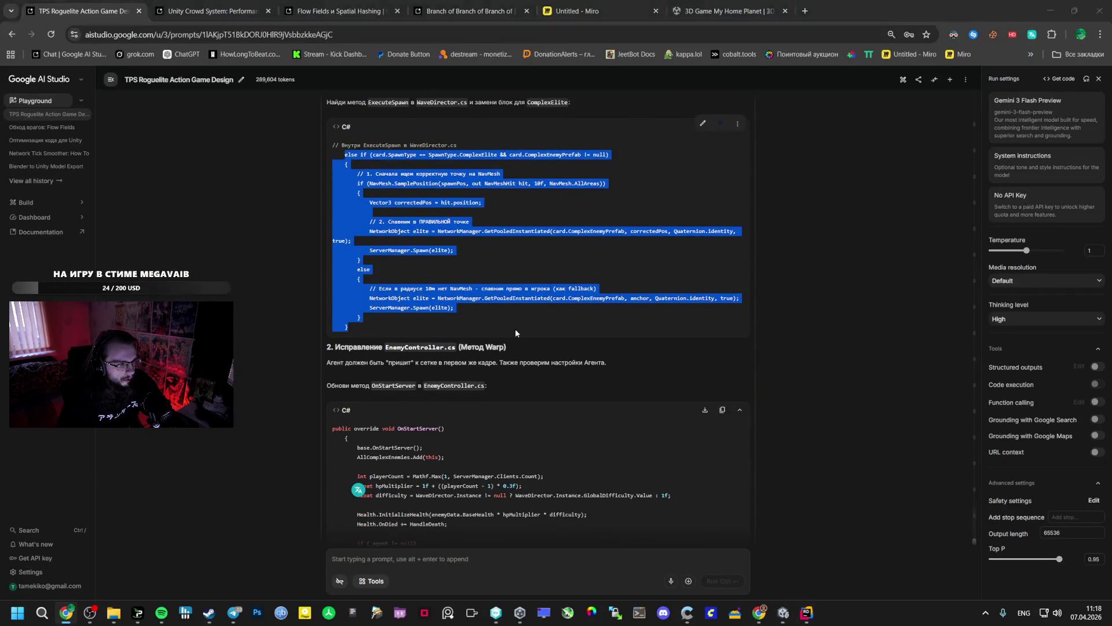
key(alt+Tab)
key(ctrl+v)
key(alt+Tab)
key(alt+Tab)
key(Tab)
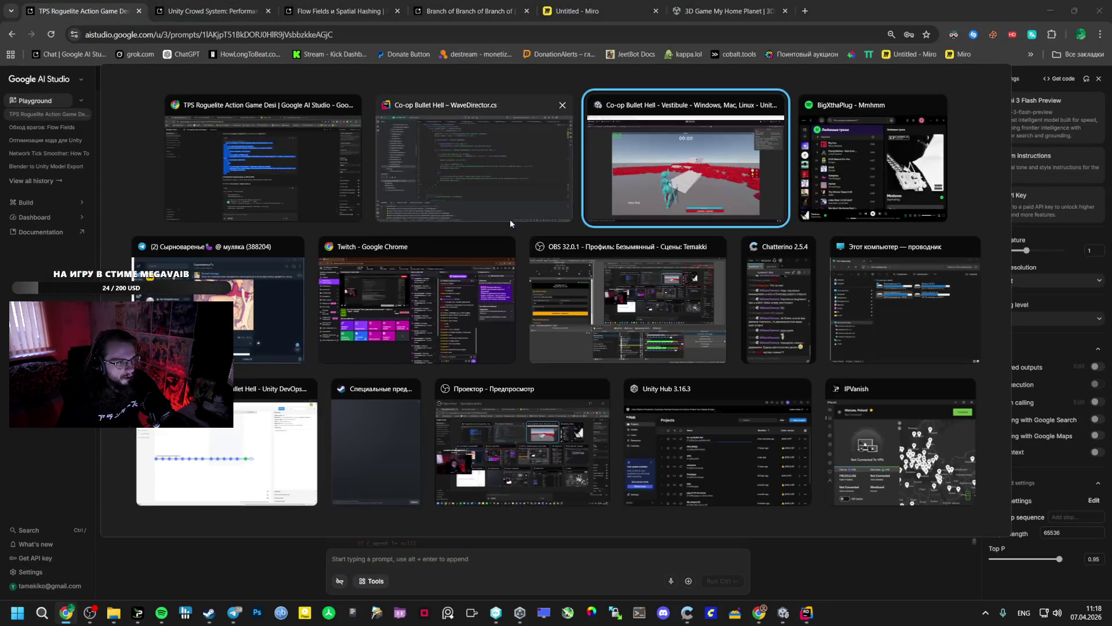
key(alt+Tab)
scroll(450, 267, down, 3)
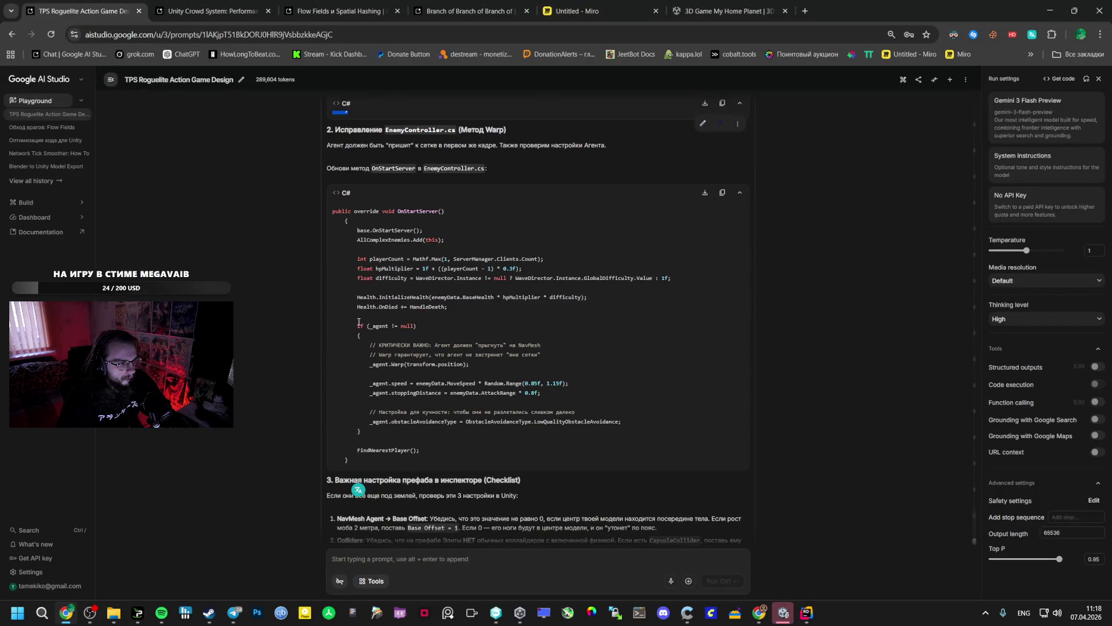
double_click(420, 212)
key(ctrl+c)
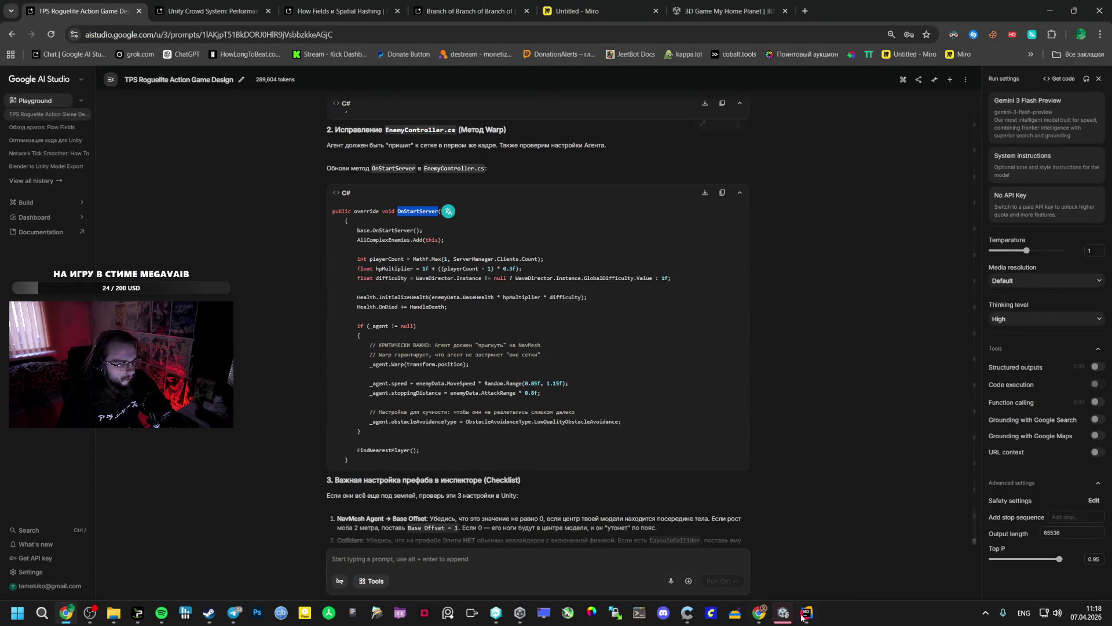
key(alt+Tab)
scroll(163, 242, up, 5)
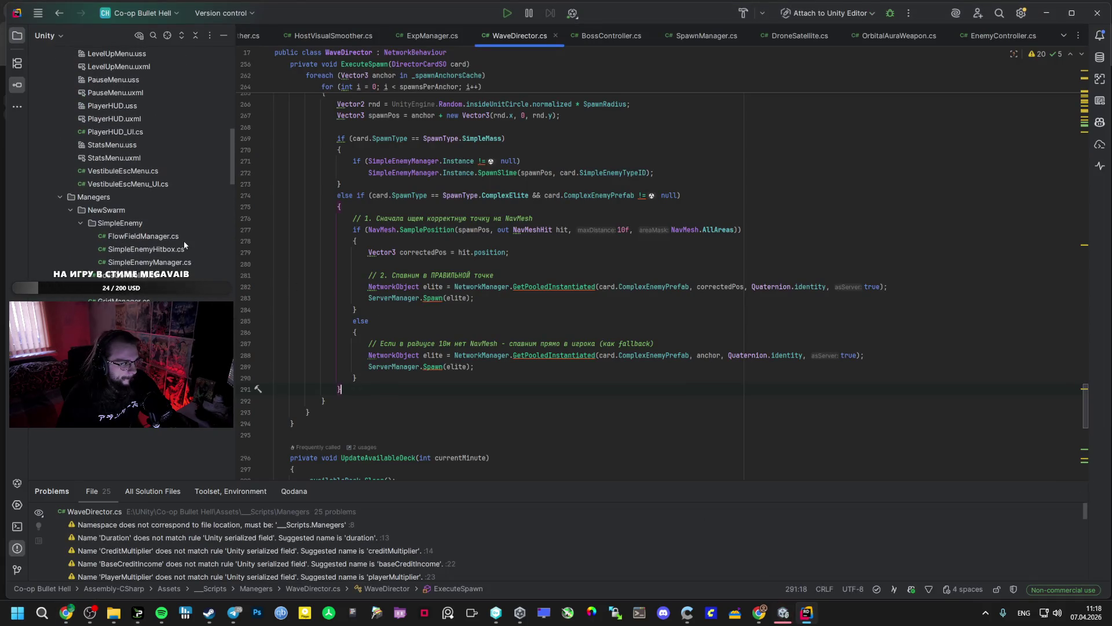
scroll(164, 243, up, 10)
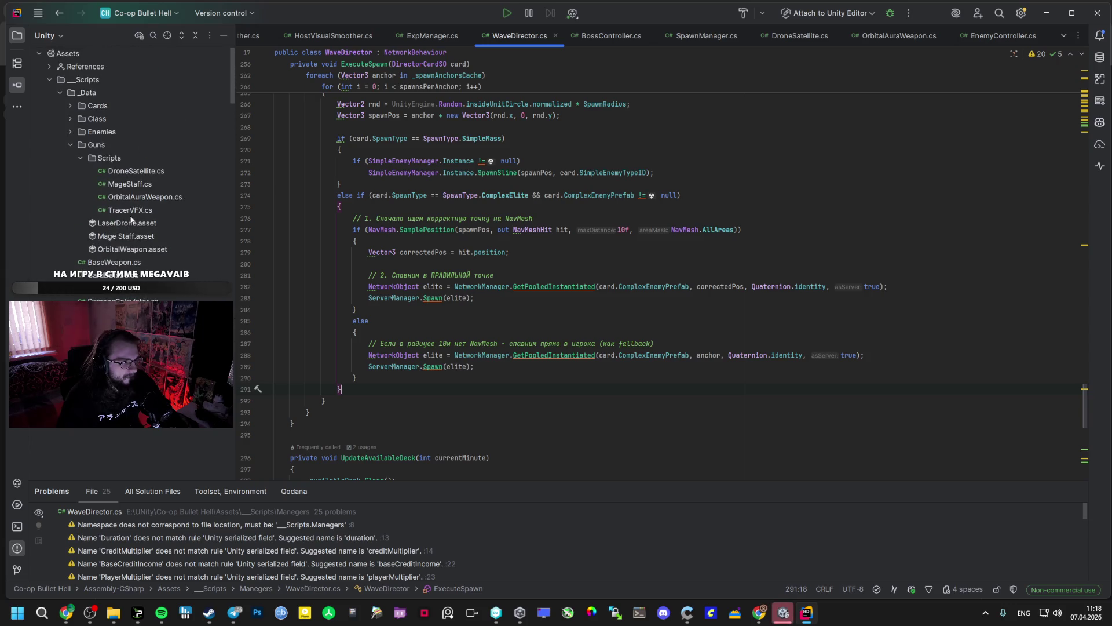
scroll(141, 223, down, 5)
scroll(156, 215, down, 1)
scroll(160, 216, down, 4)
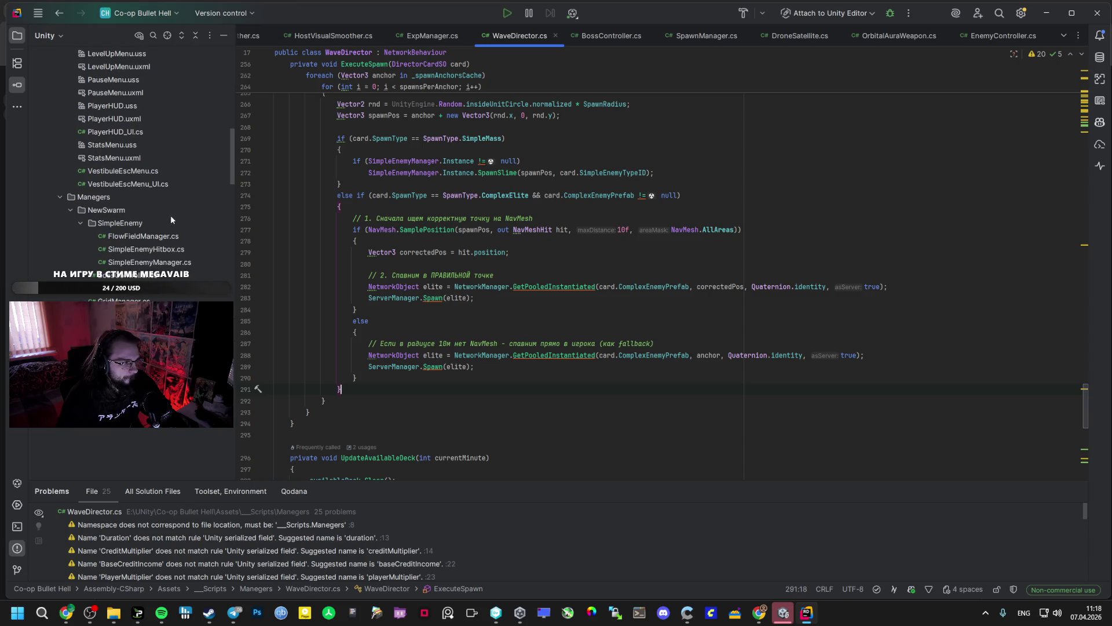
scroll(145, 250, down, 1)
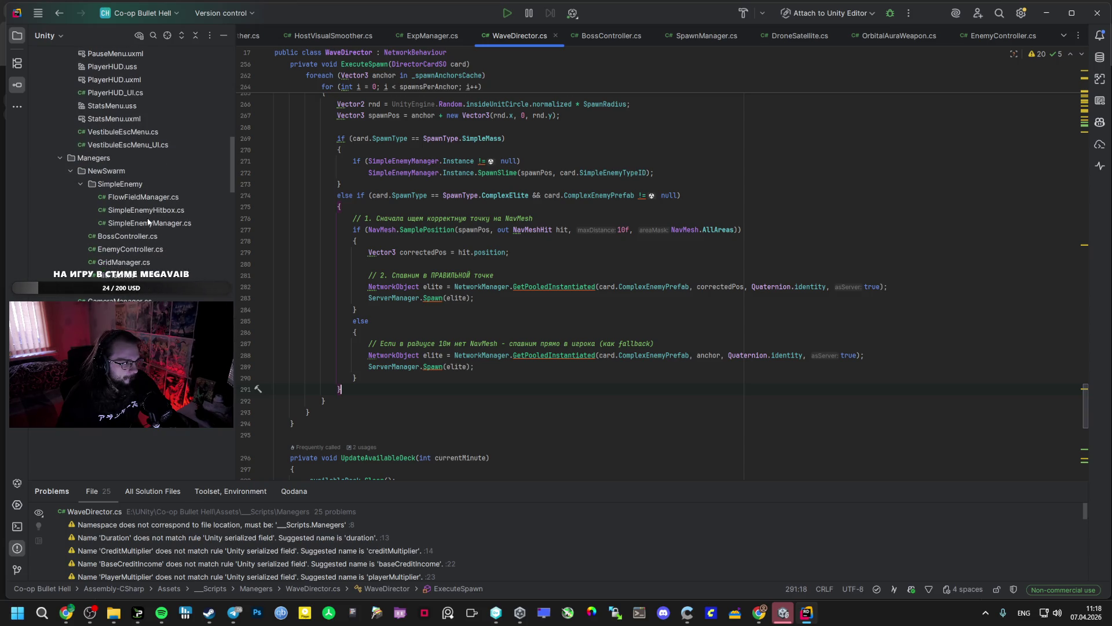
click(130, 240)
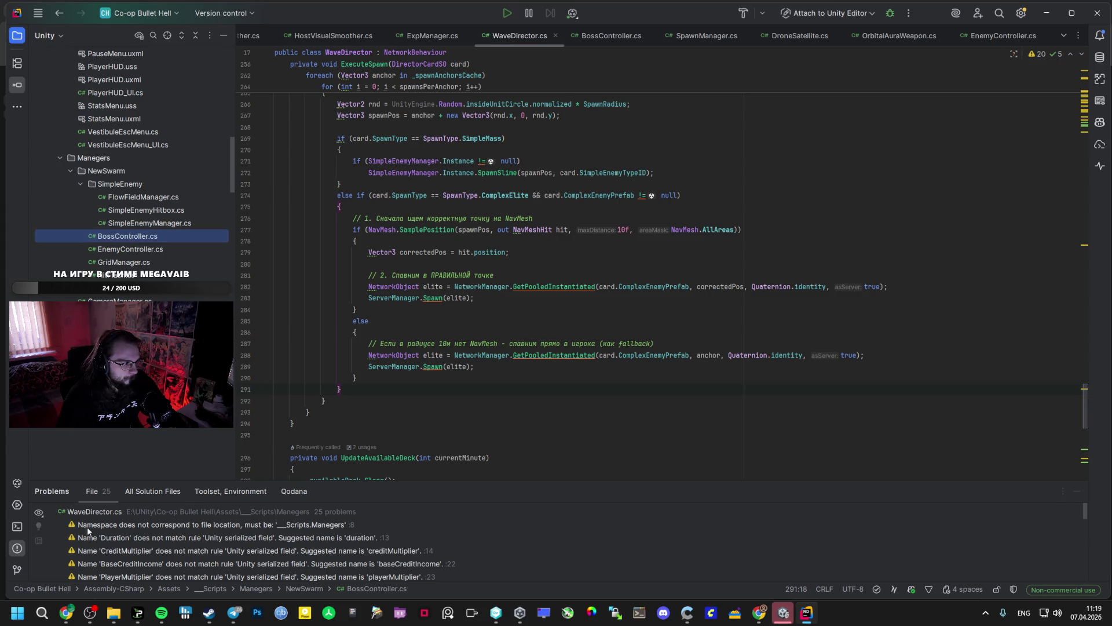
click(66, 612)
key(F1)
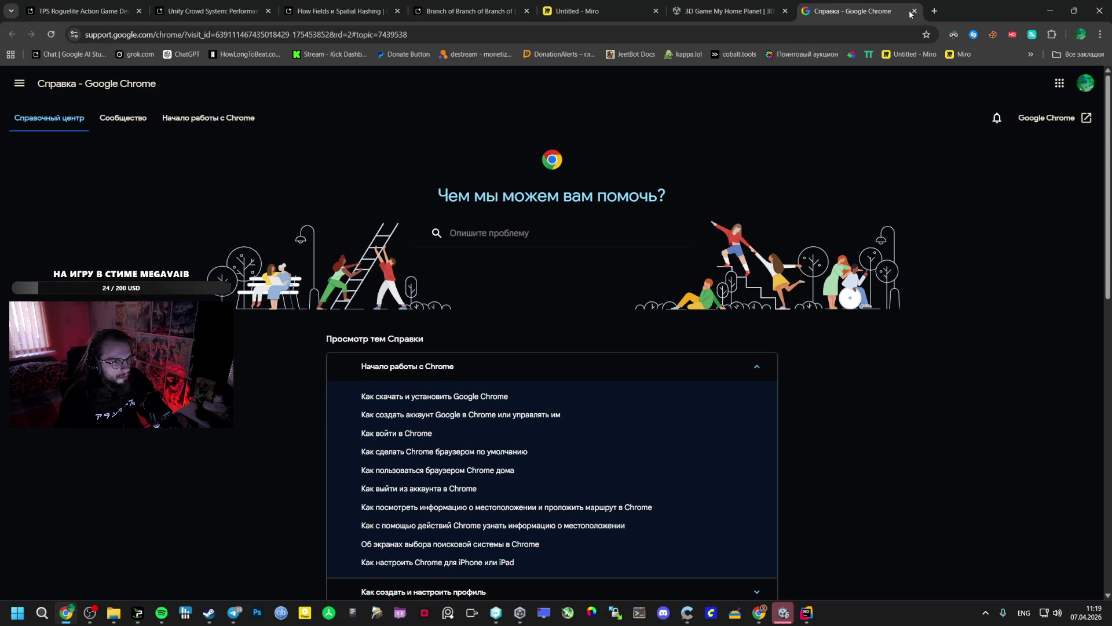
key(ctrl+w)
right_click(441, 216)
click(451, 222)
key(alt+Tab)
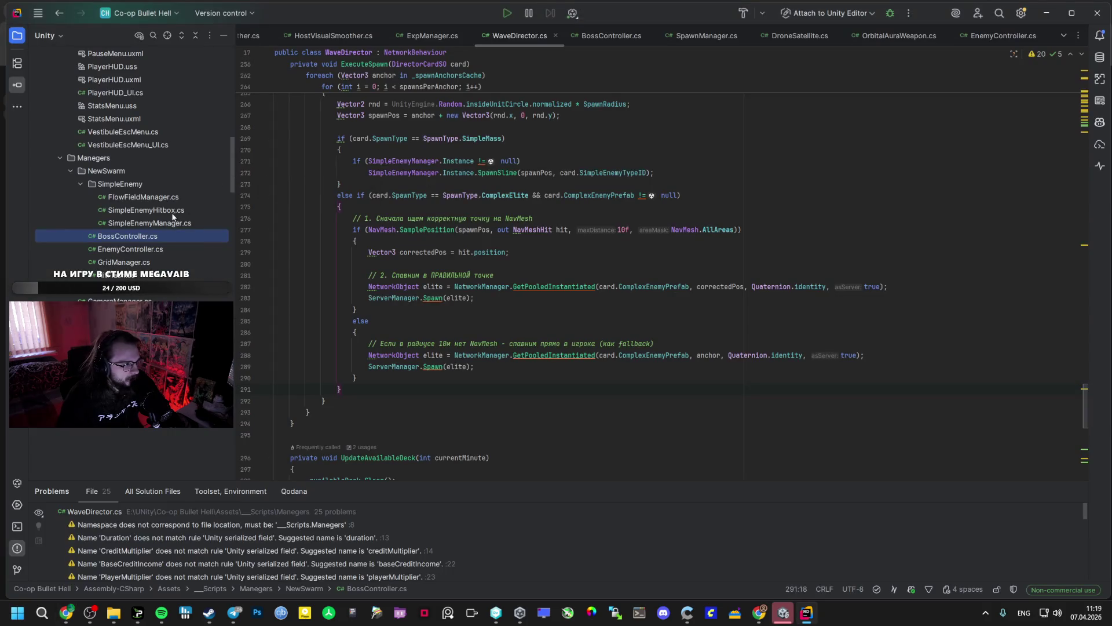
key(alt+Tab)
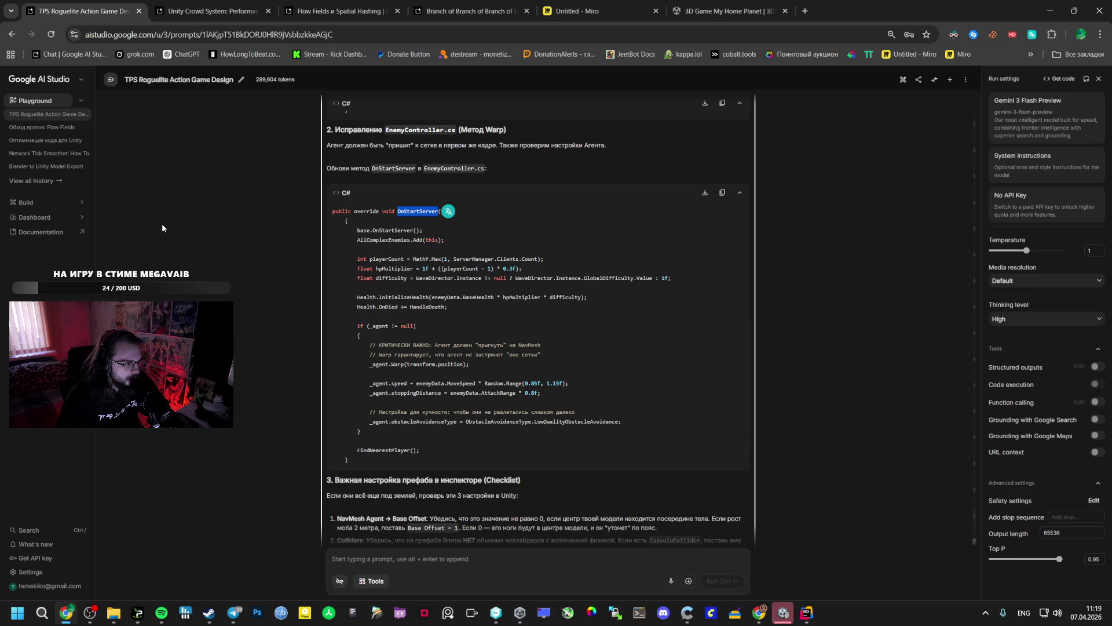
scroll(298, 238, down, 3)
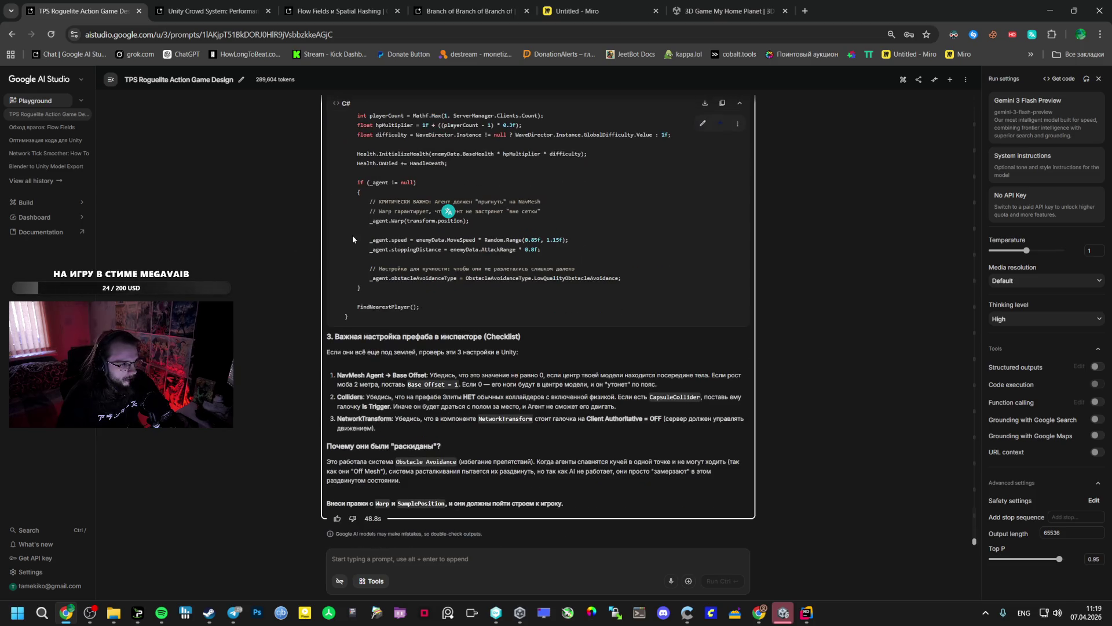
scroll(358, 232, up, 3)
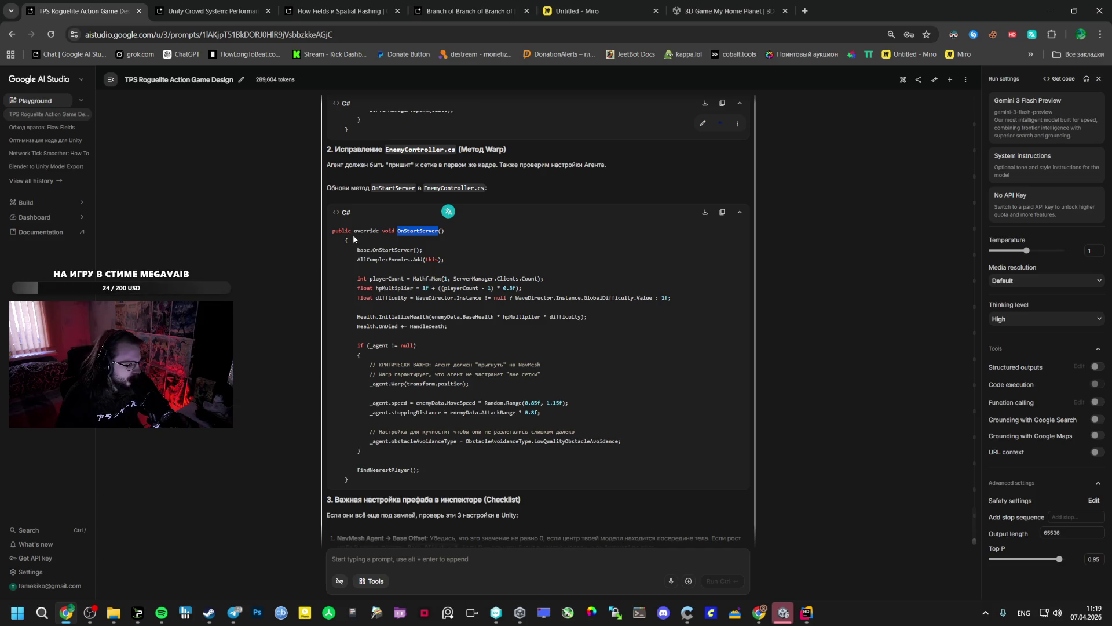
triple_click(409, 229)
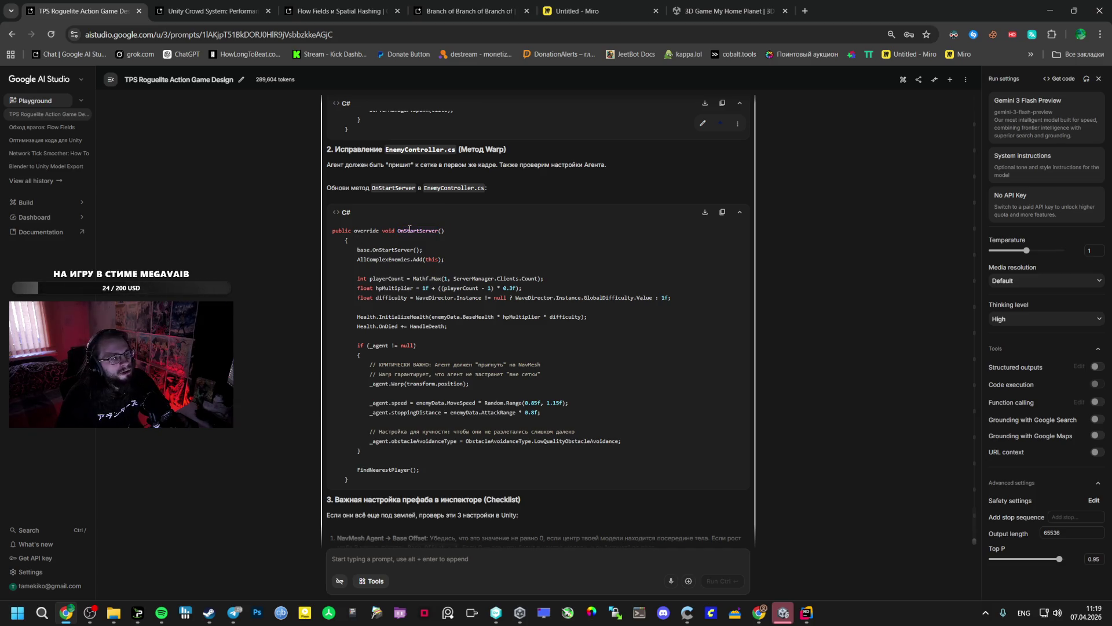
click(405, 230)
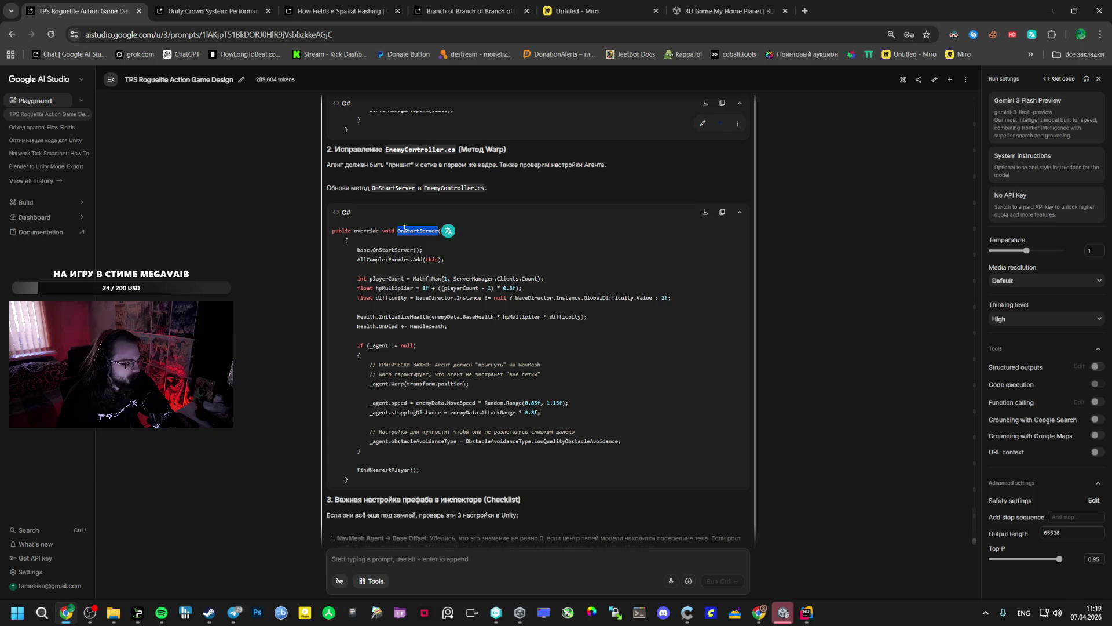
key(F1)
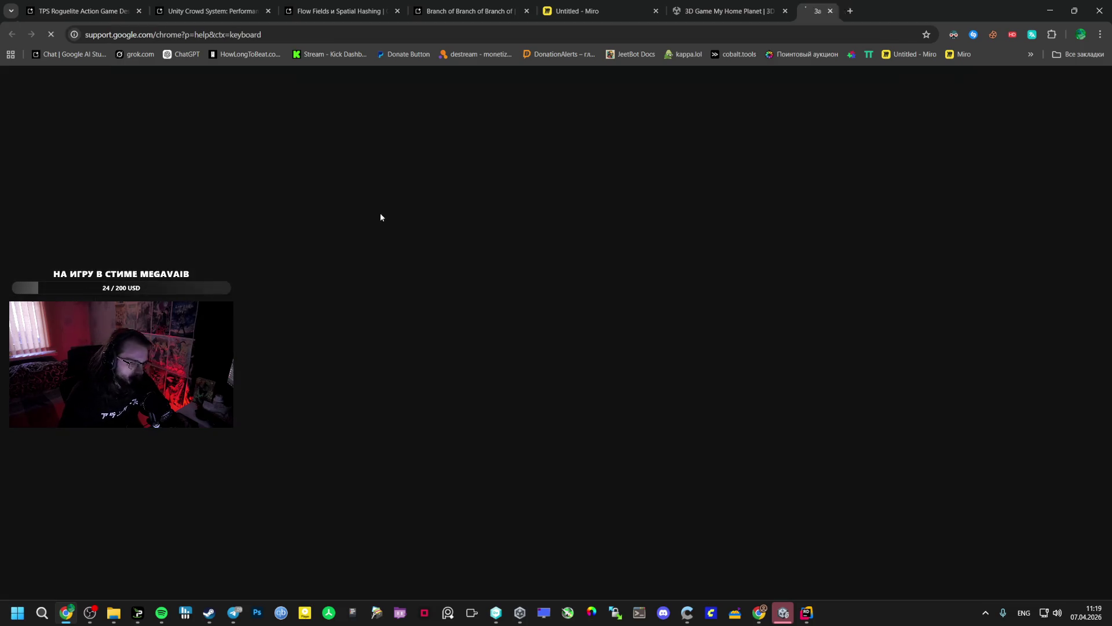
click(730, 11)
click(915, 11)
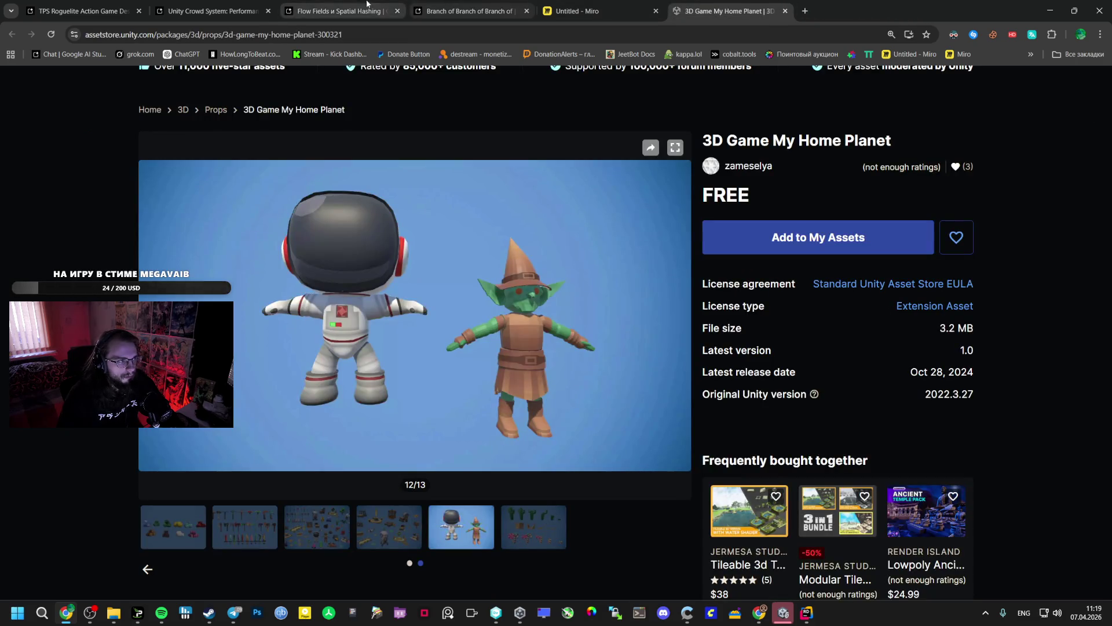
click(339, 11)
key(ctrl+shift+Tab)
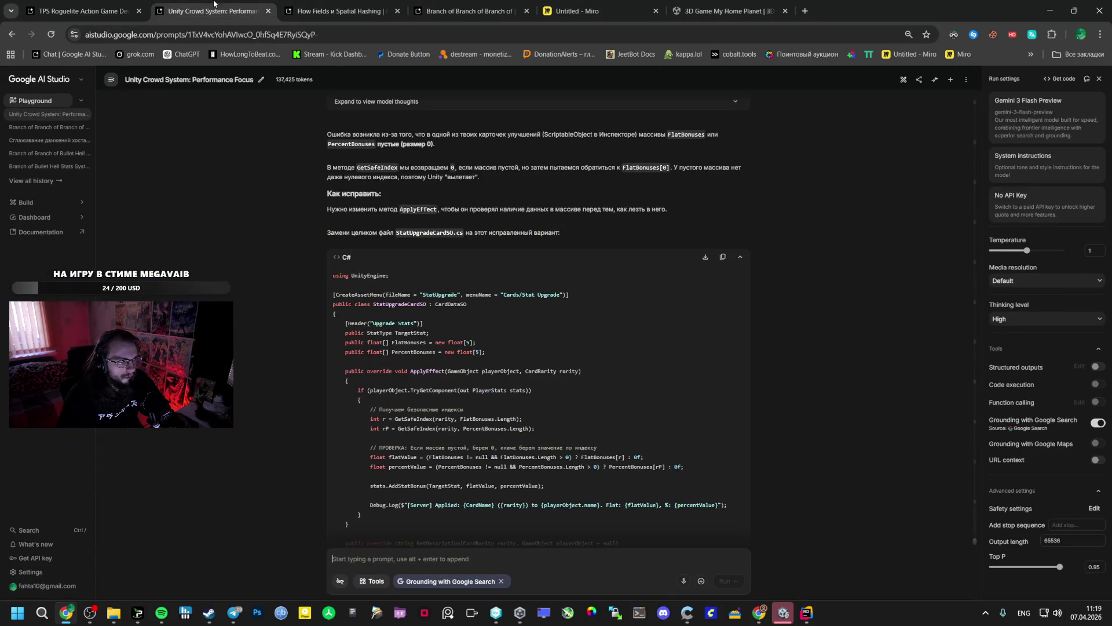
click(116, 11)
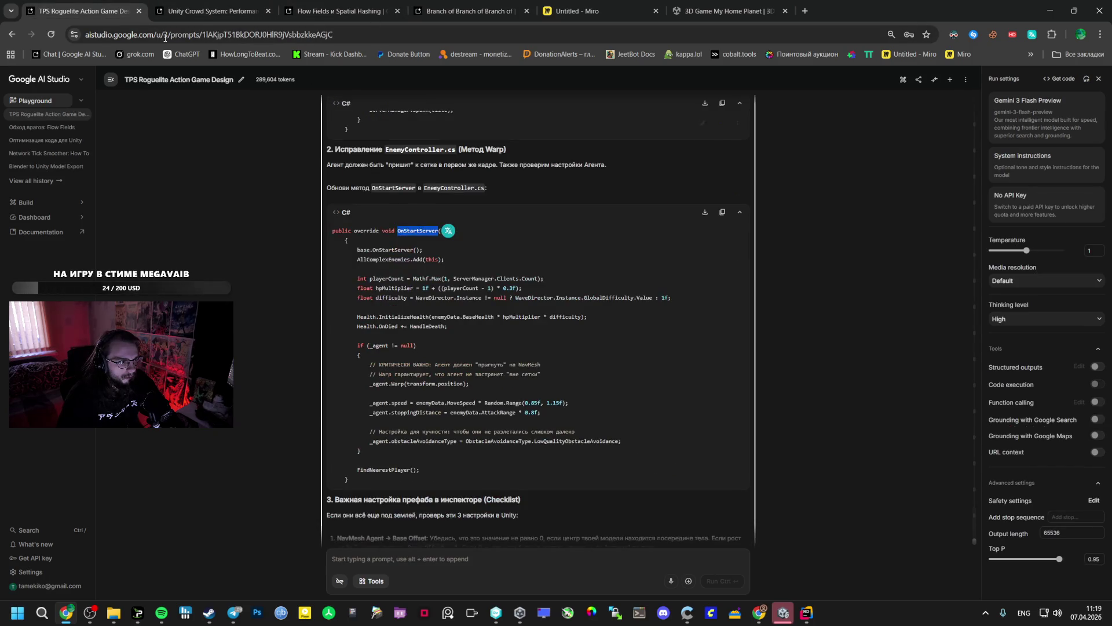
key(alt+Tab)
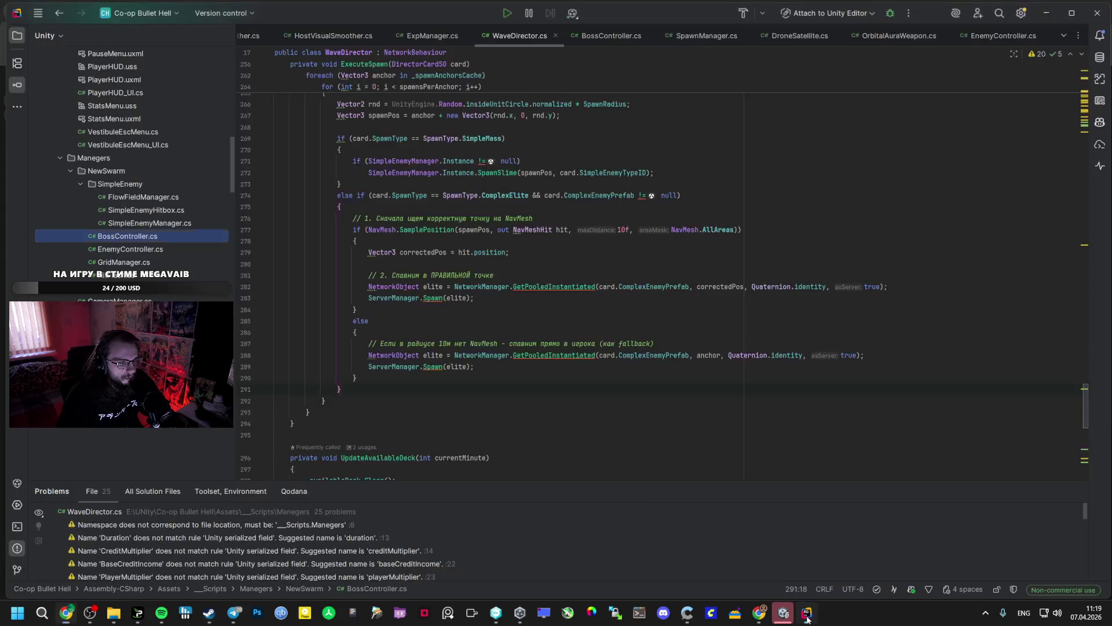
Open EnemyController.cs and search it for OnStartServer.
scroll(133, 174, down, 3)
click(141, 132)
double_click(142, 132)
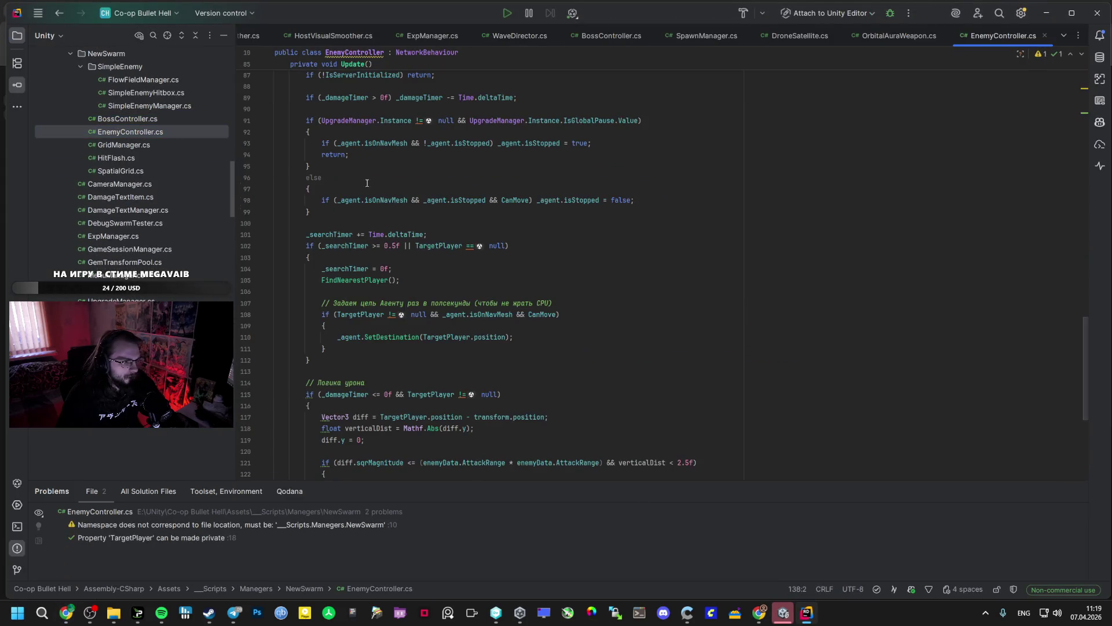
key(ctrl+f)
text(OnStartServer)
Replace the old OnStartServer (lines 44–64) with Gemini's Warp and obstacle-avoidance version.
key(alt+Tab)
mouse_move(332, 230)
mouse_down()
mouse_move(445, 231)
mouse_move(387, 477)
mouse_up()
key(ctrl+c)
key(alt+Tab)
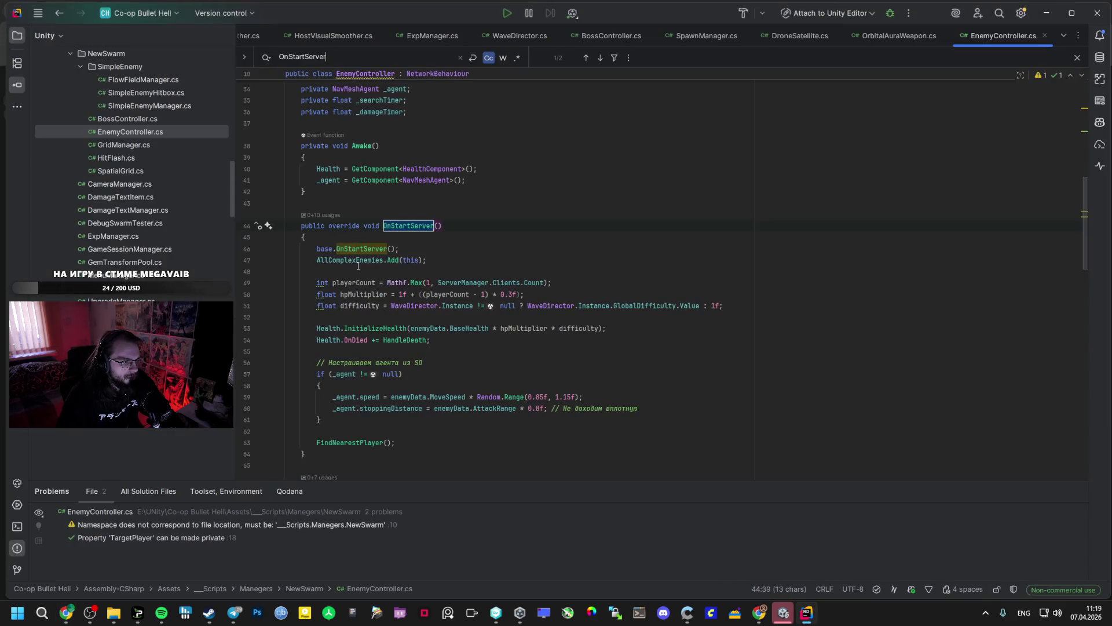
mouse_move(306, 228)
mouse_down()
mouse_move(341, 404)
mouse_move(330, 460)
mouse_up()
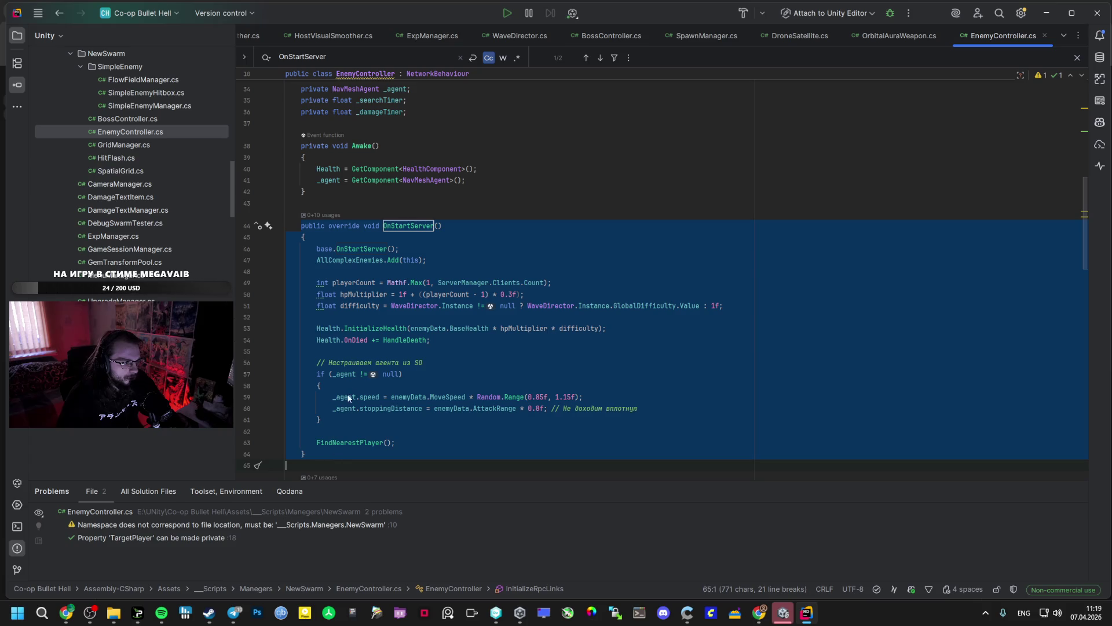
scroll(346, 406, down, 3)
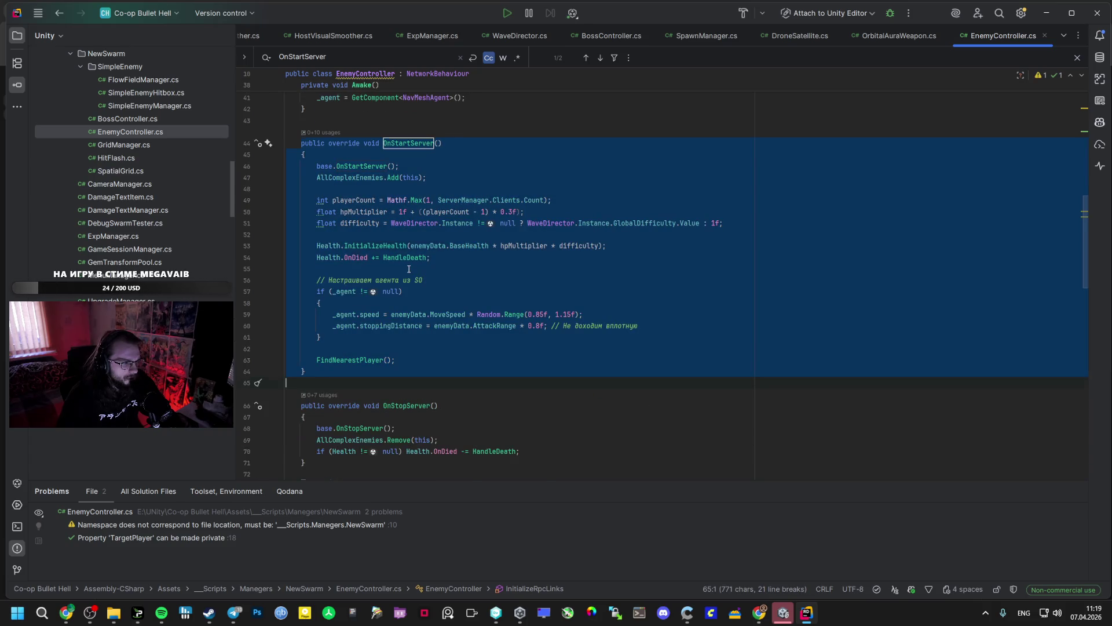
key(ctrl+v)
key(ctrl+z)
key(ctrl+shift+z)
key(ctrl+z)
key(ctrl+shift+z)
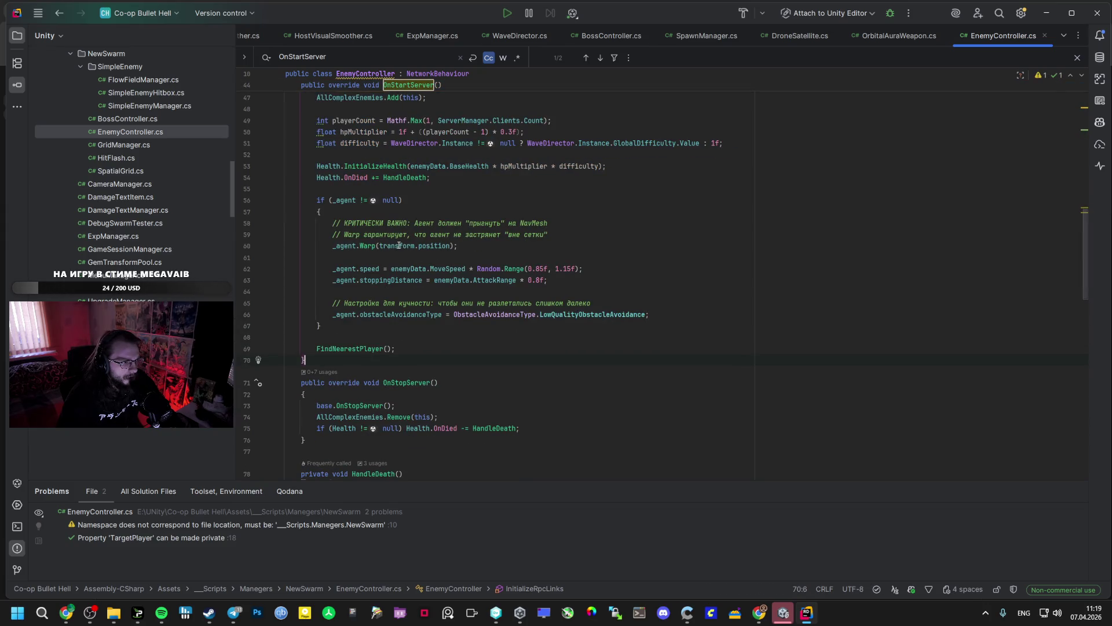
Clear the chat's code selection, then enter Play mode in Unity to test.
key(alt+Tab)
scroll(498, 255, down, 3)
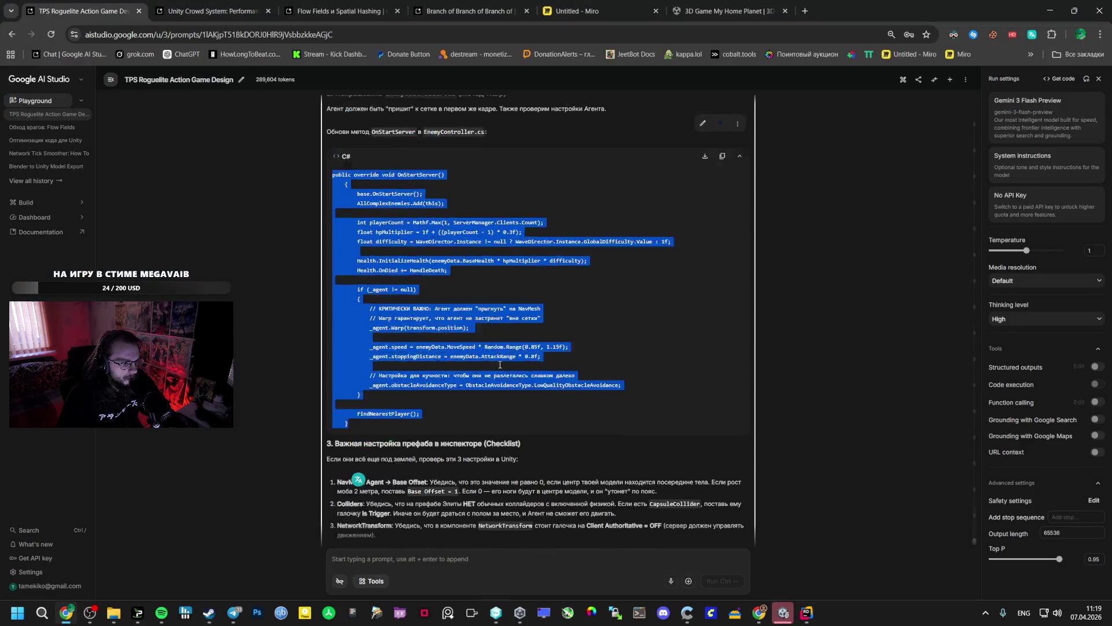
click(404, 375)
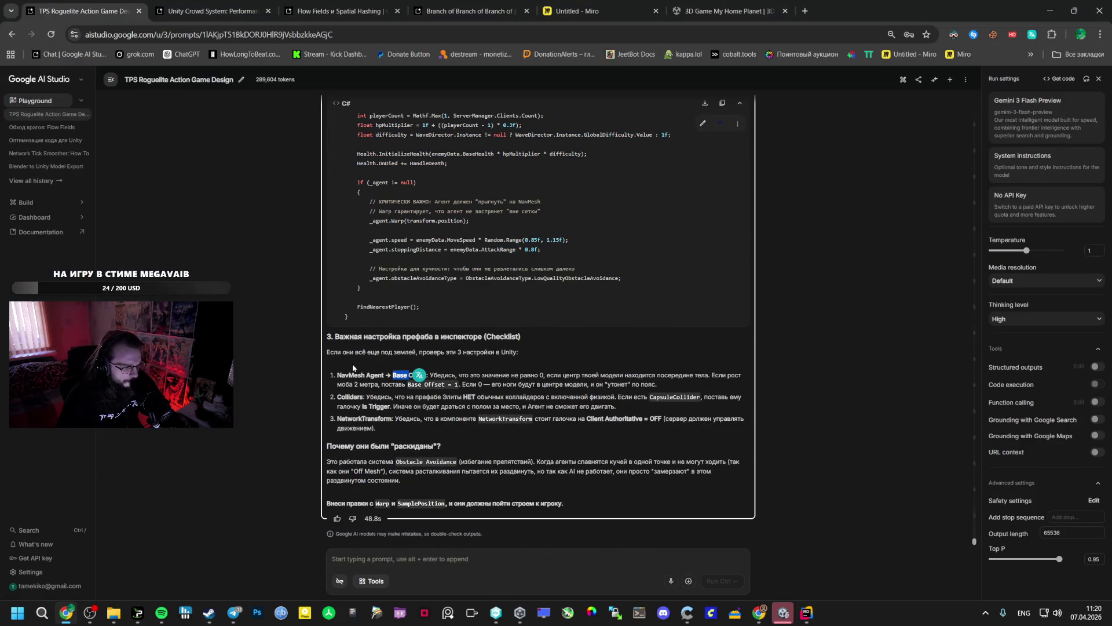
click(783, 612)
click(563, 34)
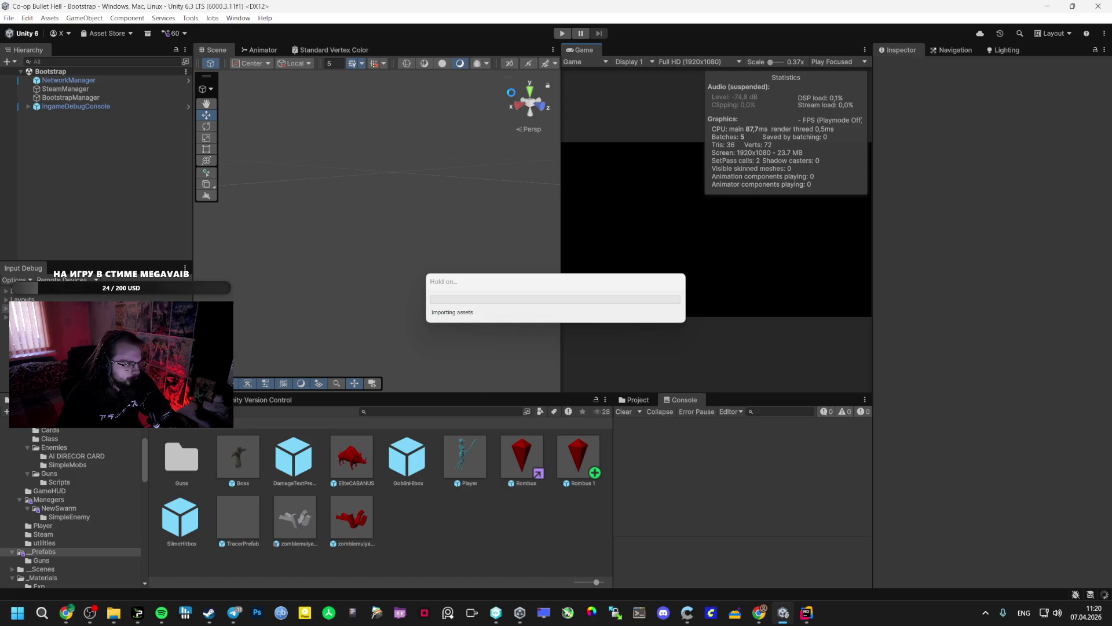
Run a Vestibule test in a maximized Game view with auto-fire on, then stop Play mode.
double_click(574, 50)
click(556, 288)
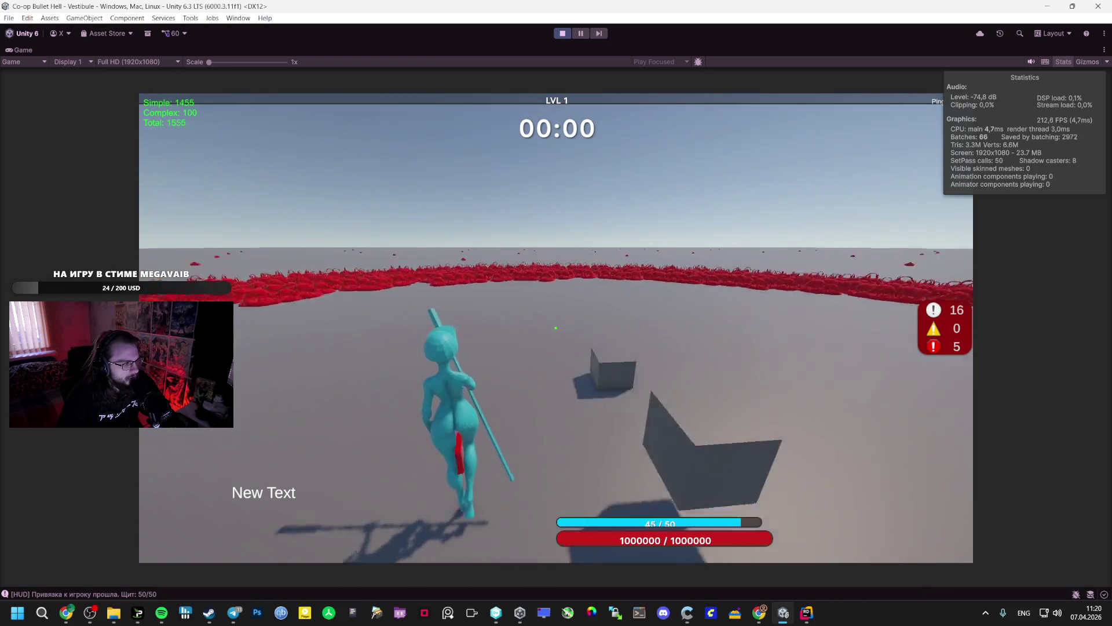
key(f)
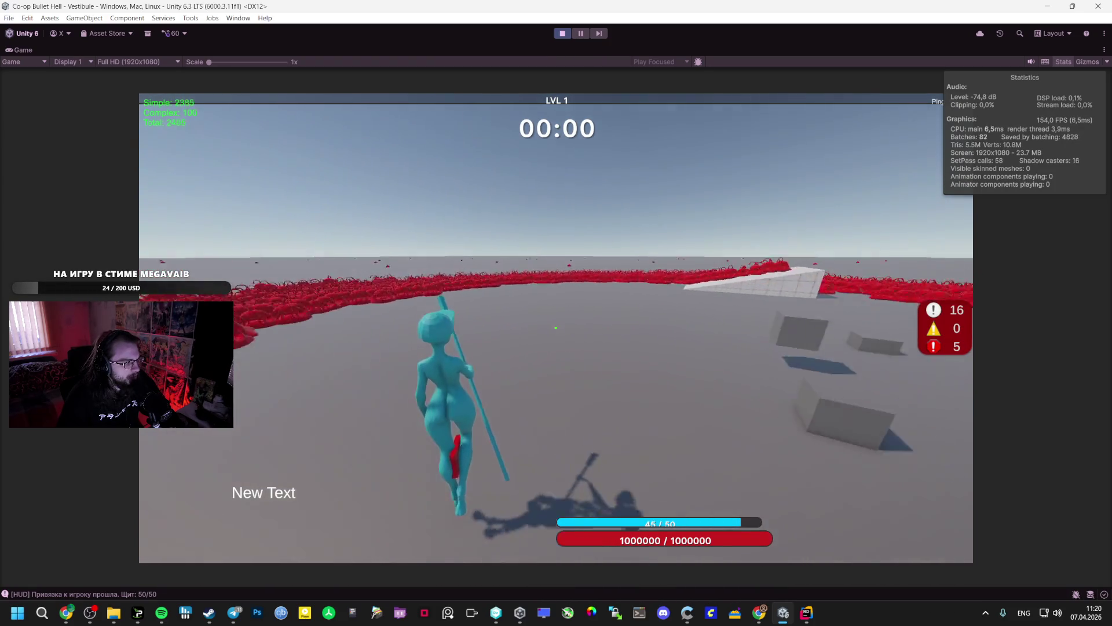
key(Escape)
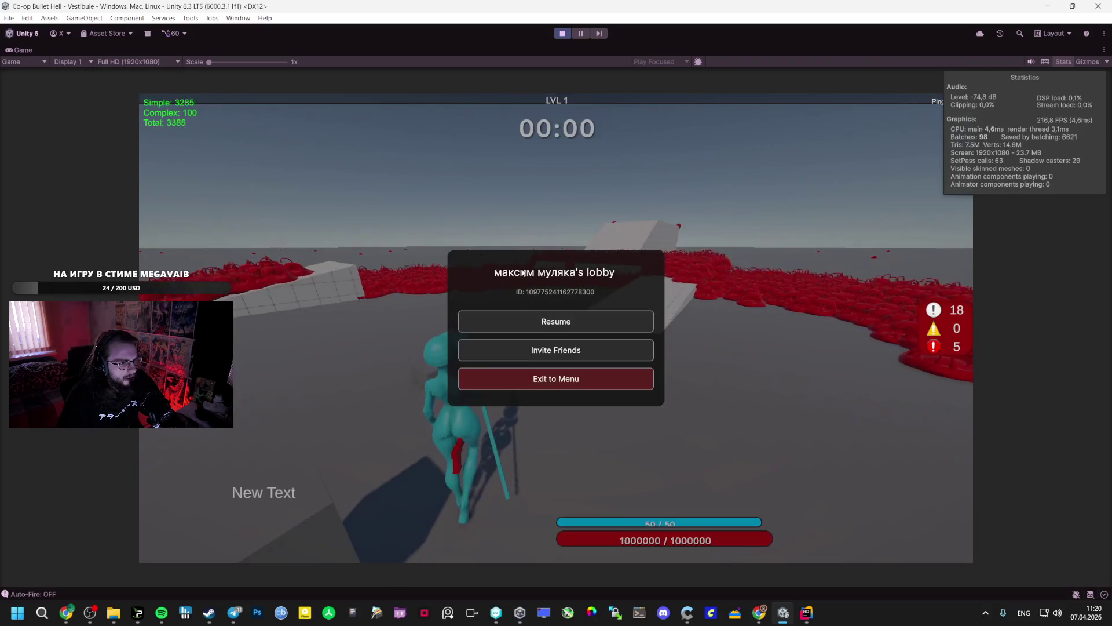
click(556, 33)
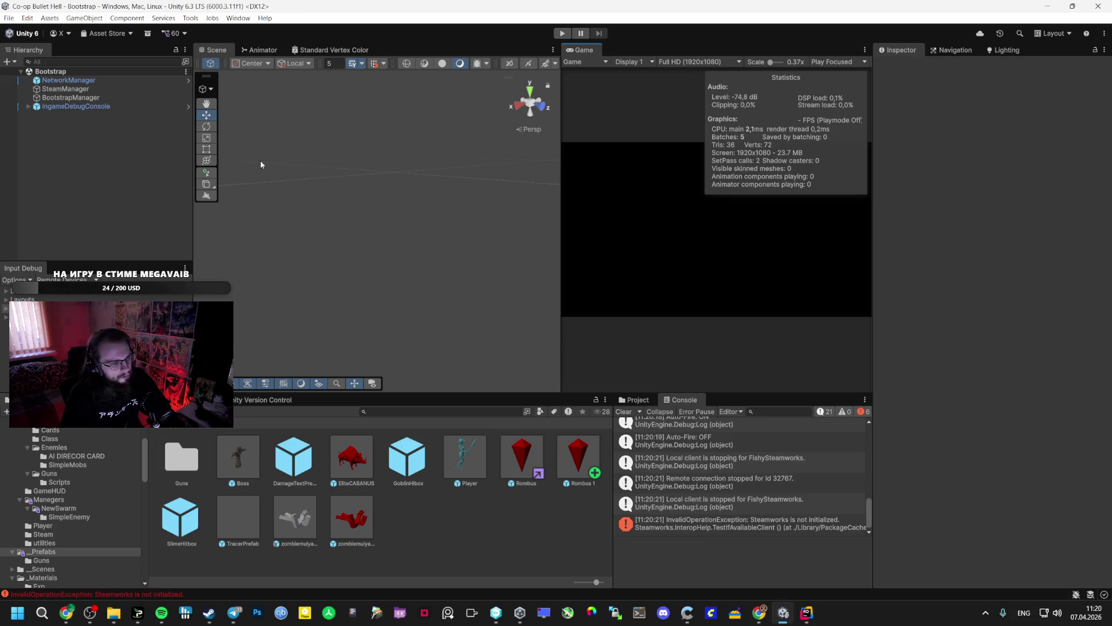
Open the Rombus prefab and enter 1 as its Nav Mesh Agent Base Offset.
double_click(510, 455)
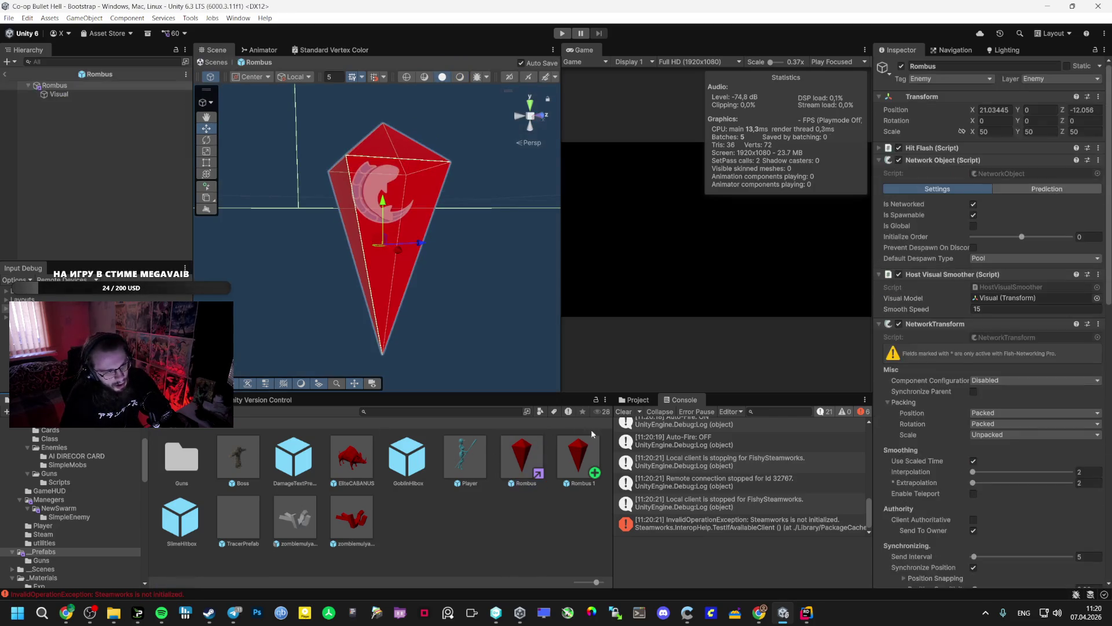
key(alt+Tab)
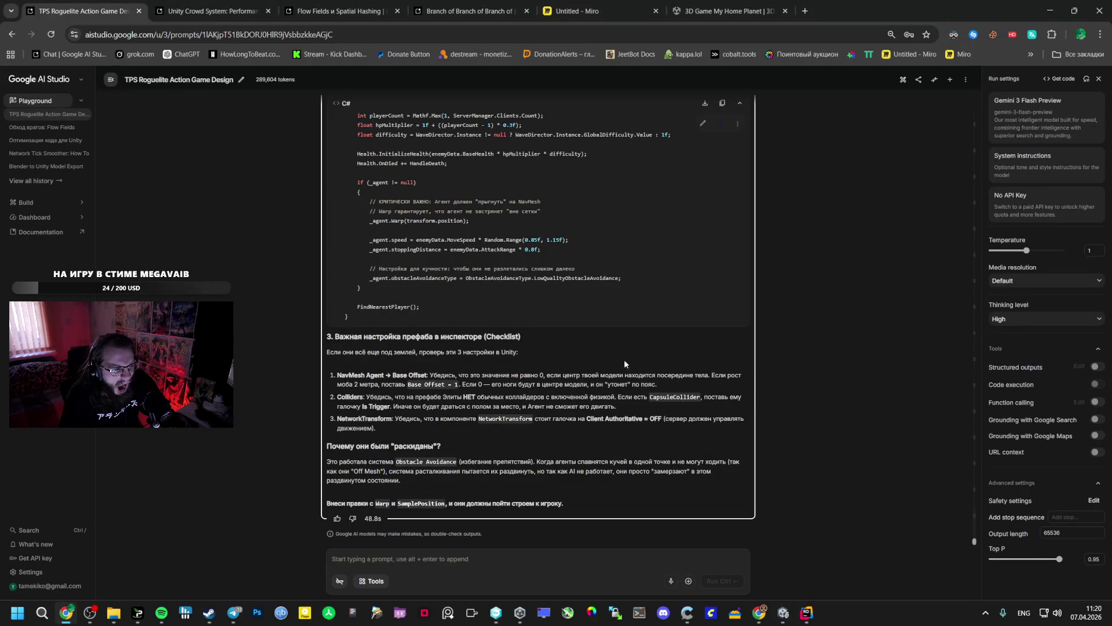
key(alt+Tab)
scroll(1005, 419, down, 6)
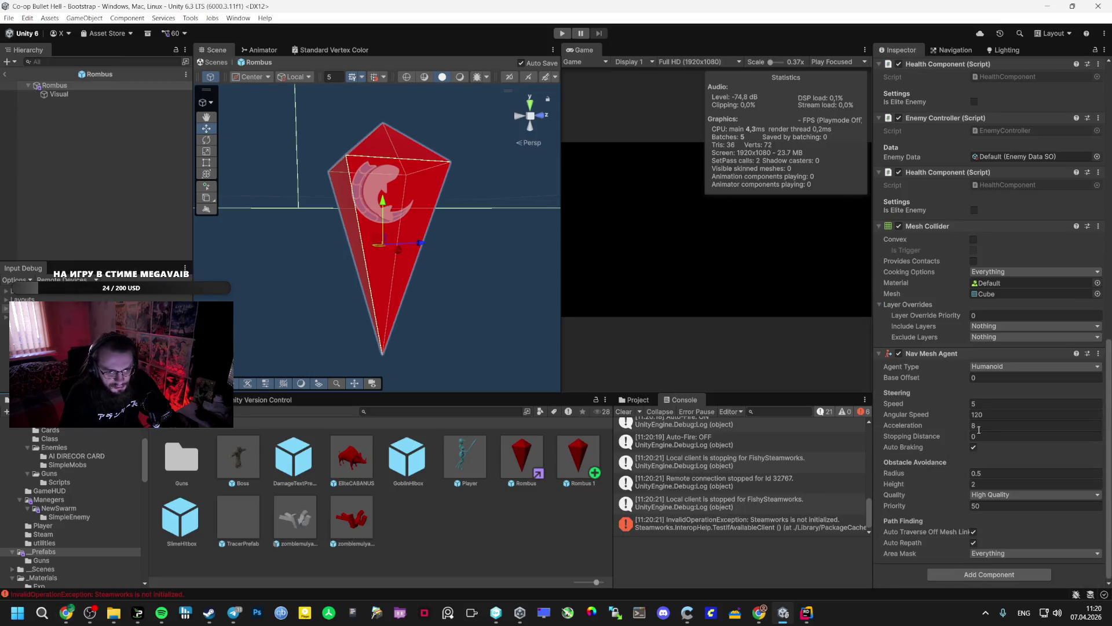
click(981, 436)
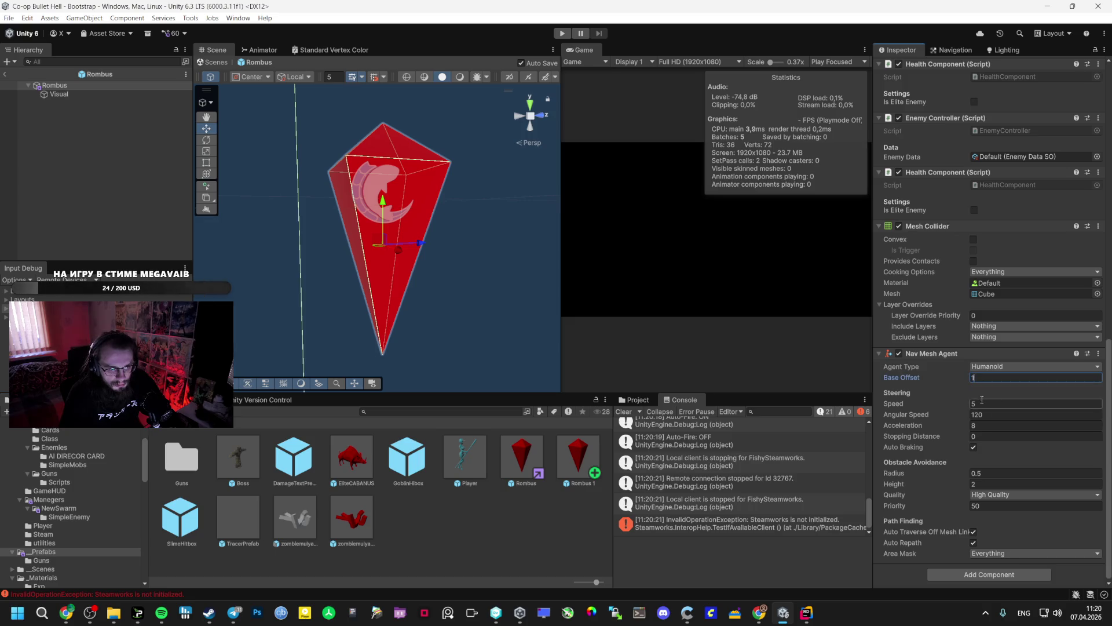
key(alt+Tab)
key(alt+Tab)
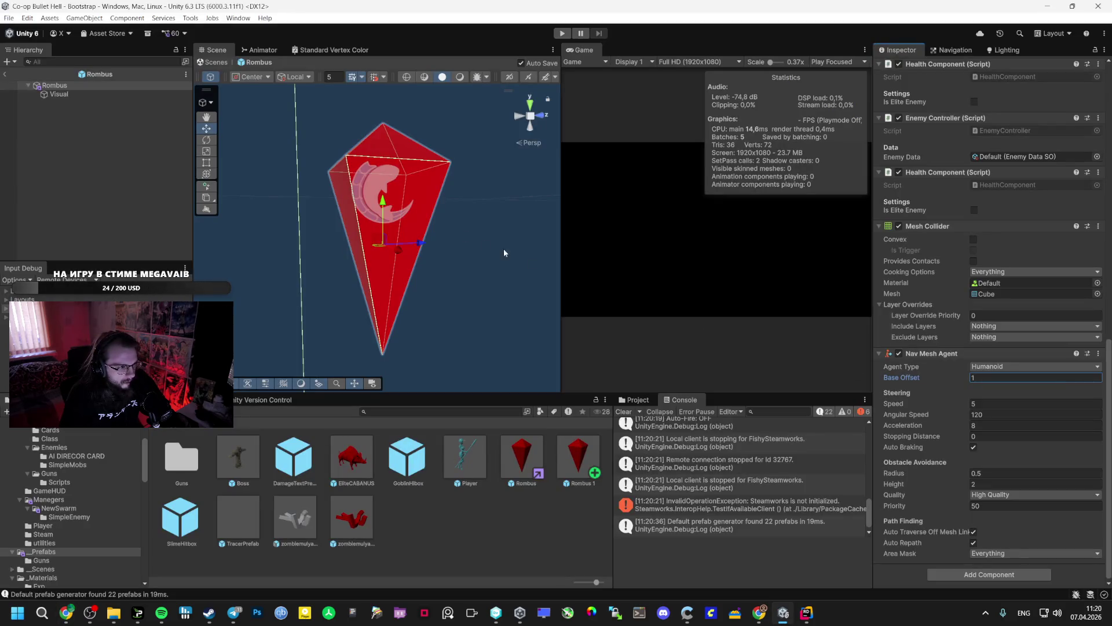
scroll(533, 264, down, 5)
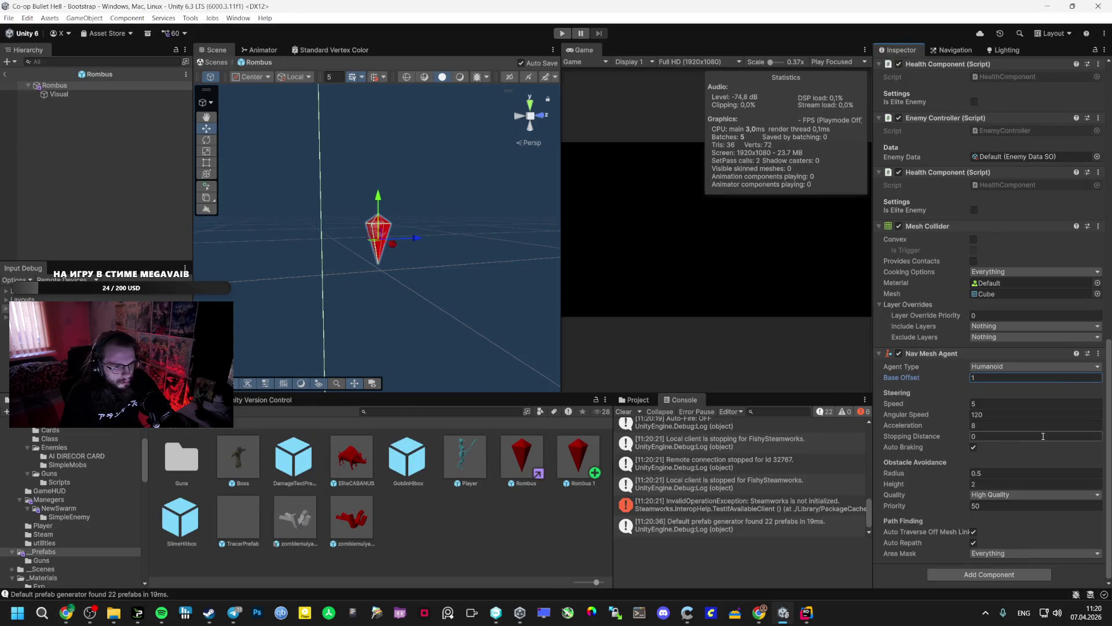
text(0)
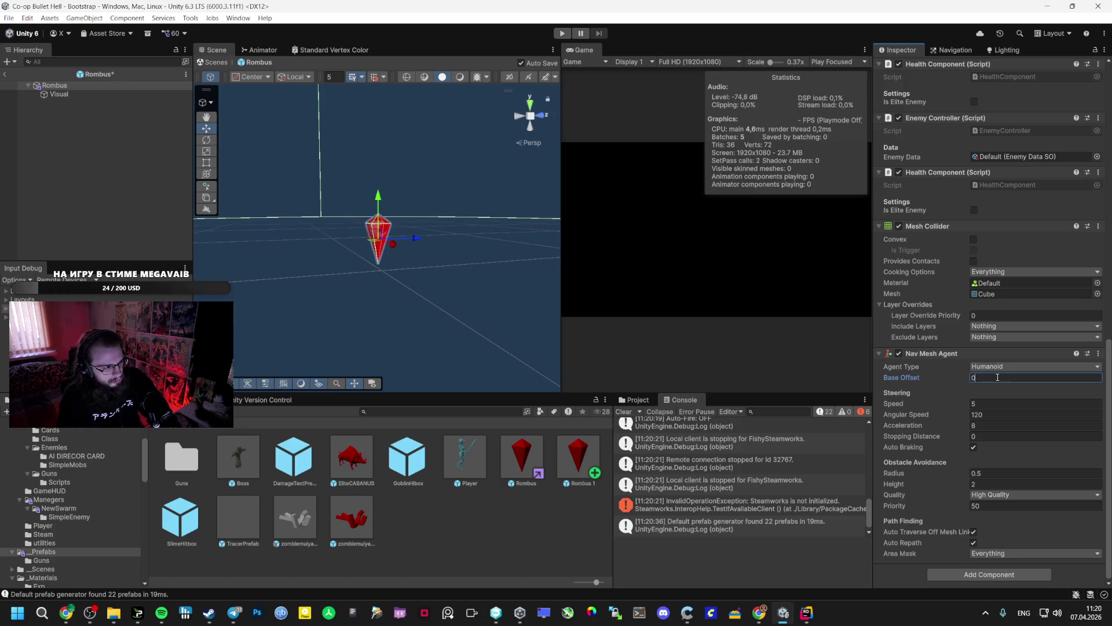
text(1)
Reselect the Rombus root, re-edit the agent Base Offset, and review Gemini's prefab checklist.
scroll(429, 354, up, 5)
scroll(438, 365, down, 4)
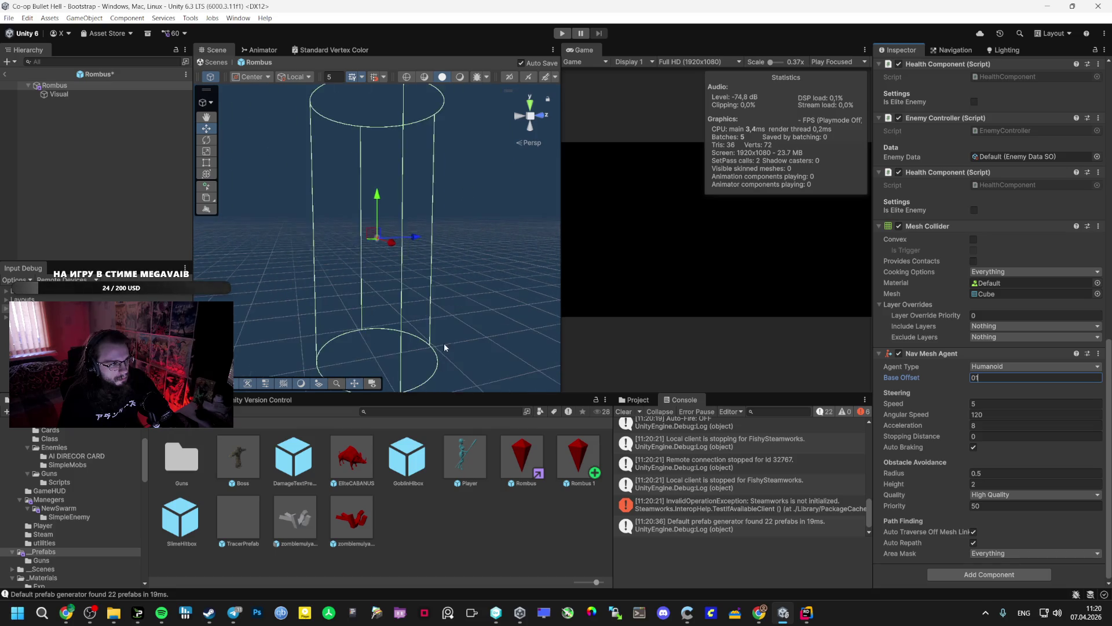
click(110, 92)
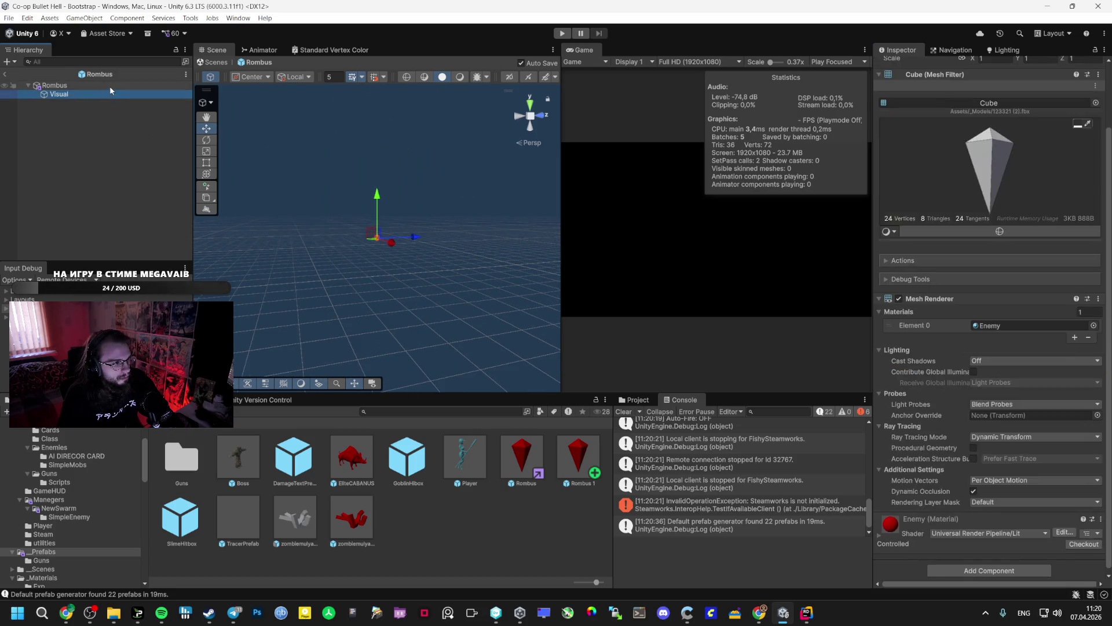
click(109, 85)
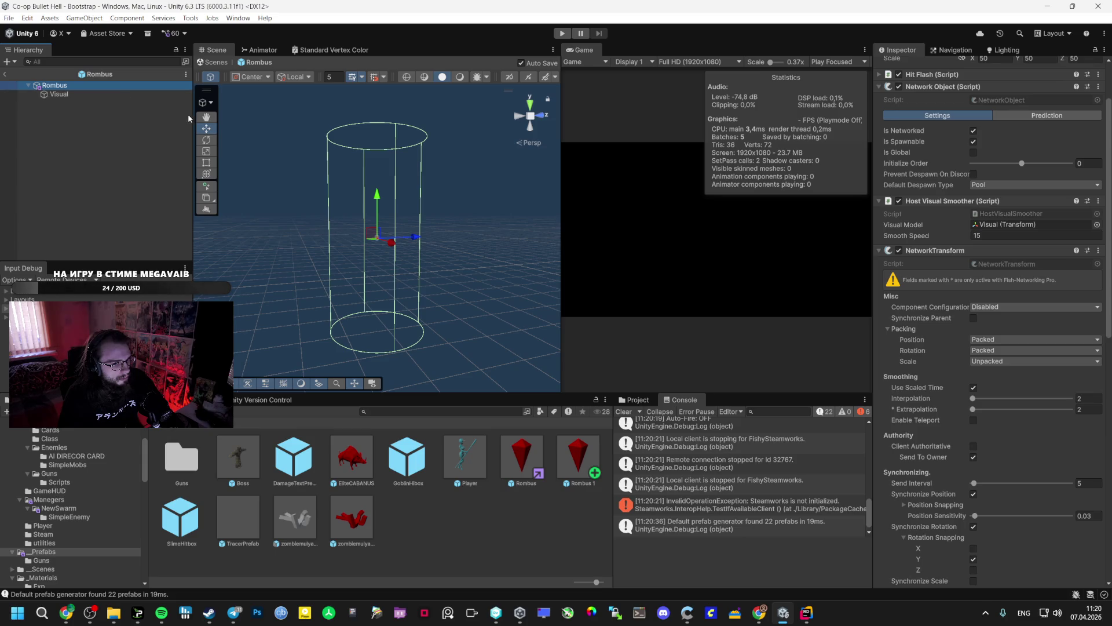
scroll(1010, 402, down, 15)
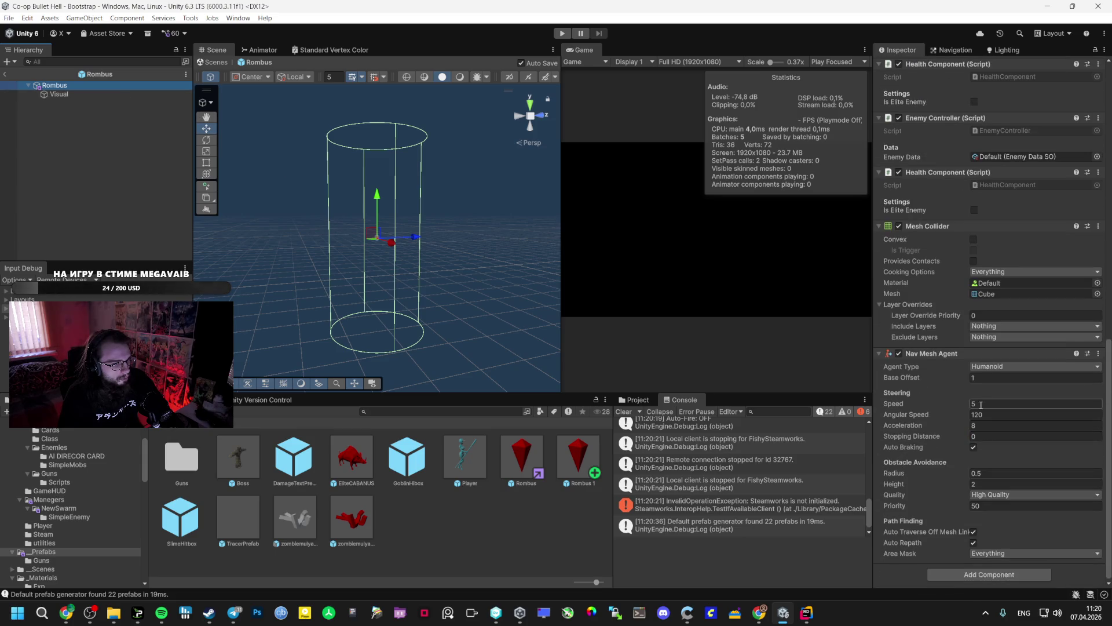
click(976, 378)
text(0)
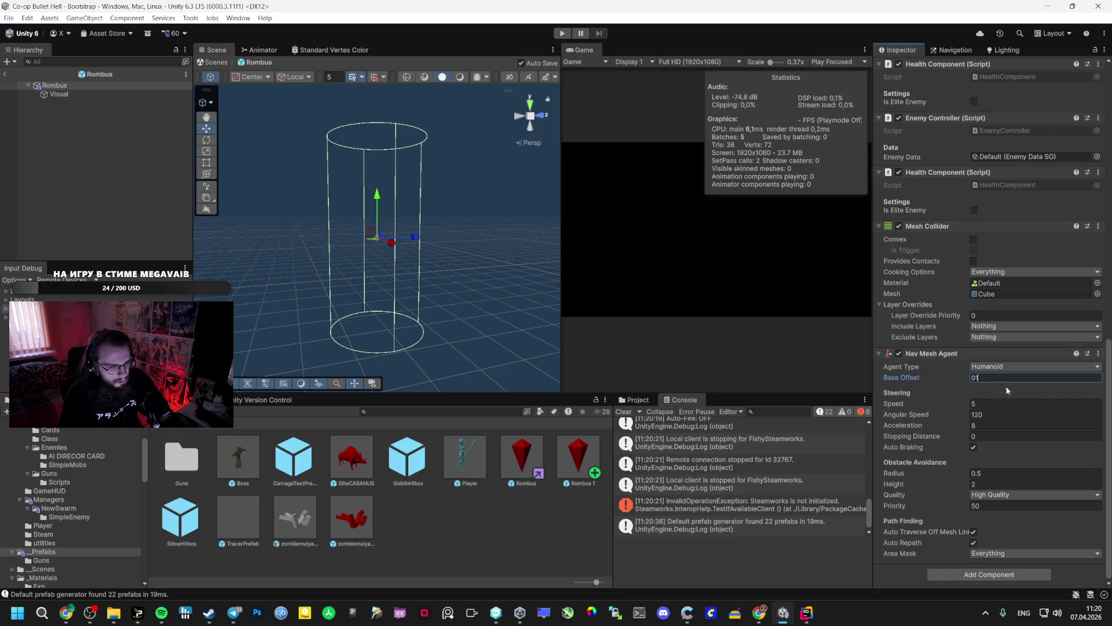
key(alt+Tab)
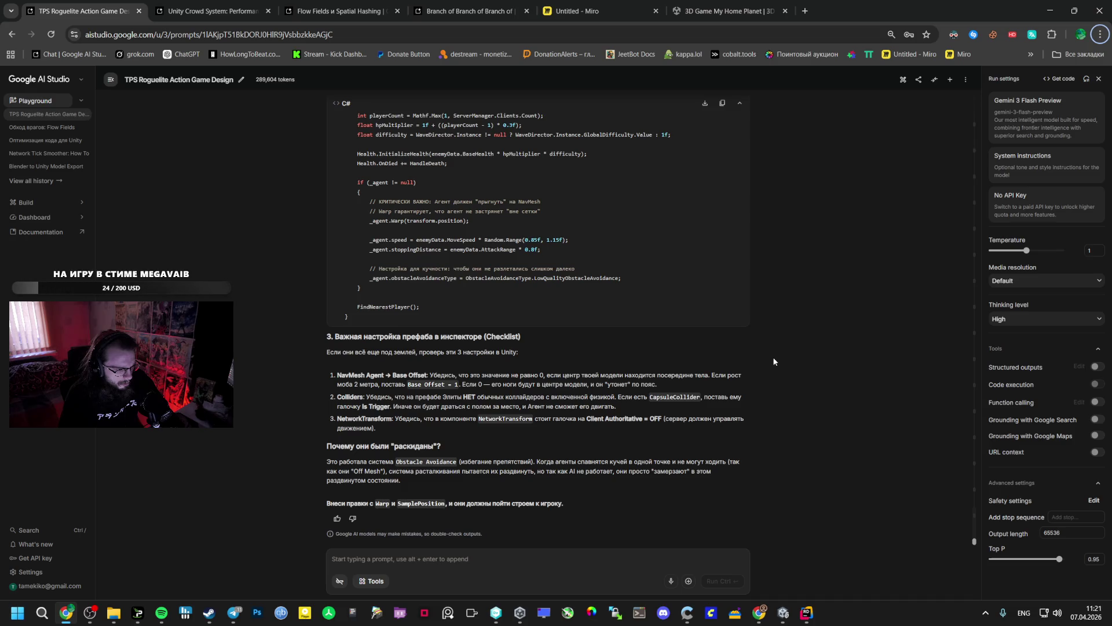
Make the Rombus Mesh Collider convex and a trigger.
key(alt+Tab)
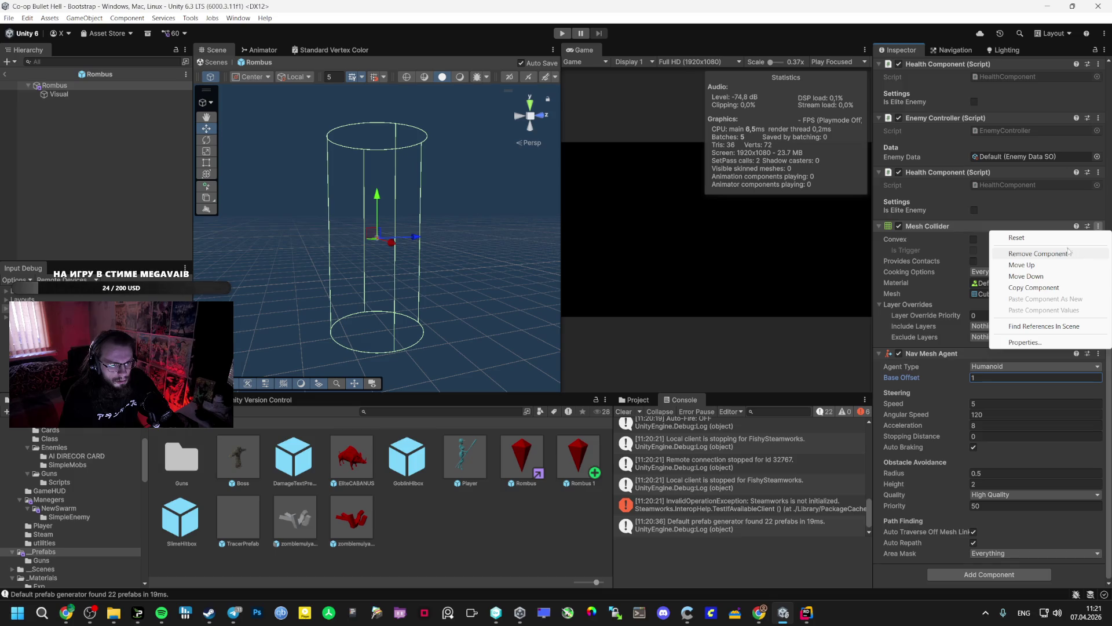
click(966, 243)
click(971, 239)
click(973, 250)
key(alt+Tab)
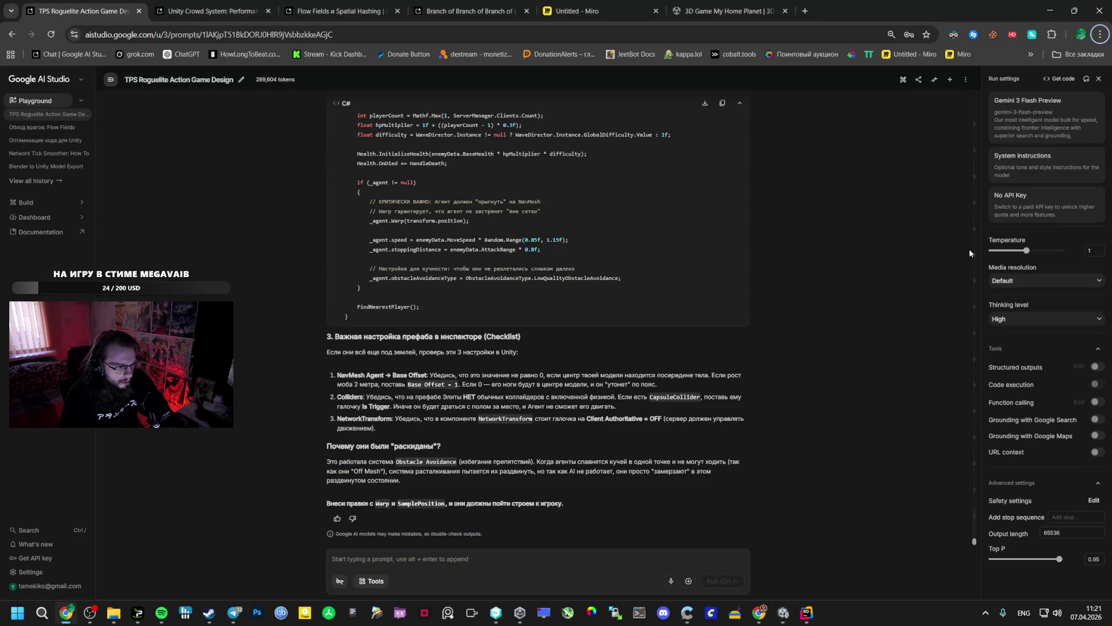
key(alt+Tab)
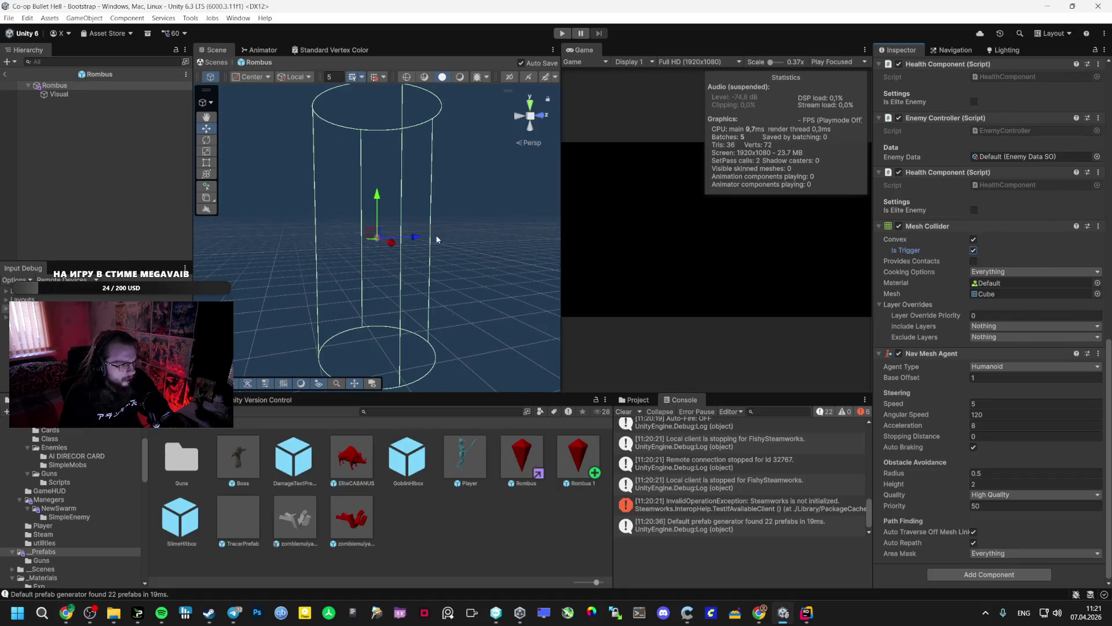
Reset the Rombus scale from 50 to 1 on all axes and start Play mode.
scroll(979, 296, up, 15)
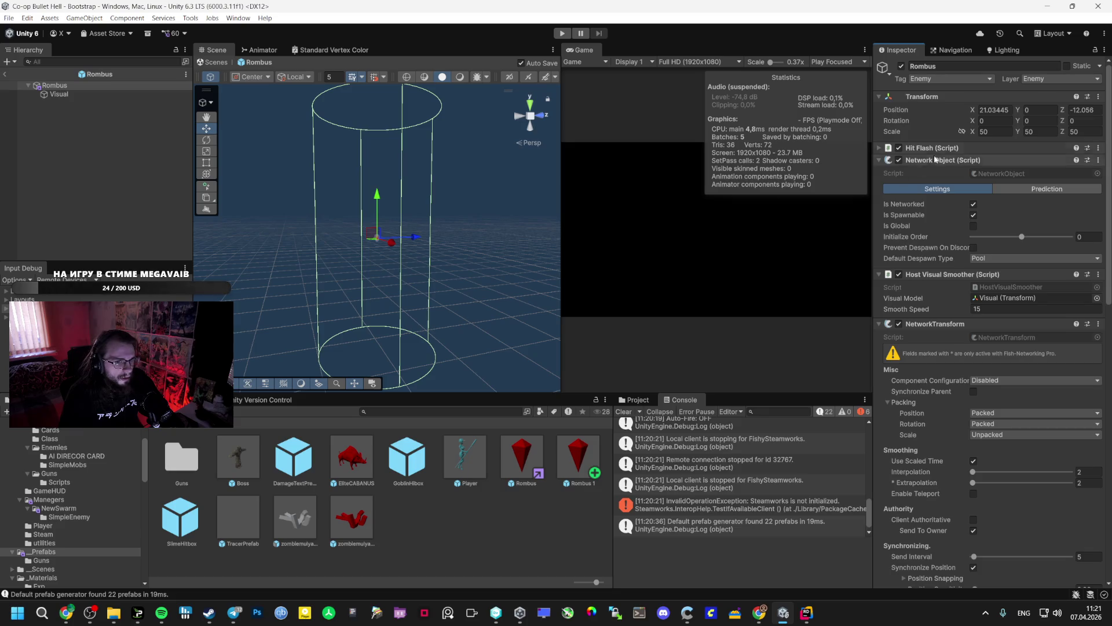
click(1041, 132)
text(1)
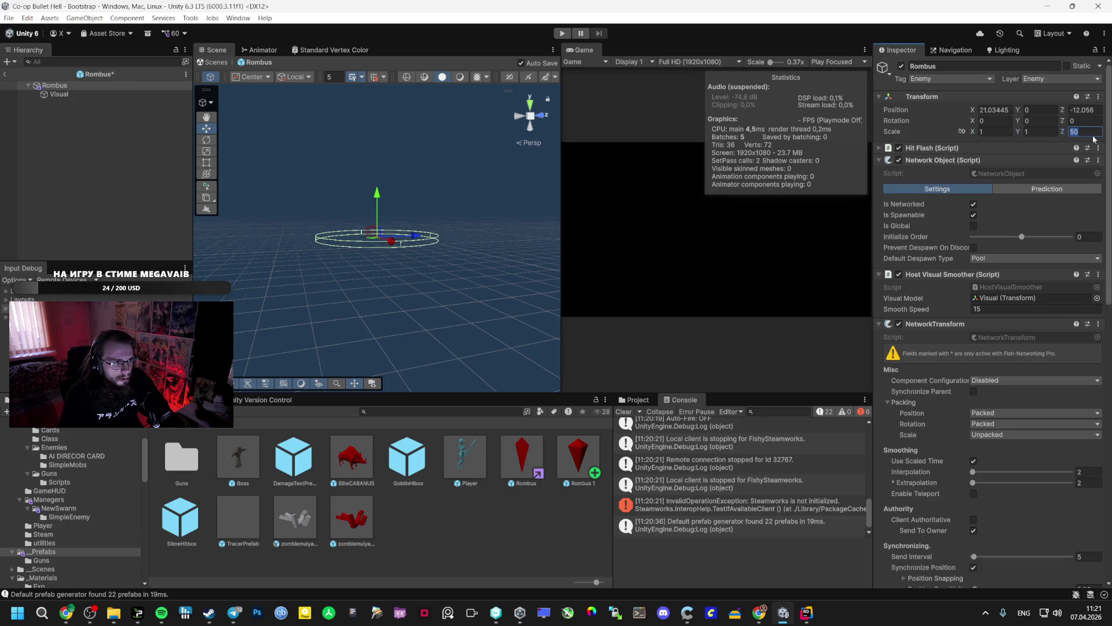
click(99, 93)
double_click(96, 84)
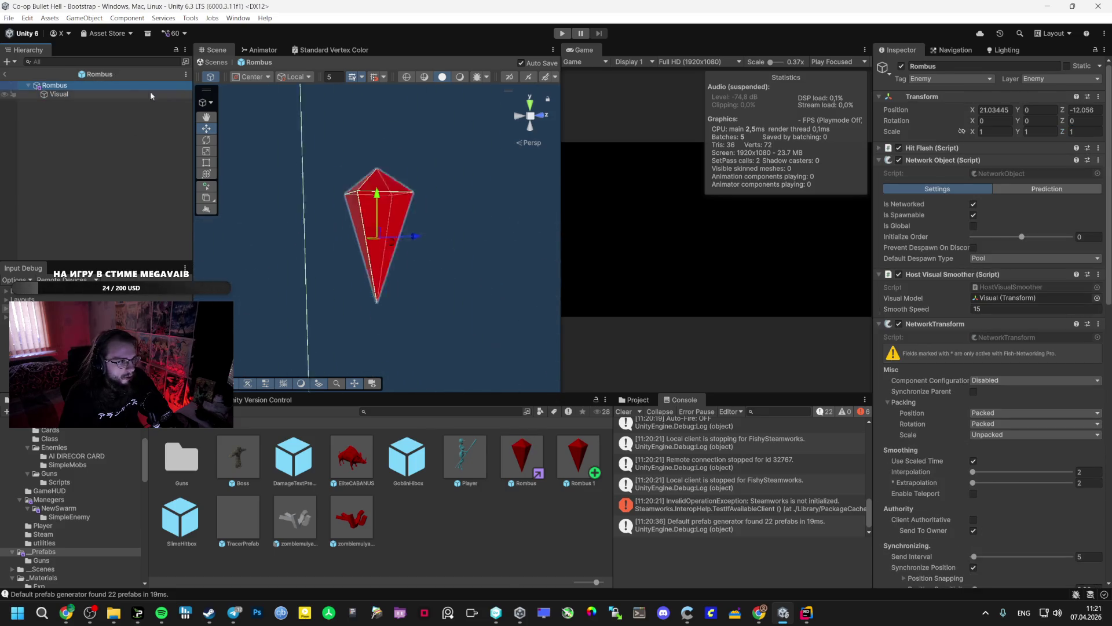
scroll(290, 172, down, 3)
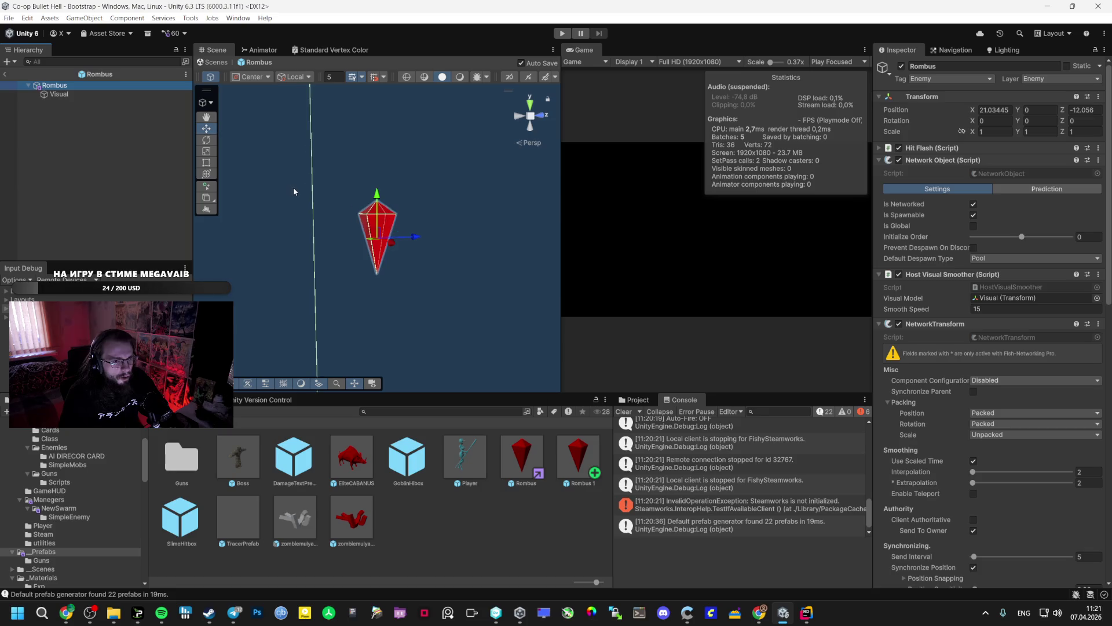
scroll(311, 174, down, 1)
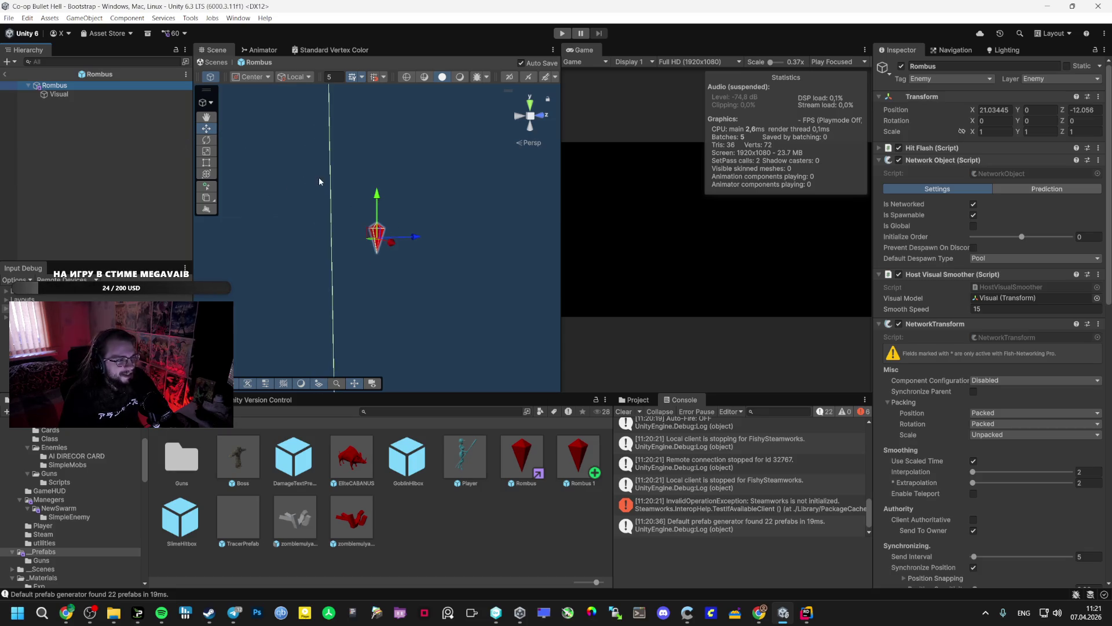
click(561, 35)
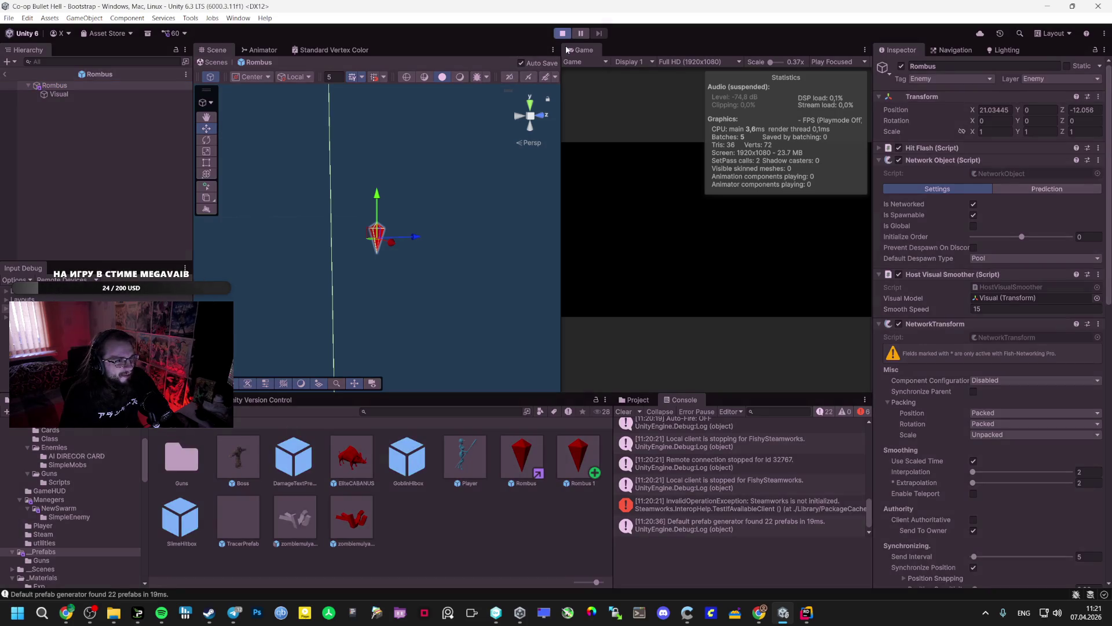
double_click(567, 51)
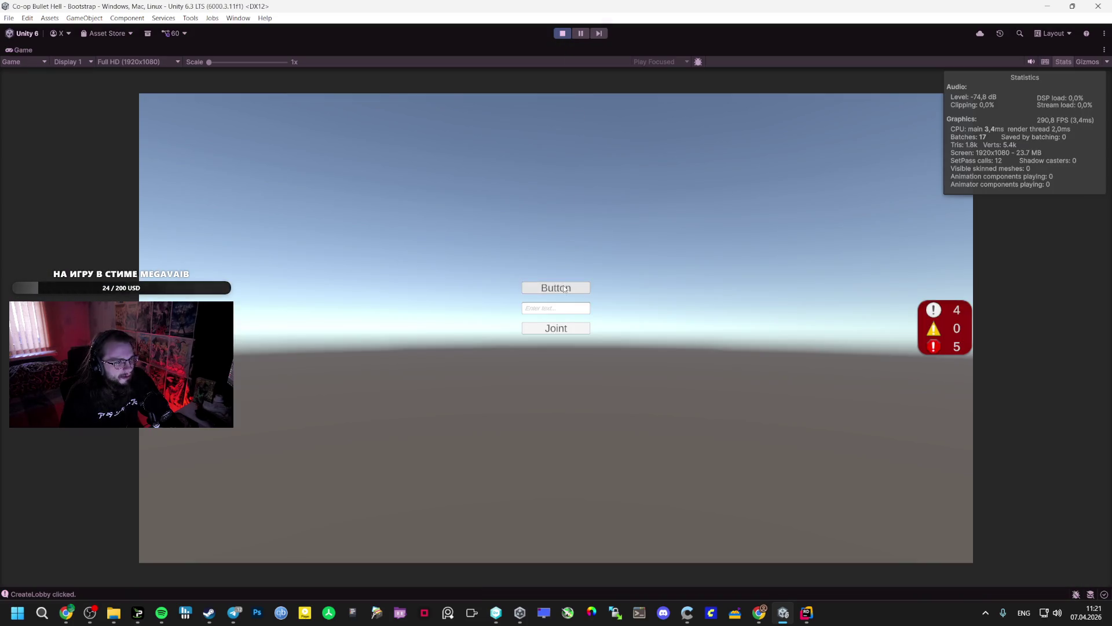
click(565, 288)
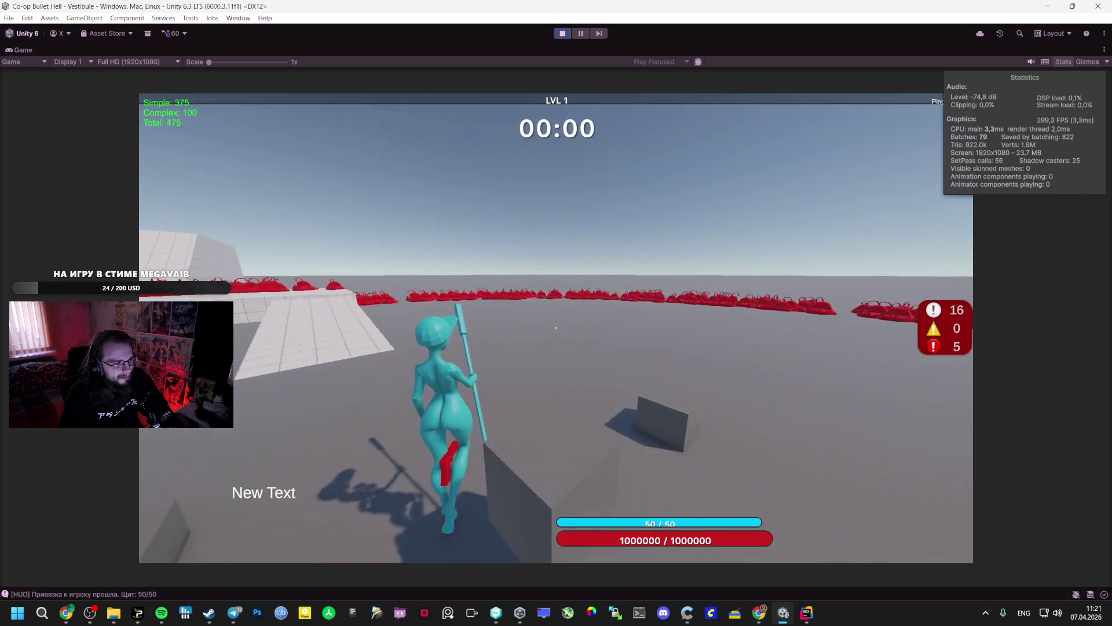
key(Escape)
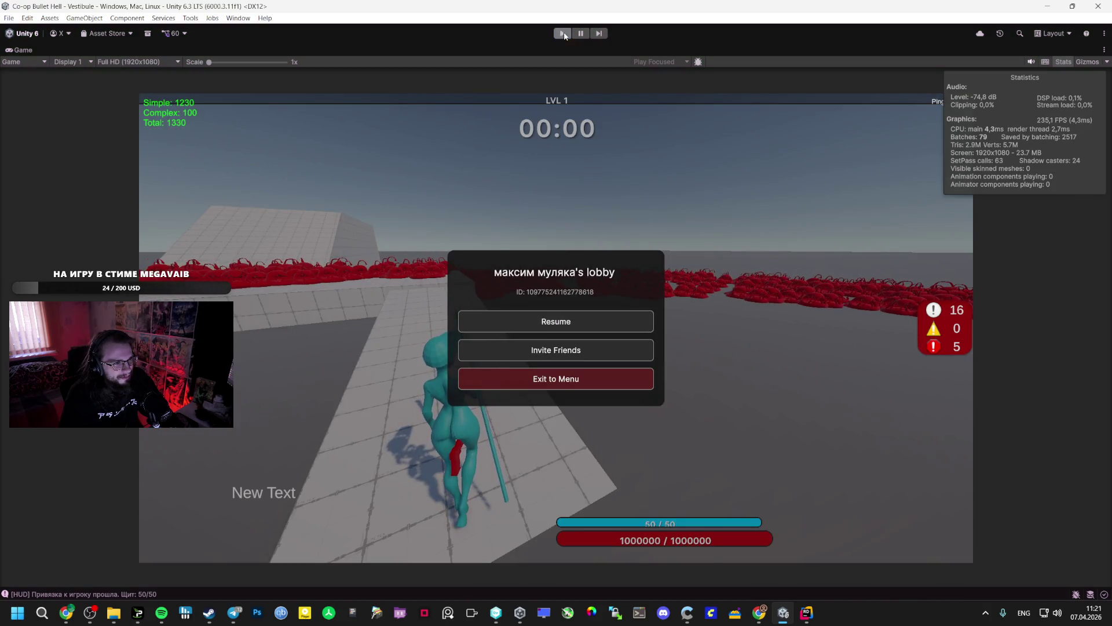
click(564, 34)
click(995, 132)
key(Tab)
text(50)
Finish setting the Rombus scale to 50 on every axis.
key(Tab)
text(50)
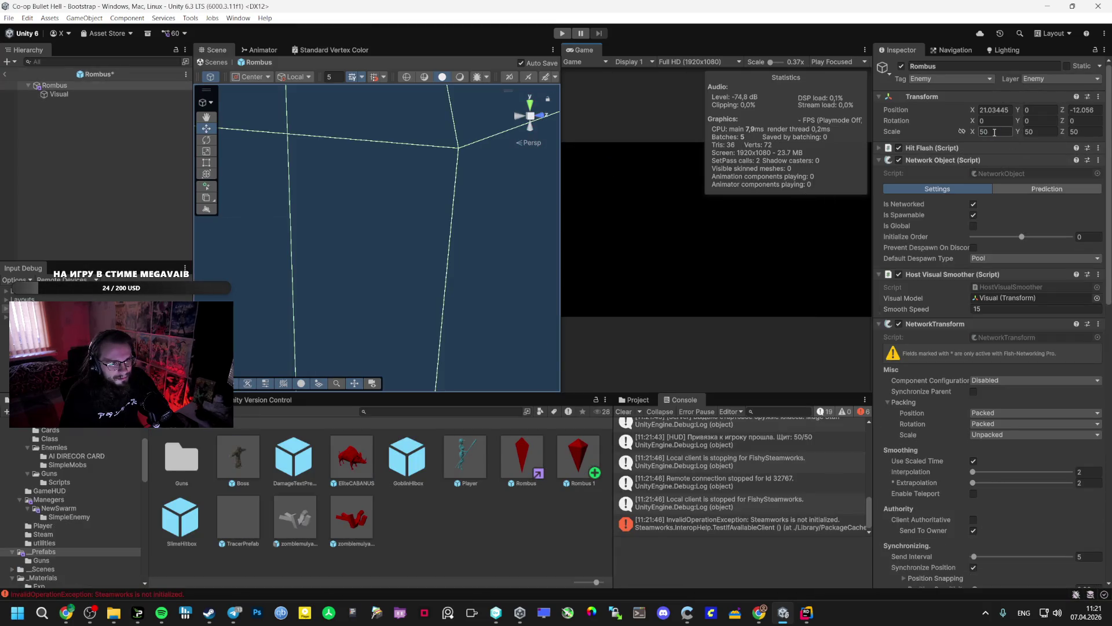
key(Return)
scroll(477, 252, down, 5)
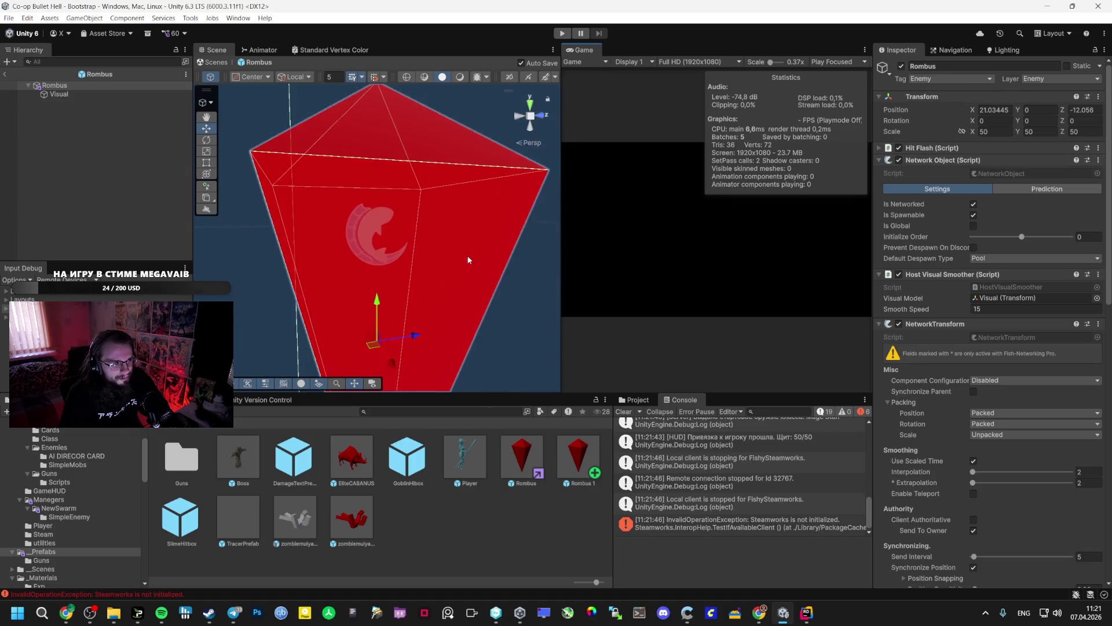
scroll(922, 368, down, 5)
After reviewing the AI Studio checklist, remove the Mesh Collider from Rombus and enter Play mode.
key(alt+Tab)
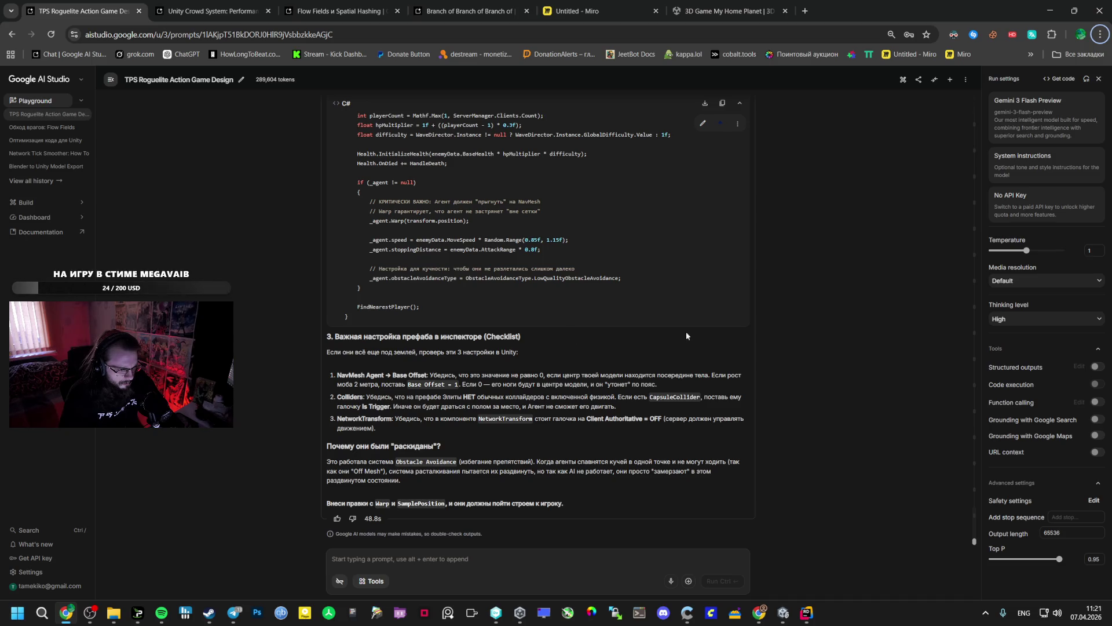
key(alt+Tab)
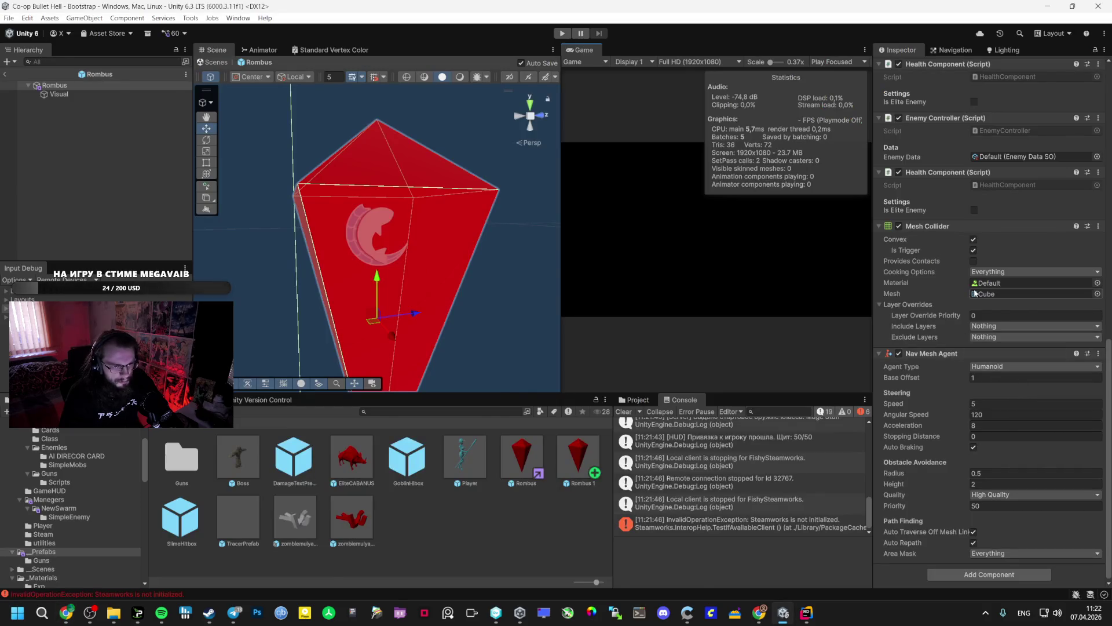
key(alt+Tab)
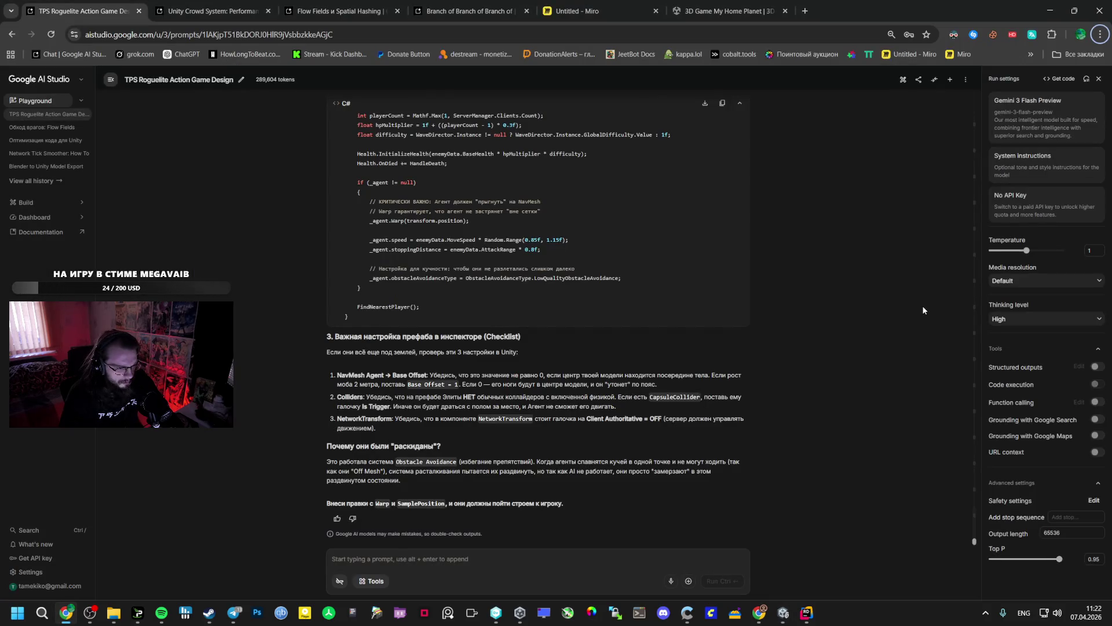
key(alt+Tab)
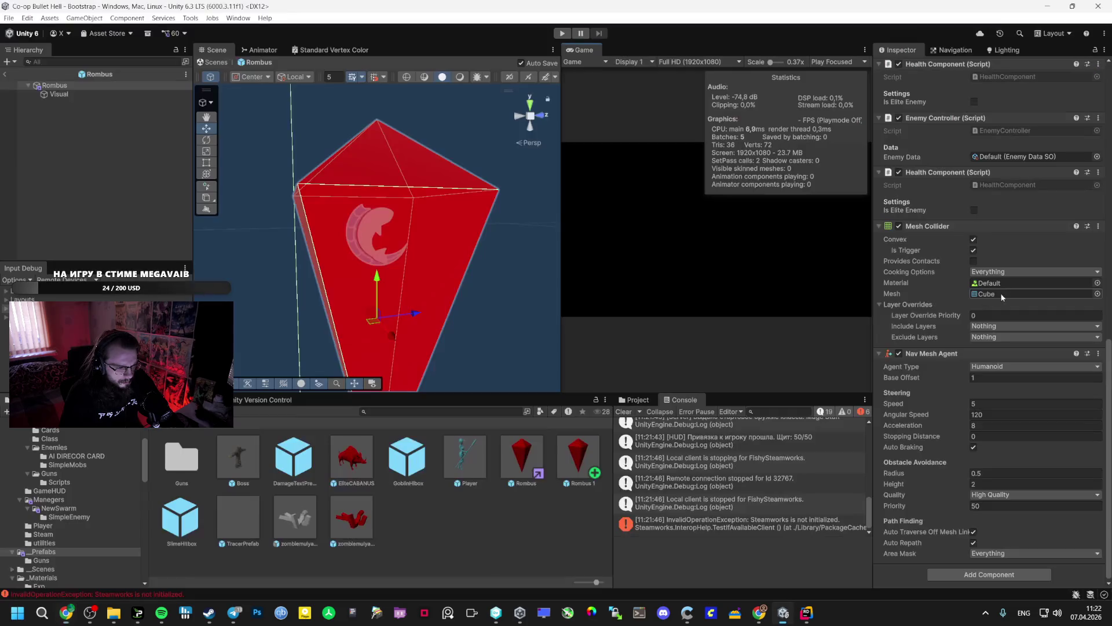
click(1100, 226)
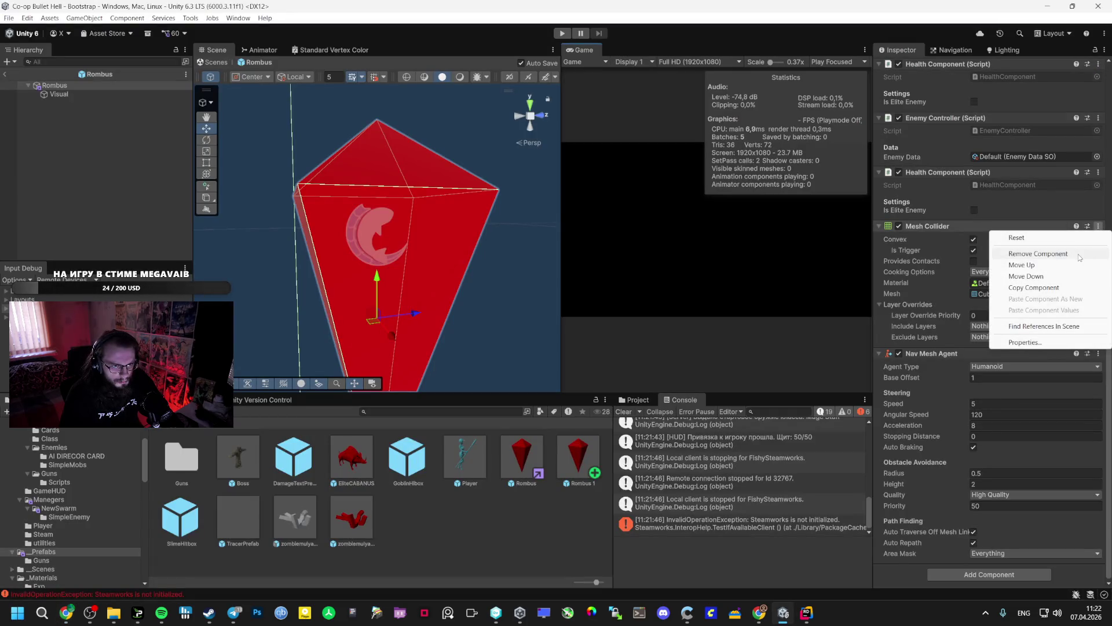
click(1075, 257)
click(559, 34)
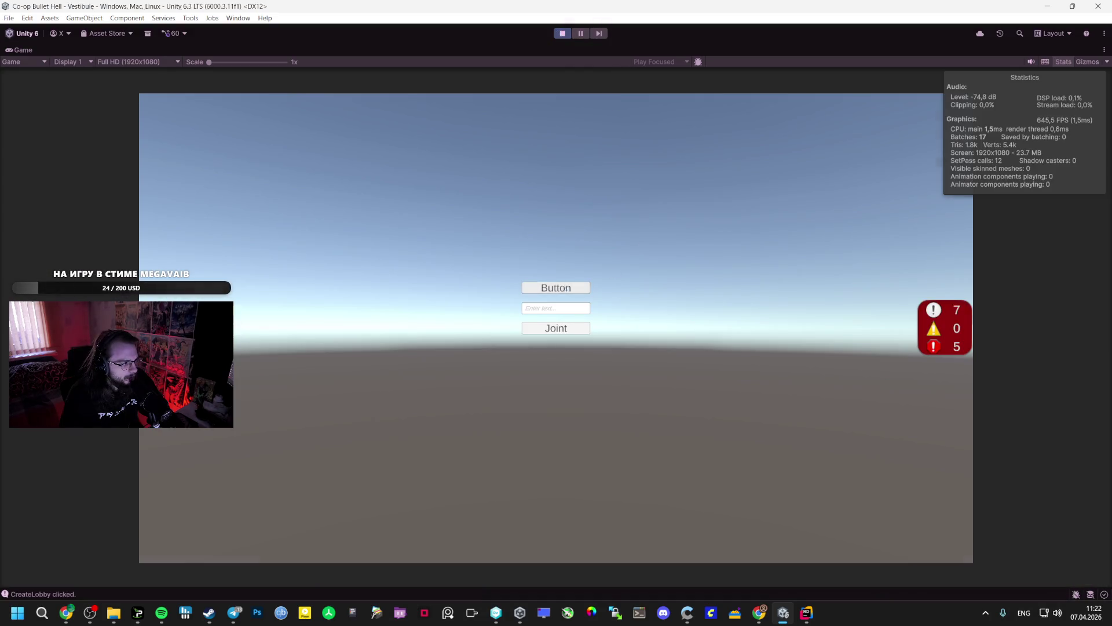
Join Vestibule, toggle auto-fire, and pick the Mage Staff and Orbital Weapon upgrades.
click(565, 290)
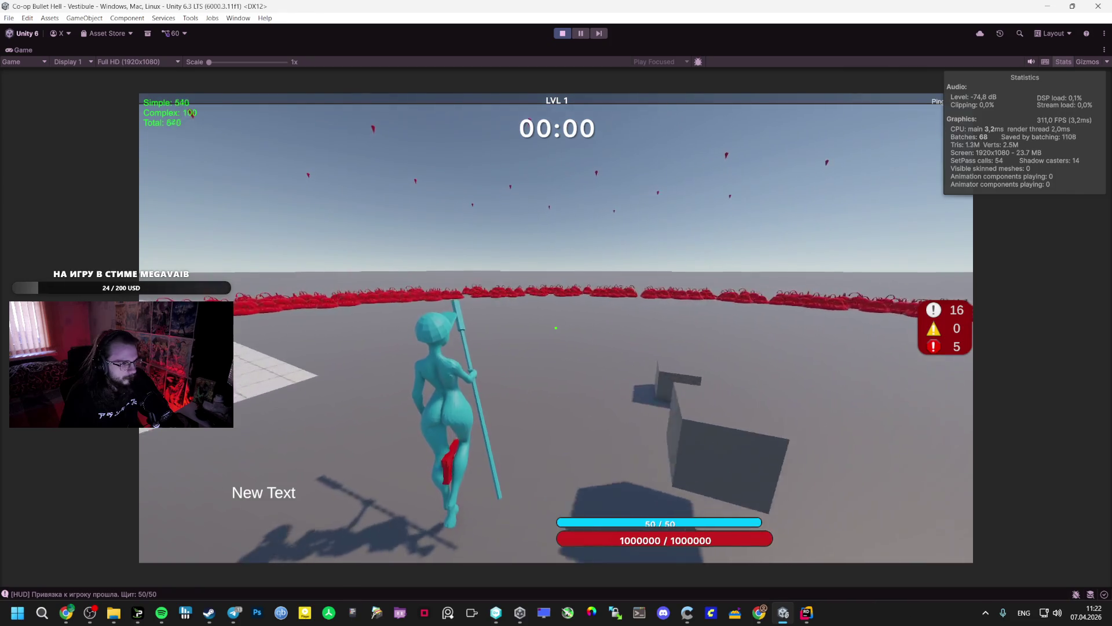
key(f)
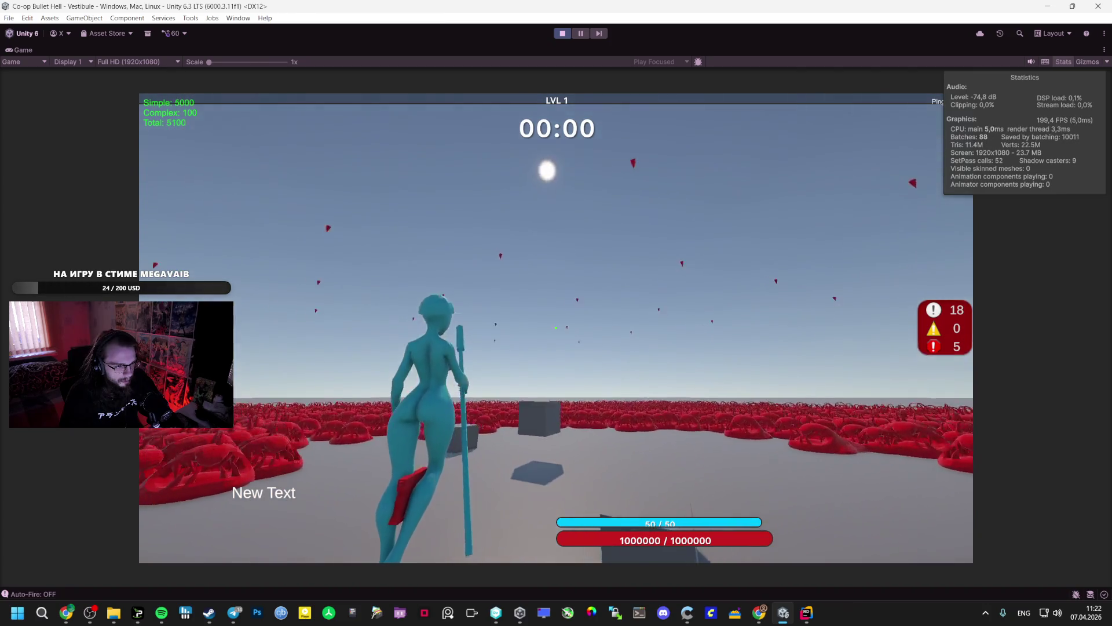
key(f)
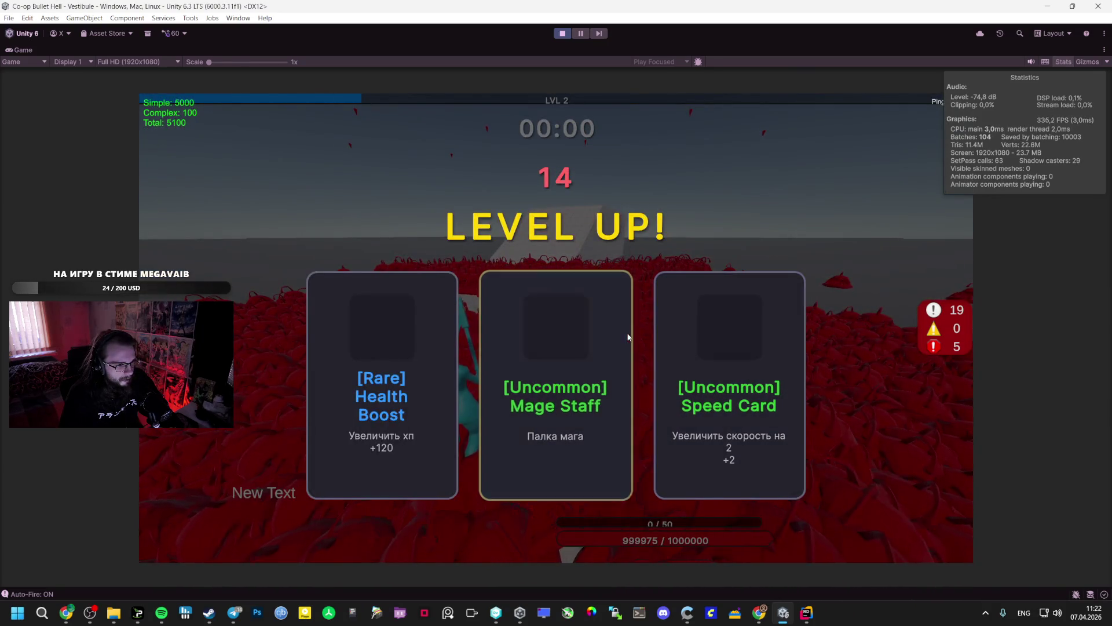
click(614, 330)
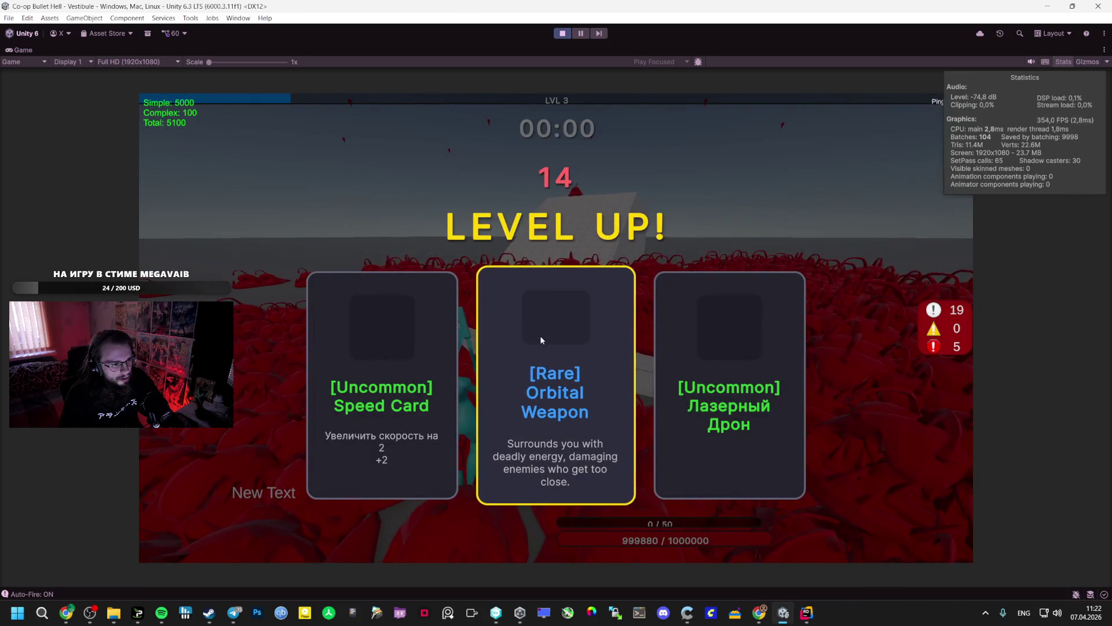
click(595, 326)
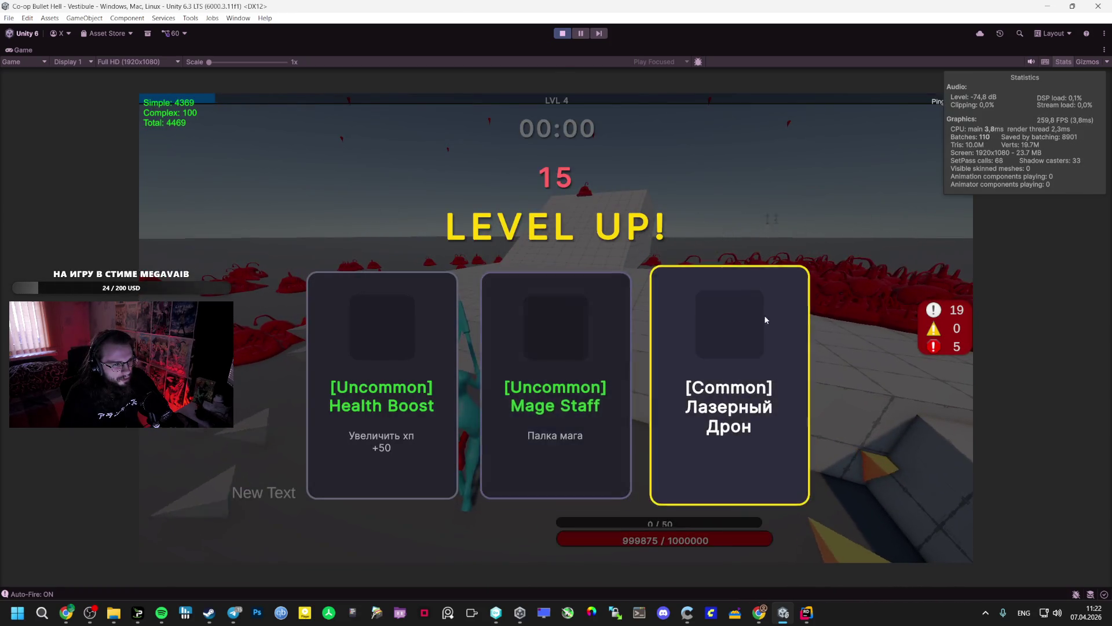
click(593, 320)
Run across the arena, snip a screenshot of the game, and briefly check Telegram.
key(Escape)
key(Escape)
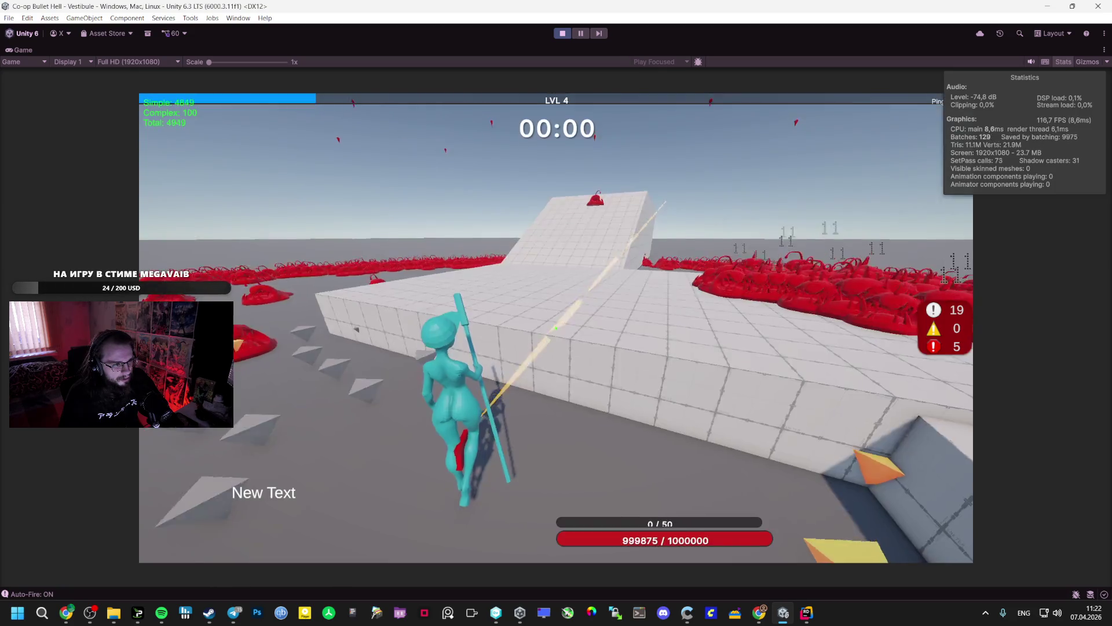
key(w)
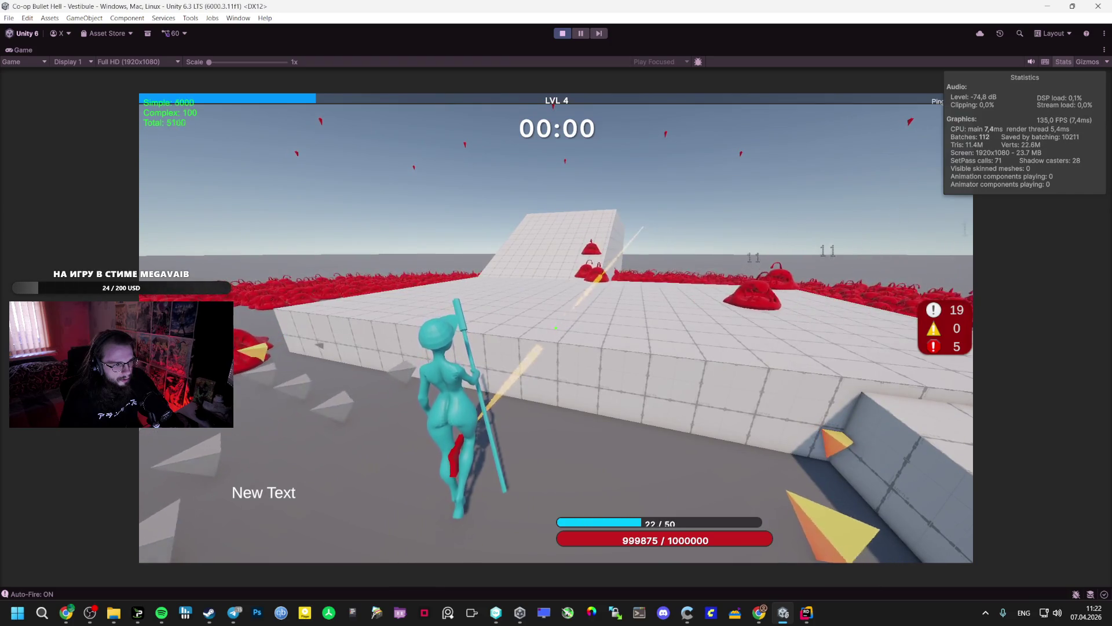
key(shift+super+s)
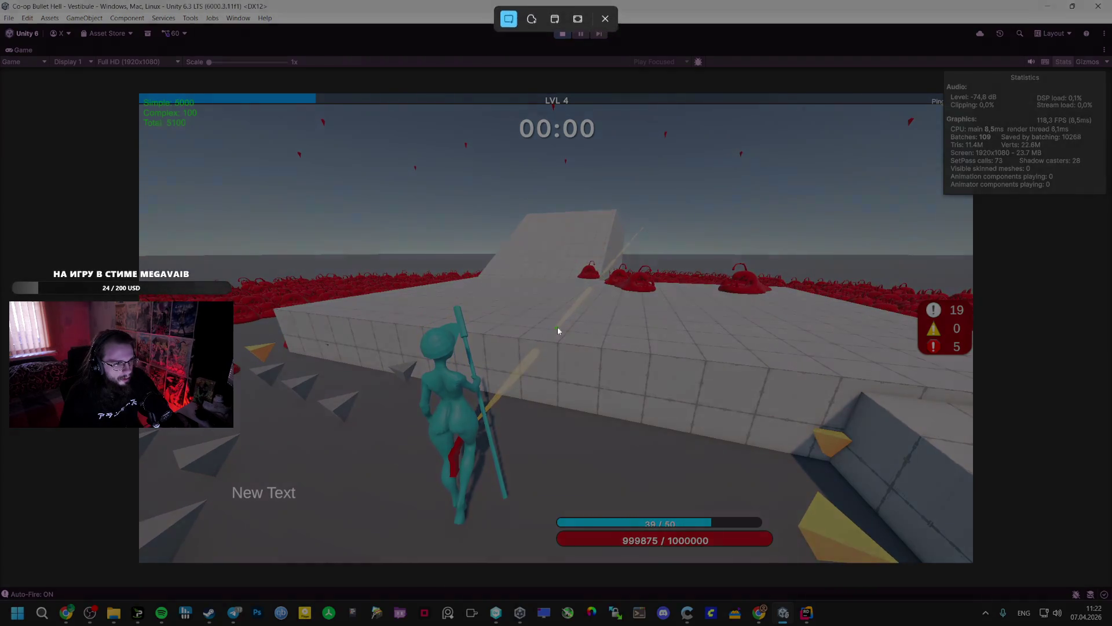
mouse_move(680, 199)
mouse_down()
mouse_move(248, 533)
mouse_move(197, 554)
mouse_up()
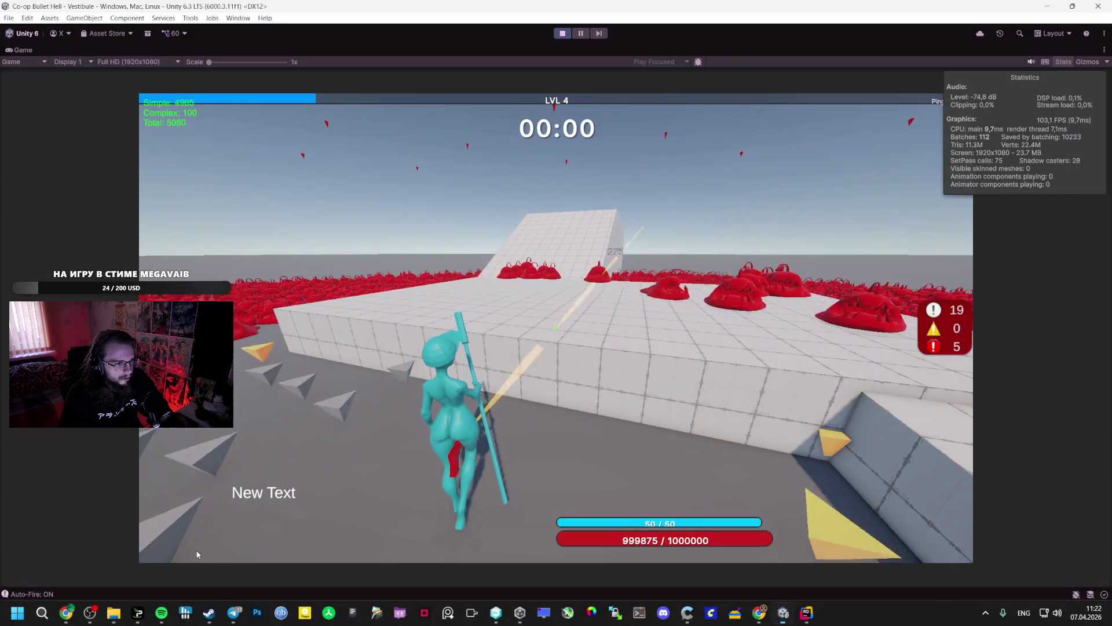
key(Escape)
click(238, 559)
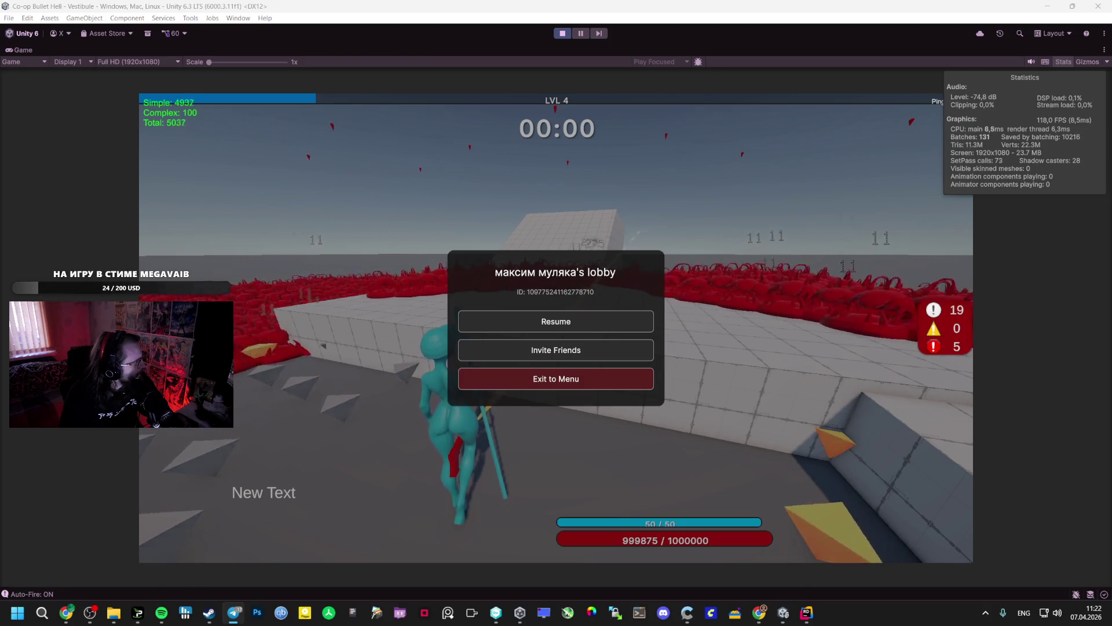
click(504, 281)
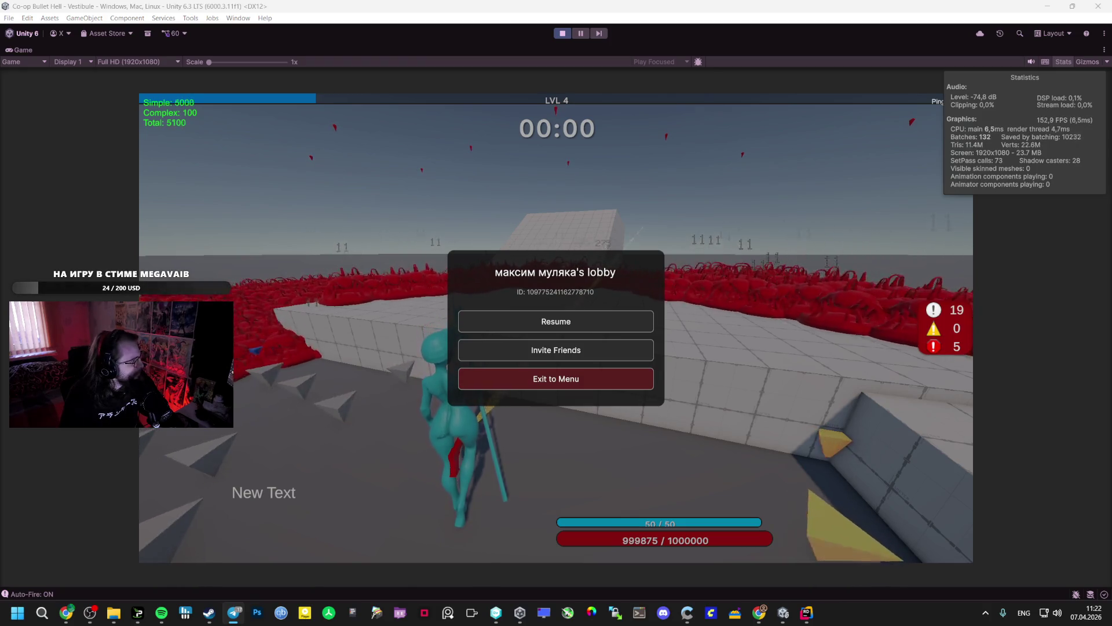
key(Escape)
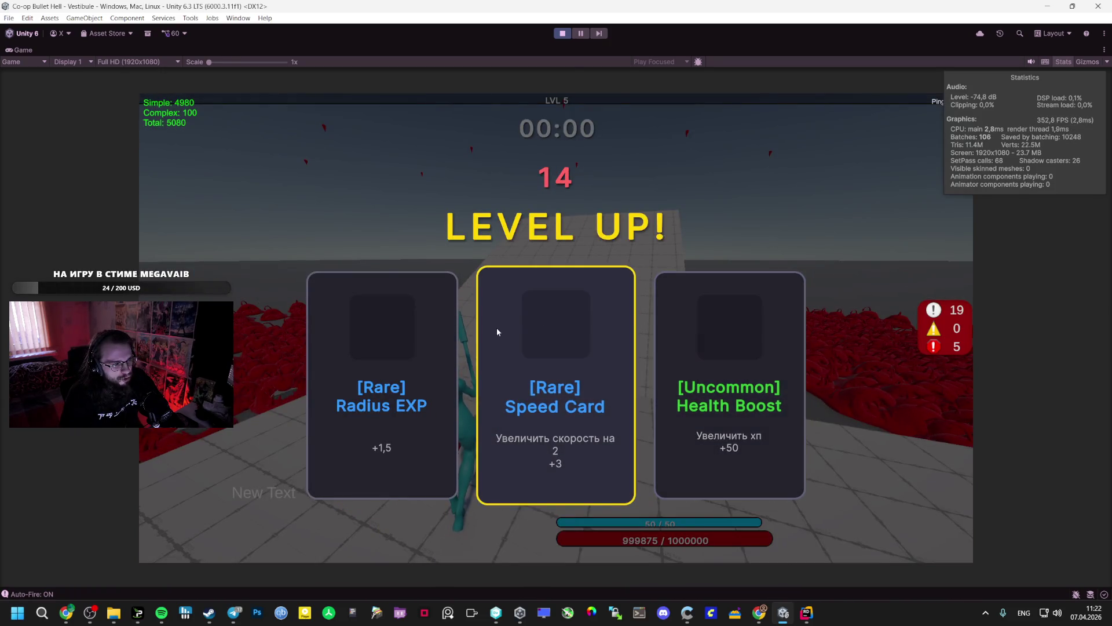
Take the Rare Speed Card, keep moving until level 5, then stop Play mode.
click(496, 328)
key(w)
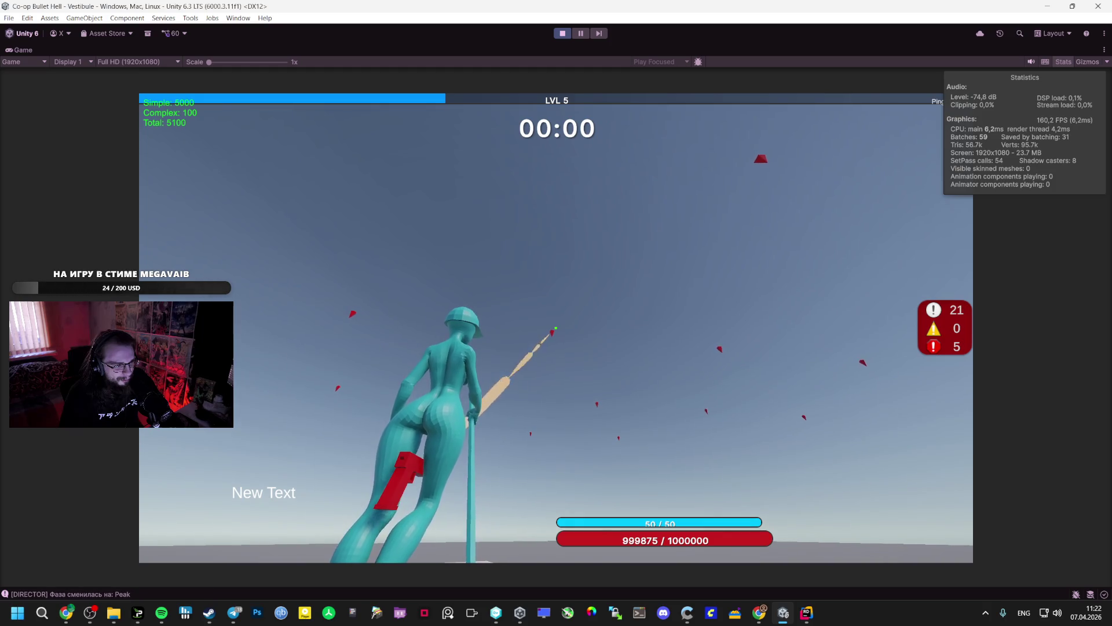
key(space)
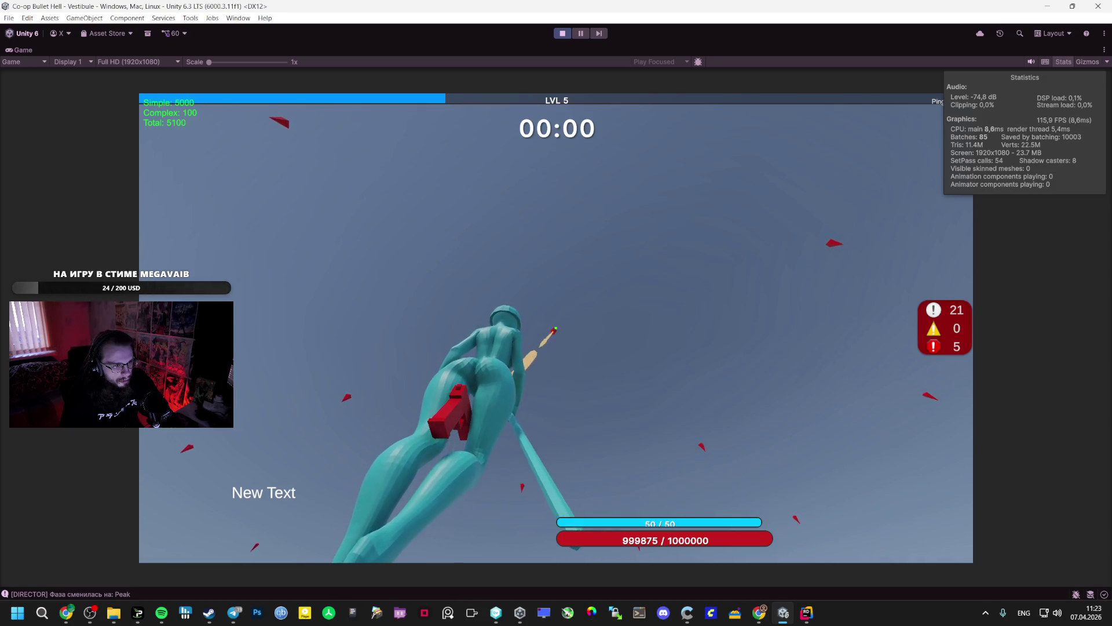
key(Escape)
click(562, 33)
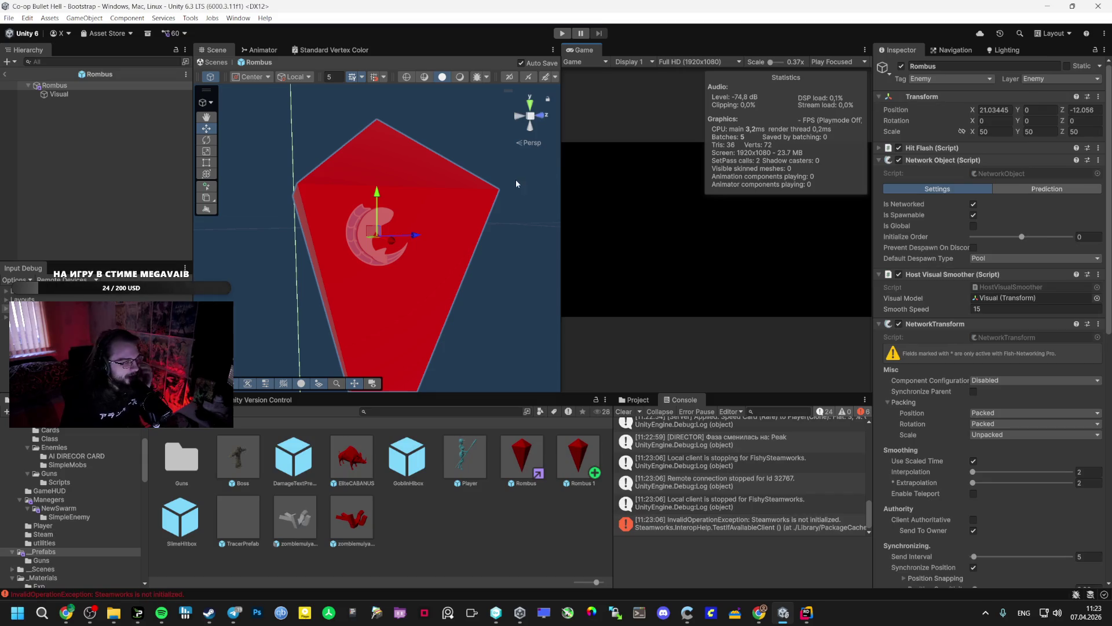
Rejoin Vestibule with auto-fire on and pick Damage Up and the Uncommon Speed Card.
scroll(939, 409, down, 12)
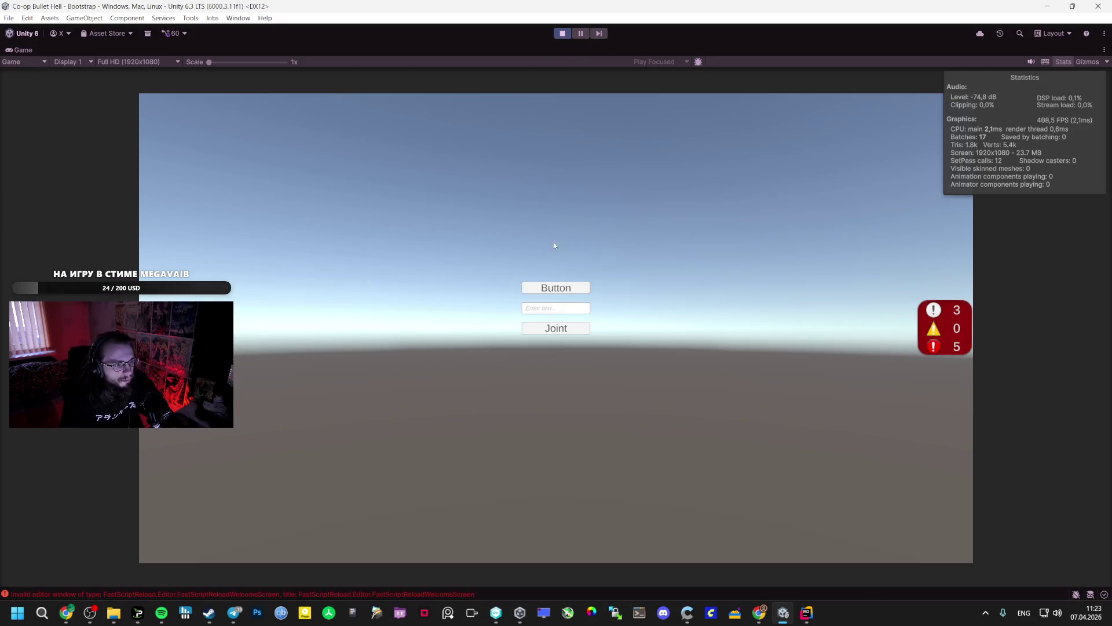
click(551, 288)
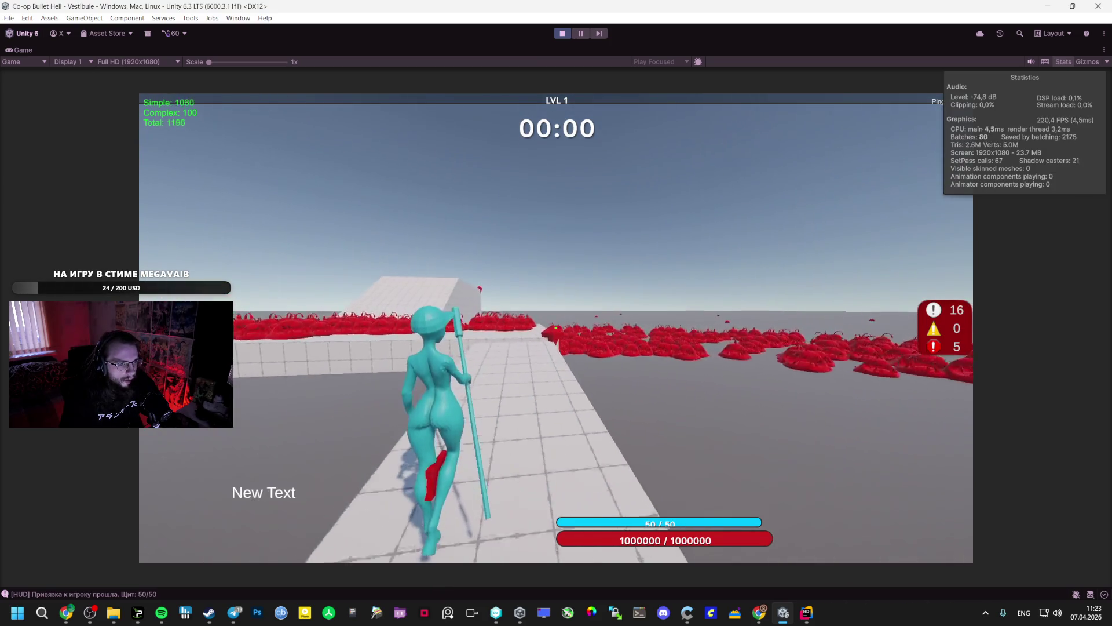
key(f)
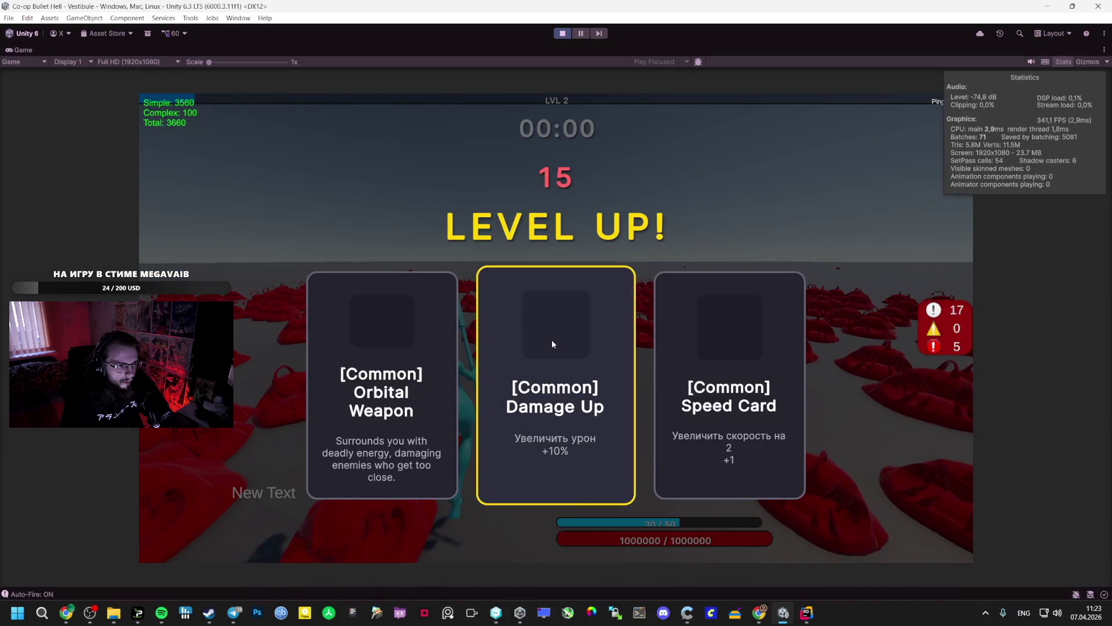
click(551, 339)
key(Escape)
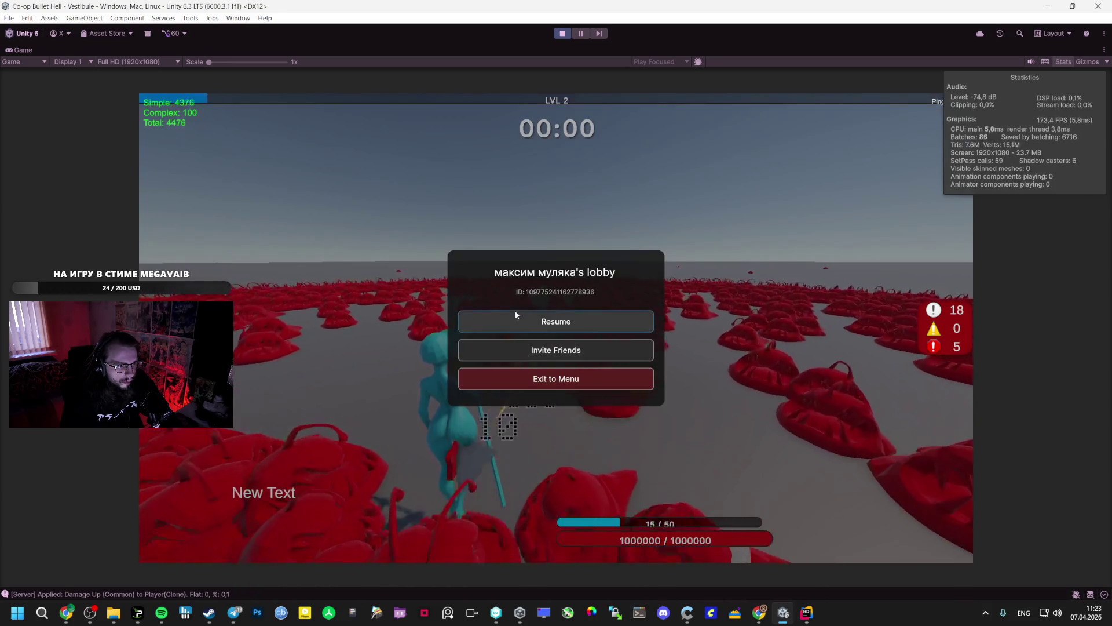
click(515, 318)
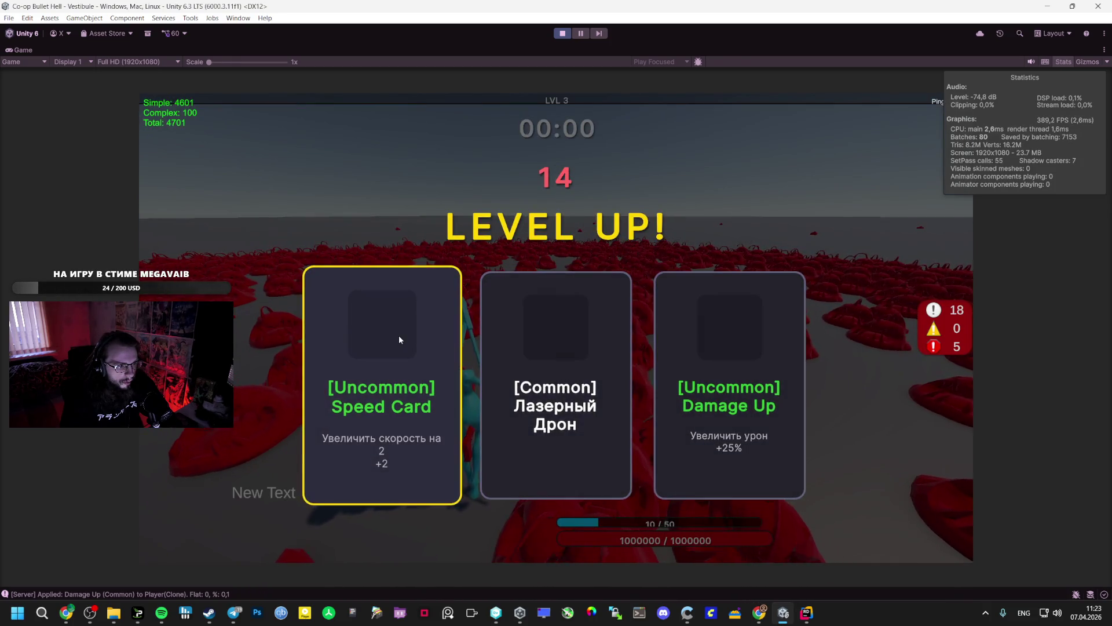
click(398, 335)
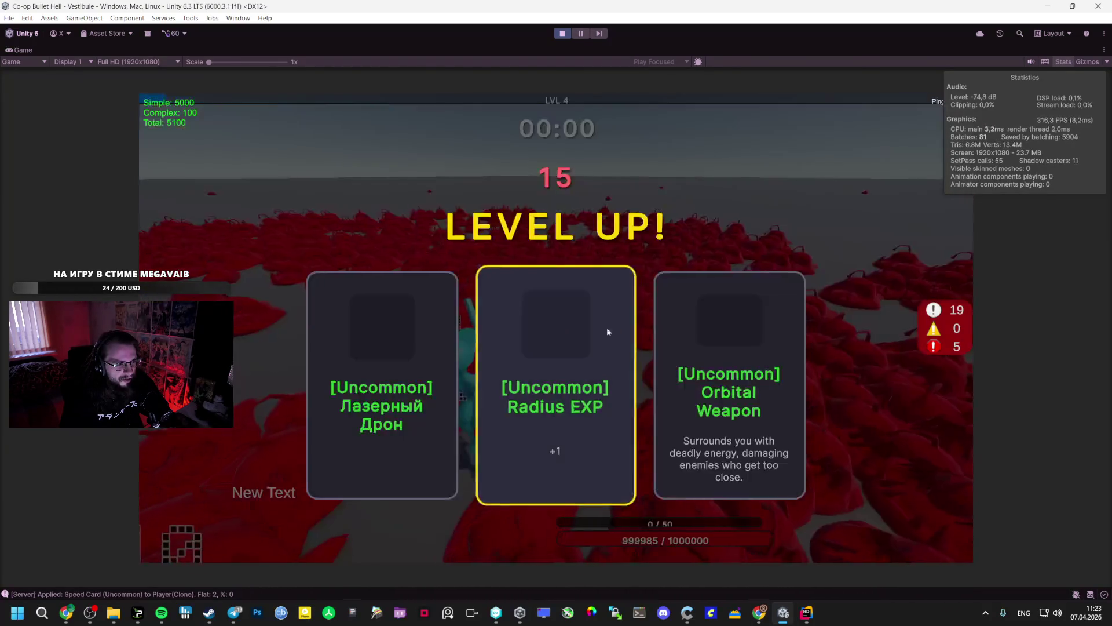
Pick upgrades through level 8, including Damage Up, Mage Staff and Rare Speed Card, then exit Play mode.
click(659, 329)
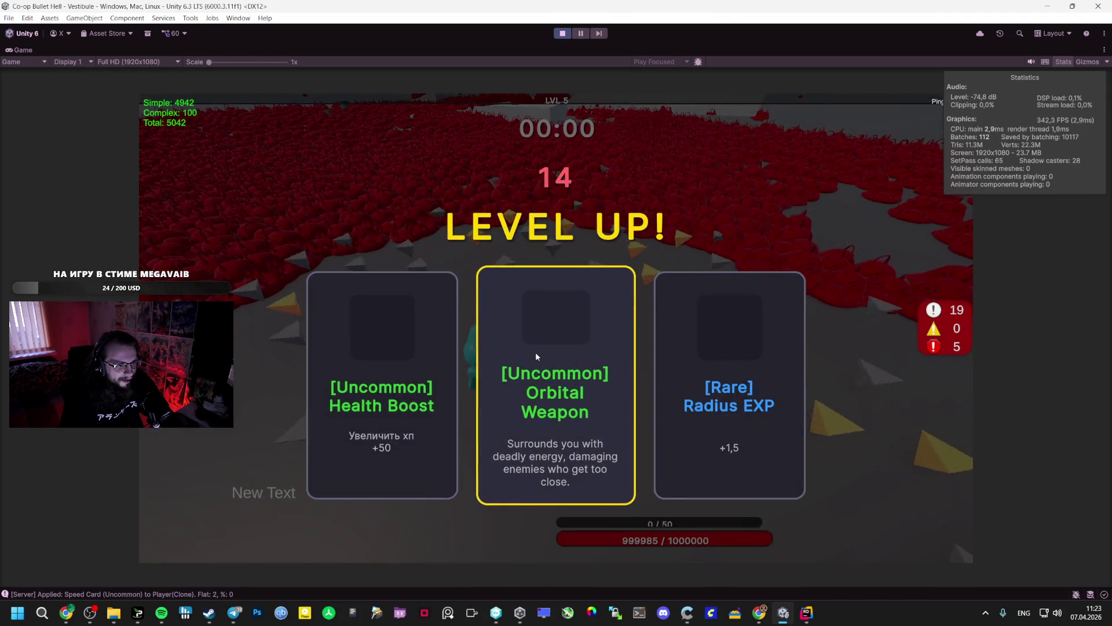
click(536, 353)
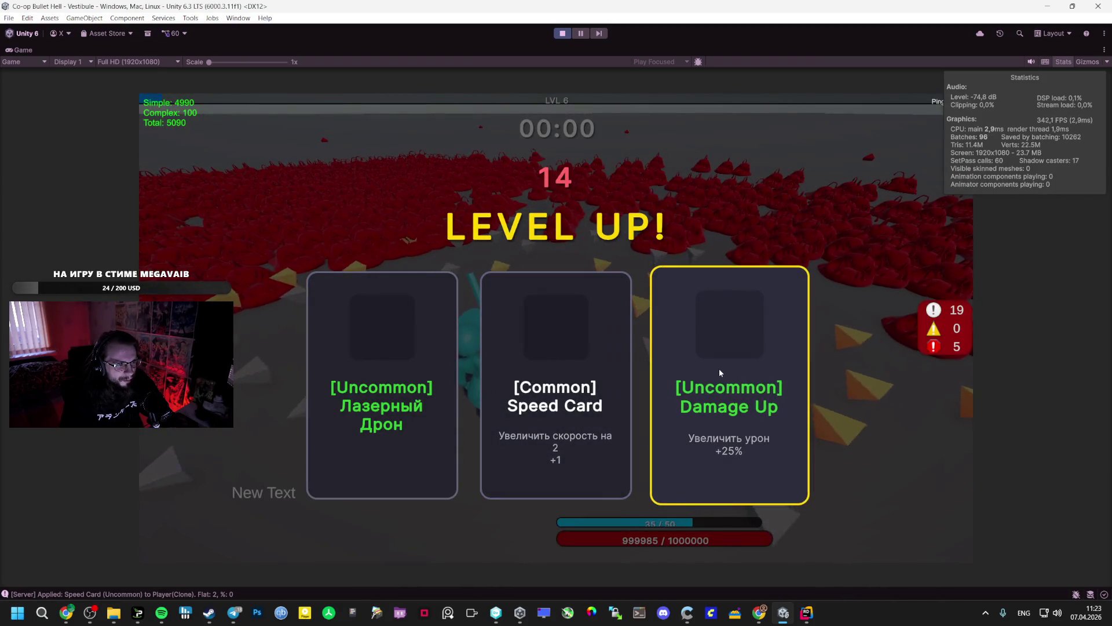
click(701, 346)
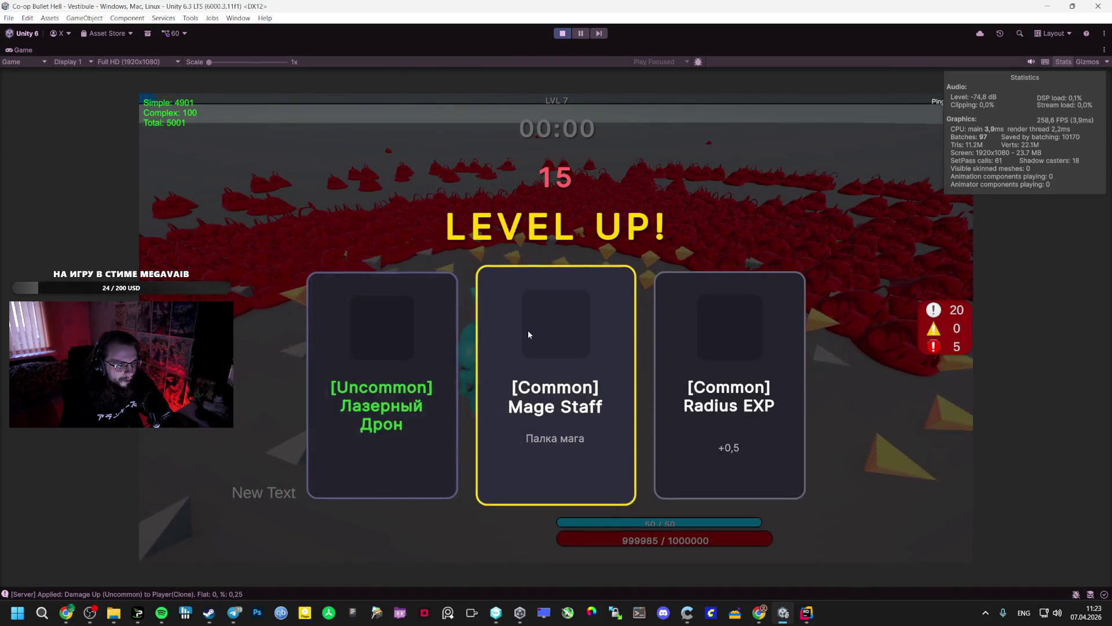
click(529, 331)
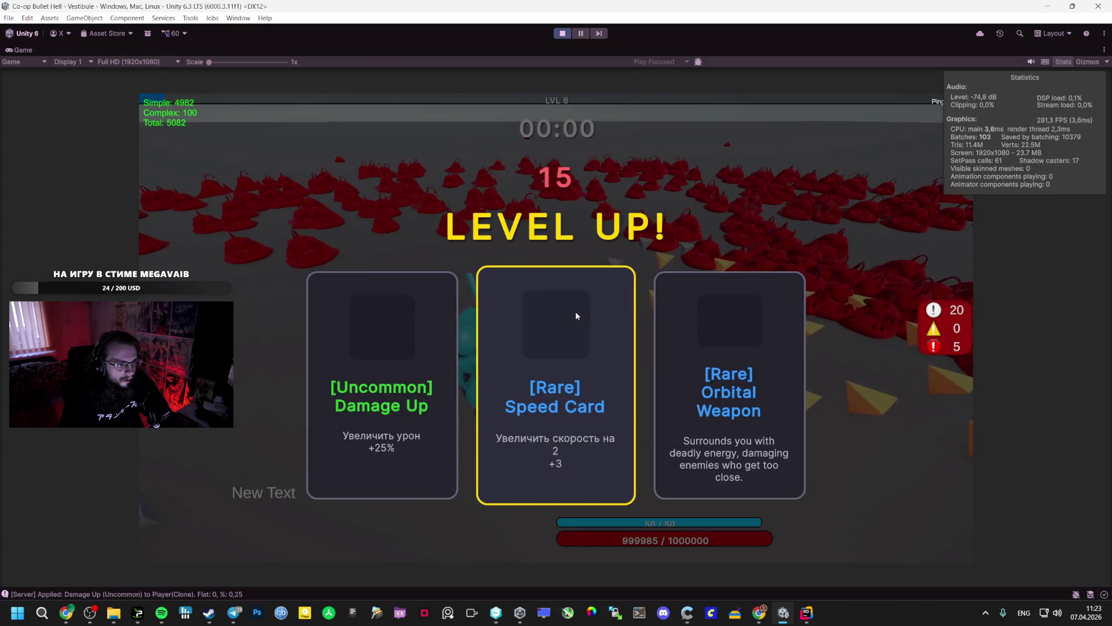
click(575, 311)
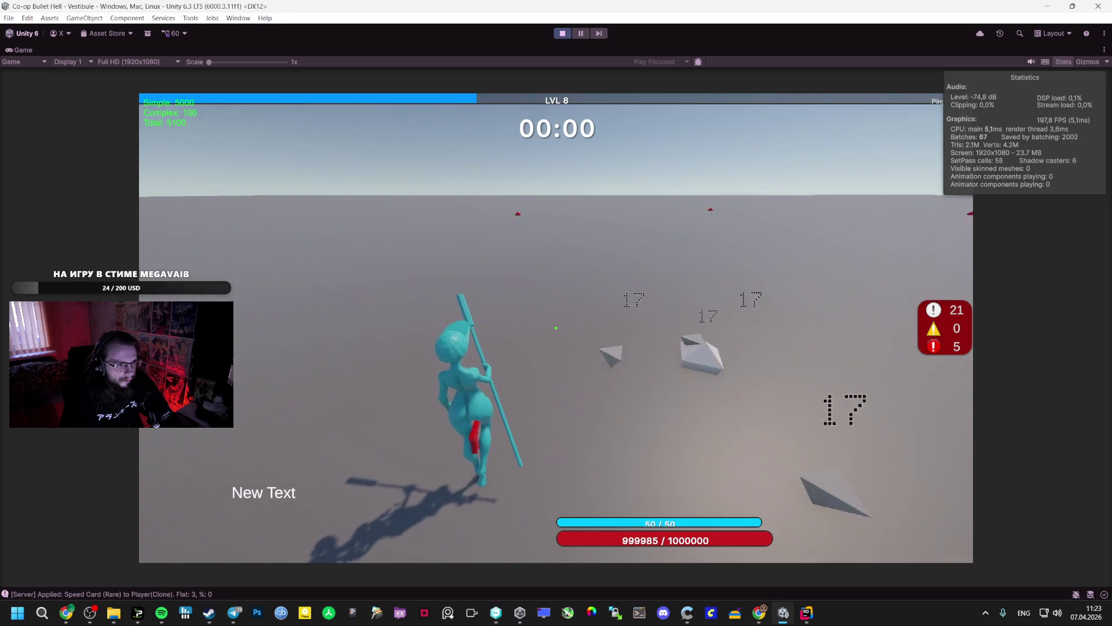
key(f)
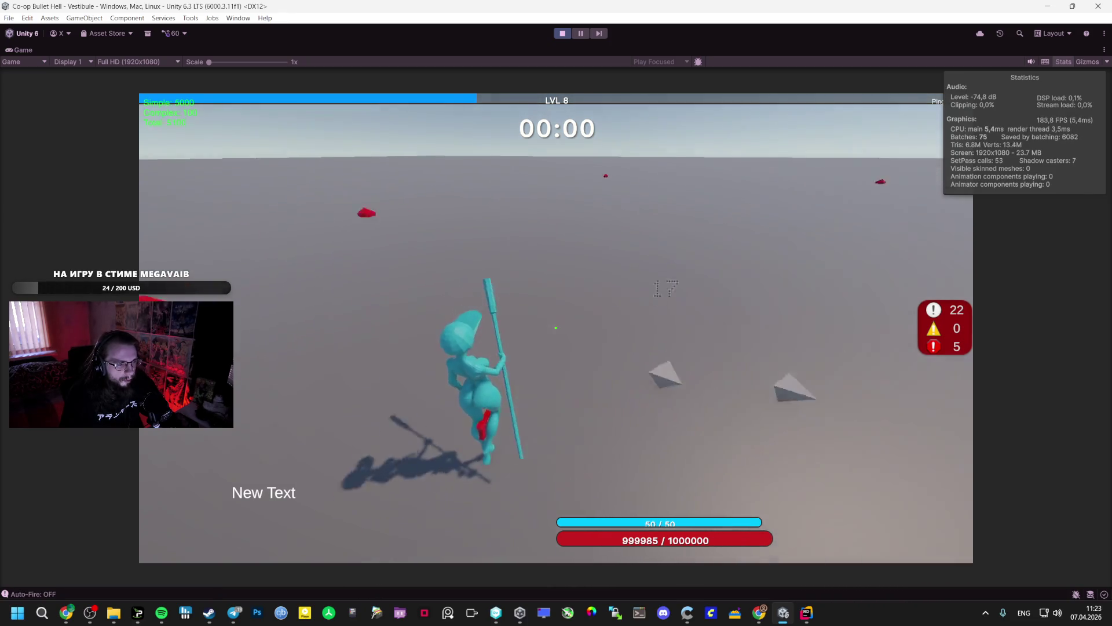
key(f)
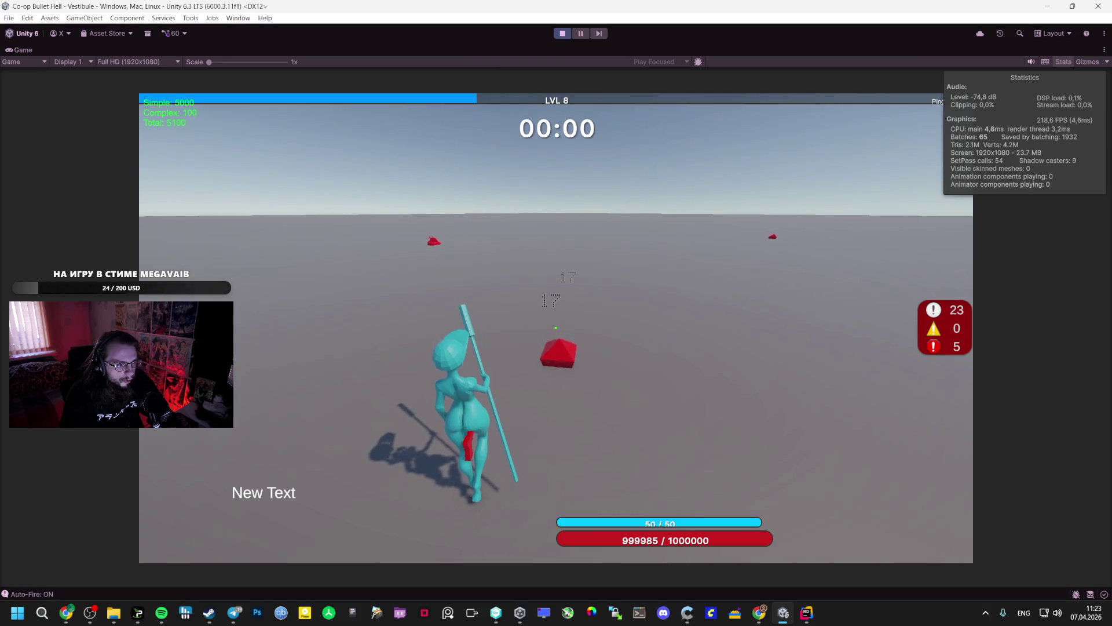
key(Escape)
key(ctrl+p)
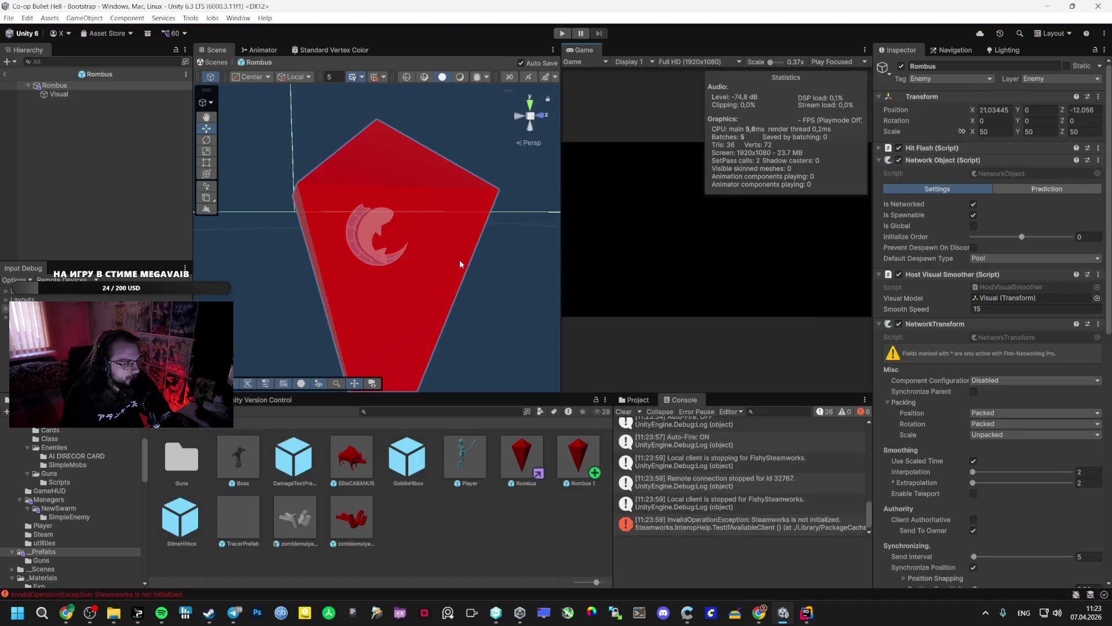
Scroll the Rombus Inspector down to the Nav Mesh Agent's Base Offset.
scroll(964, 493, down, 10)
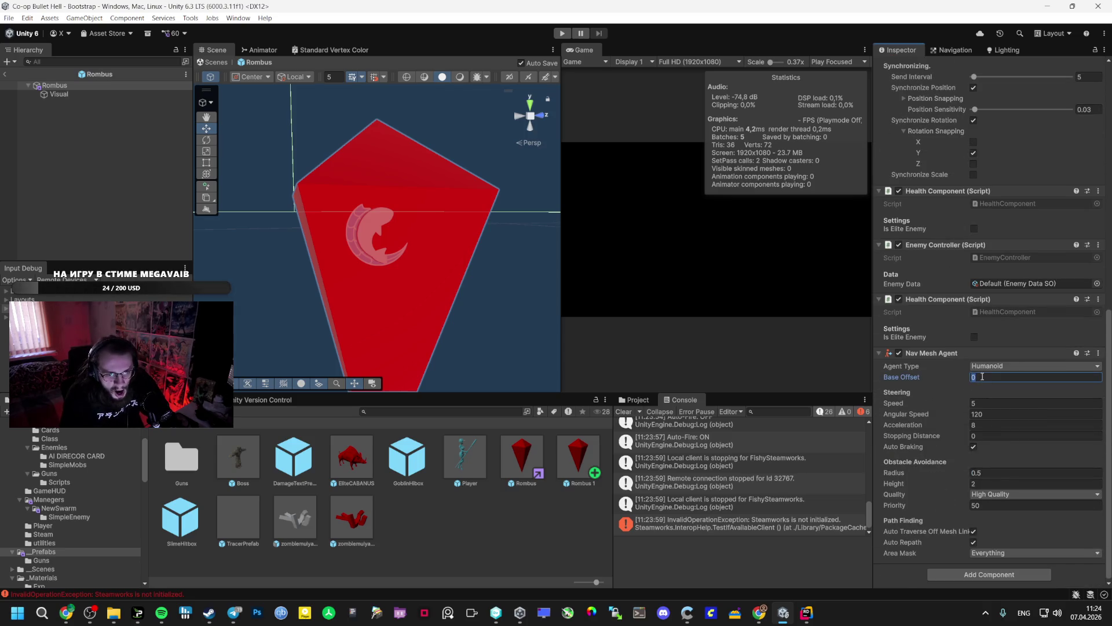
scroll(467, 302, down, 6)
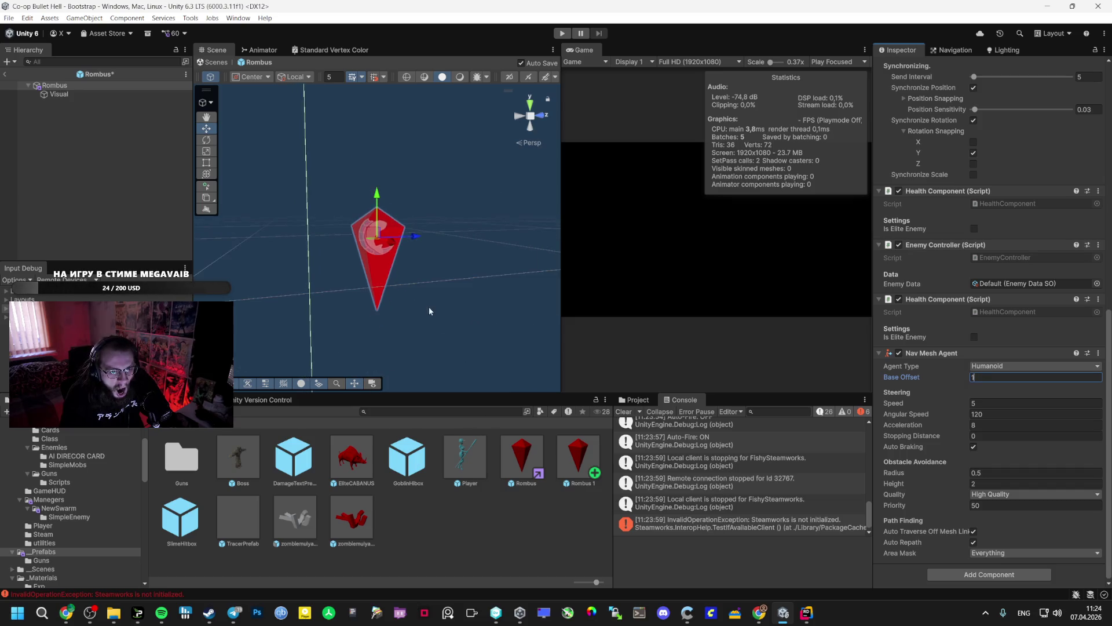
scroll(376, 318, down, 6)
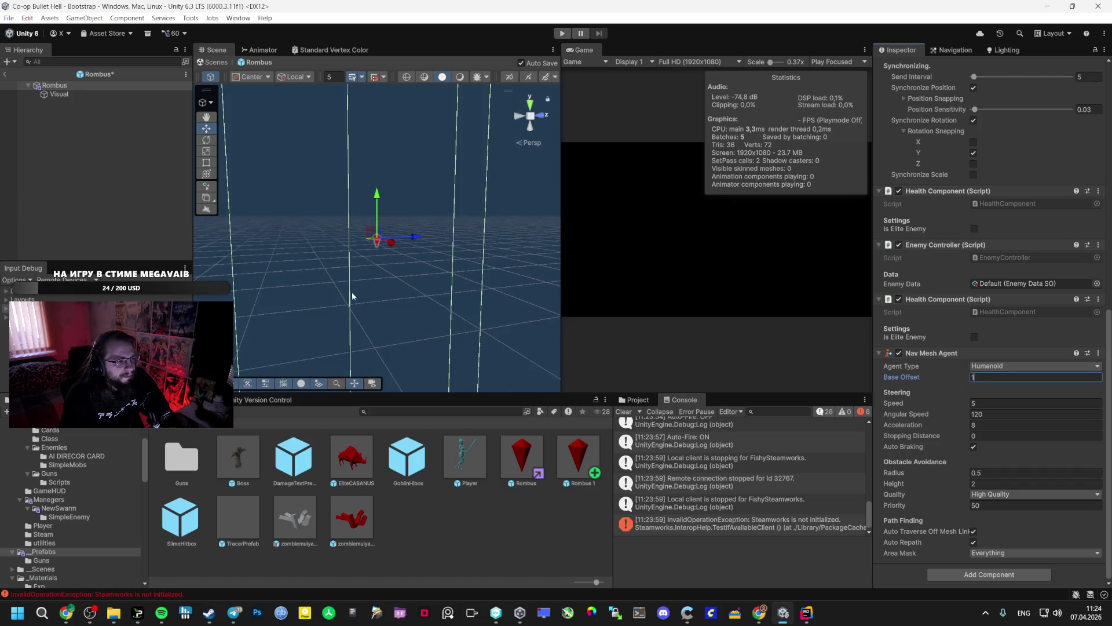
scroll(478, 319, down, 5)
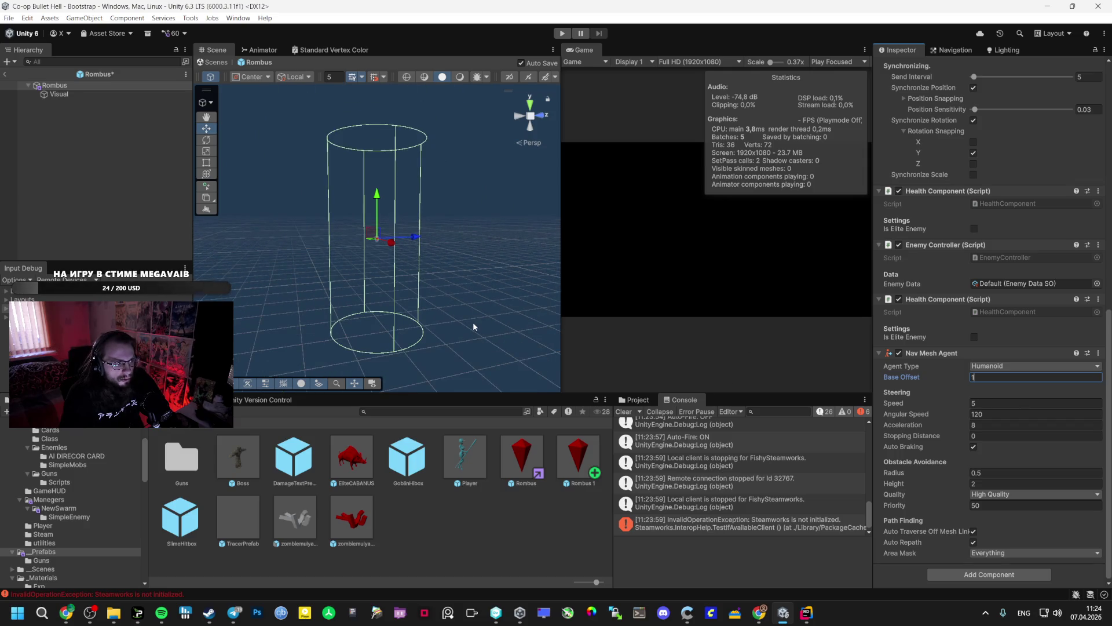
scroll(916, 245, up, 10)
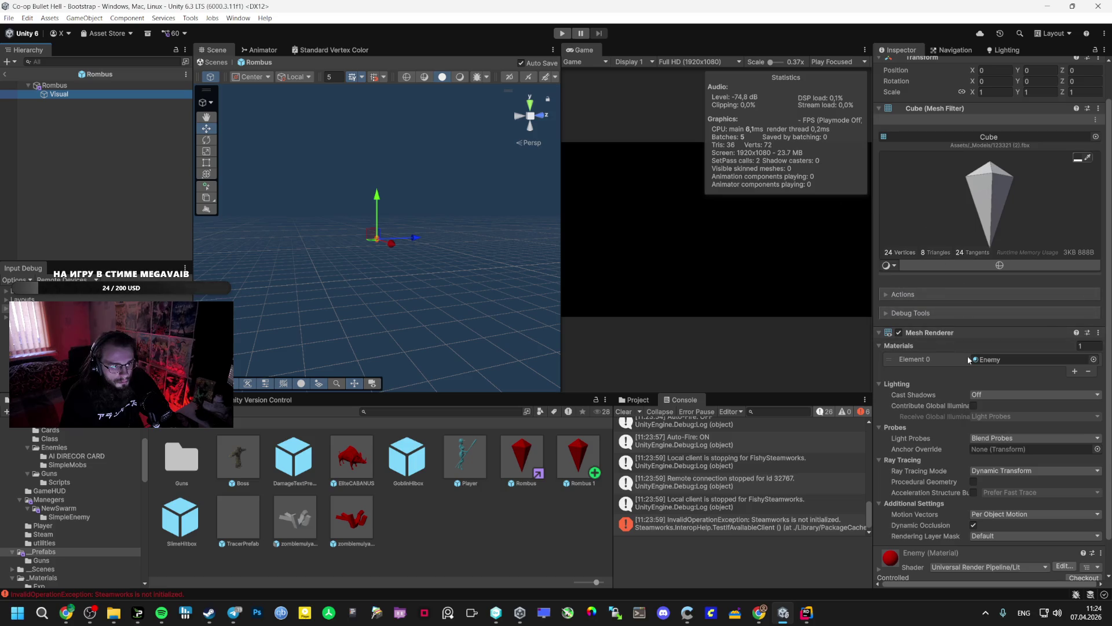
Set the Rombus root object's scale to 1.
click(987, 359)
scroll(940, 333, up, 3)
text(50)
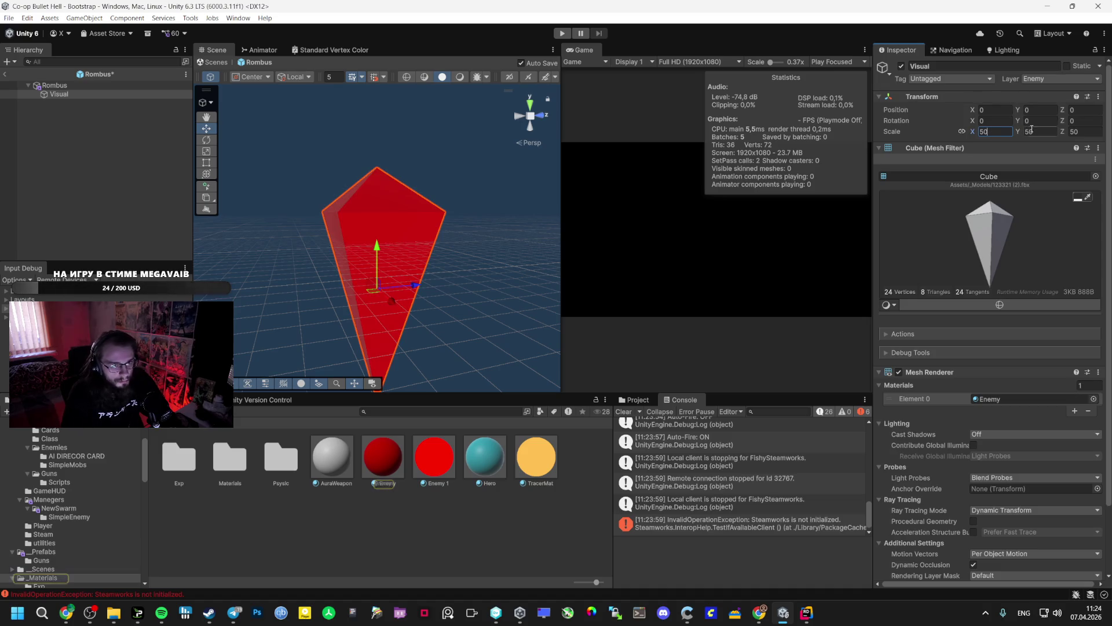
click(107, 85)
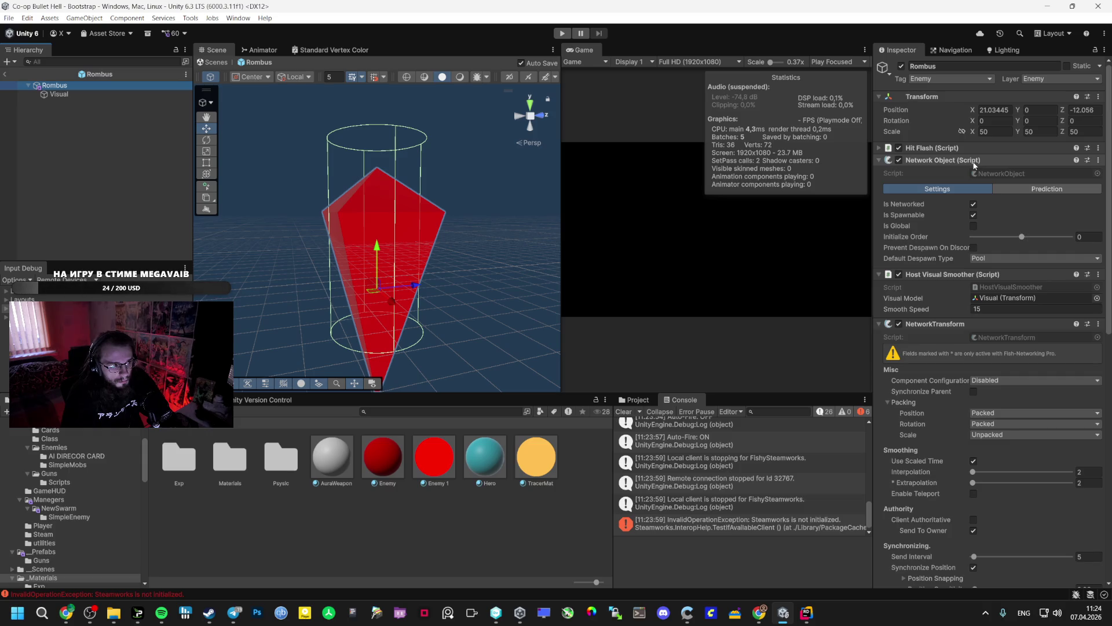
click(1042, 132)
text(1)
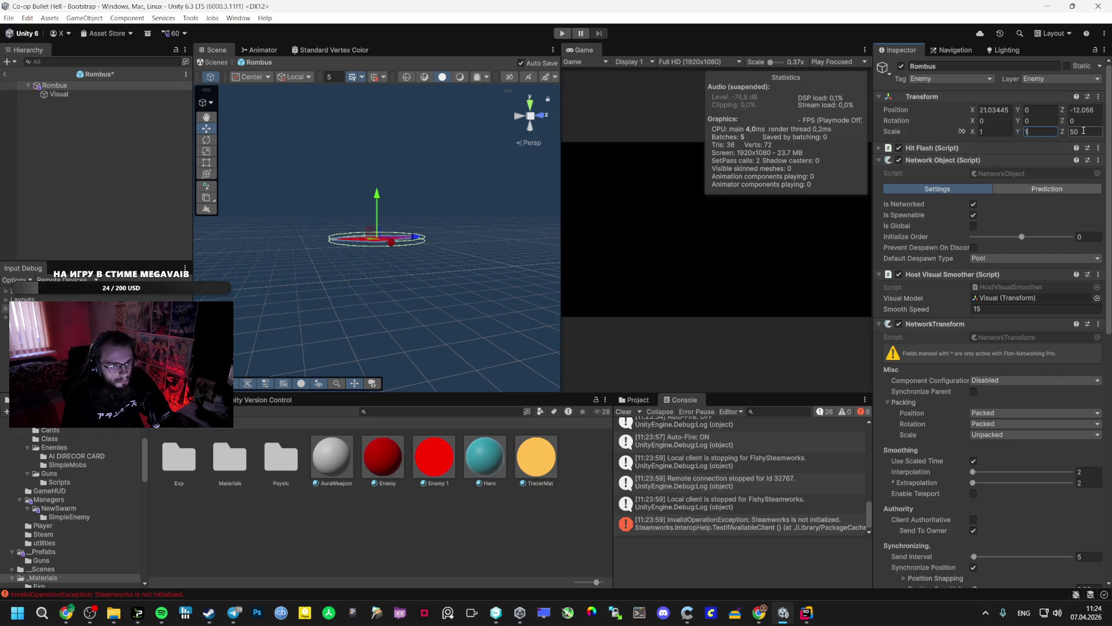
Select the Visual child, set the Nav Mesh Agent Base Offset to 01, and enter Play mode.
click(70, 94)
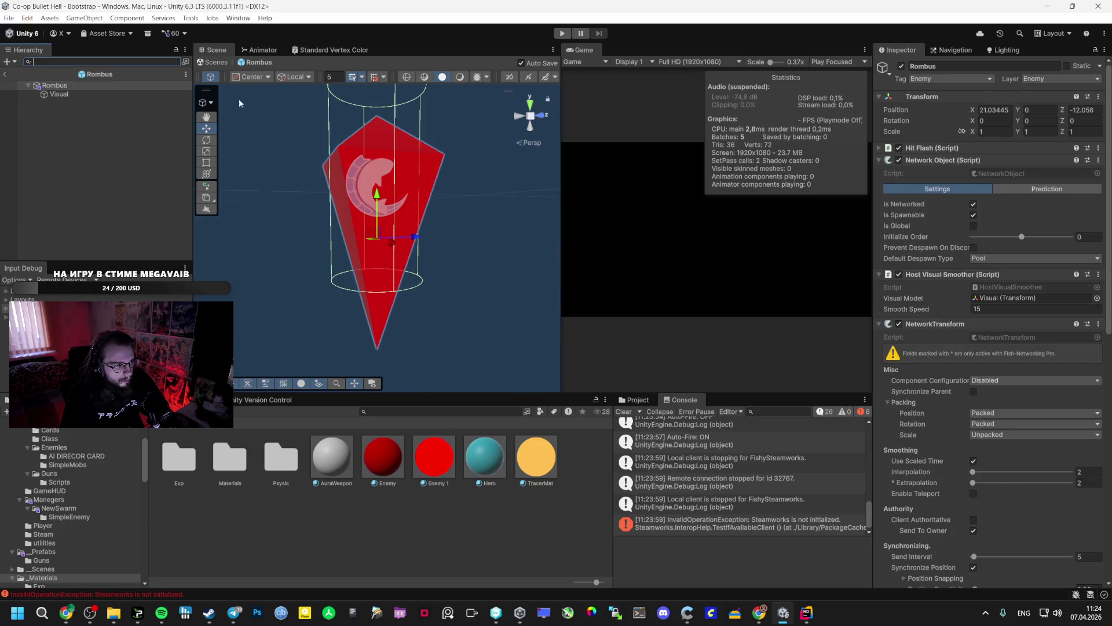
scroll(985, 348, down, 10)
click(987, 417)
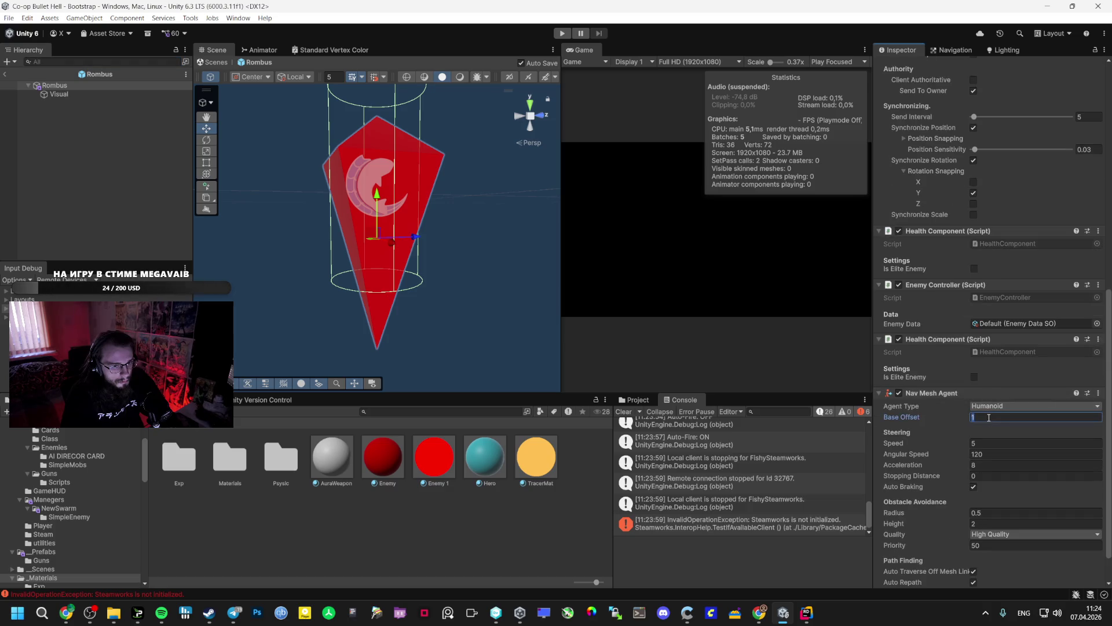
text(0)
text(1)
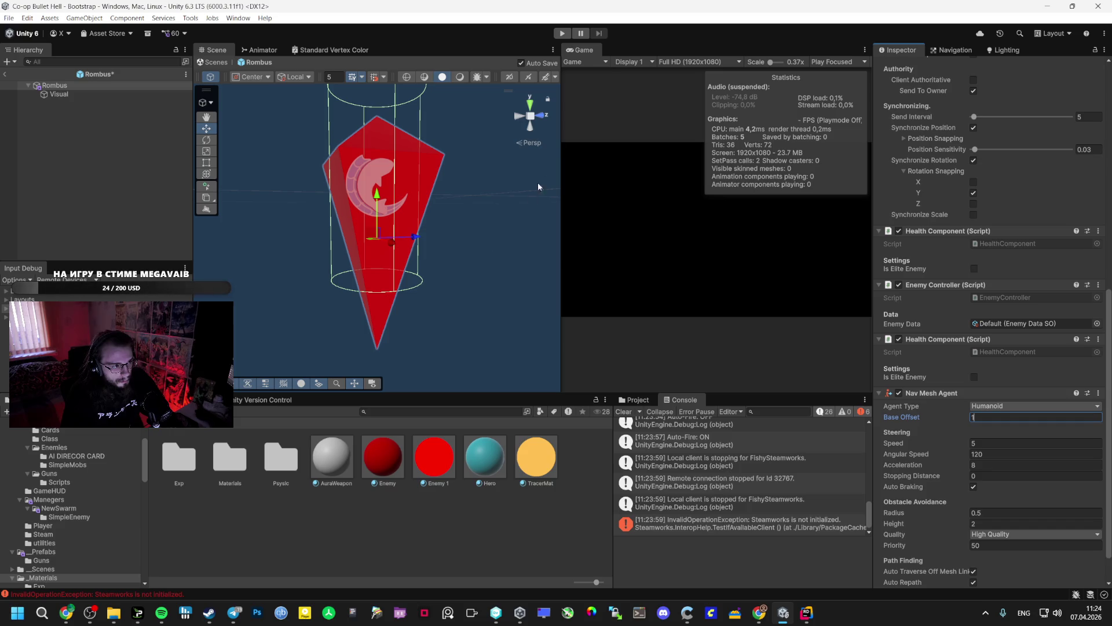
click(562, 33)
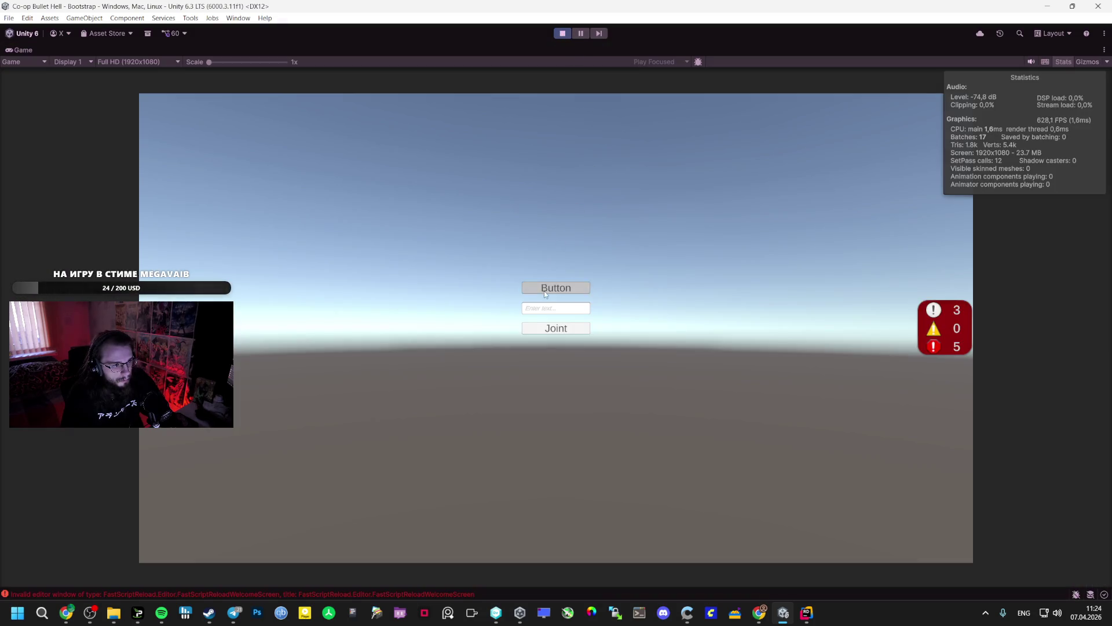
Create a lobby, turn on auto-fire to spawn the Rombus swarm, then stop Play mode.
click(556, 286)
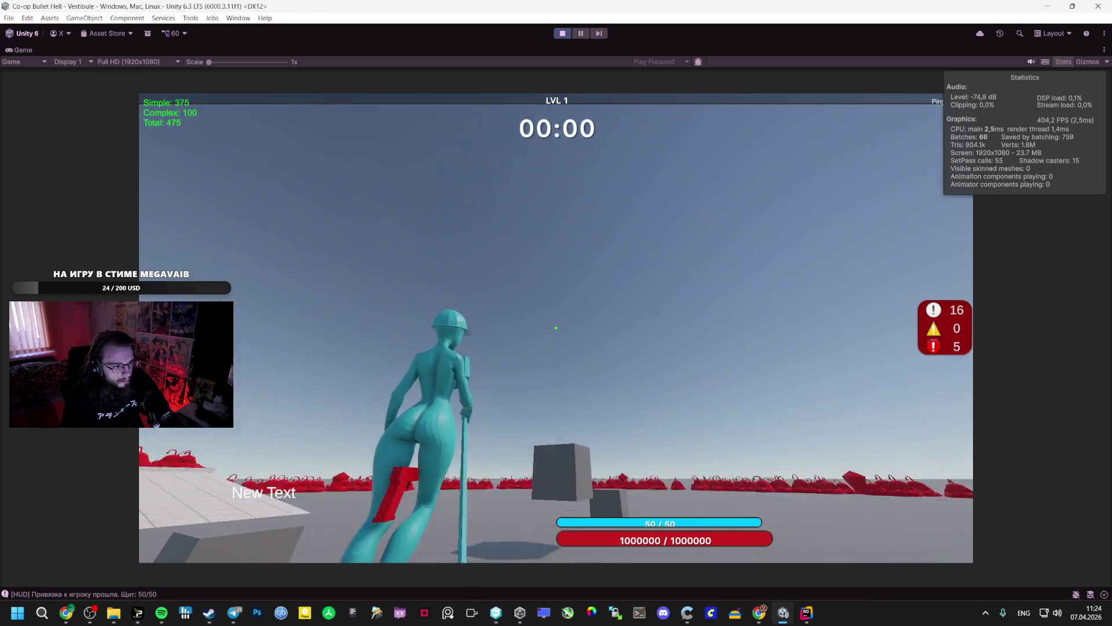
key(f)
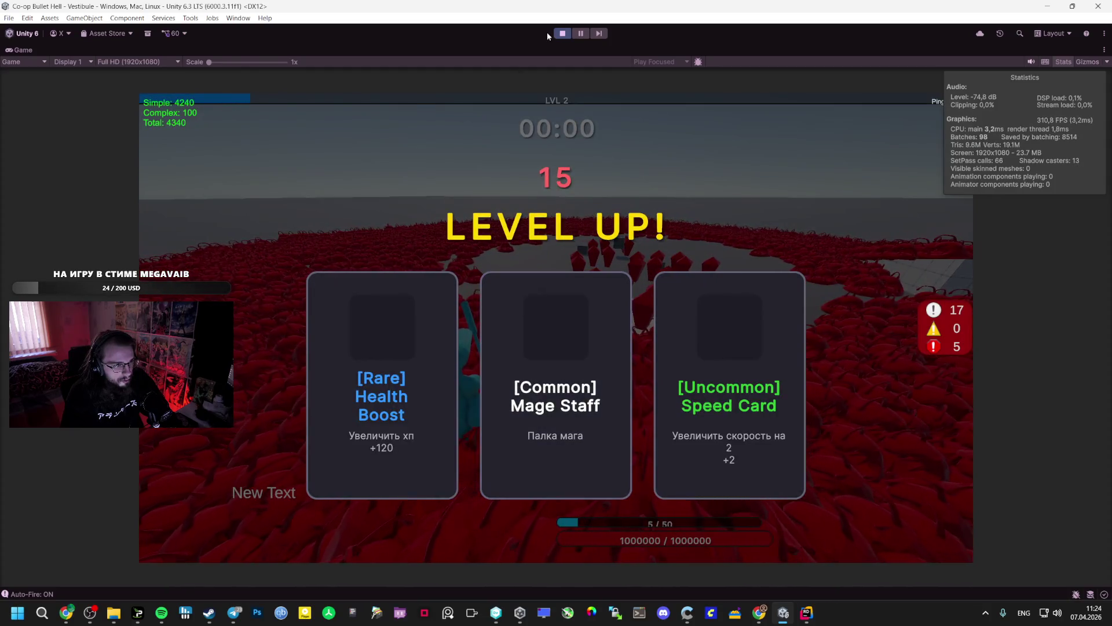
click(562, 33)
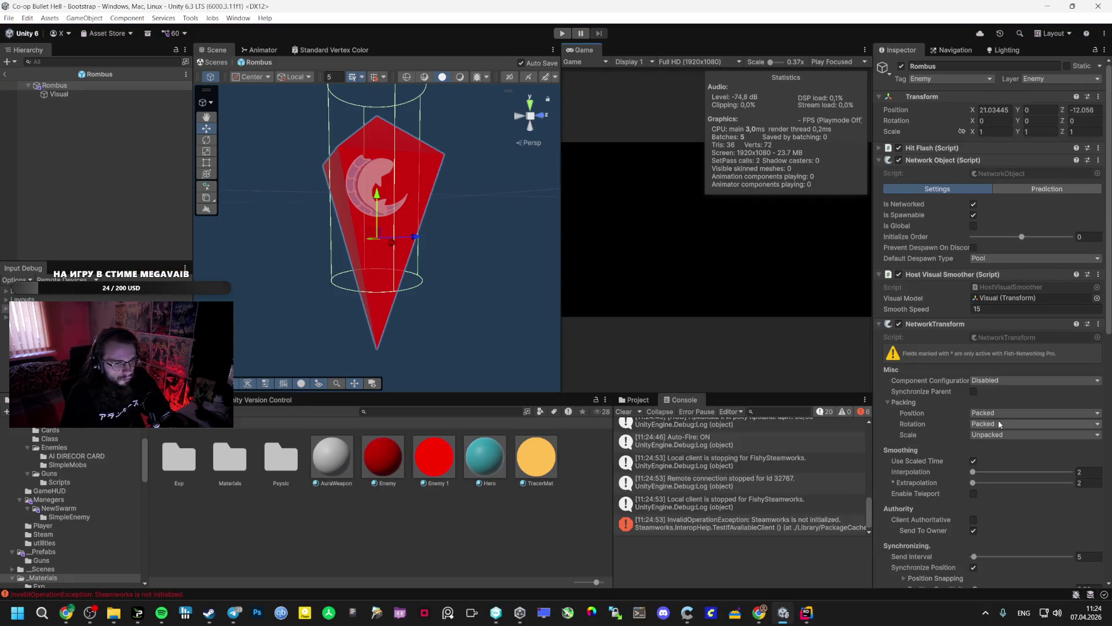
Select Rombus, bring up Spotify, and scroll Liked Songs to the bottom.
click(62, 85)
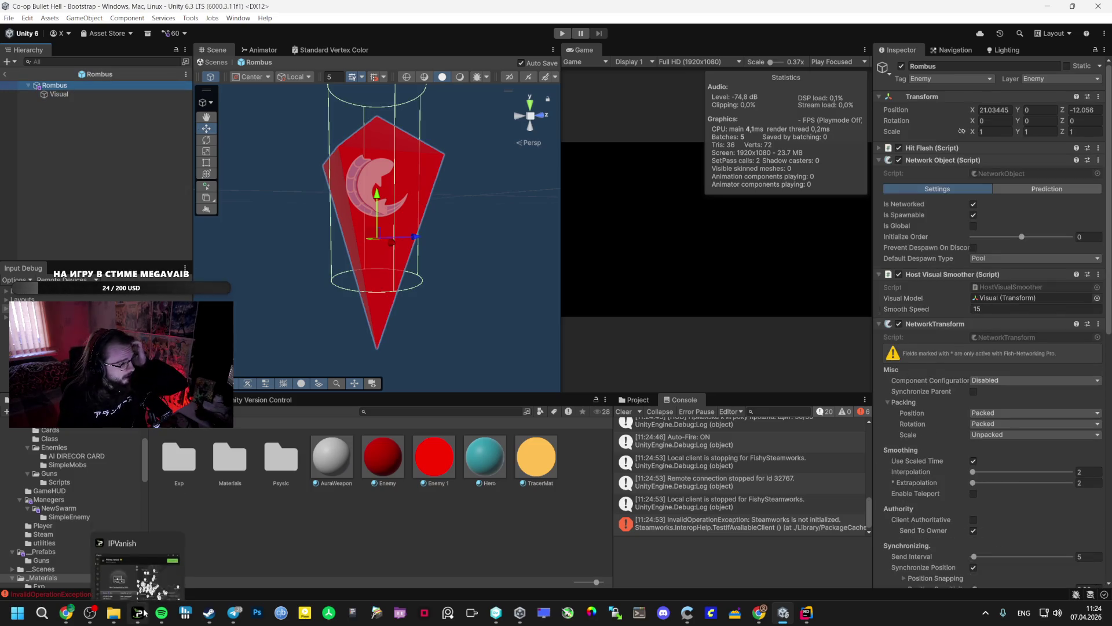
click(162, 613)
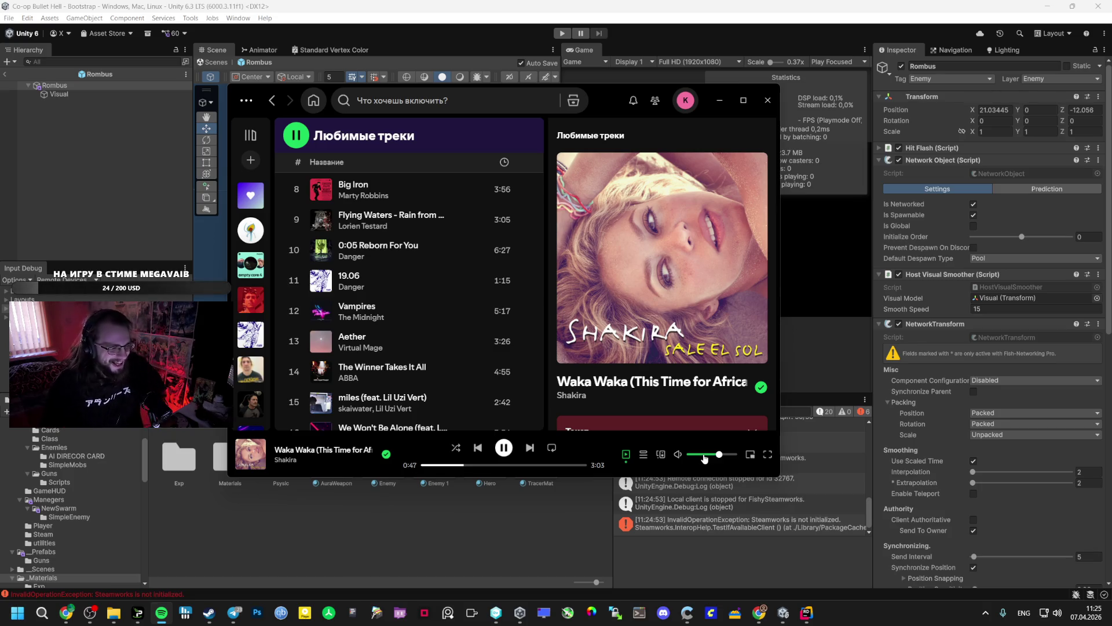
scroll(423, 321, down, 7)
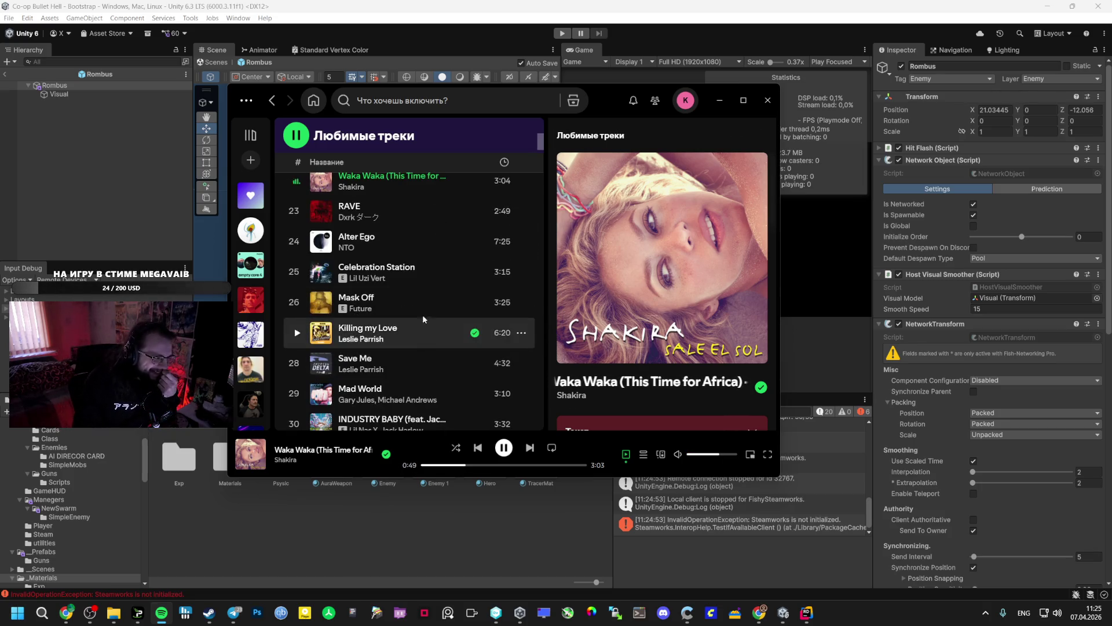
scroll(420, 316, down, 1)
scroll(408, 317, down, 7)
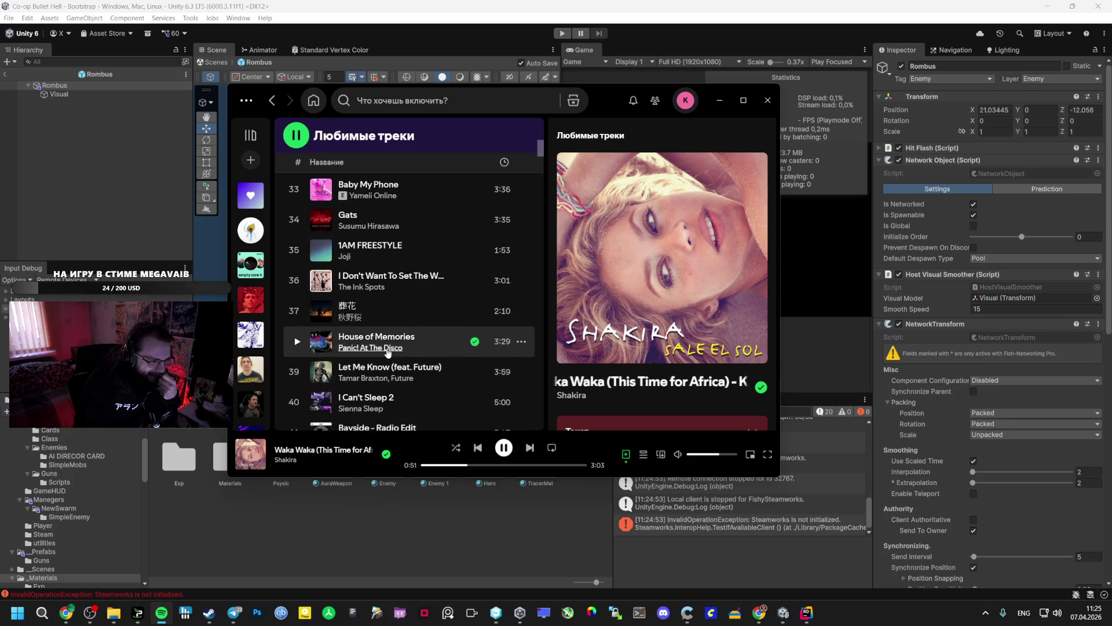
drag(540, 162, 539, 425)
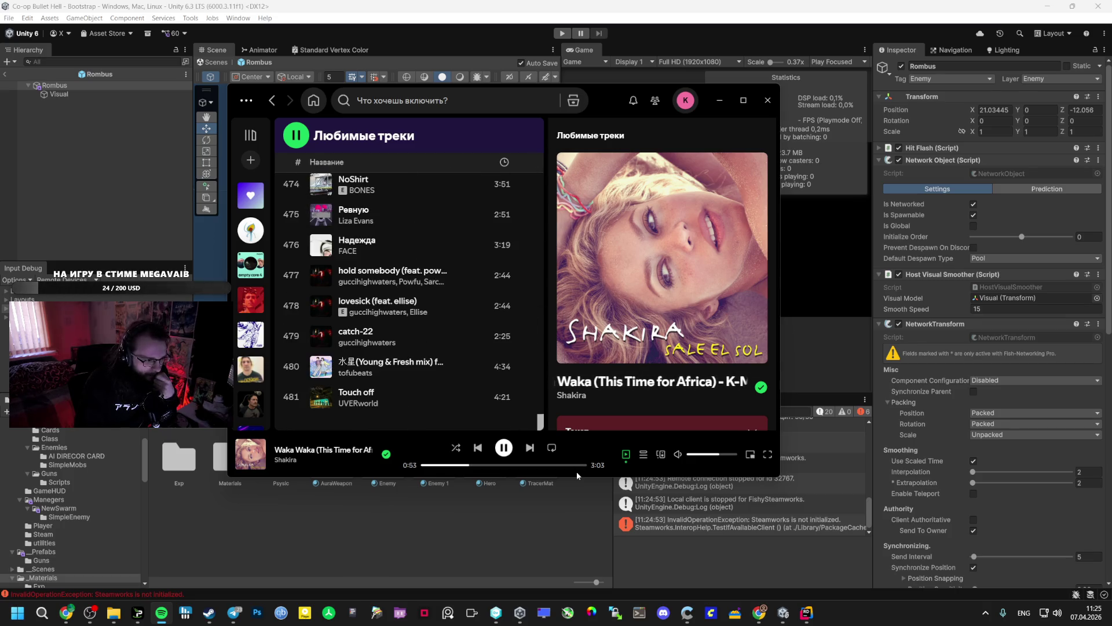
scroll(301, 342, up, 3)
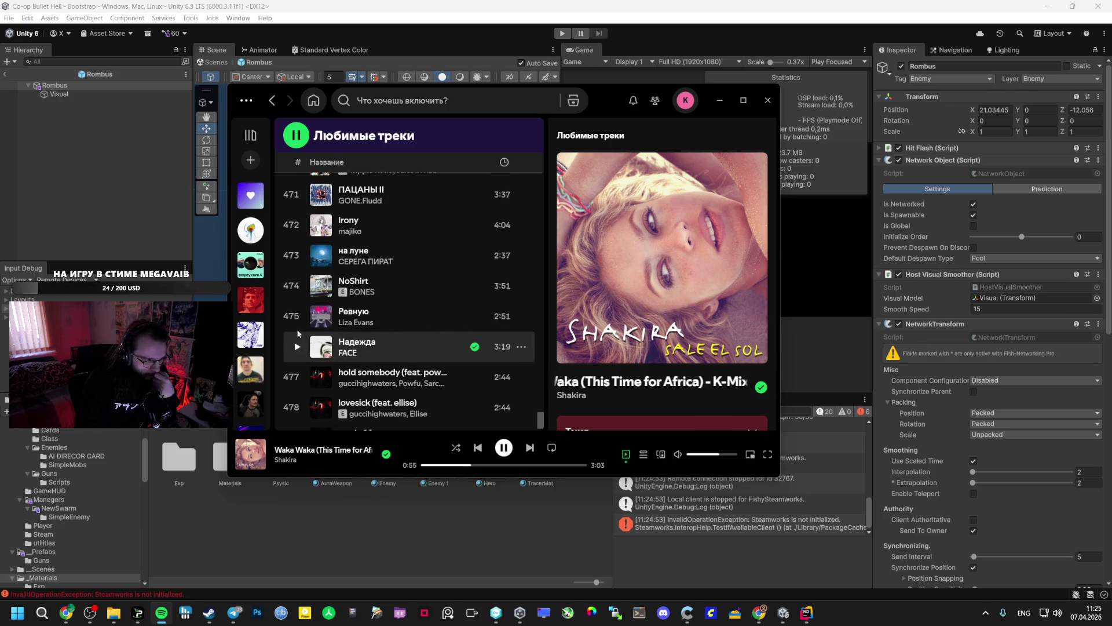
scroll(299, 332, down, 1)
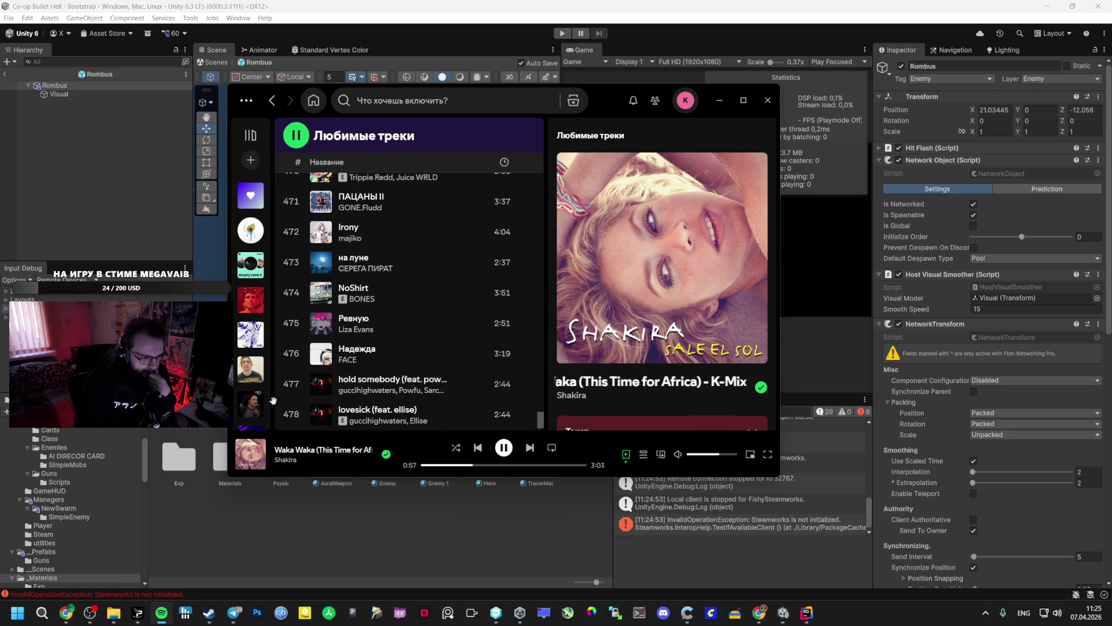
Try Ревную, NoShirt and на луне, settle on ПАЦАНЫ II, raise the volume, return to Unity.
click(298, 324)
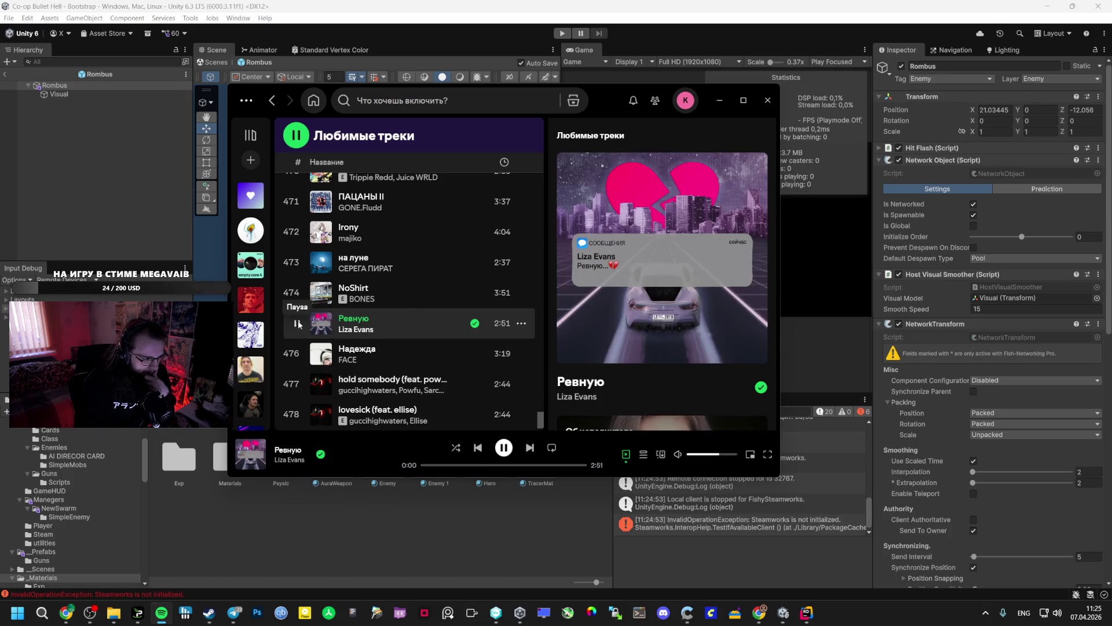
click(297, 293)
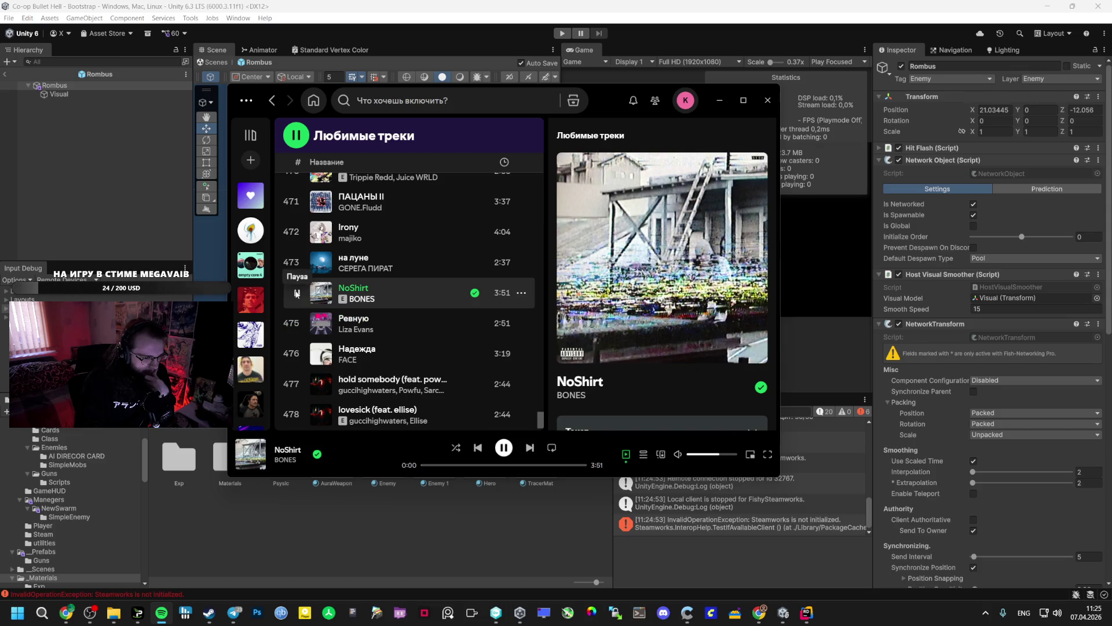
click(297, 262)
scroll(297, 289, up, 2)
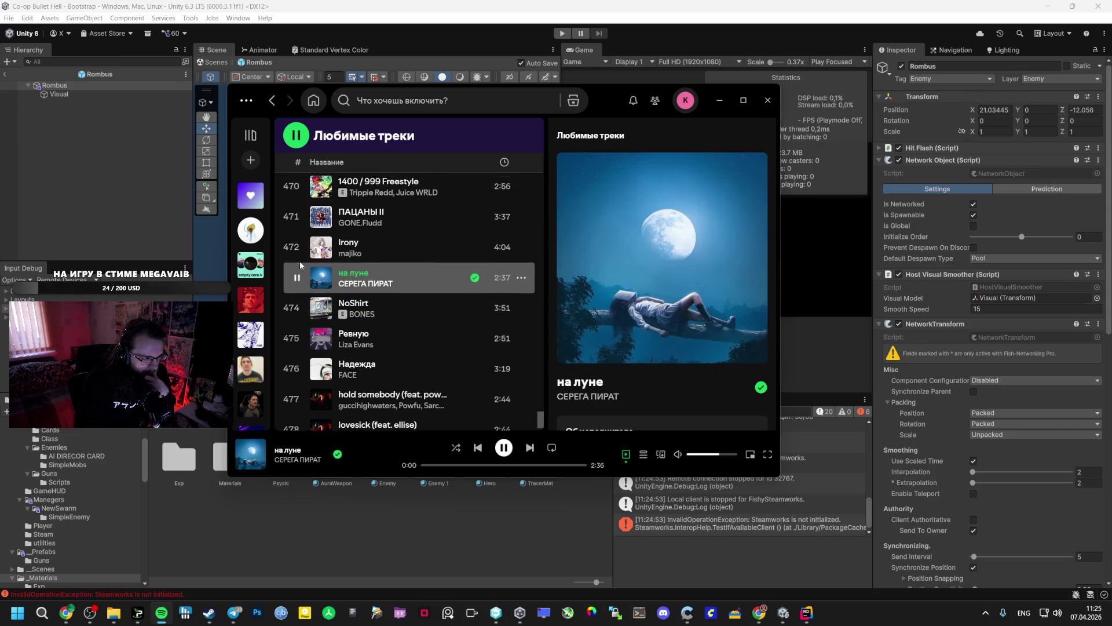
click(293, 311)
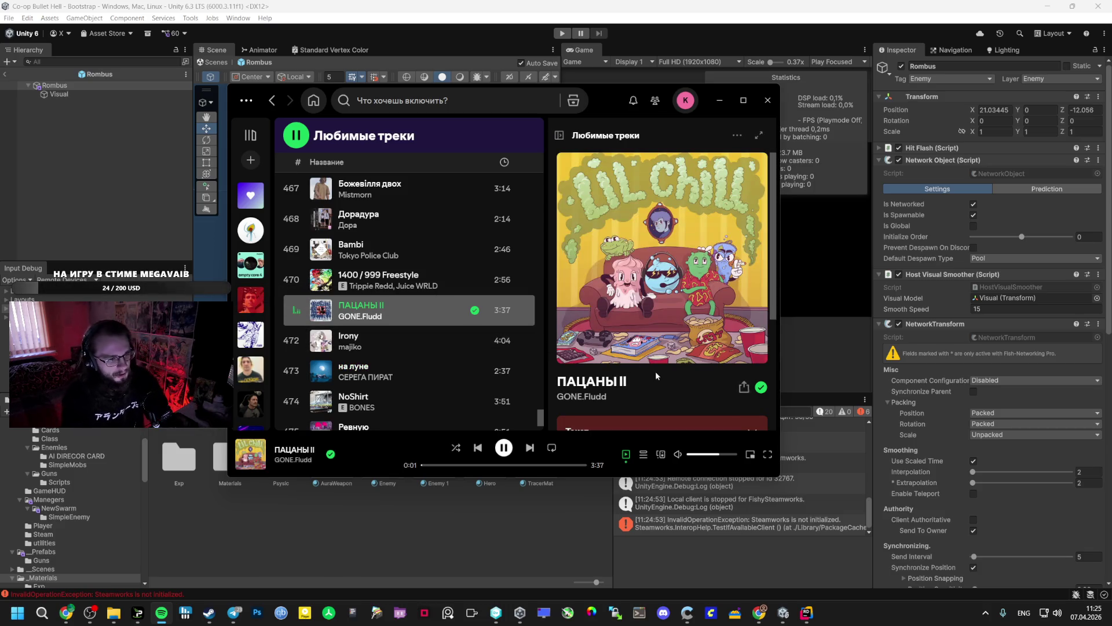
click(725, 455)
key(alt+Tab)
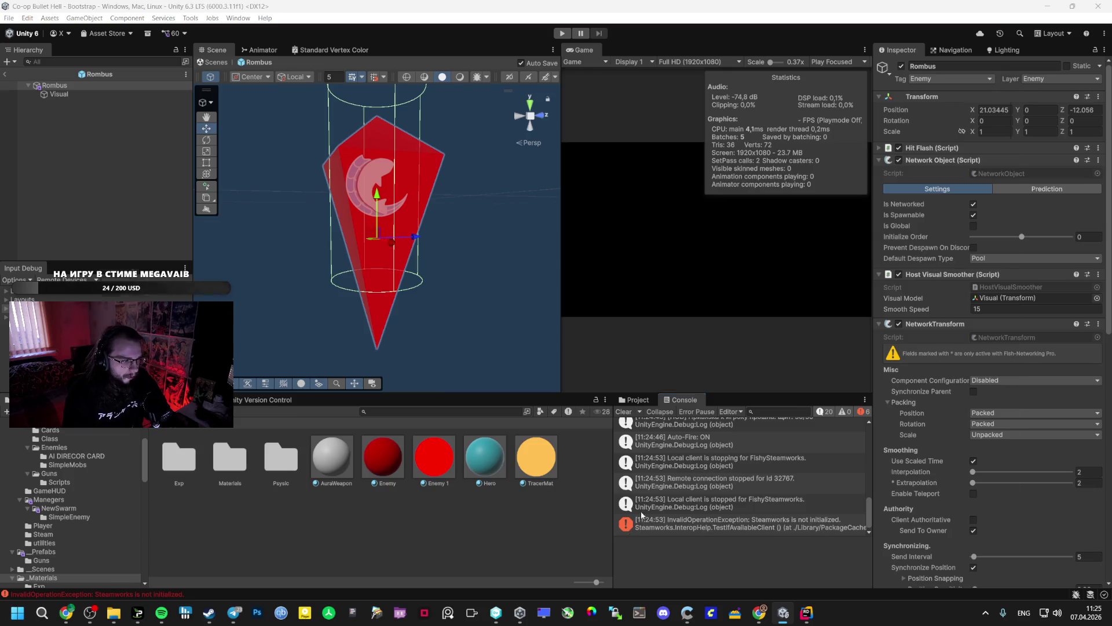
Set the Nav Mesh Agent Base Offset to 1.48, nudge it up to 1.64, and open Add Component.
scroll(961, 419, down, 15)
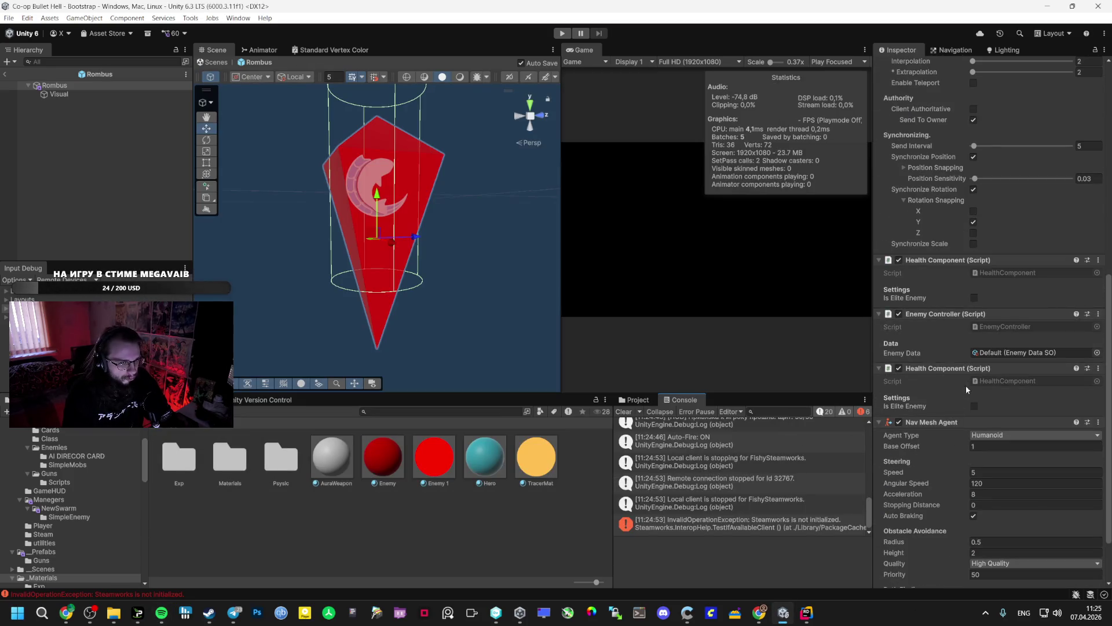
click(980, 377)
text(1.48)
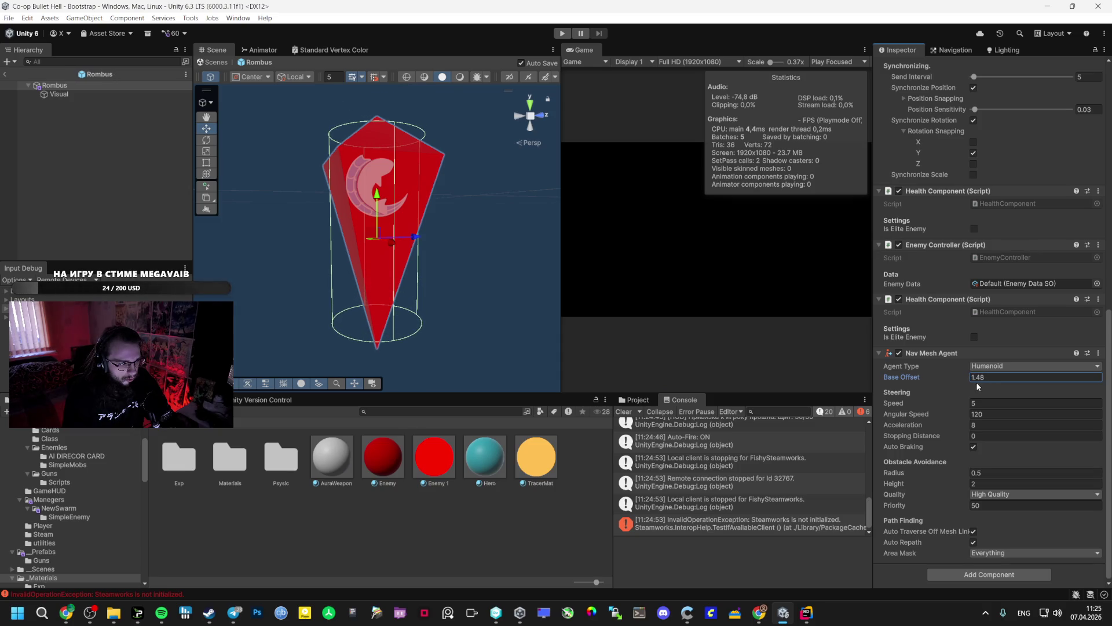
drag(966, 378, 968, 378)
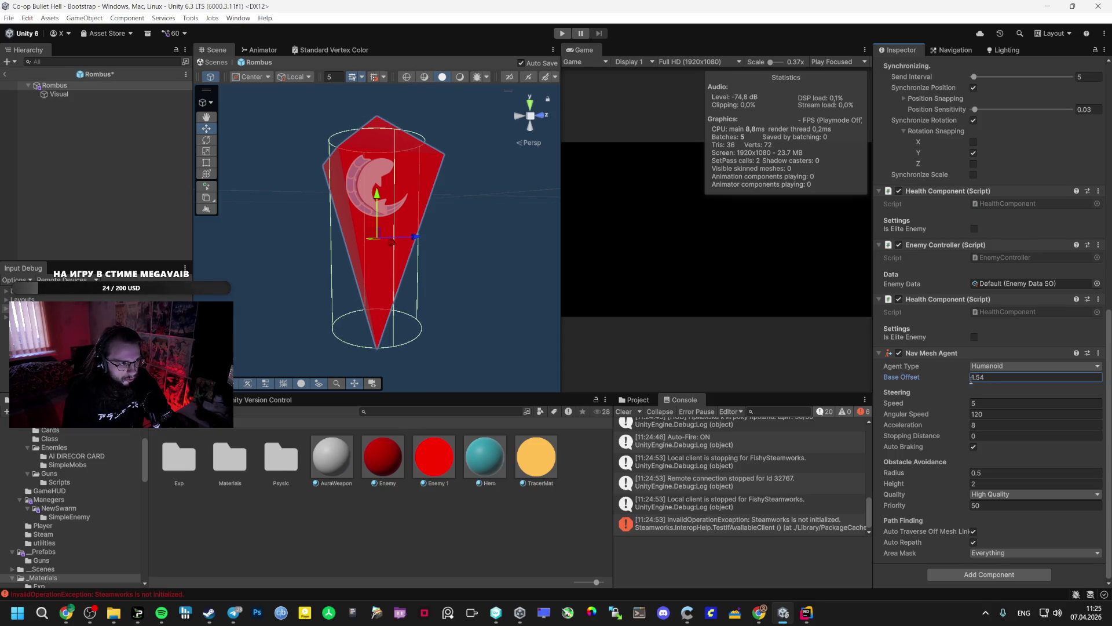
click(982, 572)
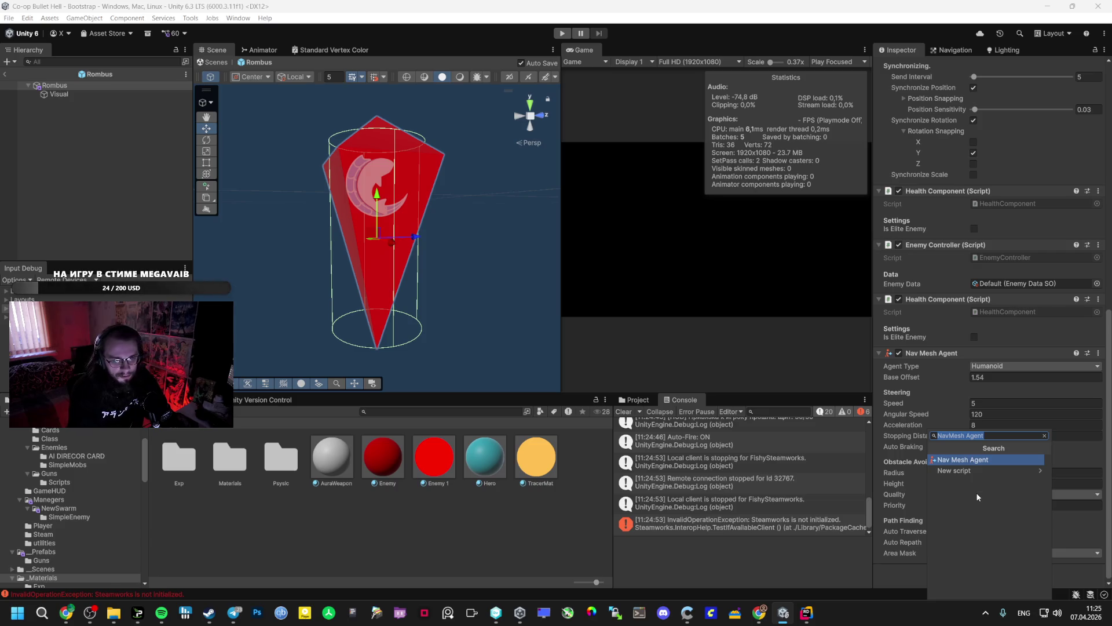
Clear the component search and briefly adjust the music player.
key(BackSpace)
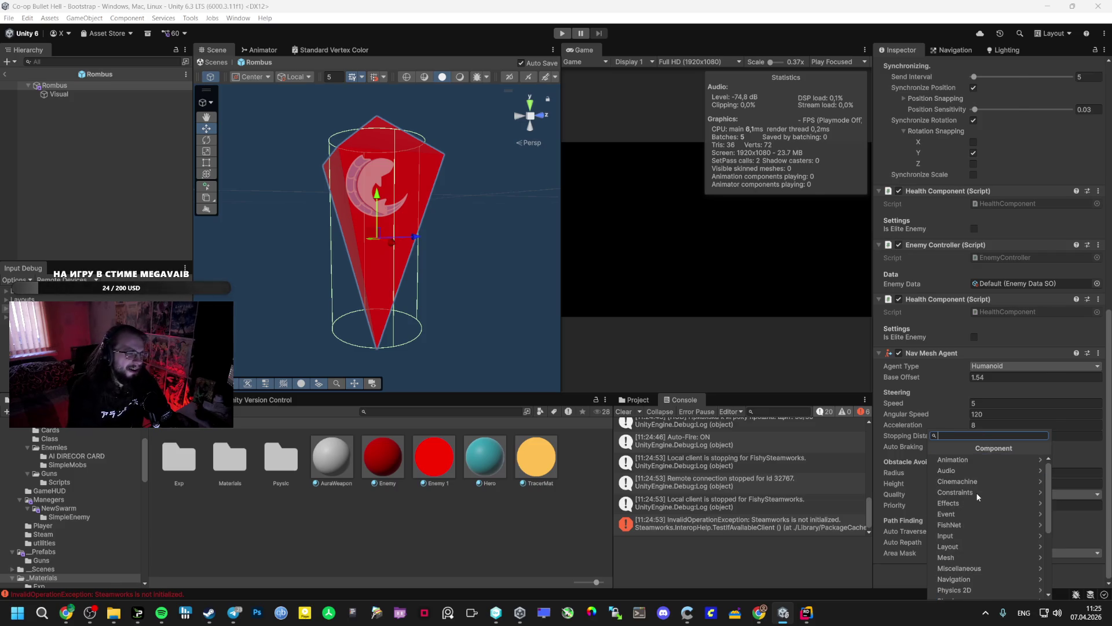
key(alt+Tab)
key(alt+Tab)
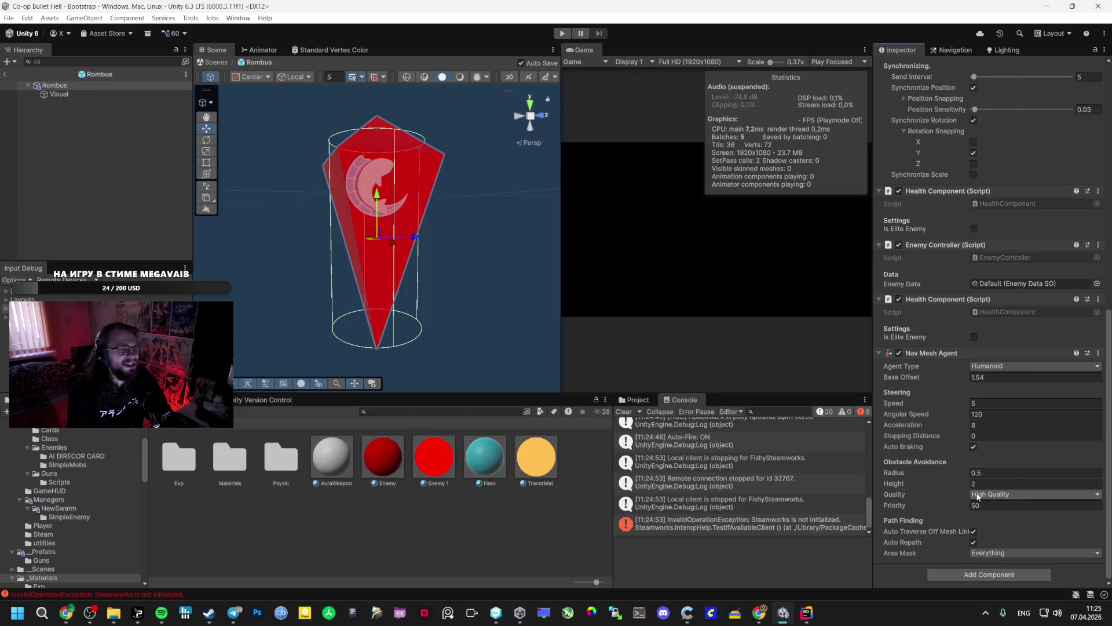
click(990, 553)
click(884, 544)
key(alt+Tab)
key(alt+Tab)
key(alt+Tab)
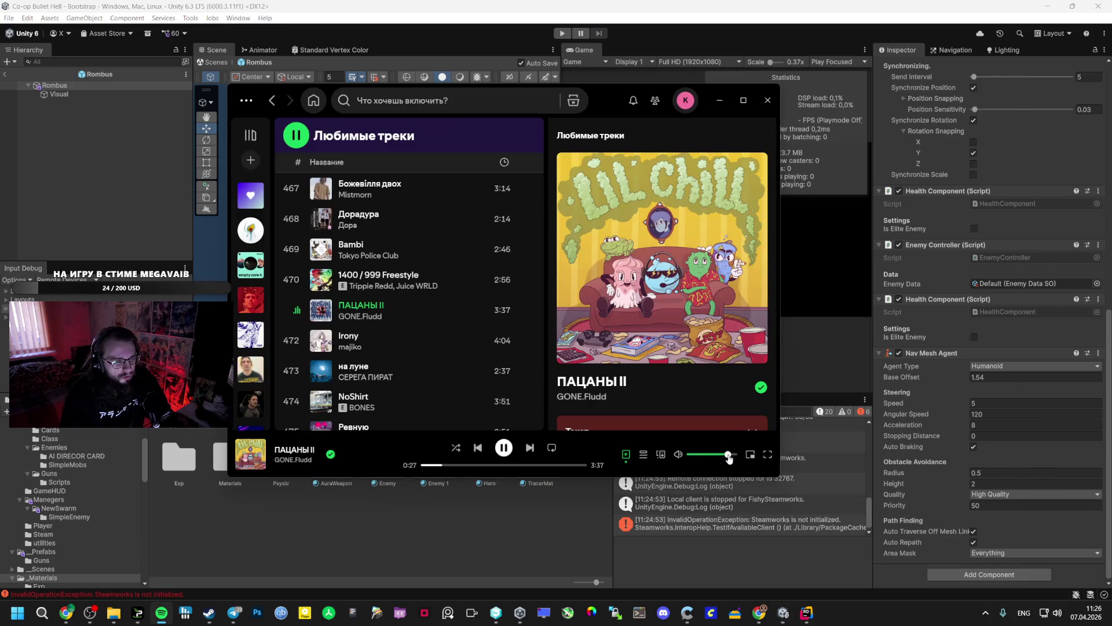
key(alt+Tab)
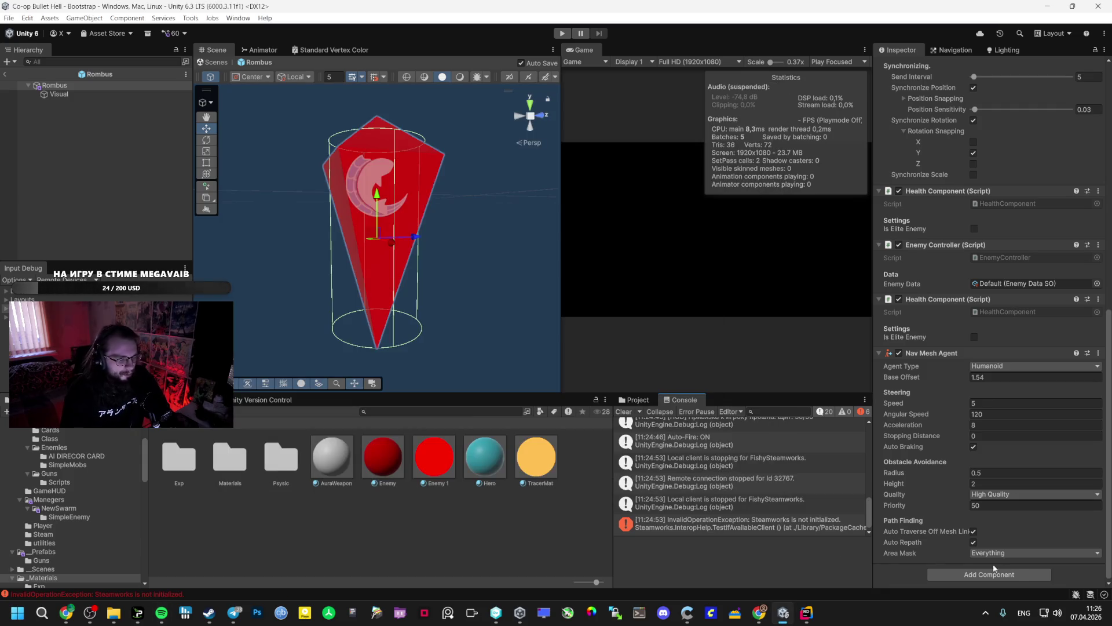
Search 'cap' in Add Component and attach a Capsule Collider to Rombus.
click(1014, 574)
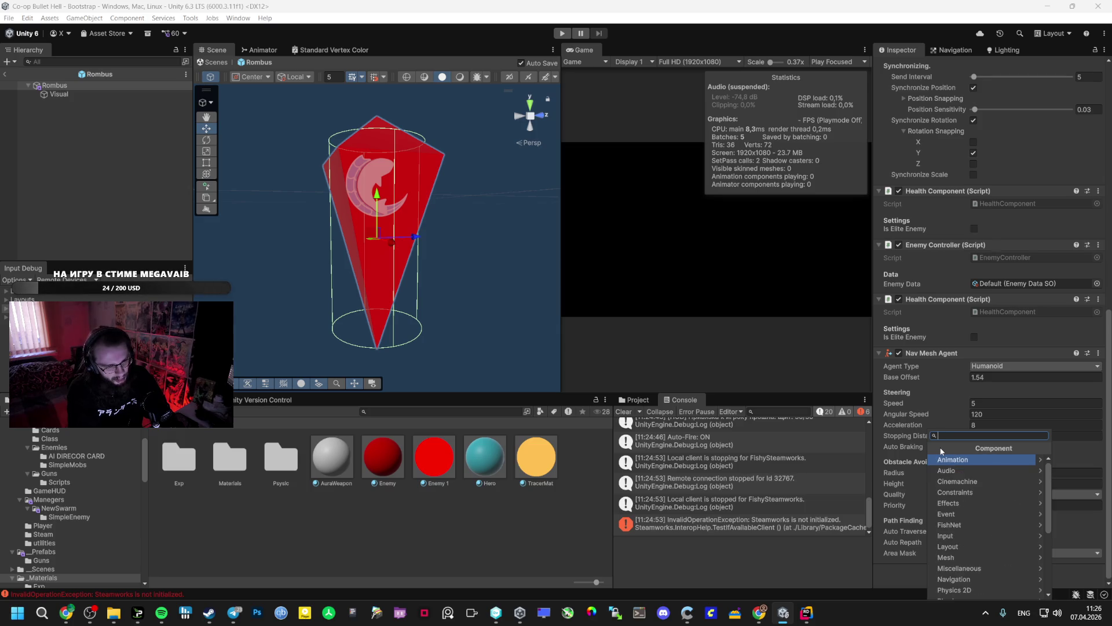
scroll(990, 484, down, 3)
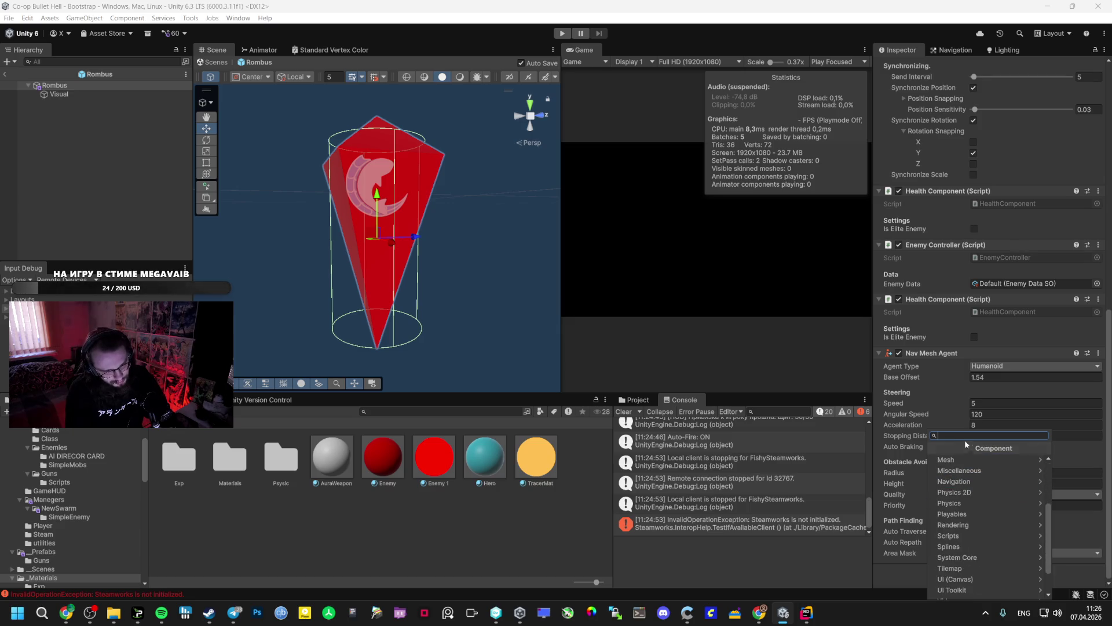
text(cap)
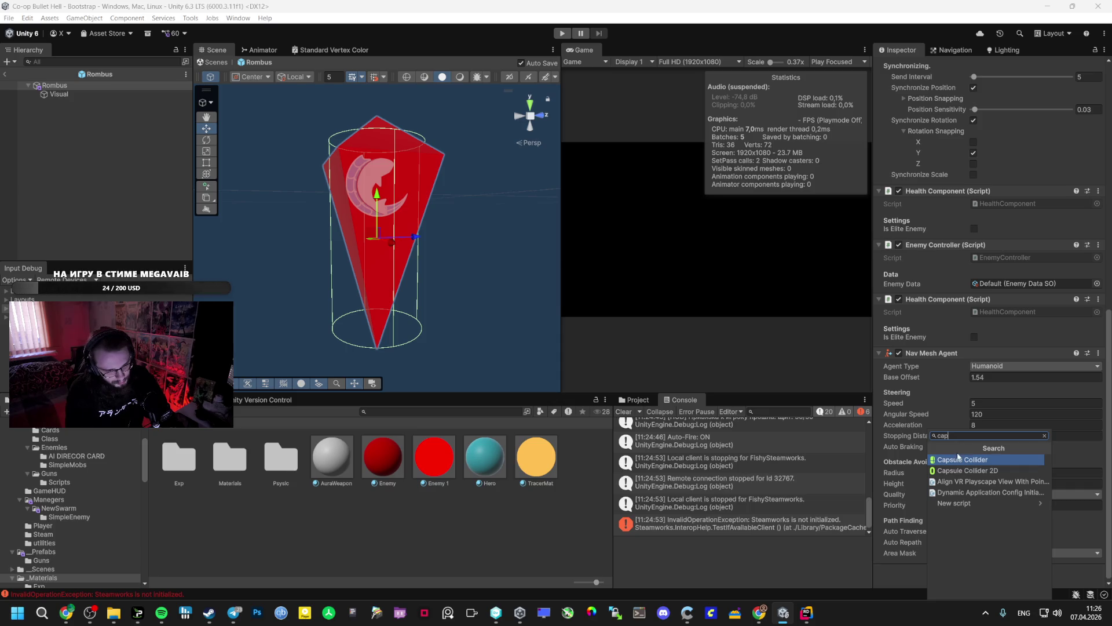
click(960, 460)
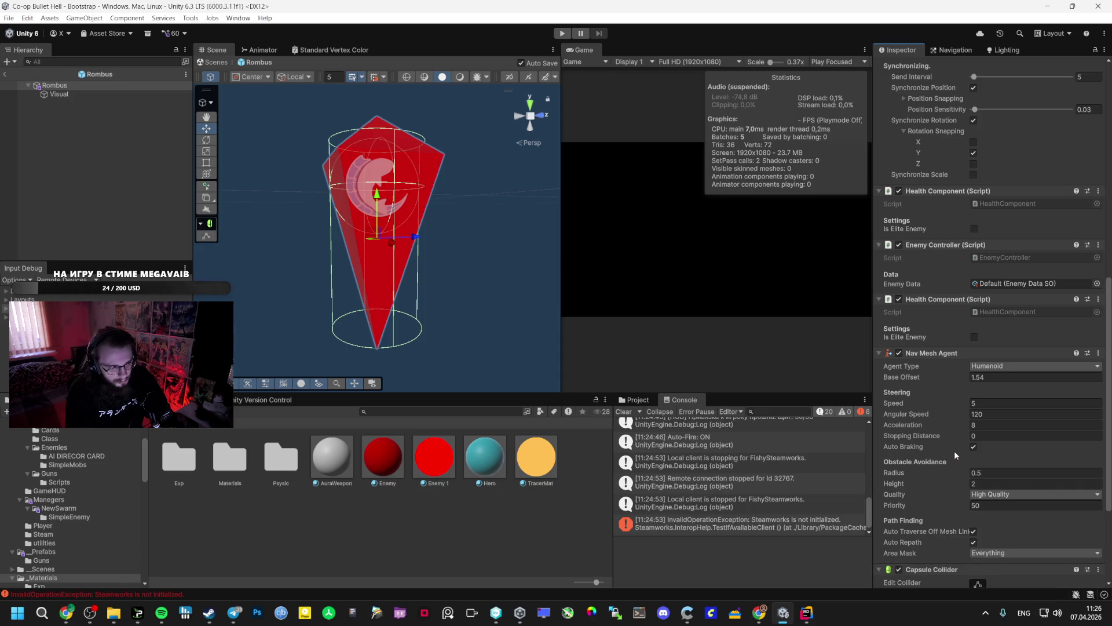
scroll(945, 453, down, 3)
scroll(961, 478, down, 2)
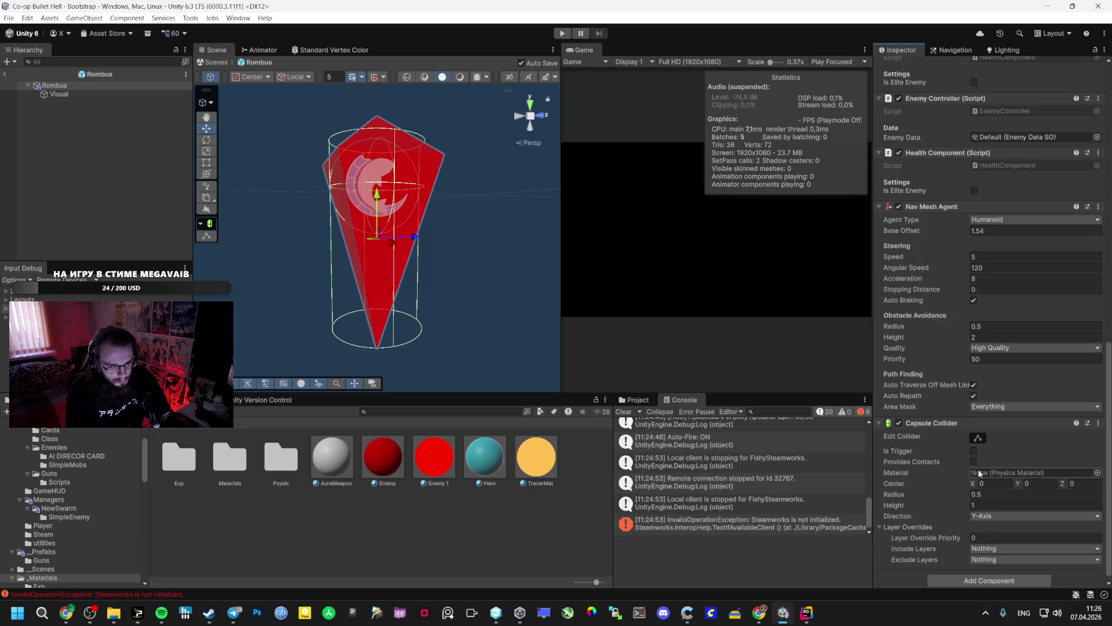
Try height 2 and radius 0.47, undo the radius, then remove the Capsule Collider.
click(985, 504)
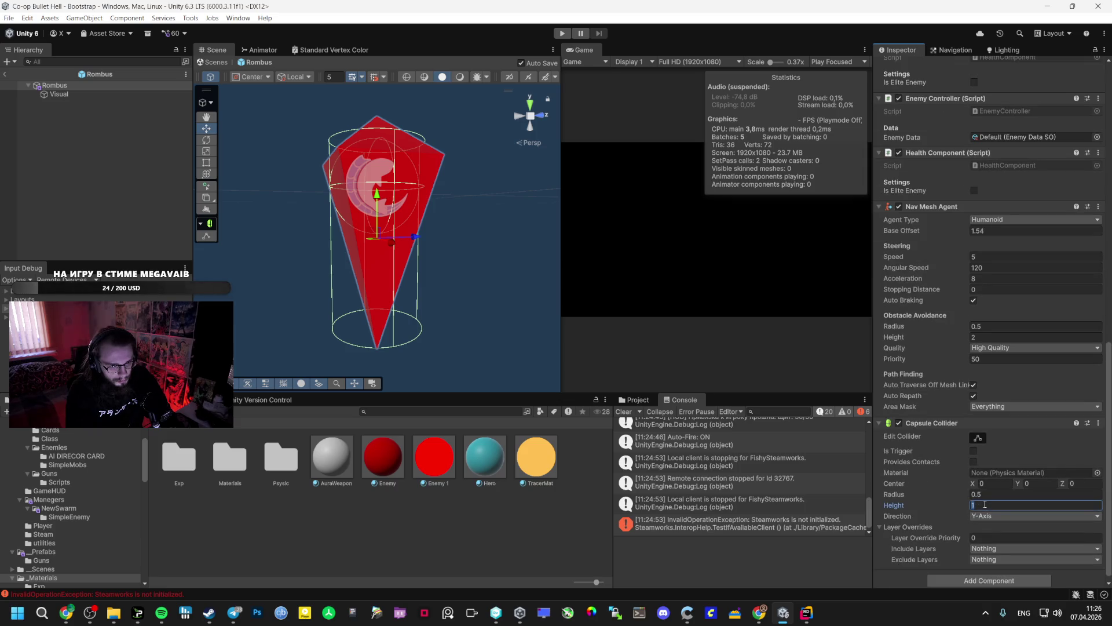
text(2)
click(974, 494)
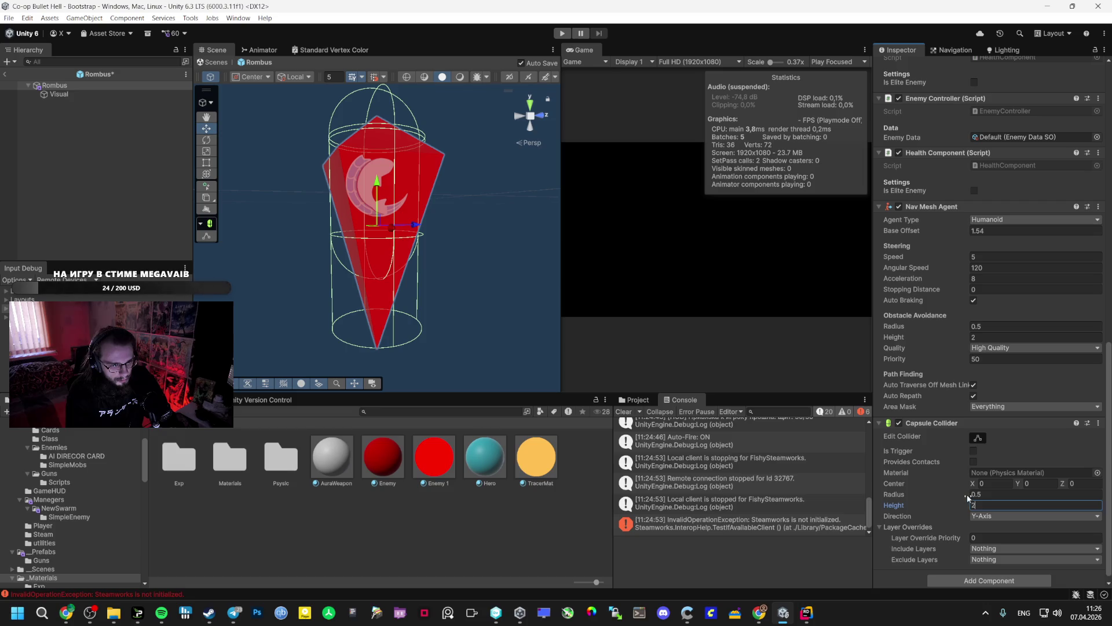
text(0.47)
key(ctrl+z)
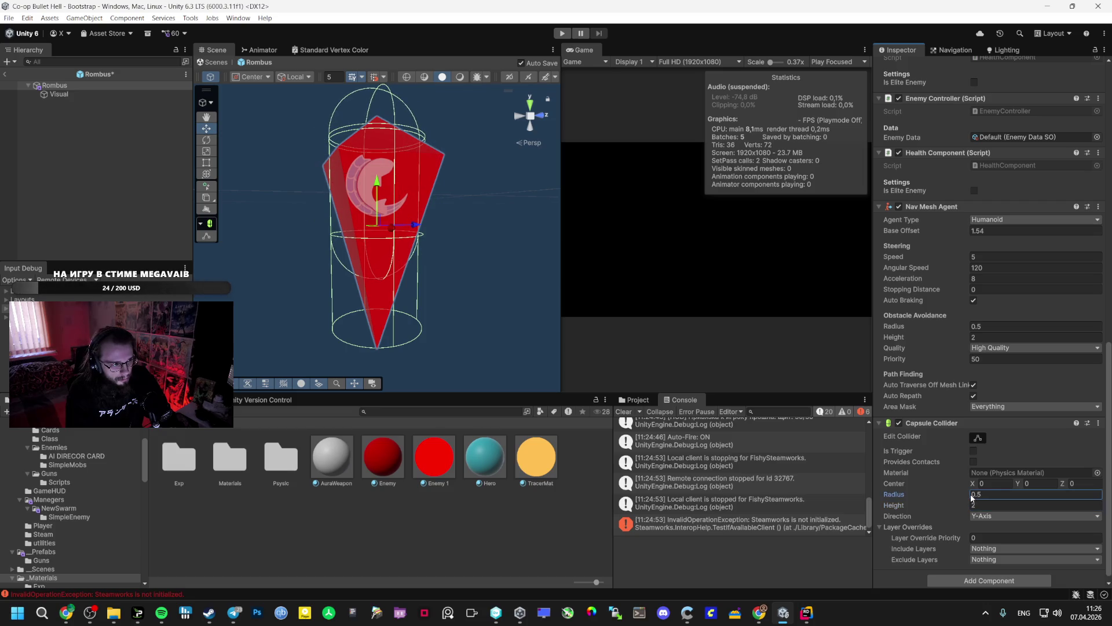
right_click(989, 423)
click(1037, 450)
Search 'collider' and add a fresh Capsule Collider to Rombus.
click(989, 574)
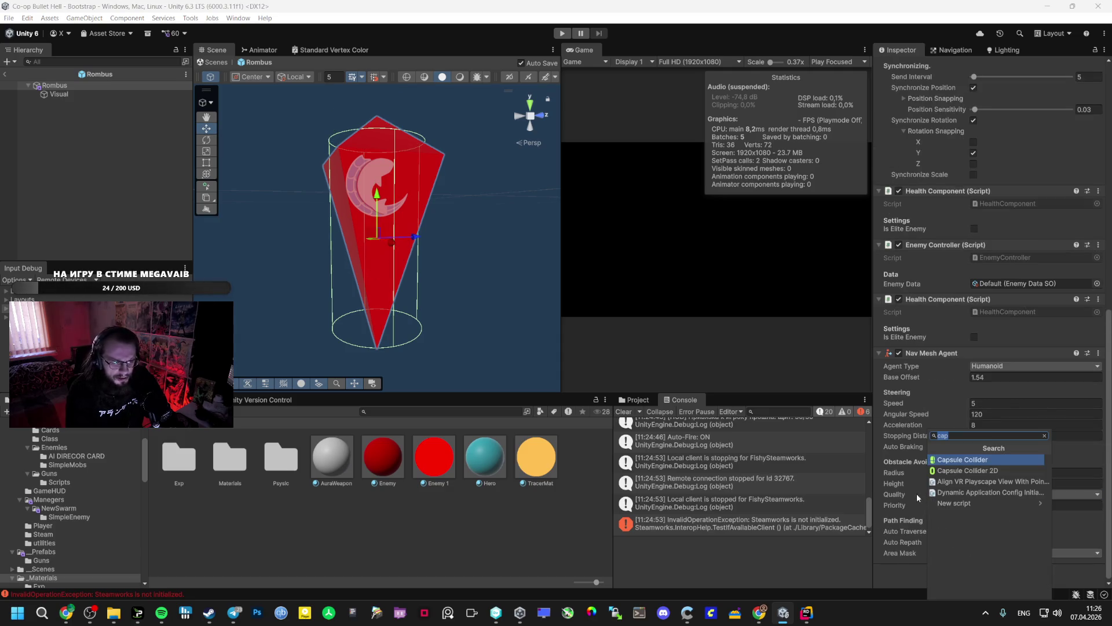
key(BackSpace)
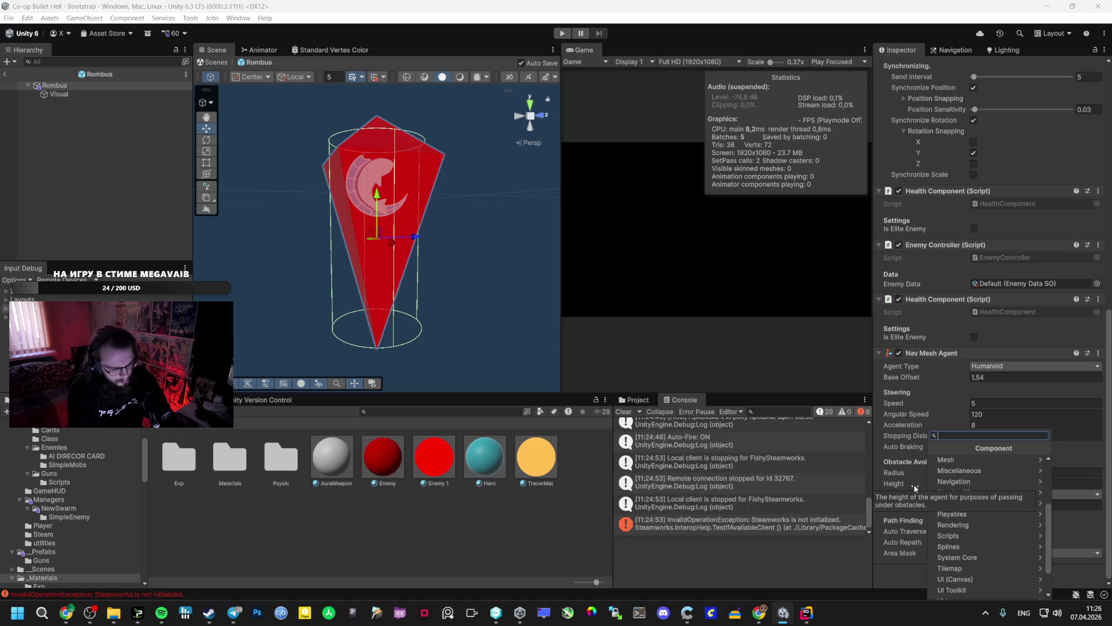
text(collider)
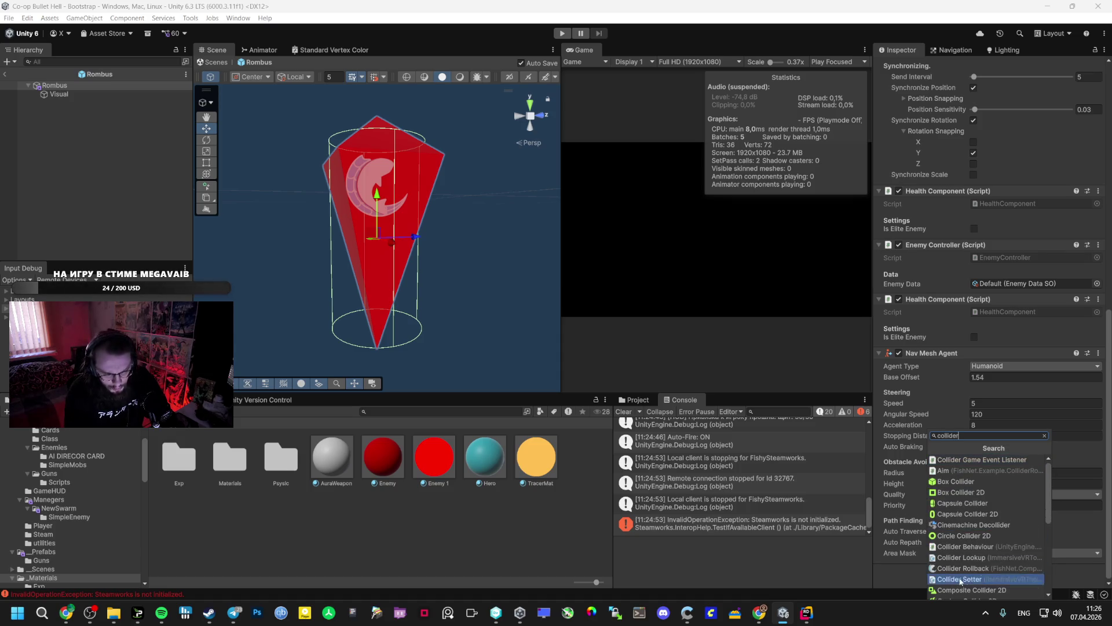
scroll(971, 574, down, 3)
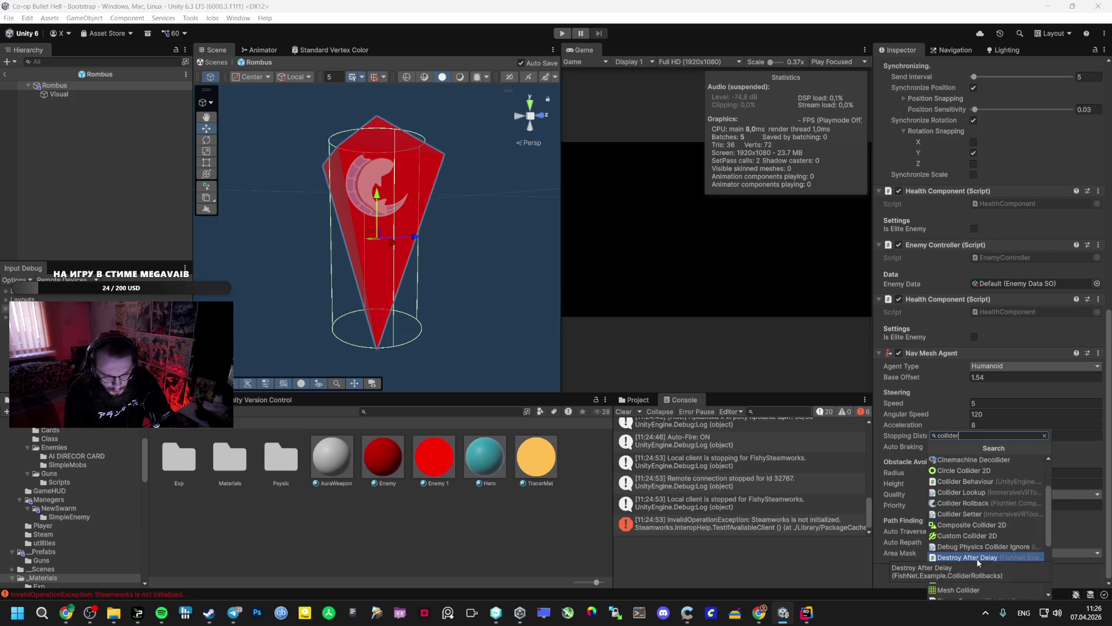
scroll(979, 561, down, 3)
scroll(978, 560, up, 5)
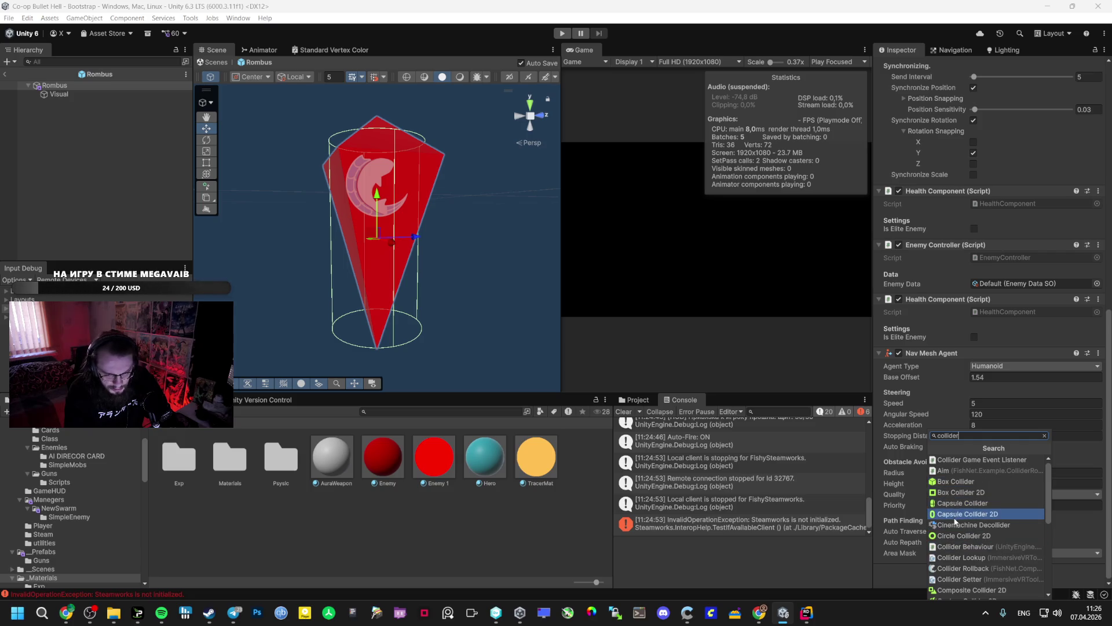
click(953, 503)
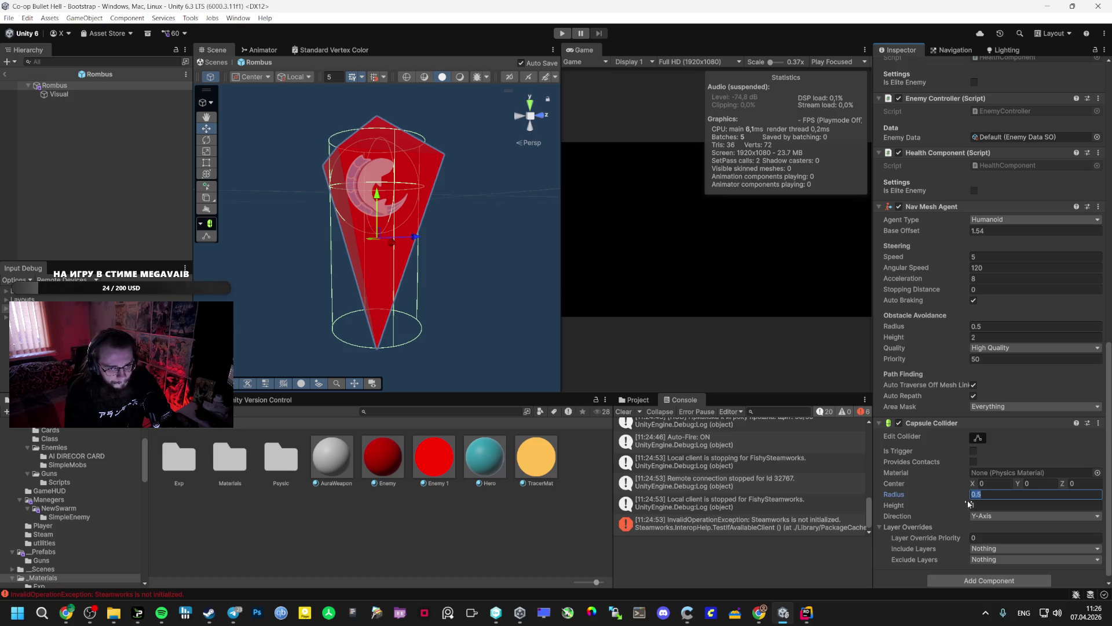
Set the Capsule Collider height to 2.5 and its centre Y to -0.53.
text(2)
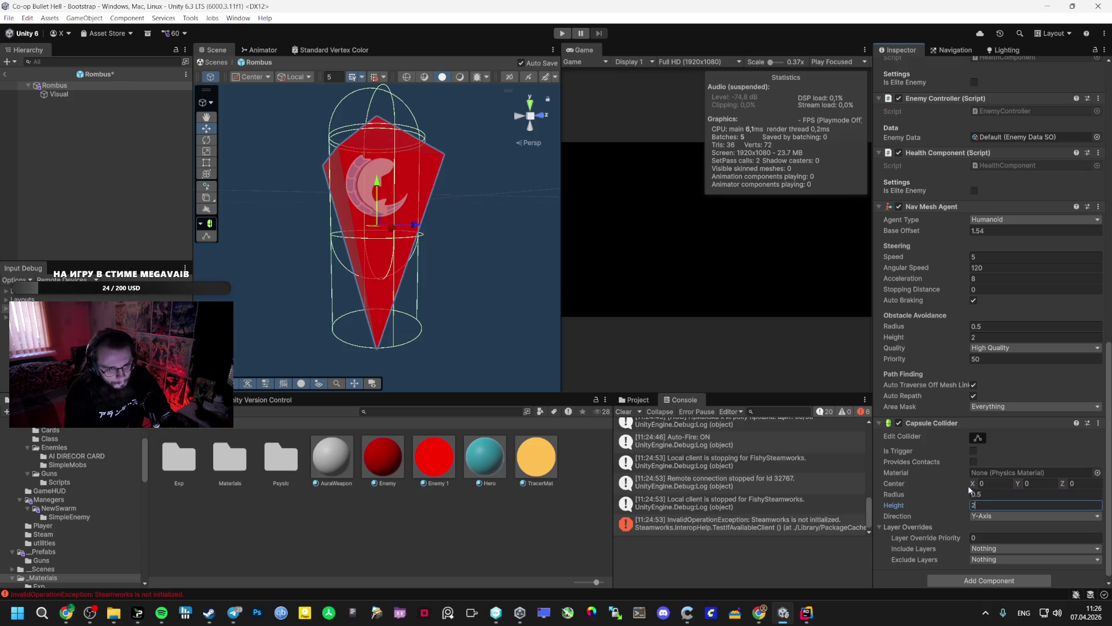
drag(1018, 482, 1007, 482)
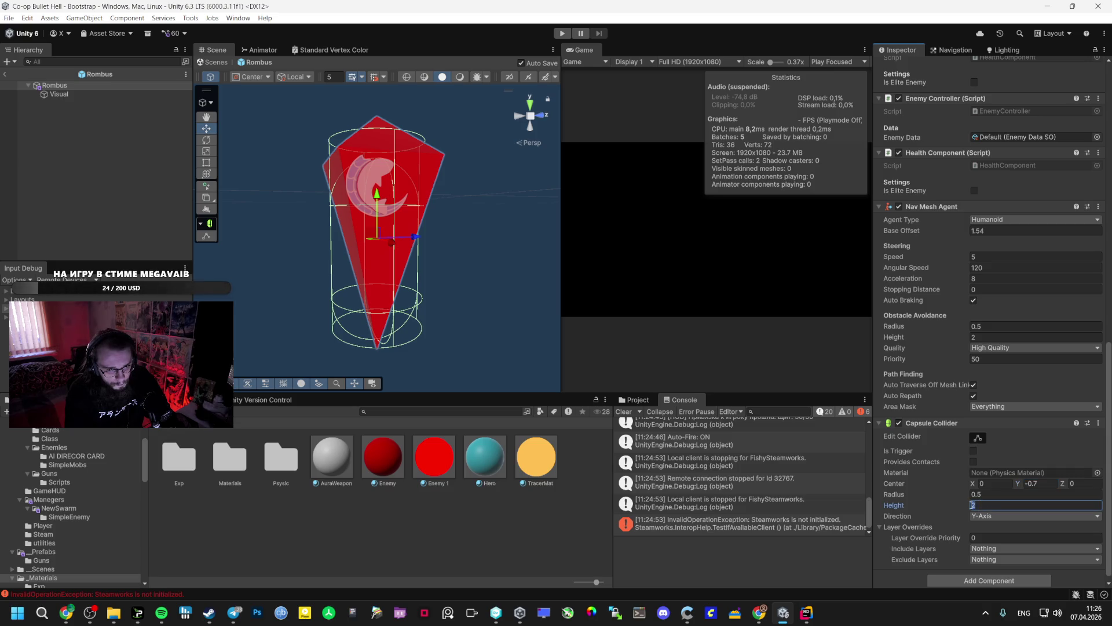
drag(969, 508, 981, 511)
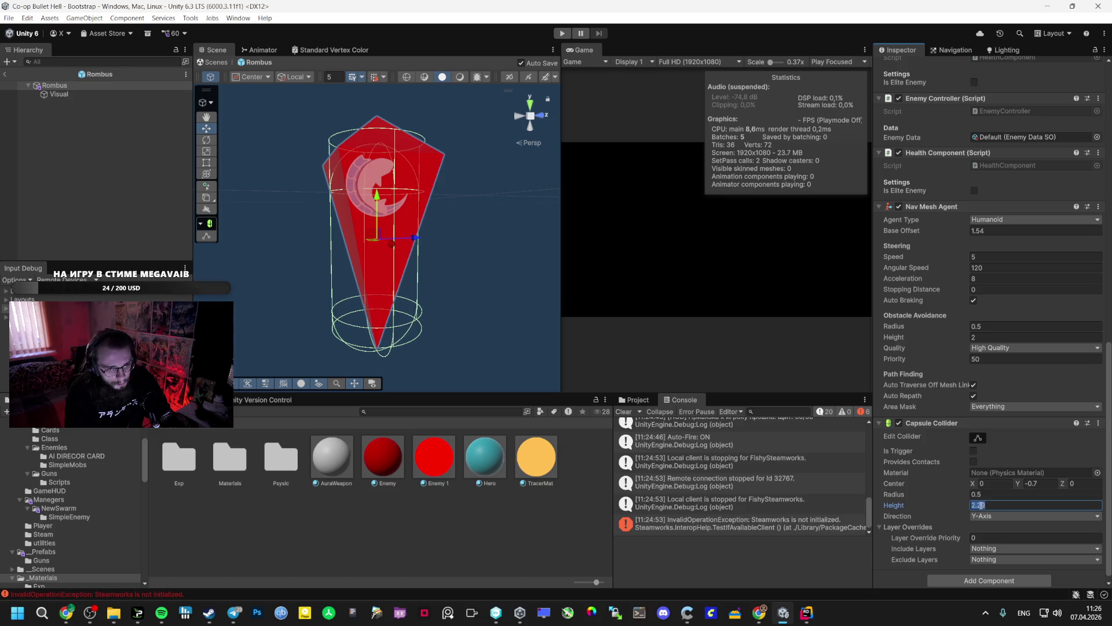
text(2.5)
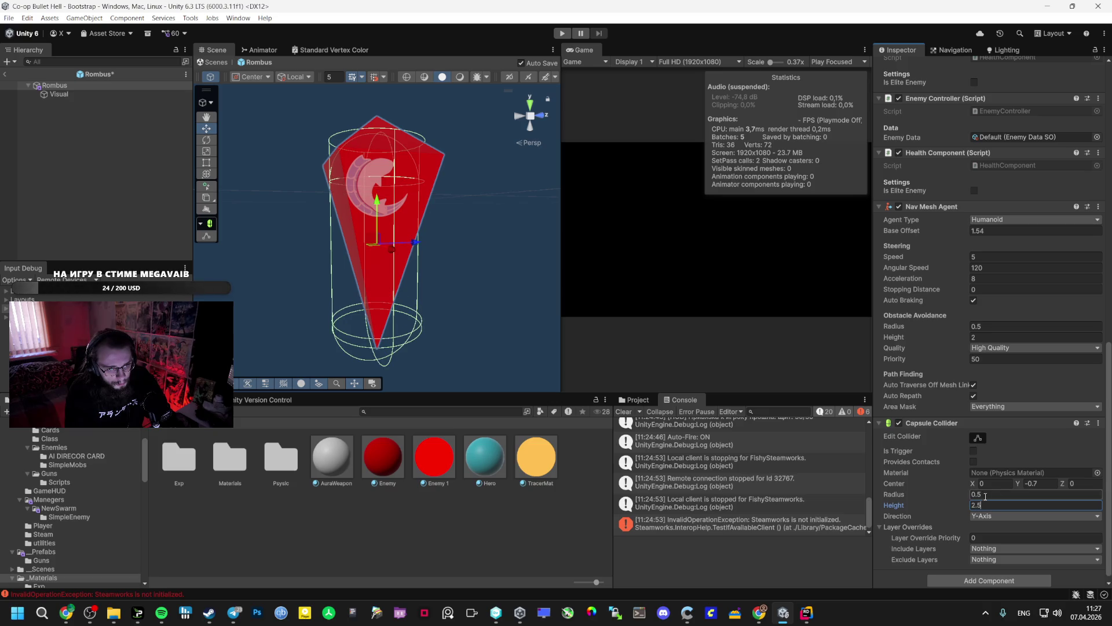
drag(1022, 486, 1023, 489)
text(-0.53)
Make the Capsule Collider a trigger and enter Play mode.
click(977, 450)
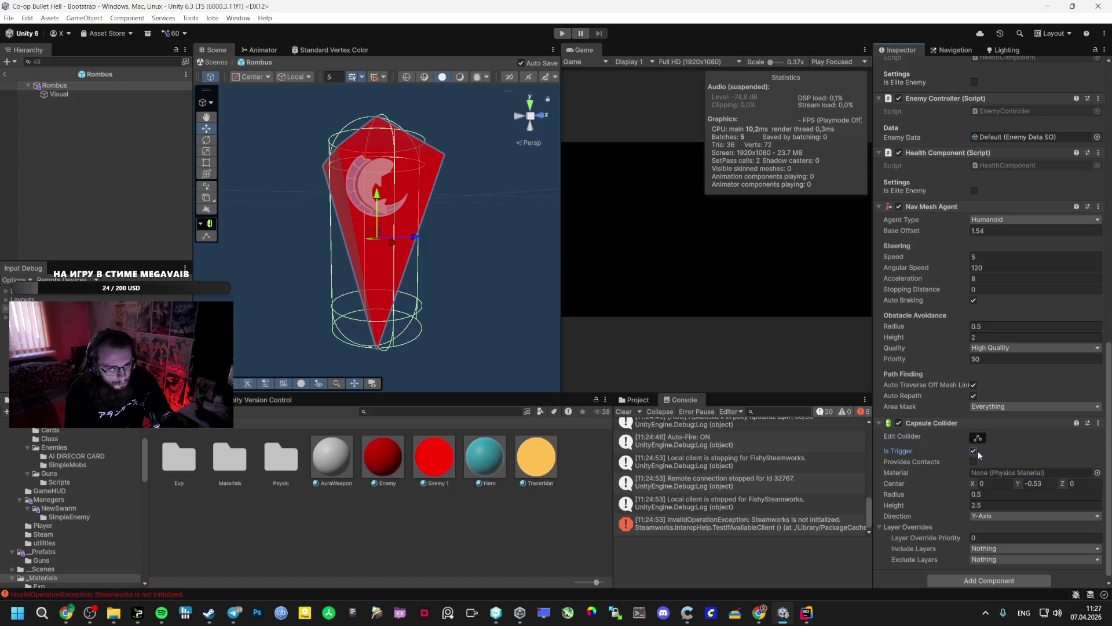
scroll(457, 369, up, 3)
scroll(508, 318, down, 5)
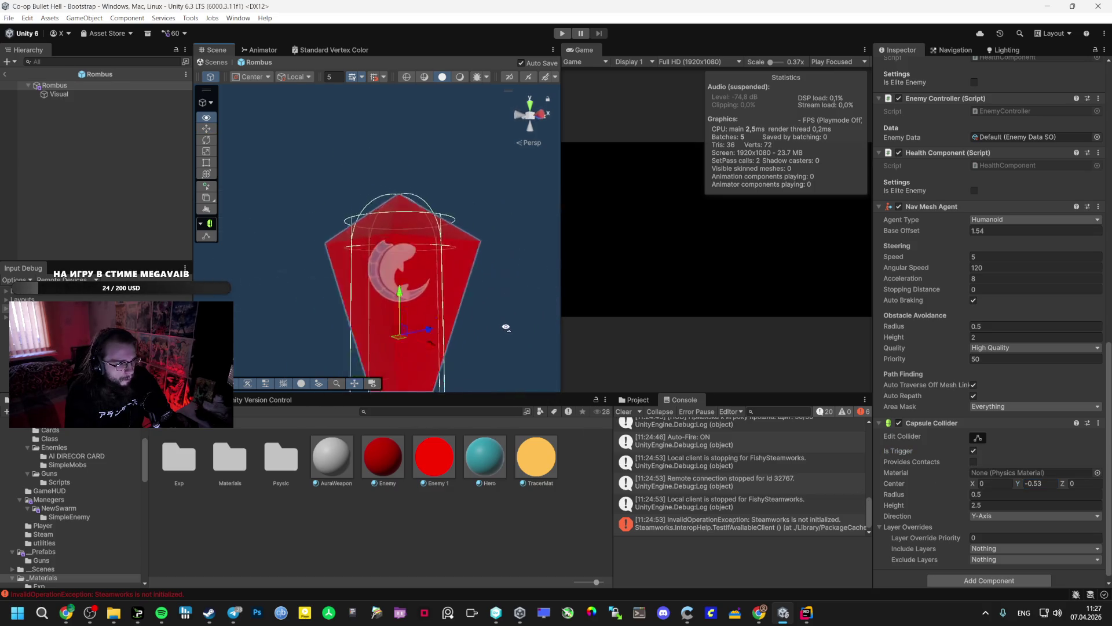
click(562, 33)
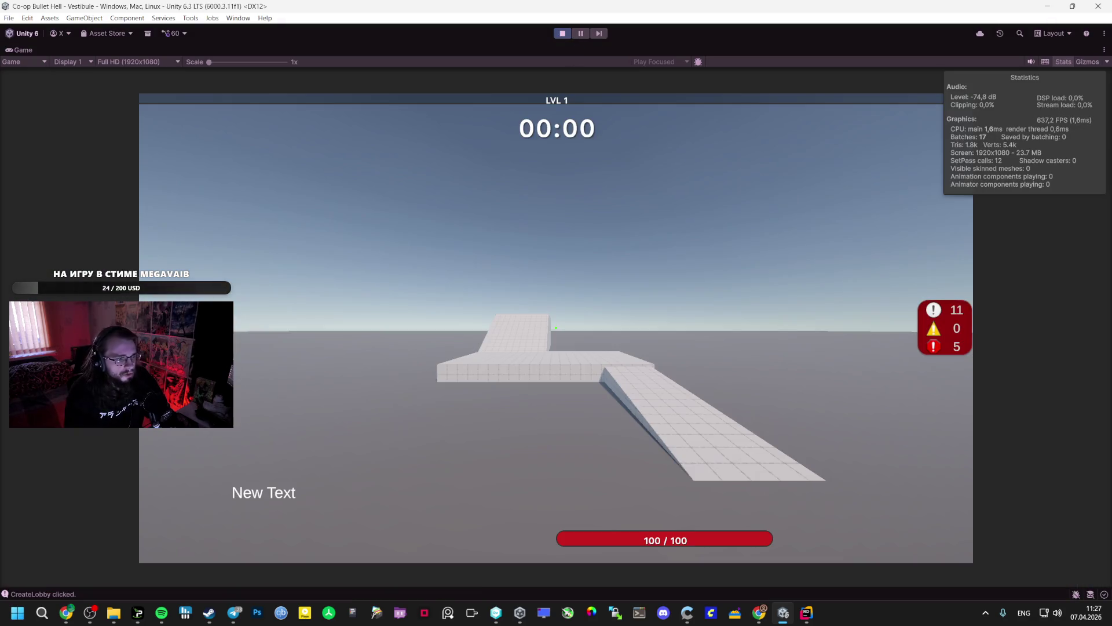
key(f)
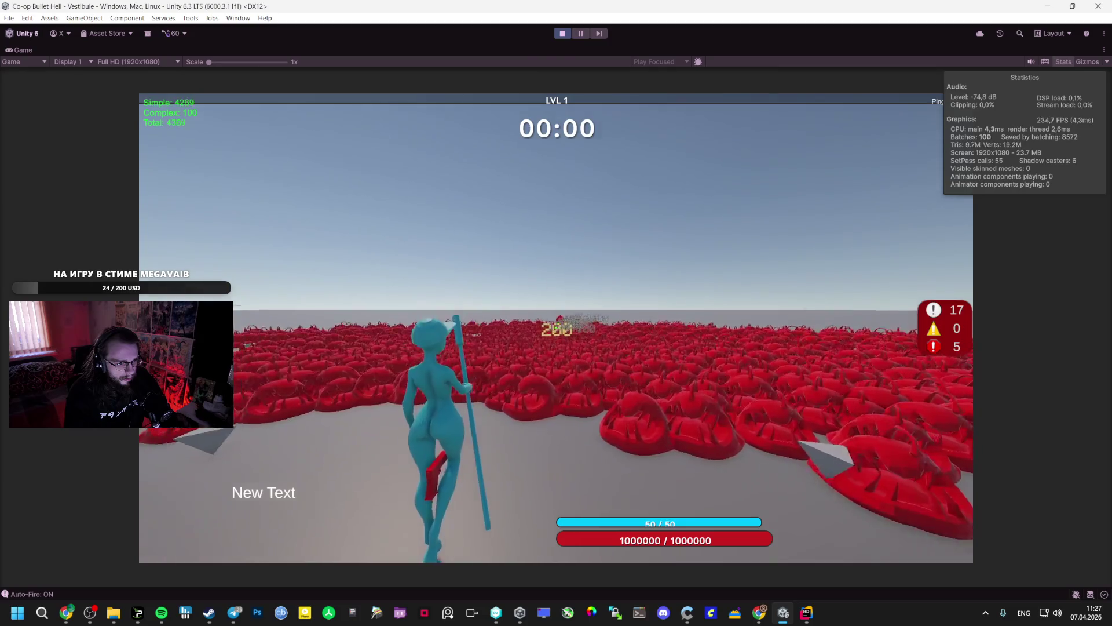
key(Escape)
key(ctrl+p)
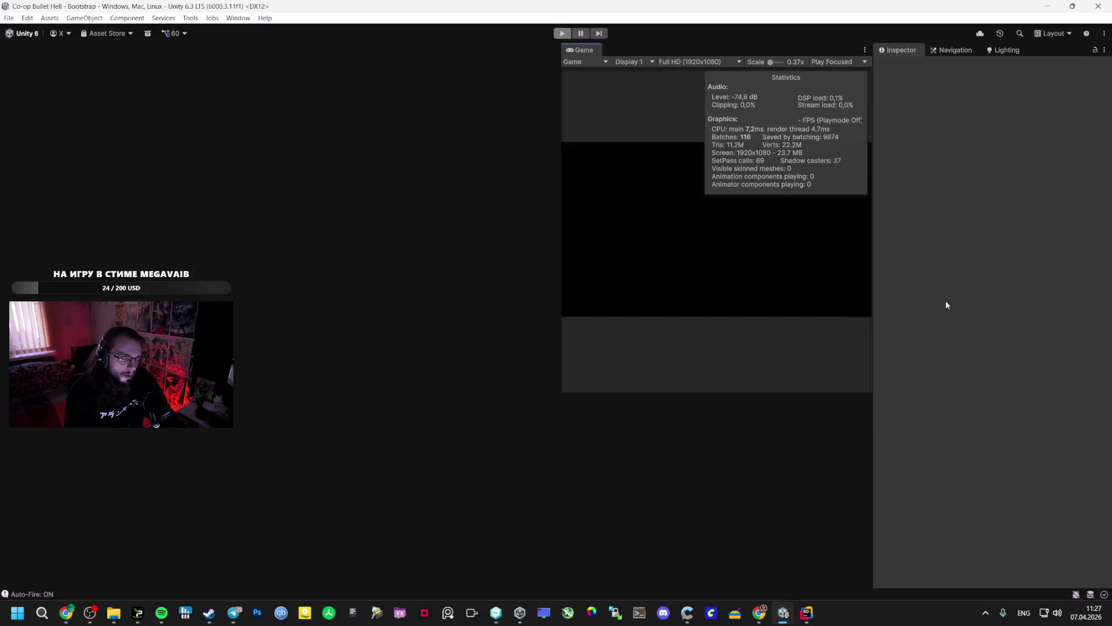
scroll(394, 327, up, 2)
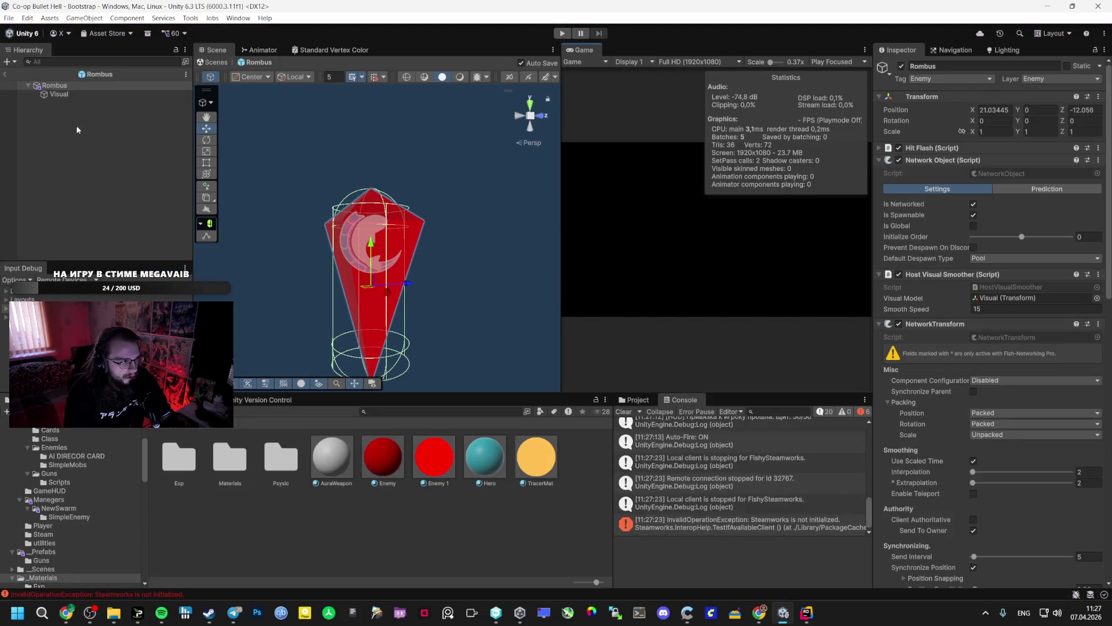
Set the Rombus root's Nav Mesh Agent Base Offset to 1.7.
click(150, 94)
click(138, 85)
scroll(980, 341, down, 10)
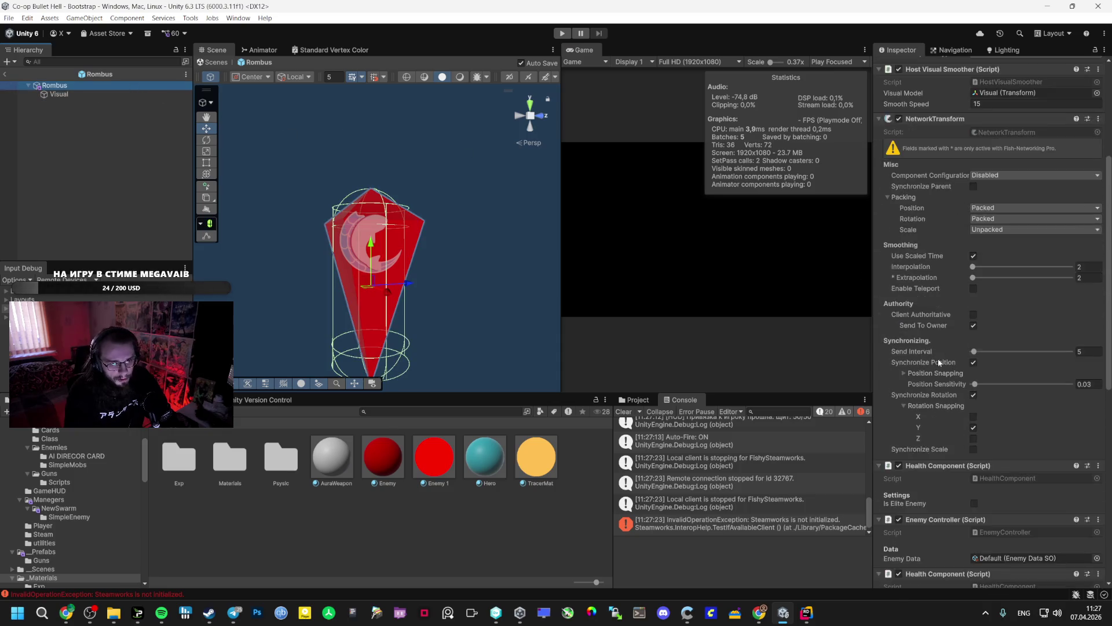
click(968, 329)
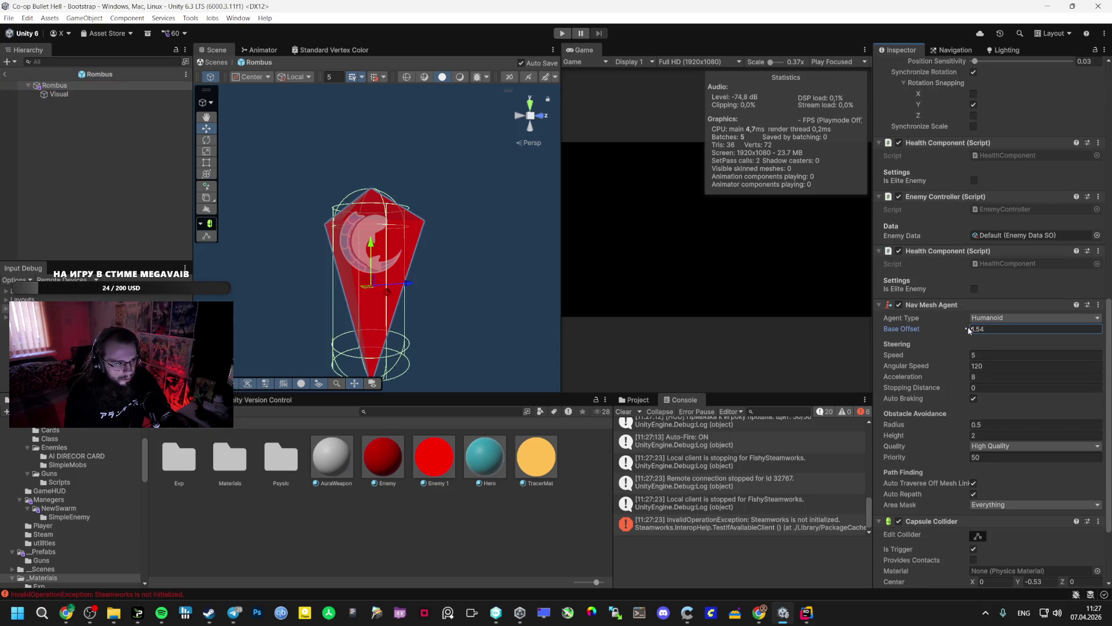
drag(971, 330, 973, 330)
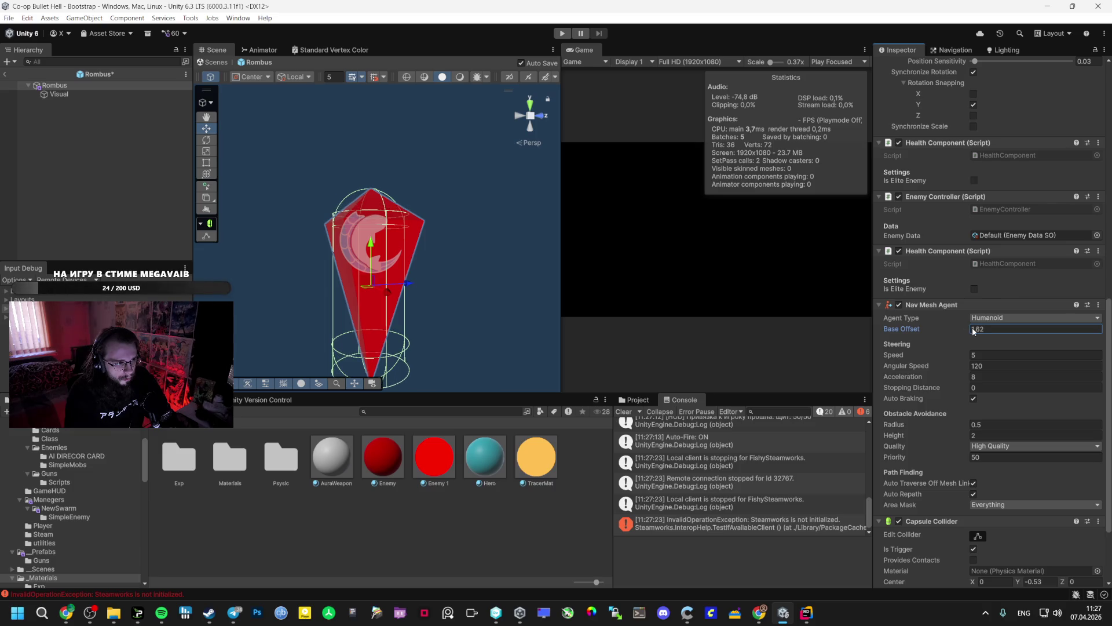
key(ctrl+z)
mouse_move(482, 315)
mouse_down()
mouse_move(700, 331)
mouse_move(734, 242)
mouse_move(677, 217)
mouse_up()
key(f)
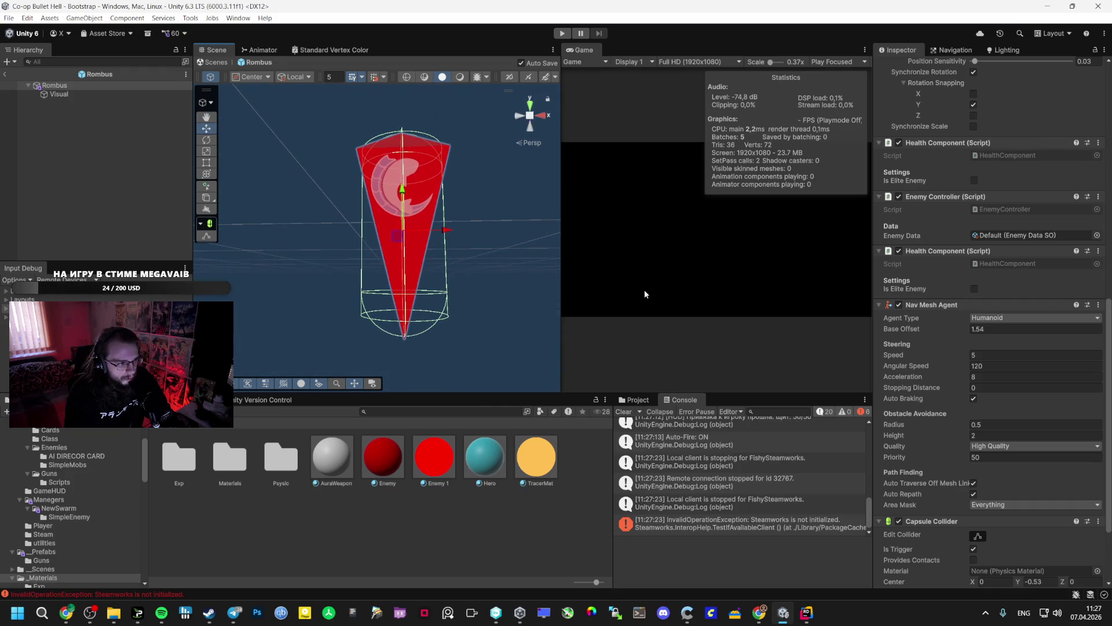
drag(963, 327, 969, 329)
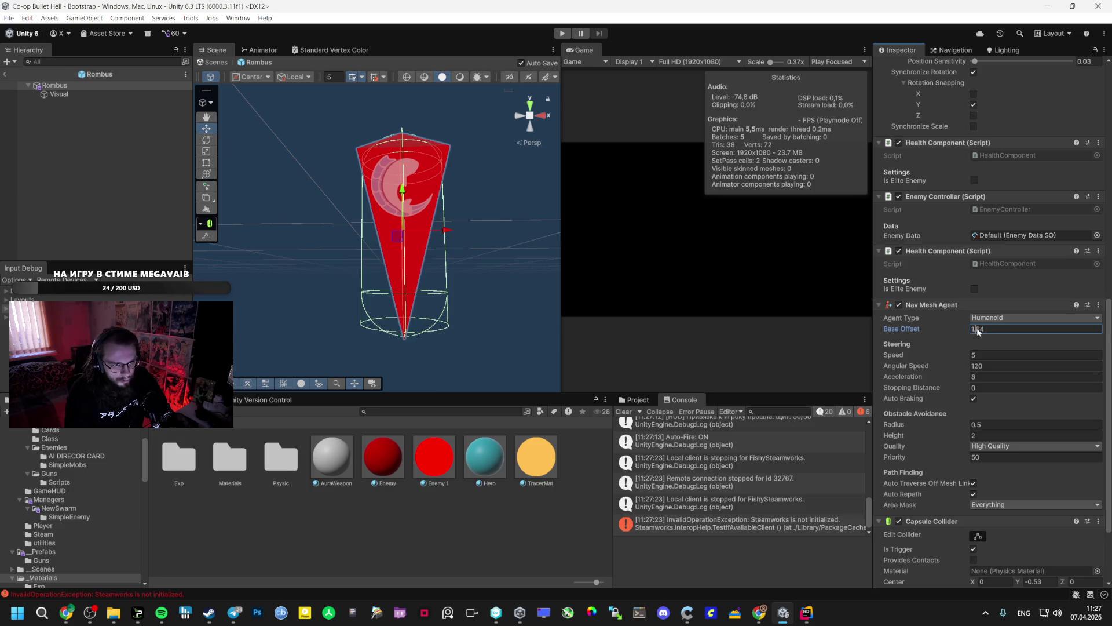
text(1.7)
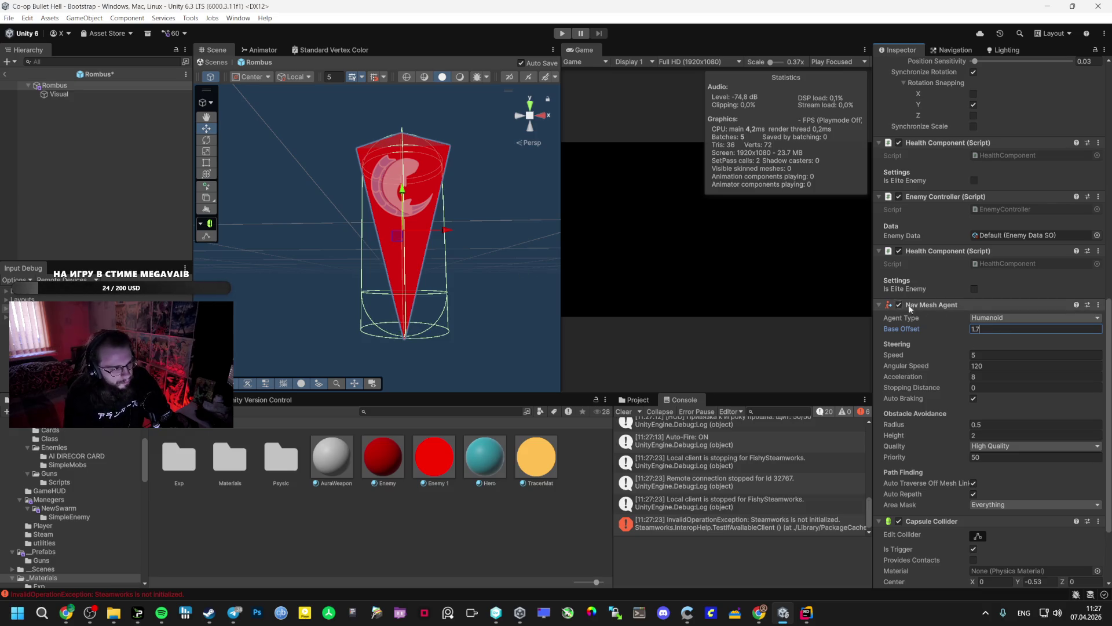
mouse_move(510, 220)
mouse_down()
mouse_move(498, 214)
mouse_move(609, 185)
mouse_move(532, 197)
mouse_move(519, 212)
mouse_up()
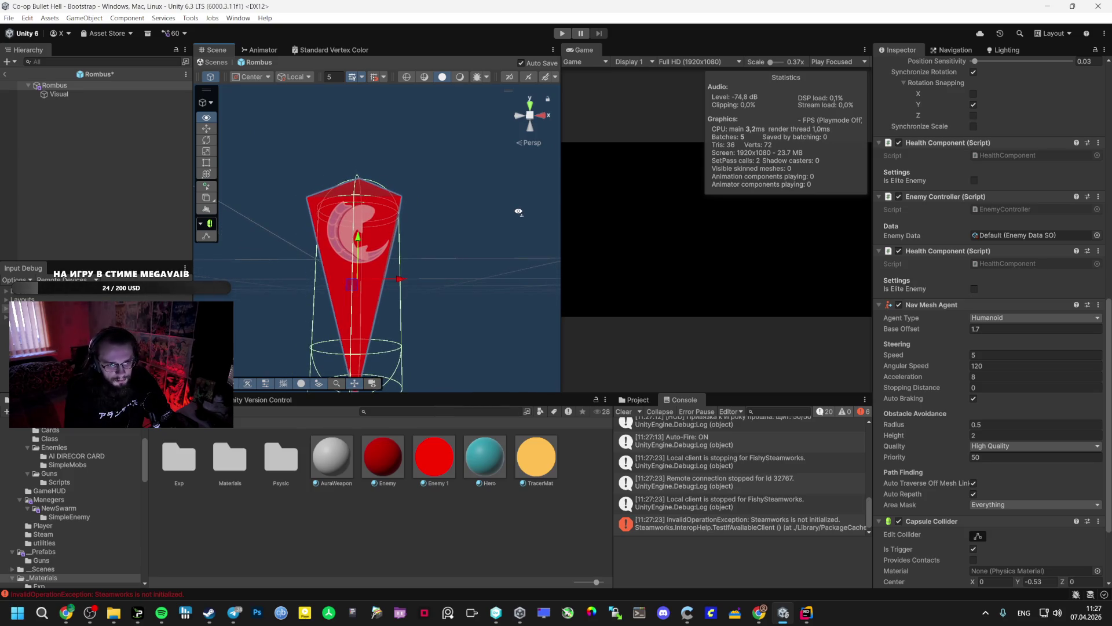
Set the agent Height to 2.2 and exit Rombus prefab mode.
click(978, 435)
click(51, 93)
scroll(1004, 395, up, 3)
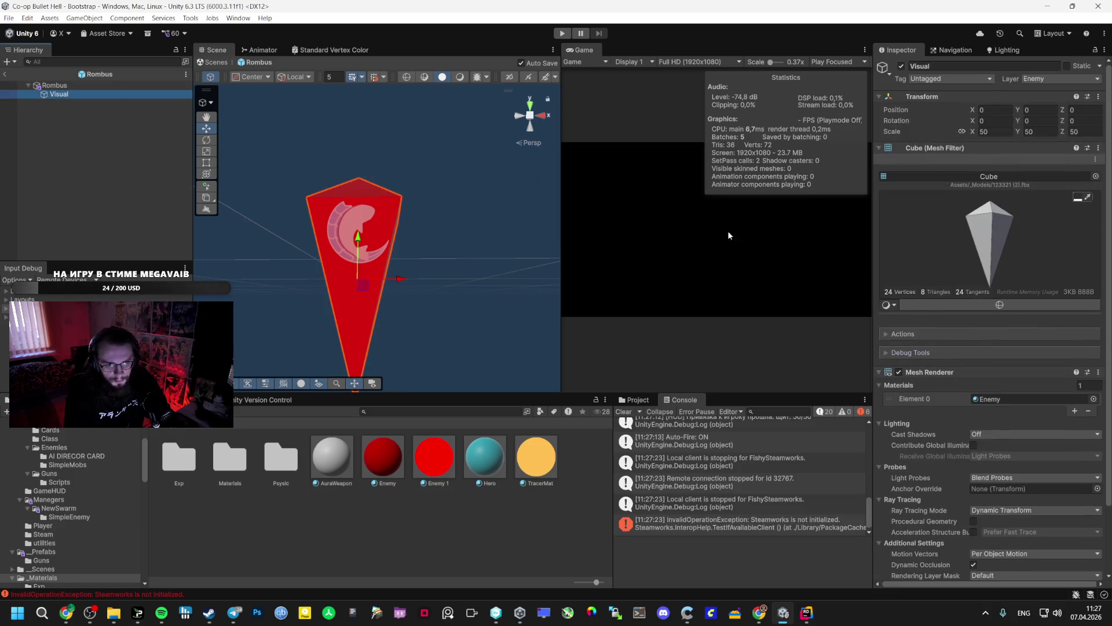
click(119, 86)
scroll(963, 297, down, 10)
text(2.3)
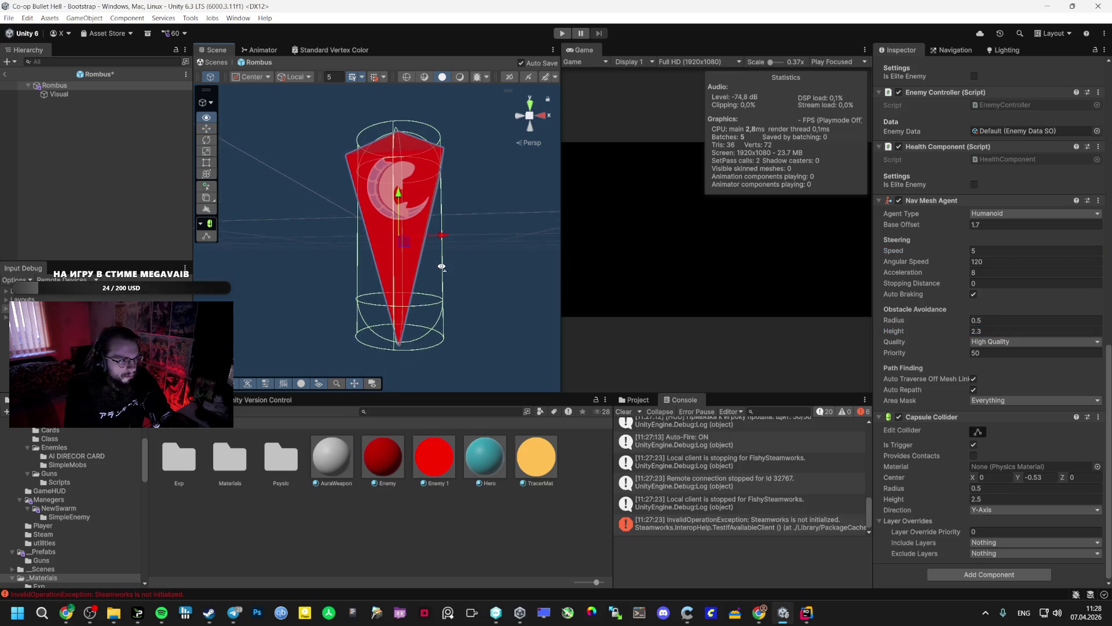
text(2.2)
key(Return)
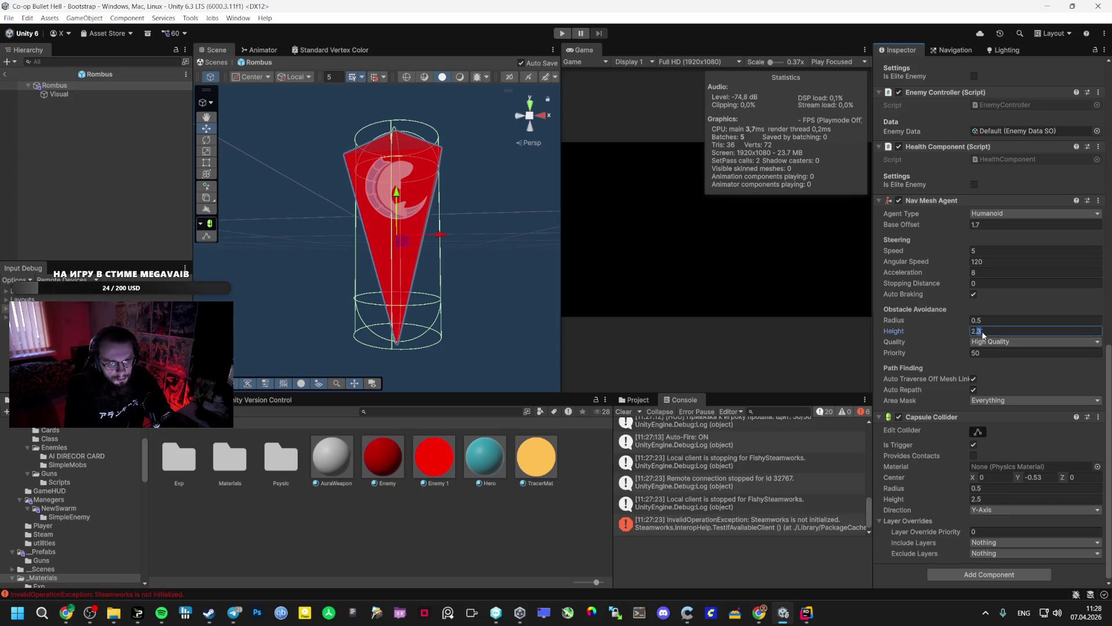
double_click(45, 86)
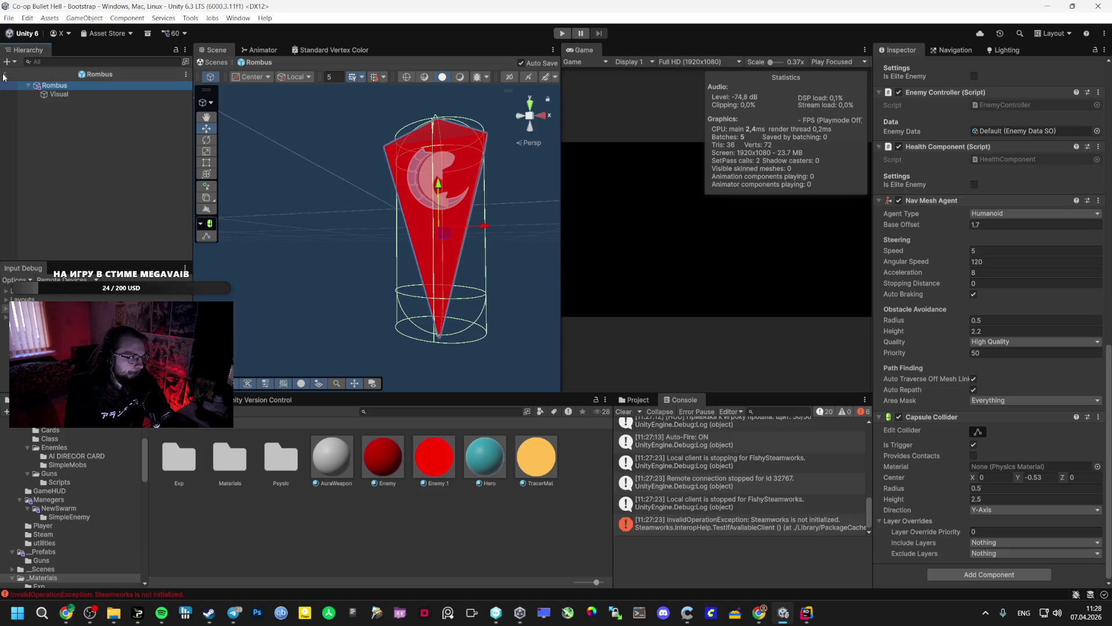
click(4, 74)
click(43, 552)
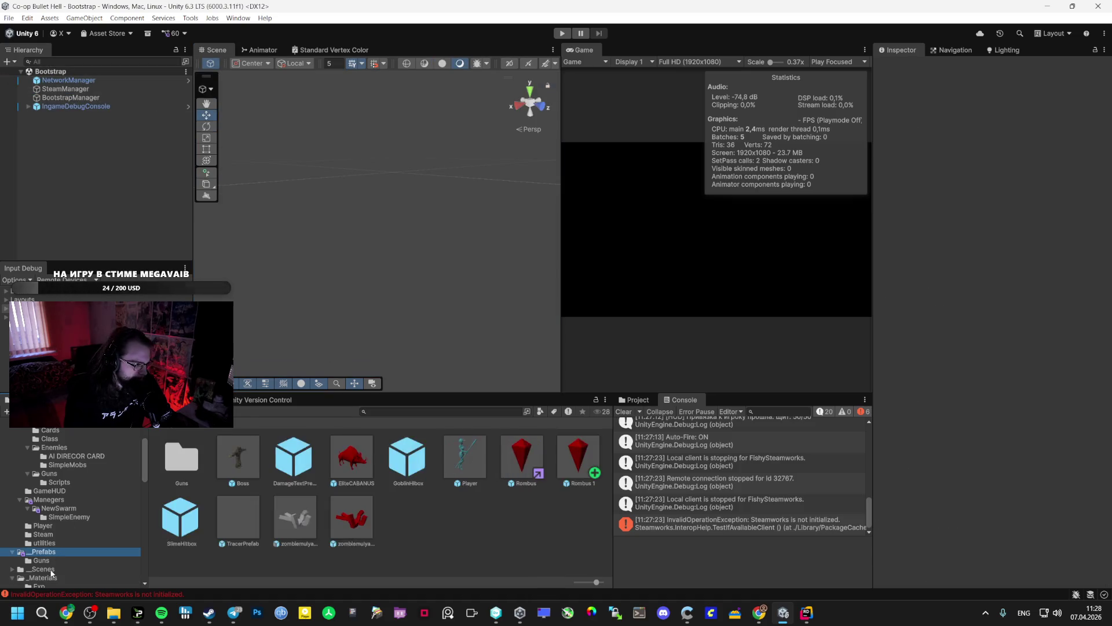
Open the Vestibule scene and select EnableDebugSpawns under _Managers.
click(43, 569)
click(379, 459)
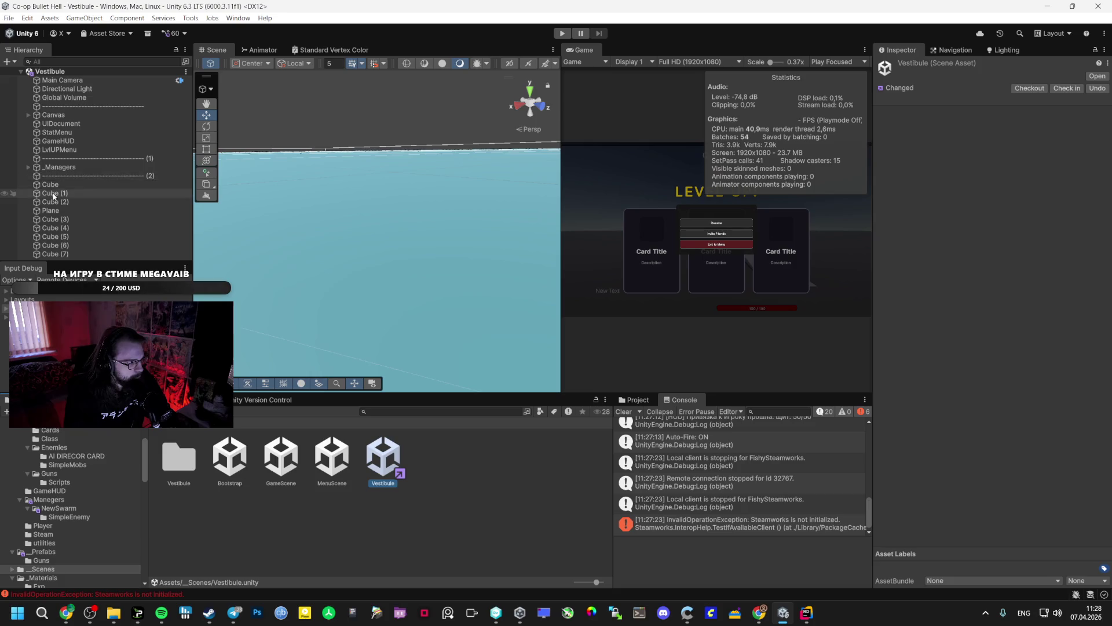
click(27, 169)
scroll(88, 184, down, 3)
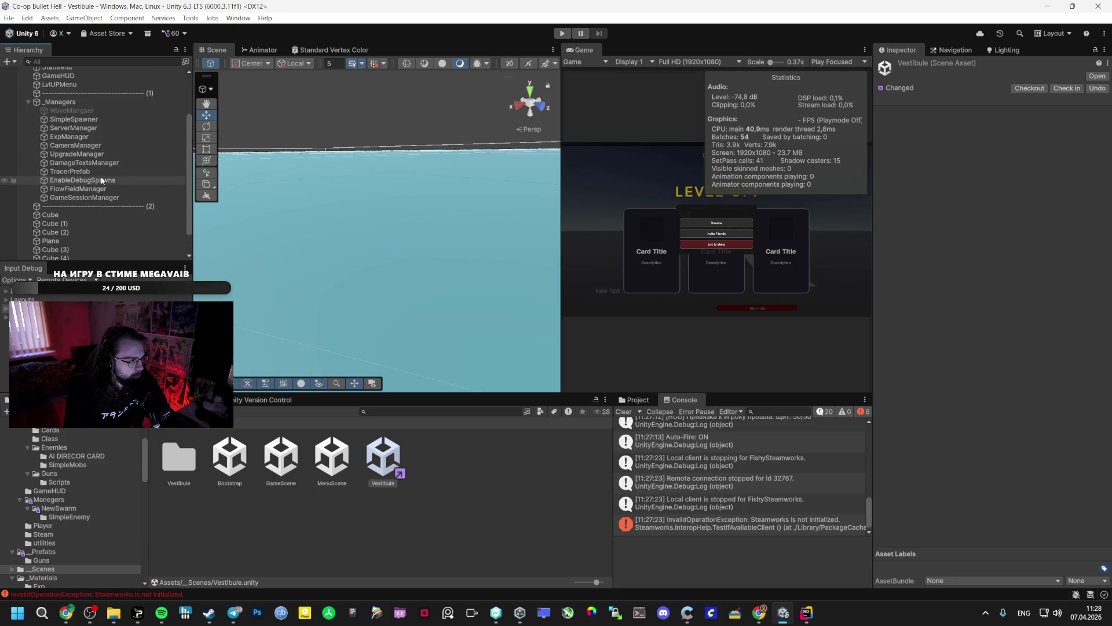
click(79, 179)
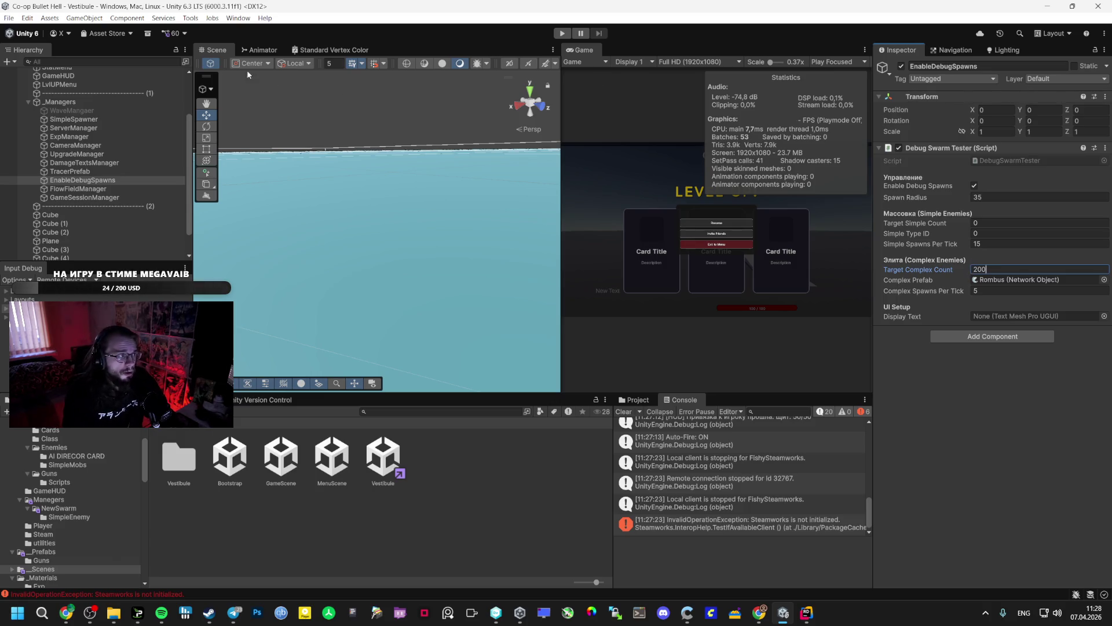
Use the File menu, then switch to Sandboxie-Plus from the taskbar.
click(10, 16)
click(87, 157)
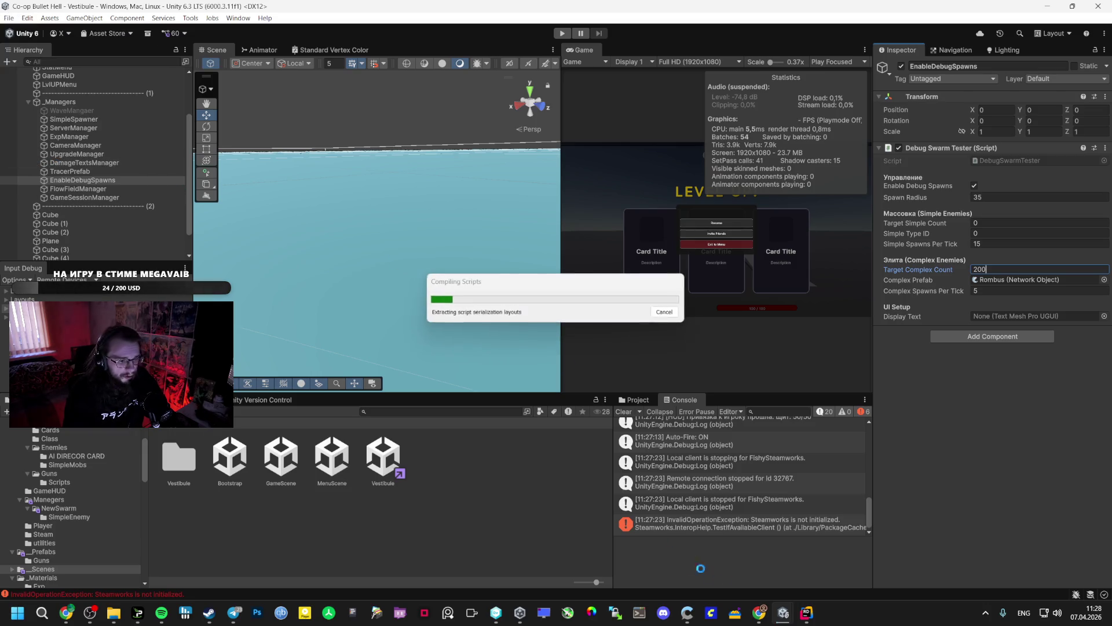
mouse_move(783, 620)
click(735, 613)
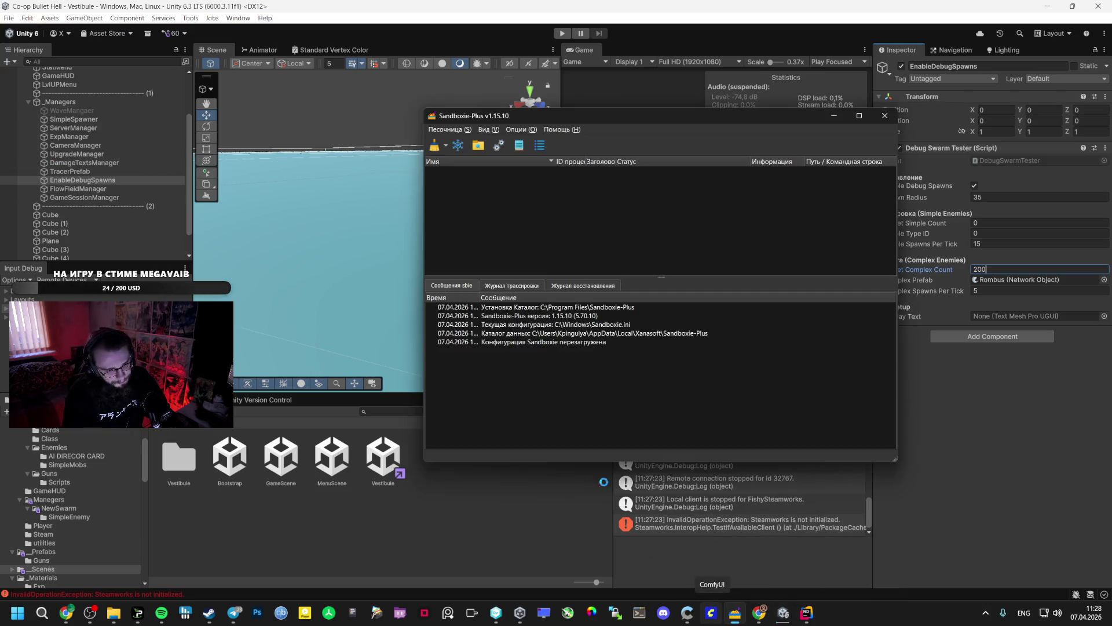
Launch Steam from the DefaultBox sandbox and submit the account login.
right_click(478, 181)
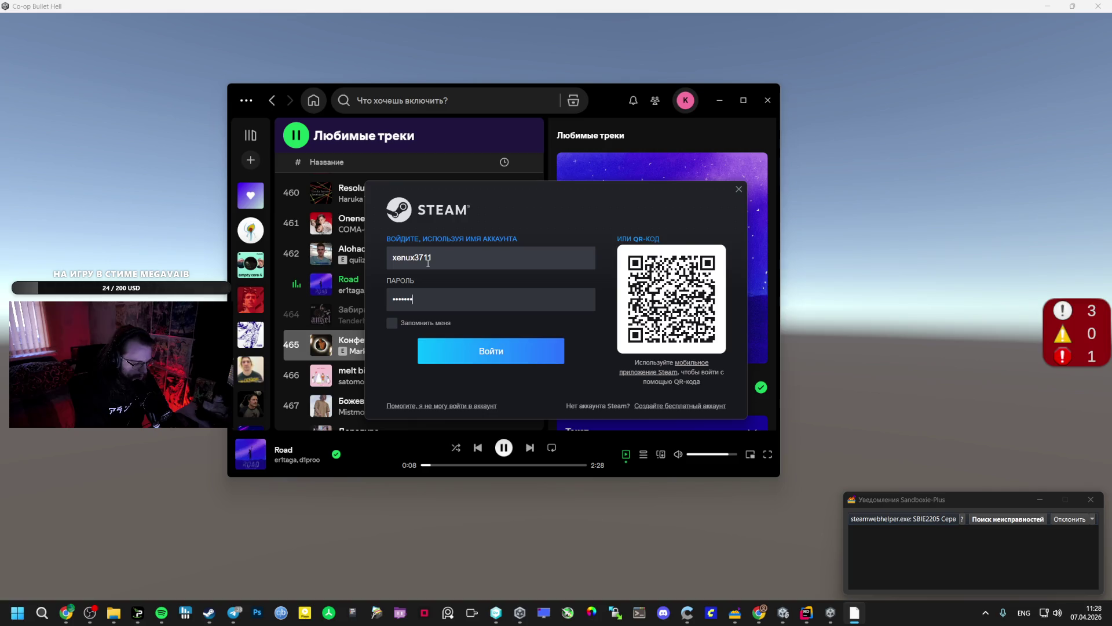
click(428, 345)
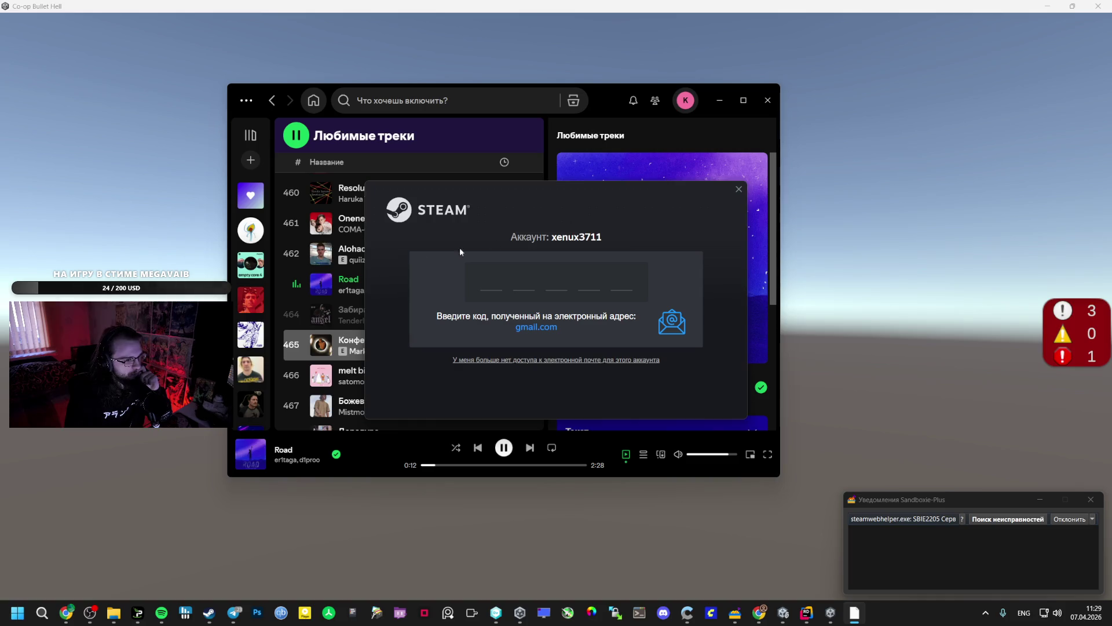
click(66, 550)
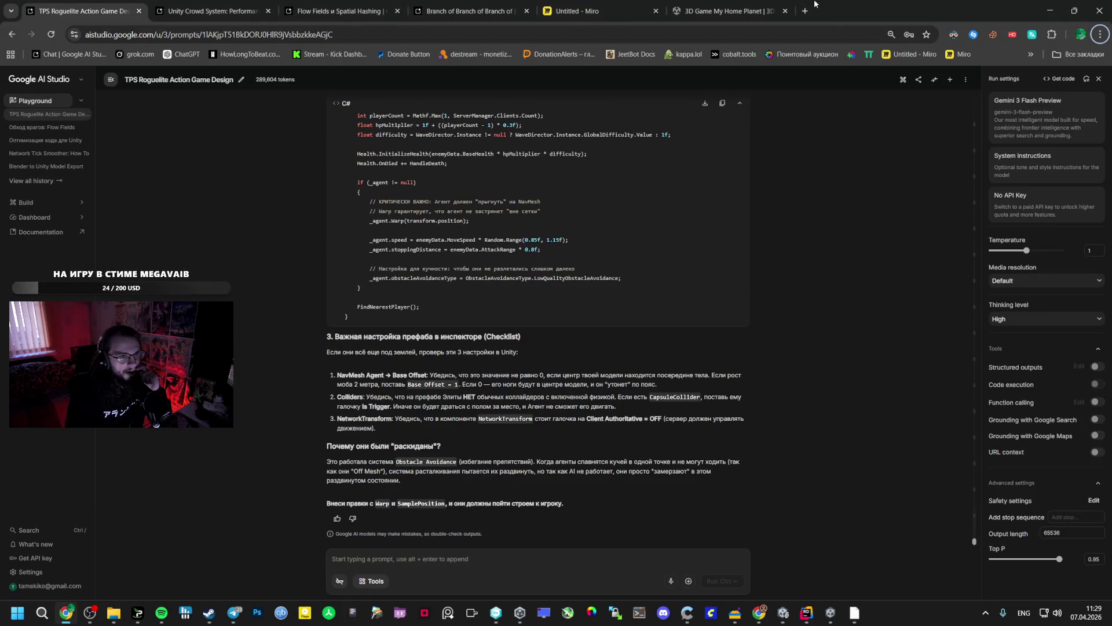
Return to the AI Studio chat and paste the Steam e-mail verification code.
click(804, 10)
click(915, 10)
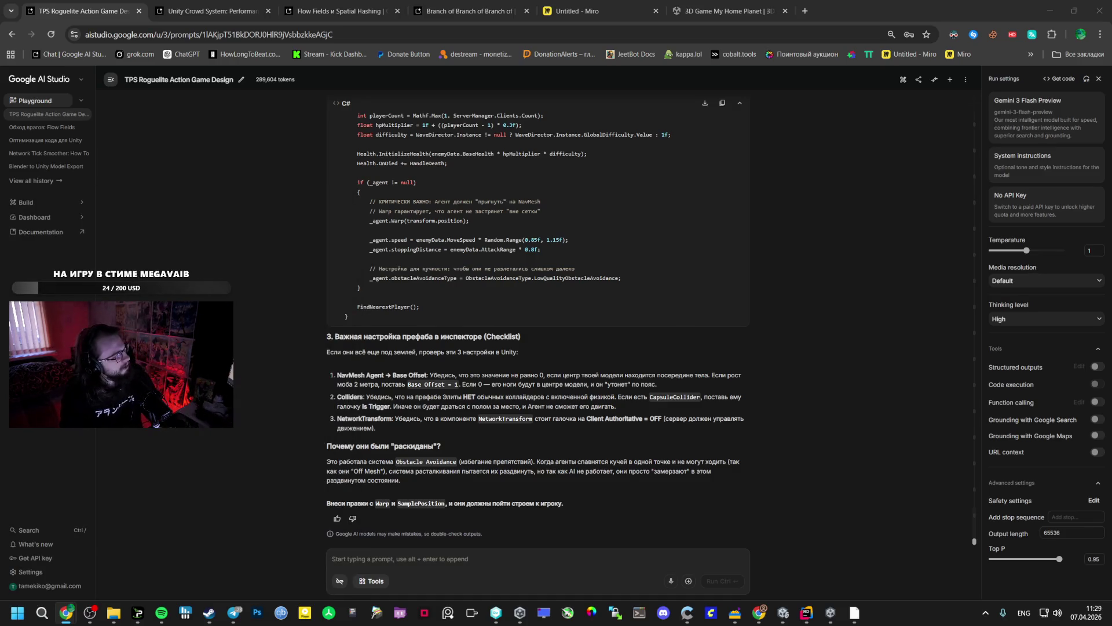
key(alt+Tab)
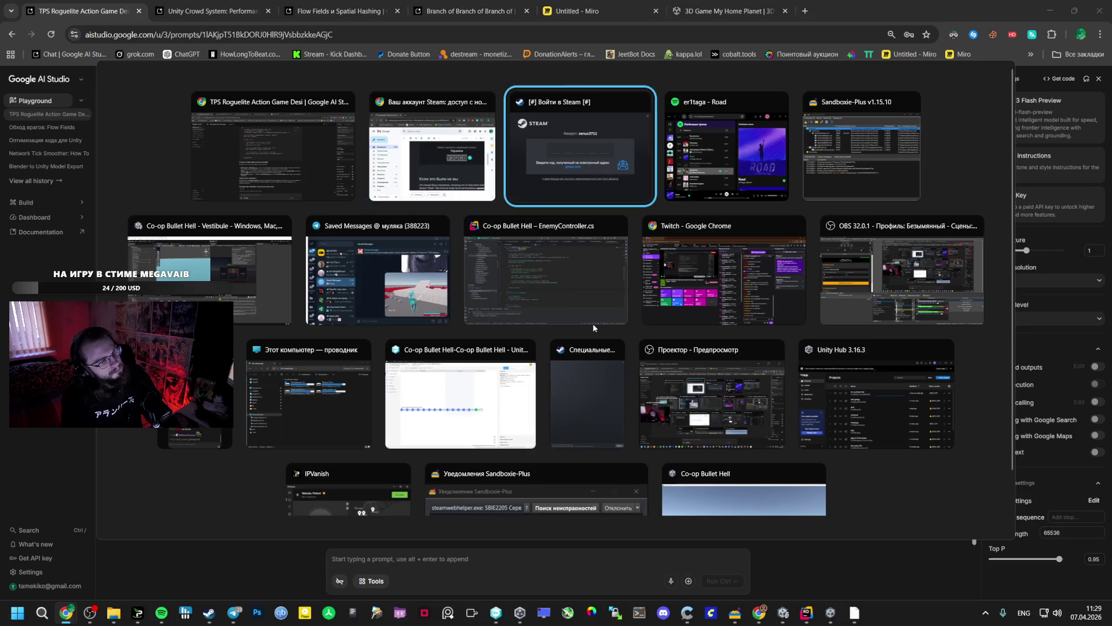
key(ctrl+v)
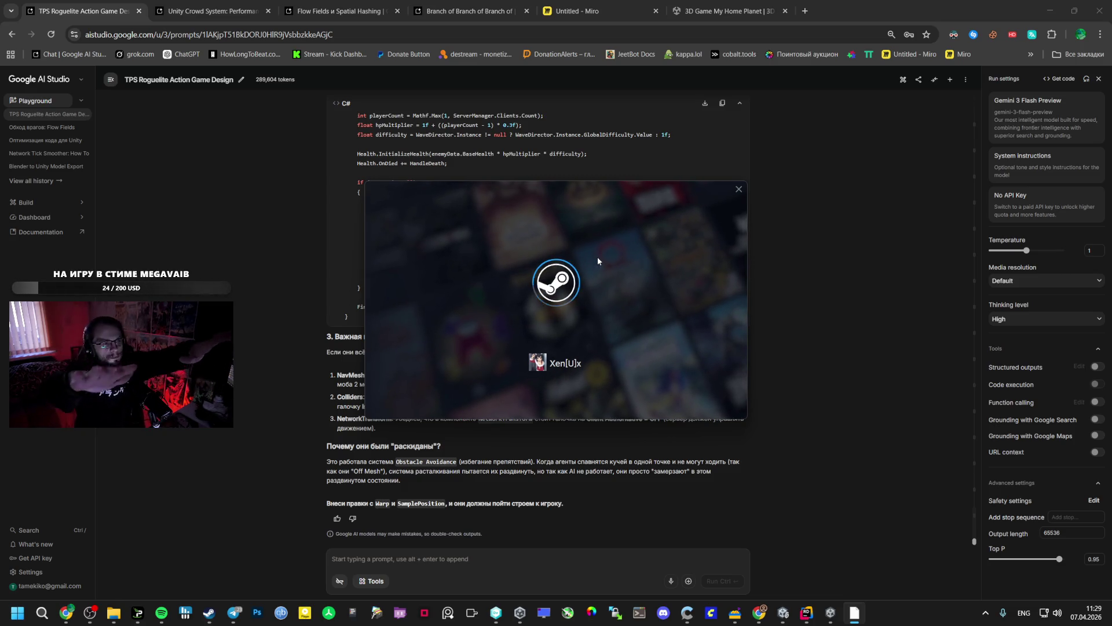
click(596, 11)
Zoom the Miro board out, then in on the navmesh player-search note.
scroll(606, 293, down, 10)
scroll(602, 289, up, 5)
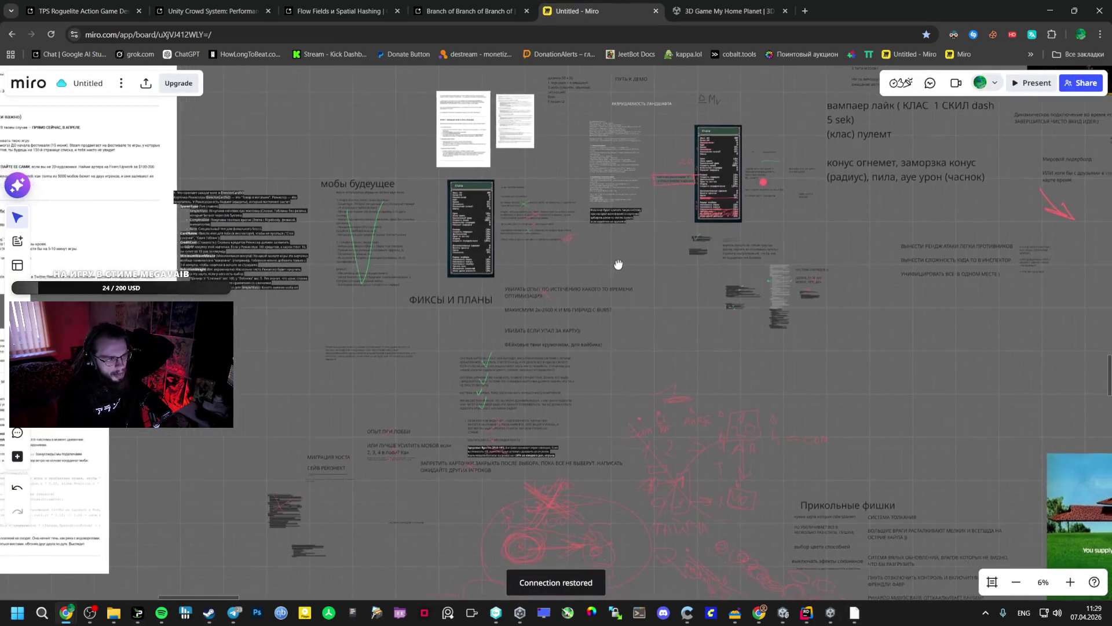
scroll(606, 326, up, 5)
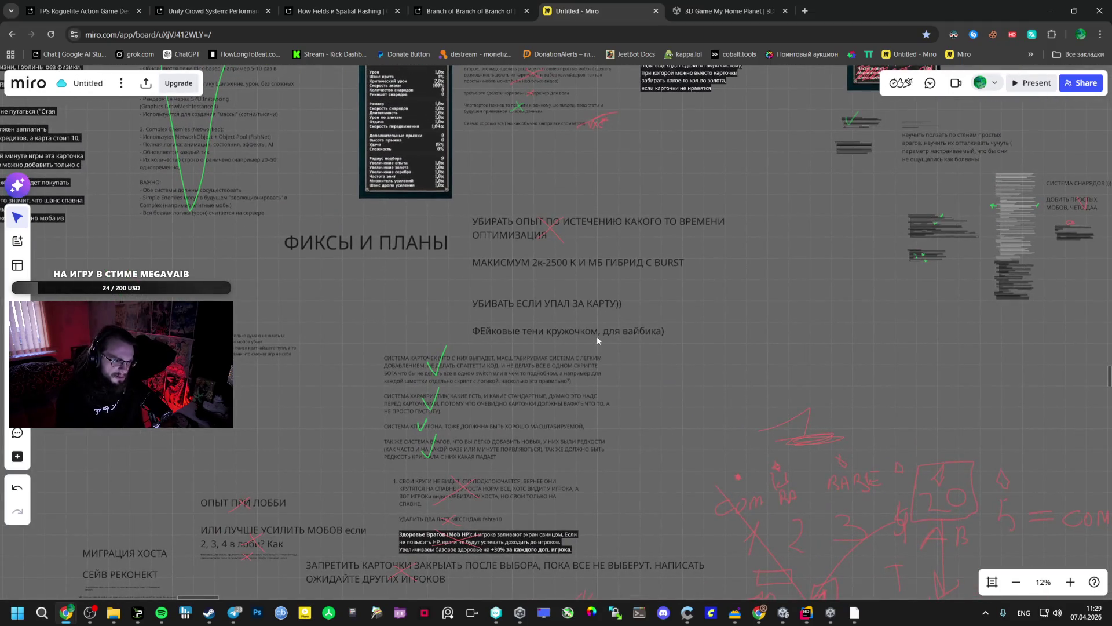
scroll(509, 267, down, 5)
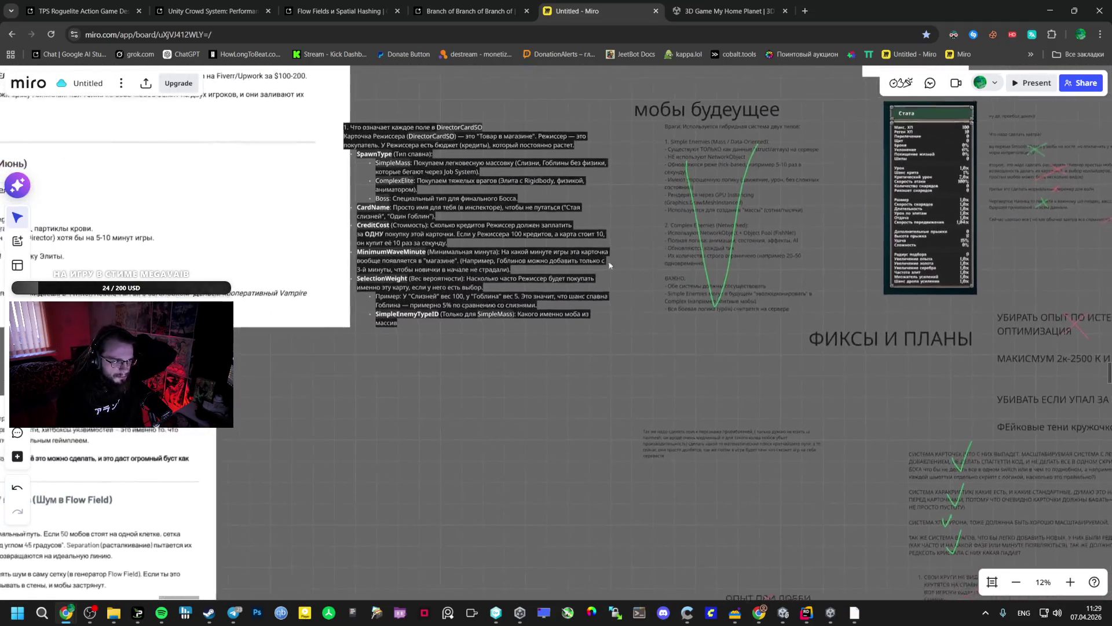
scroll(582, 311, up, 3)
scroll(542, 267, up, 4)
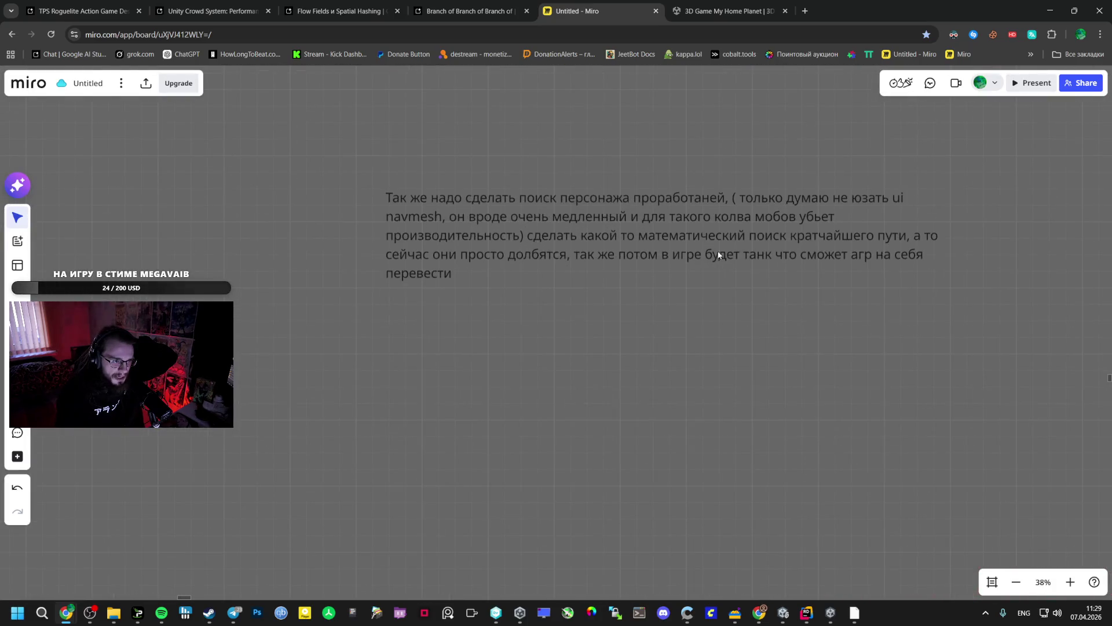
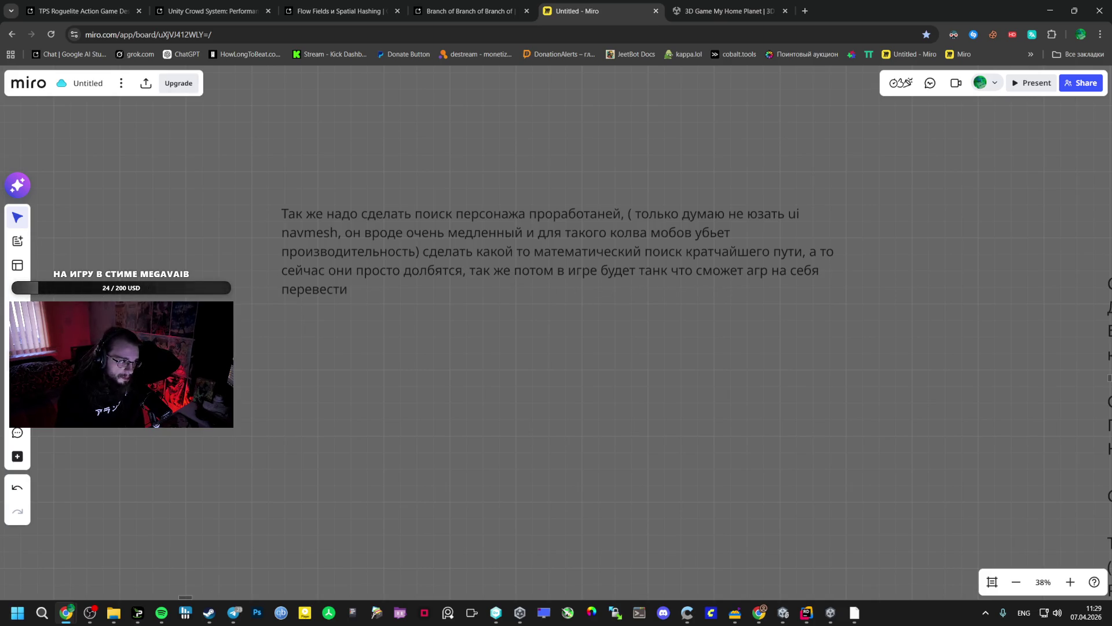
Scribble a green 'na ha' beside the Miro navmesh note, then scroll the AI Studio chat.
key(p)
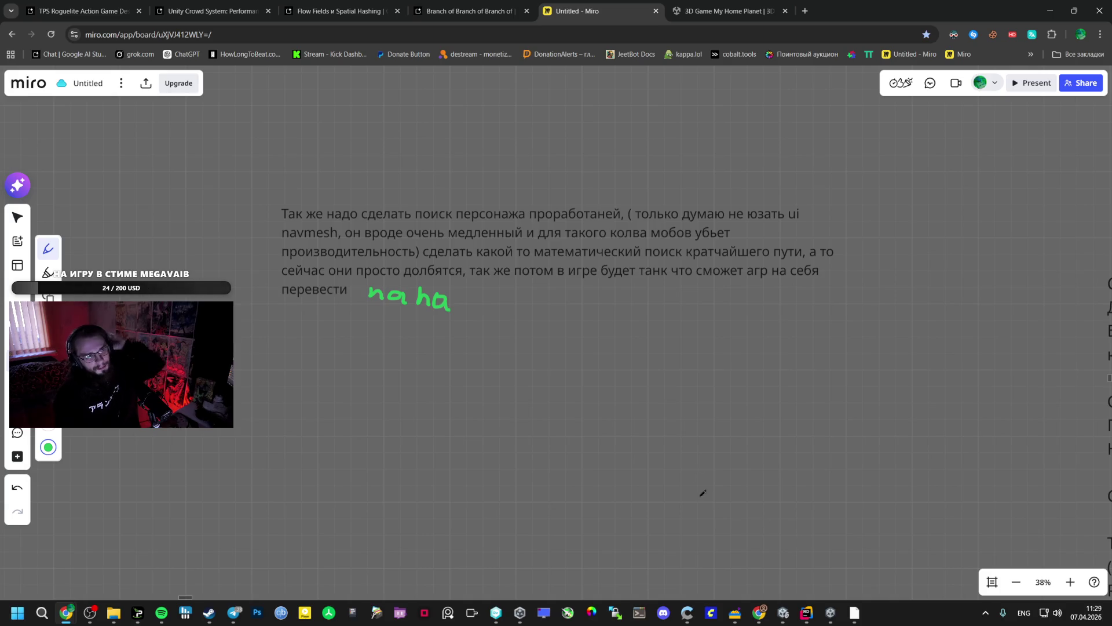
click(720, 3)
click(597, 11)
click(469, 11)
scroll(441, 255, down, 1)
scroll(442, 255, down, 5)
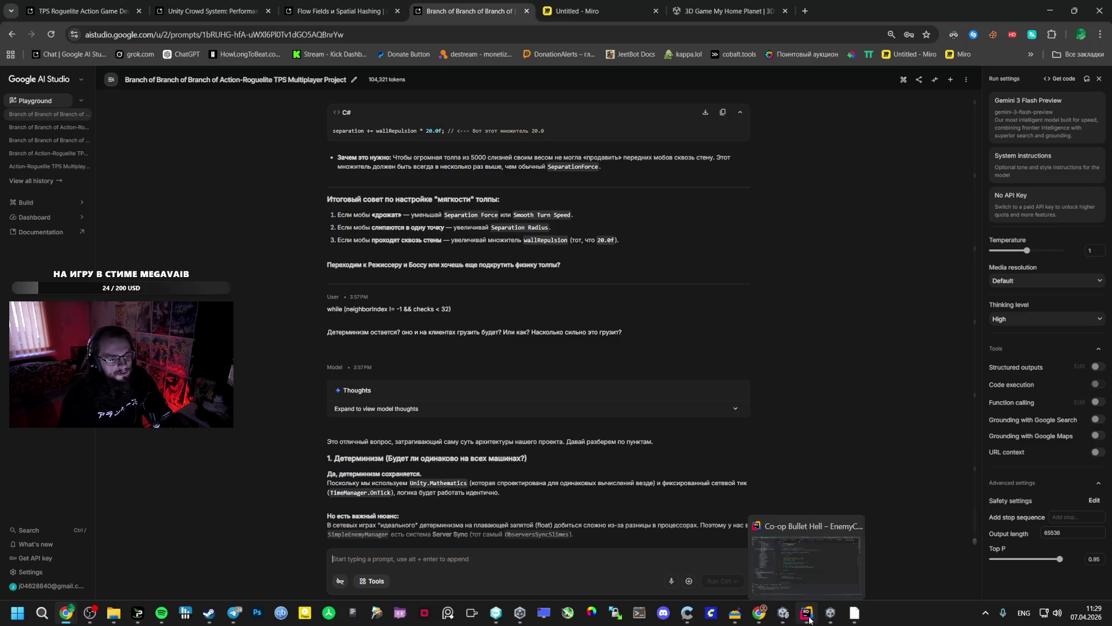
Start a Co-op Bullet Hell level from the main menu and pick an upgrade card at the first level-up.
click(827, 617)
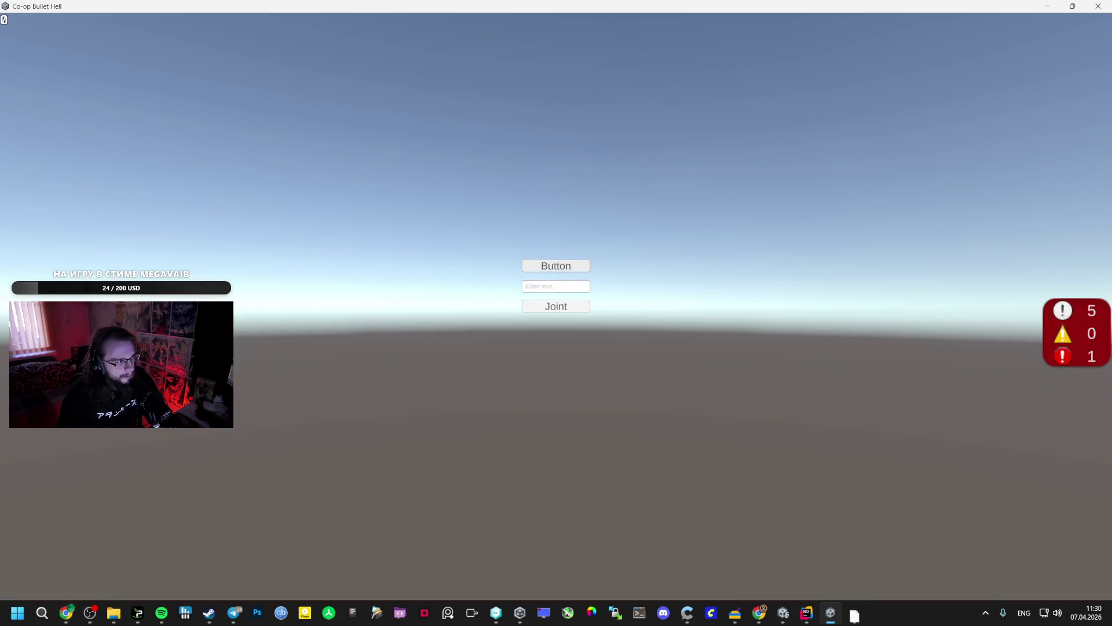
click(586, 271)
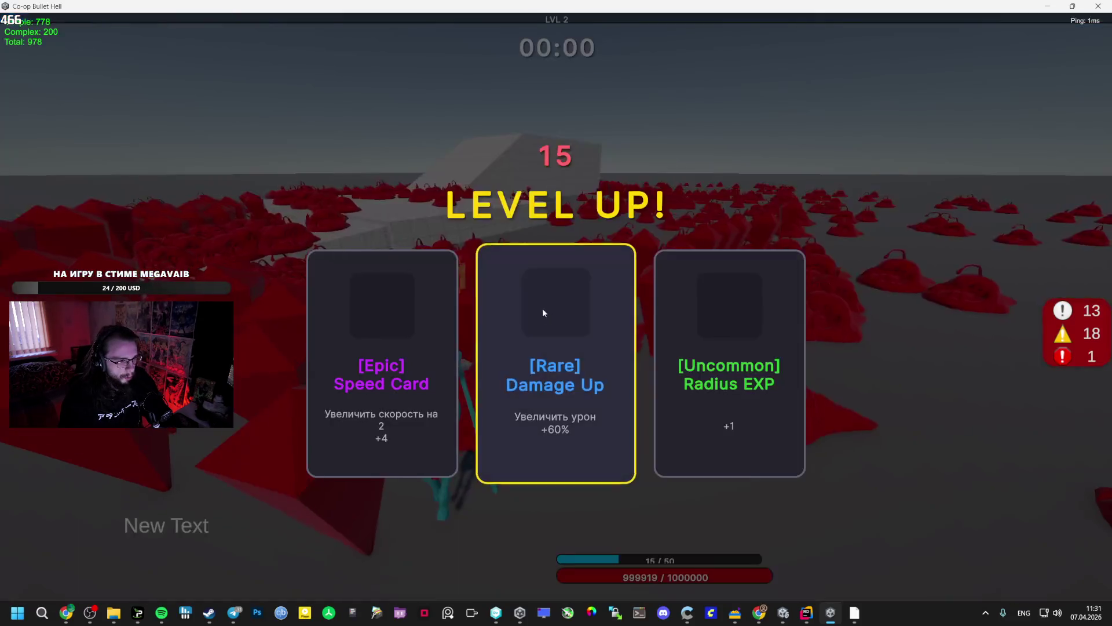
click(398, 335)
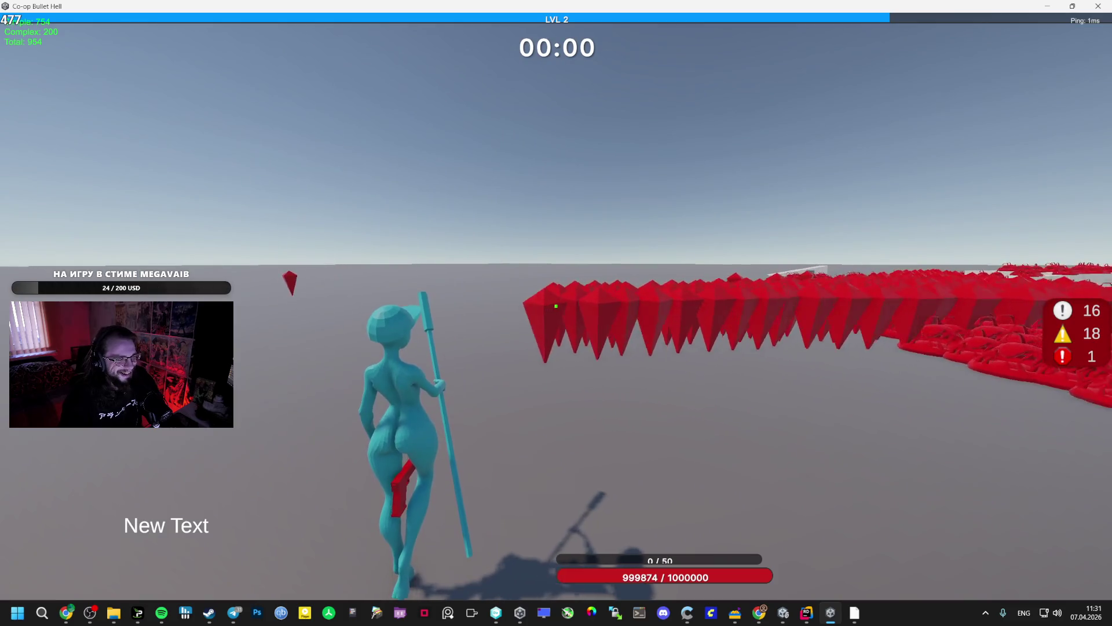
key(alt+Tab)
key(alt+Tab)
key(alt+Tab)
key(alt+Tab)
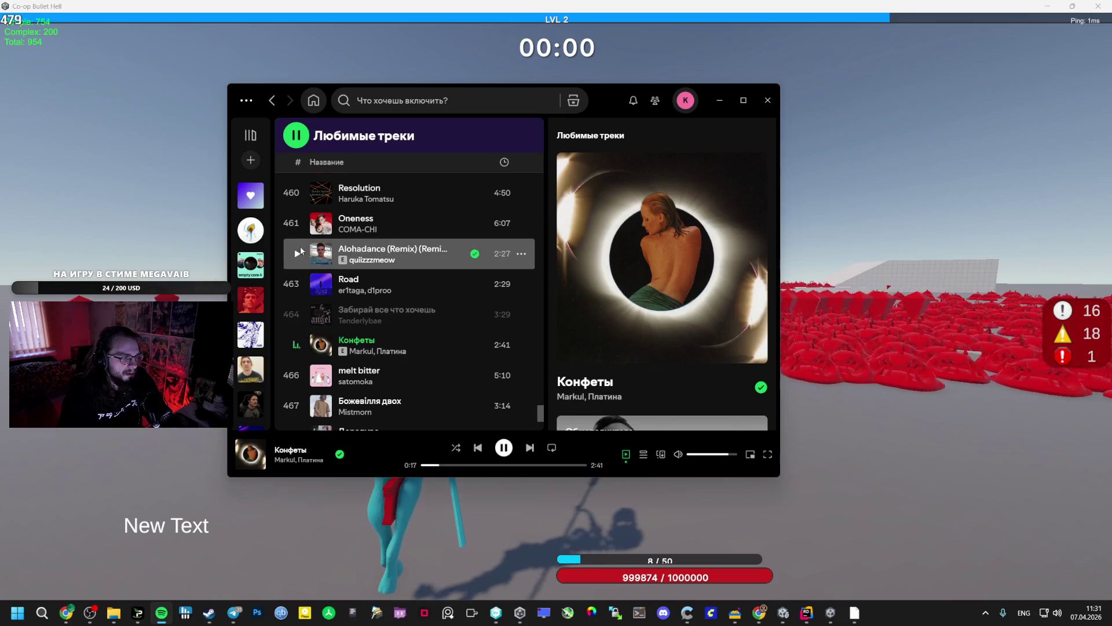
Play Alohadance, view the quiizzzmeow artist page, then play Oneness by COMA-CHI and return to the game.
click(298, 254)
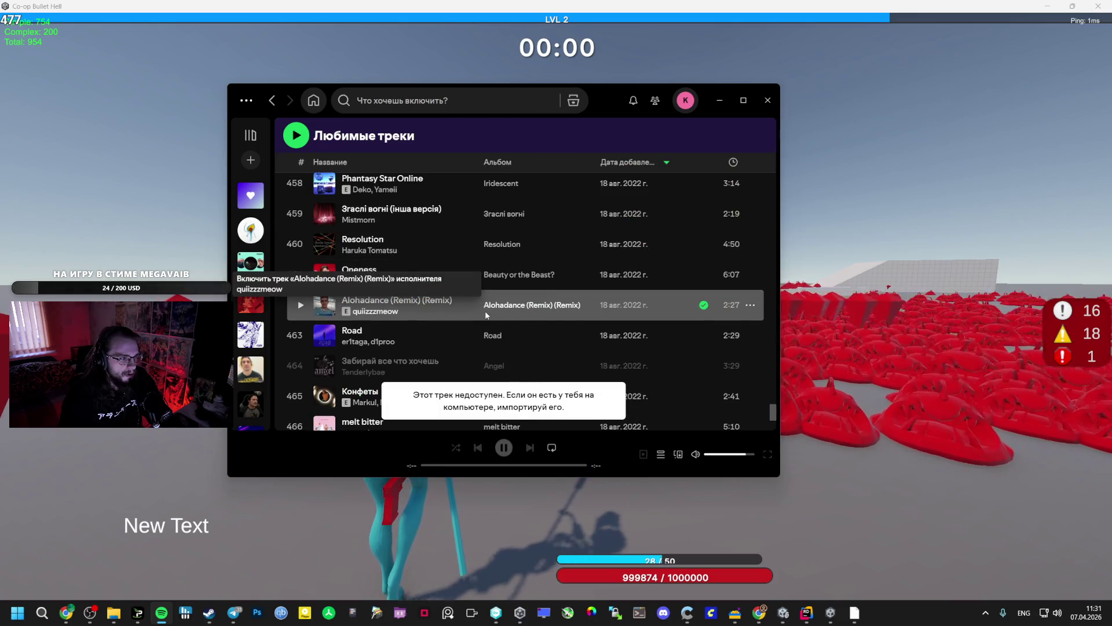
click(375, 313)
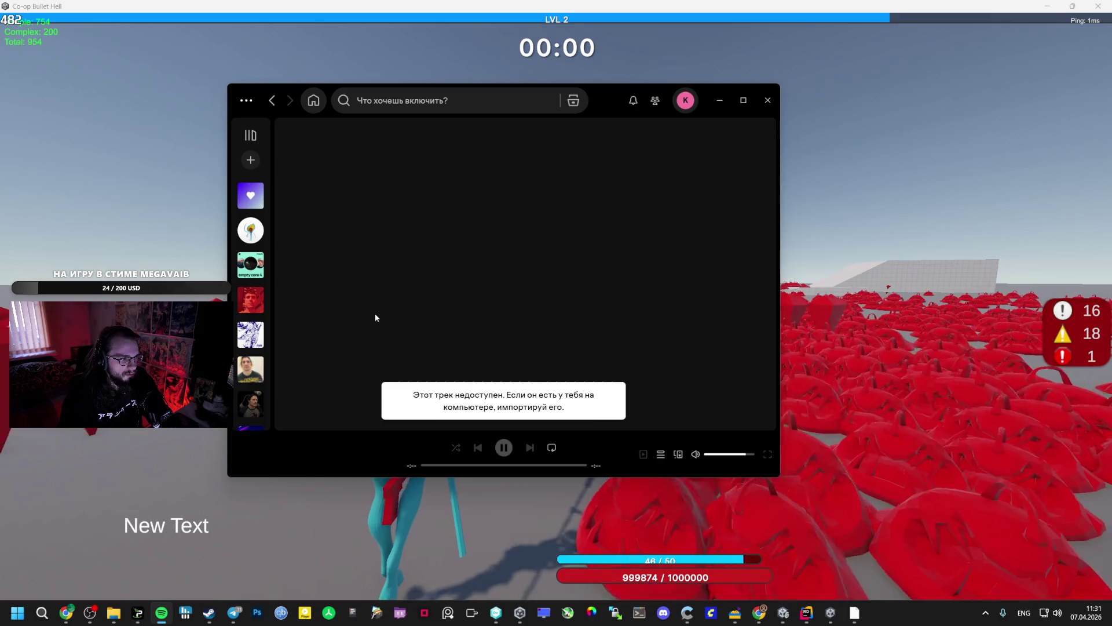
scroll(406, 321, down, 3)
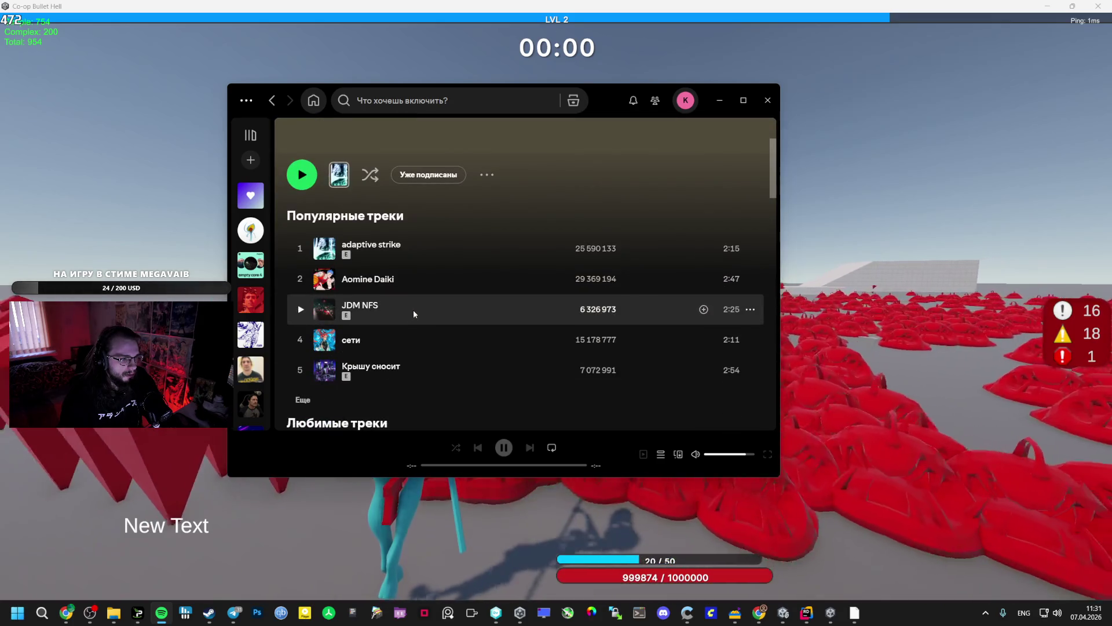
key(alt+Left)
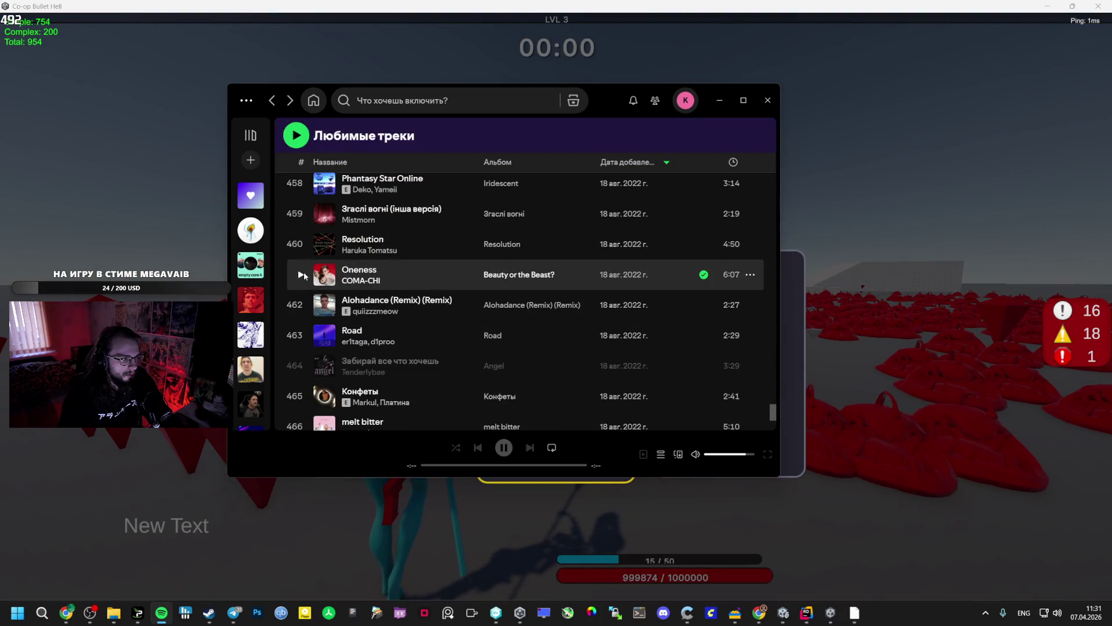
click(302, 275)
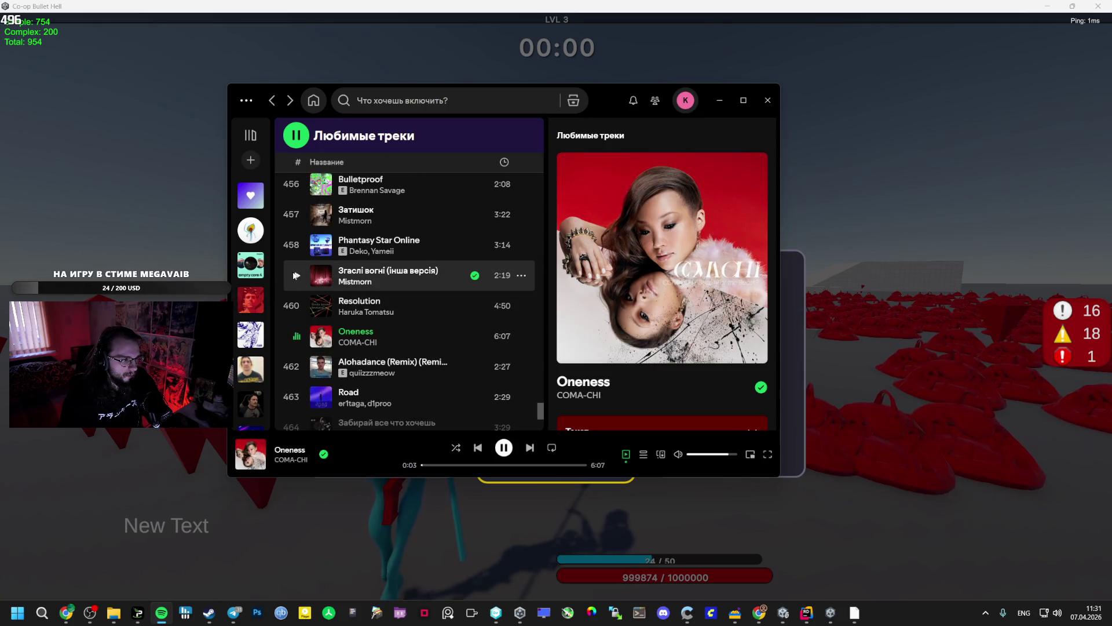
click(203, 214)
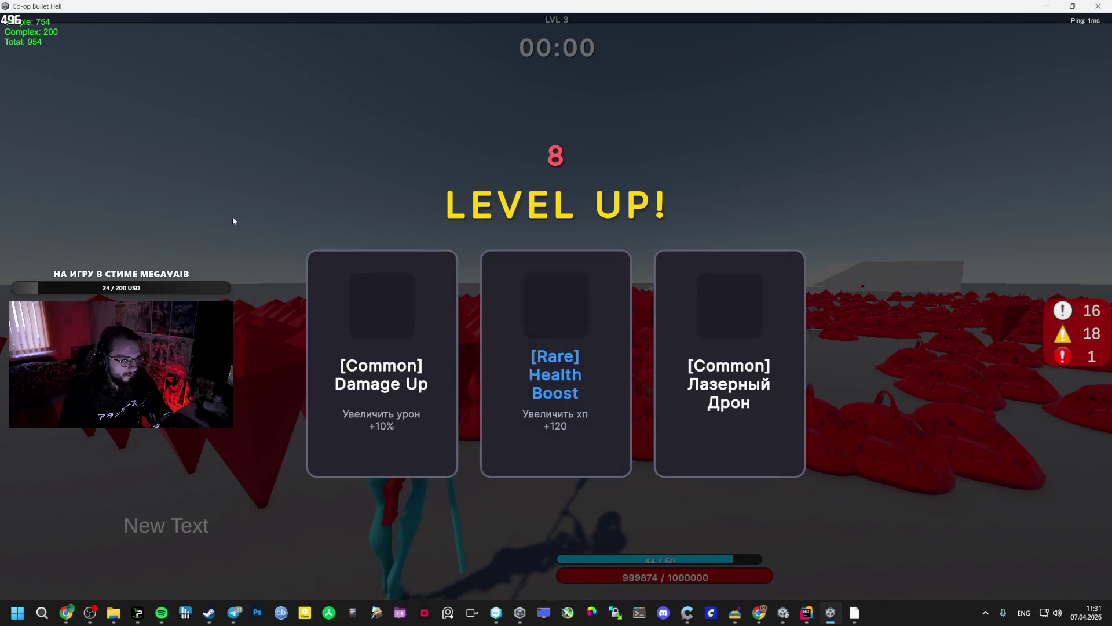
Take the Health Boost upgrade (max HP 1000120) and run and dash at the red golem.
click(589, 346)
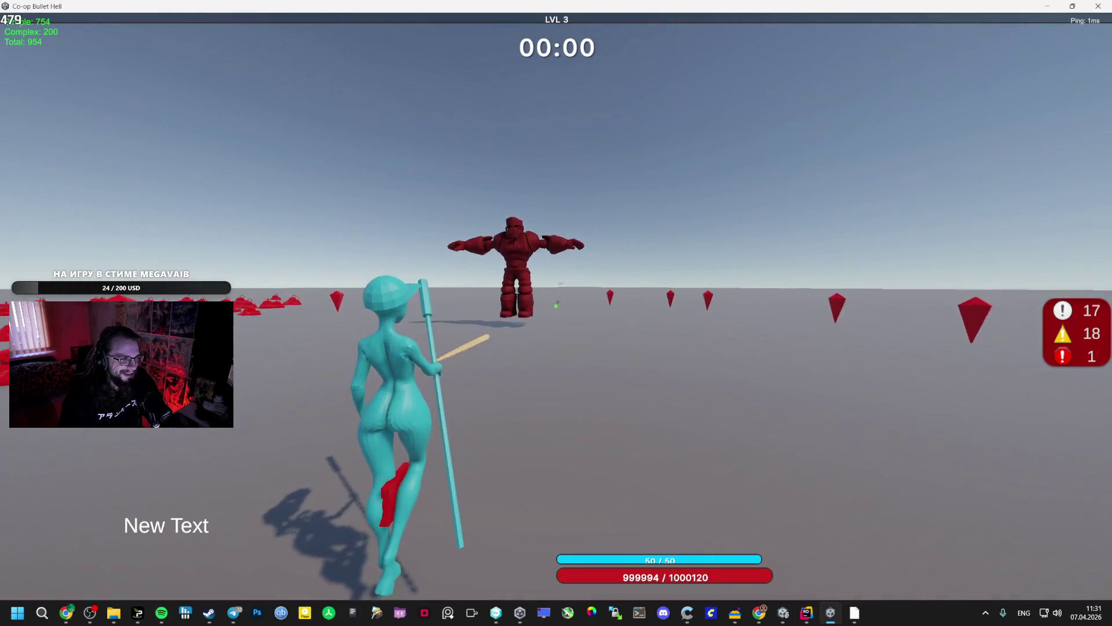
key(w)
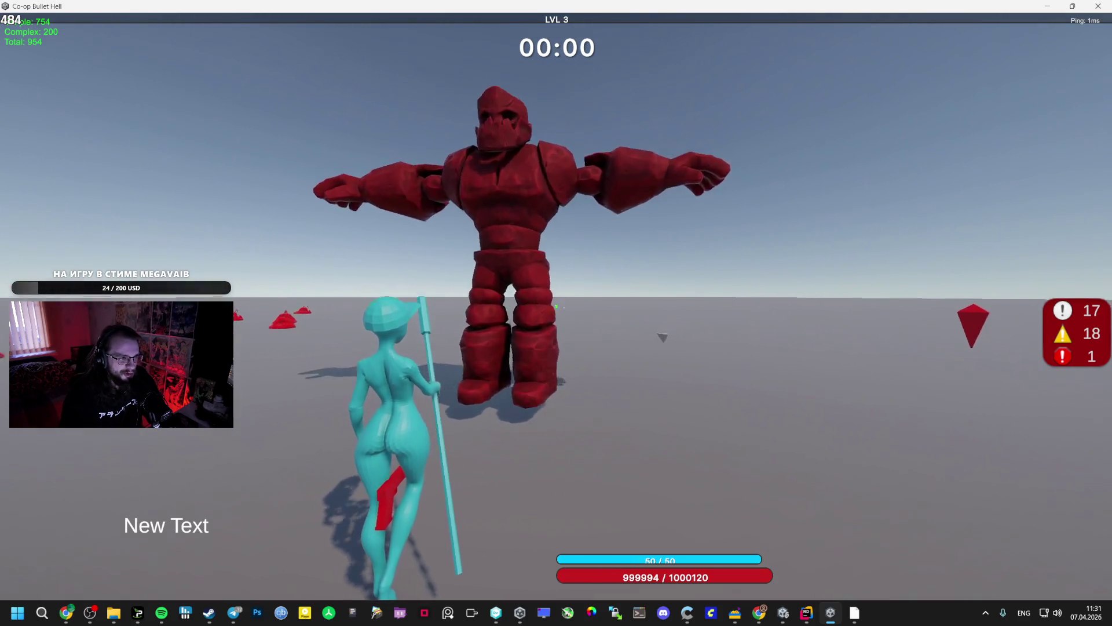
key(shift)
key(s)
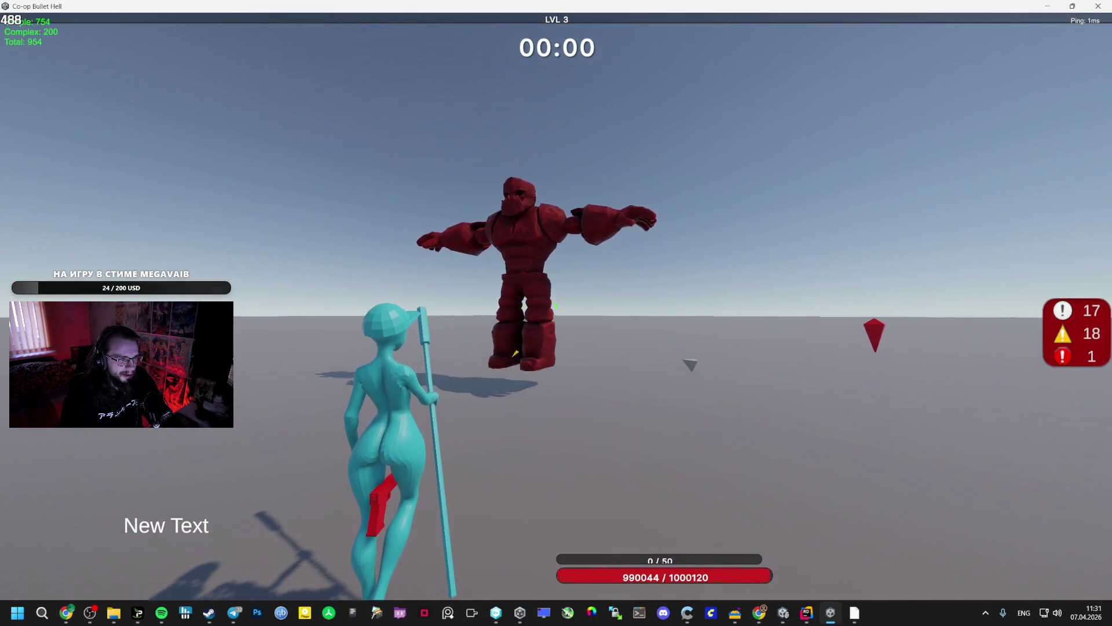
key(a)
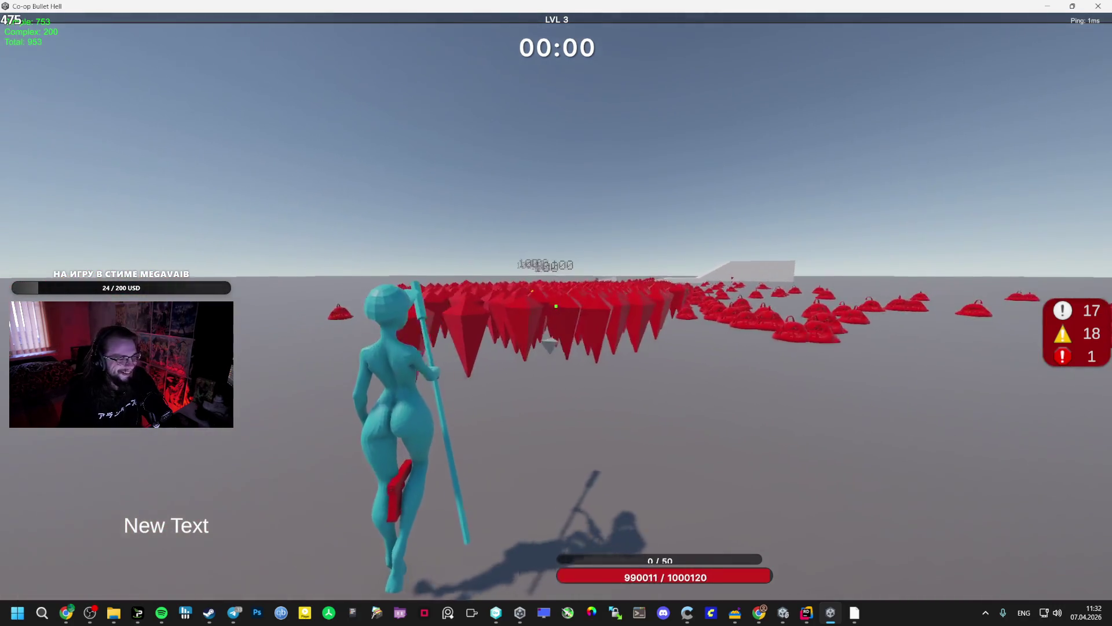
In Liked Songs play Затишок, then Soda by Jango Jr., and go back to the game.
key(alt+Tab)
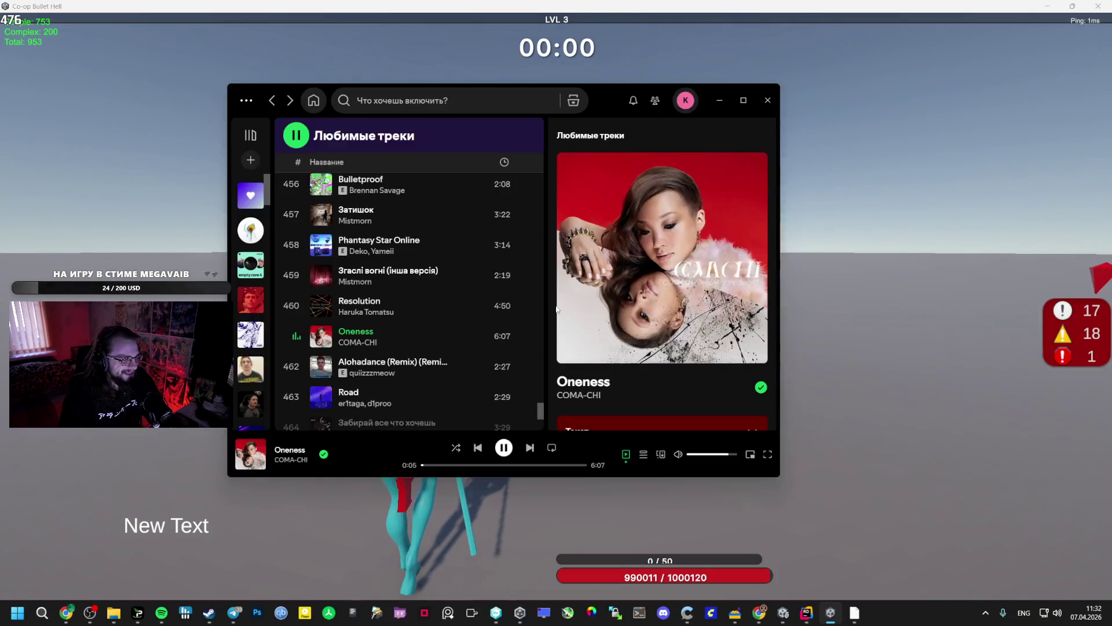
click(298, 215)
click(300, 259)
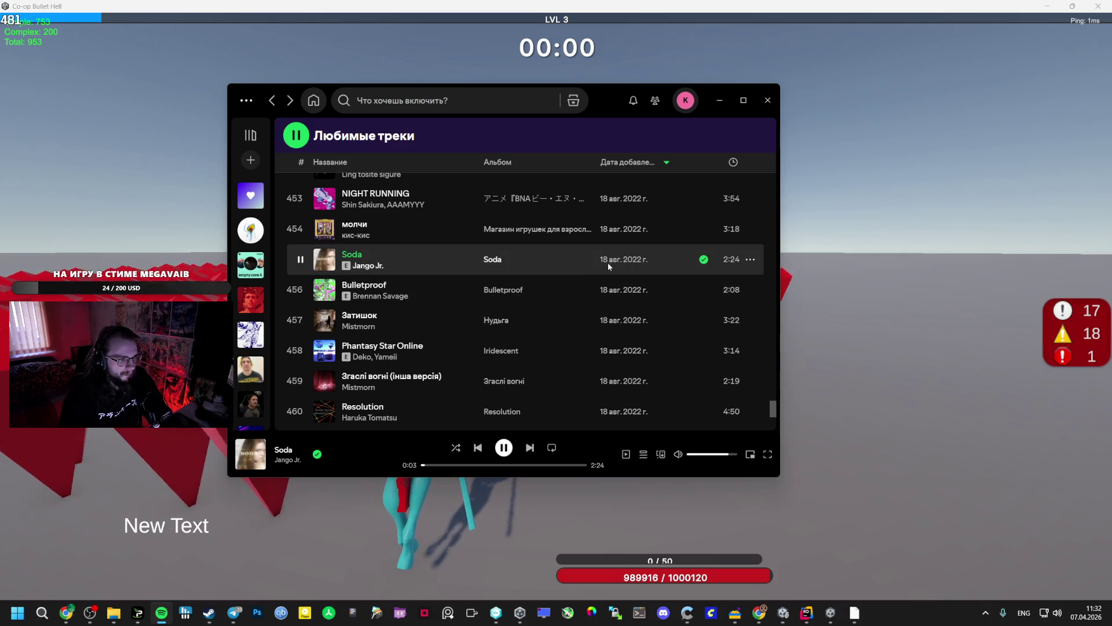
click(130, 200)
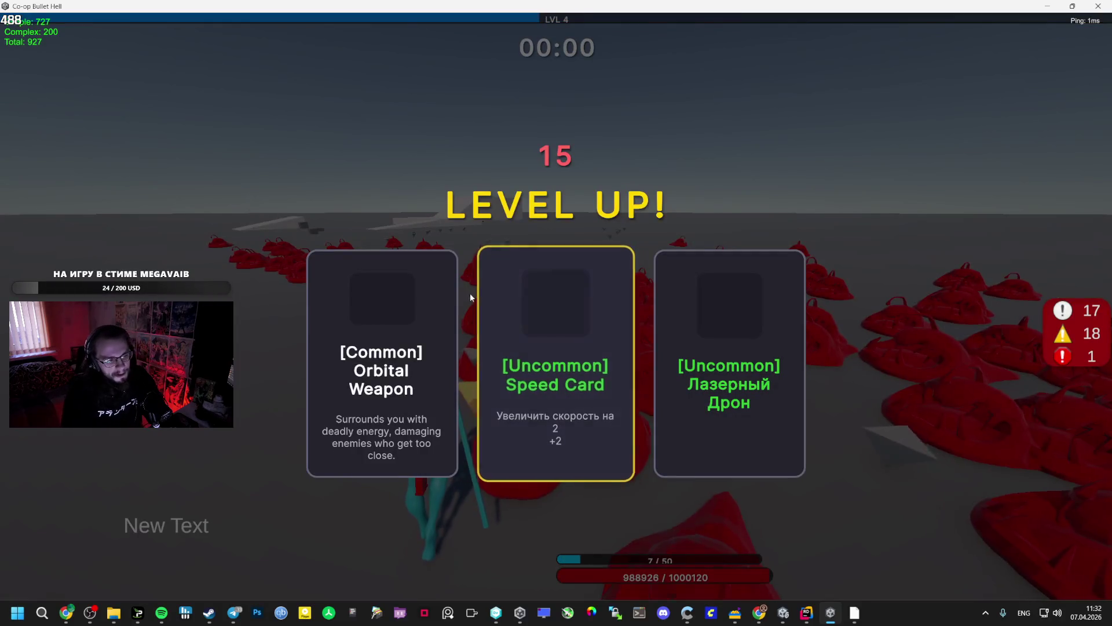
Pick Speed Card, then Damage Up twice, and pause to the lobby menu at level 6.
click(582, 318)
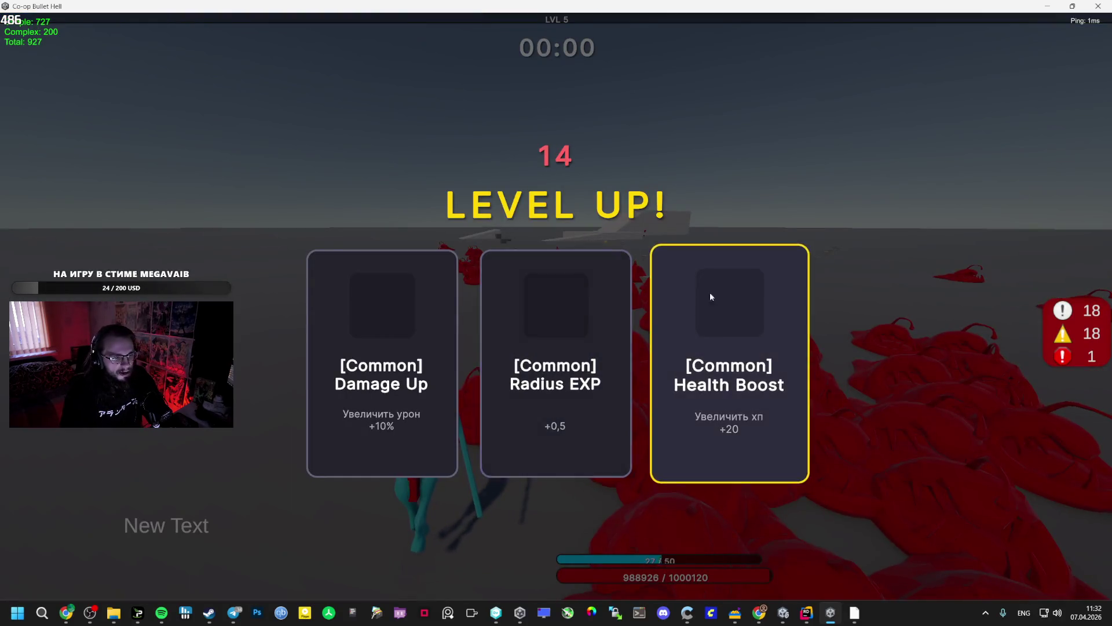
click(449, 330)
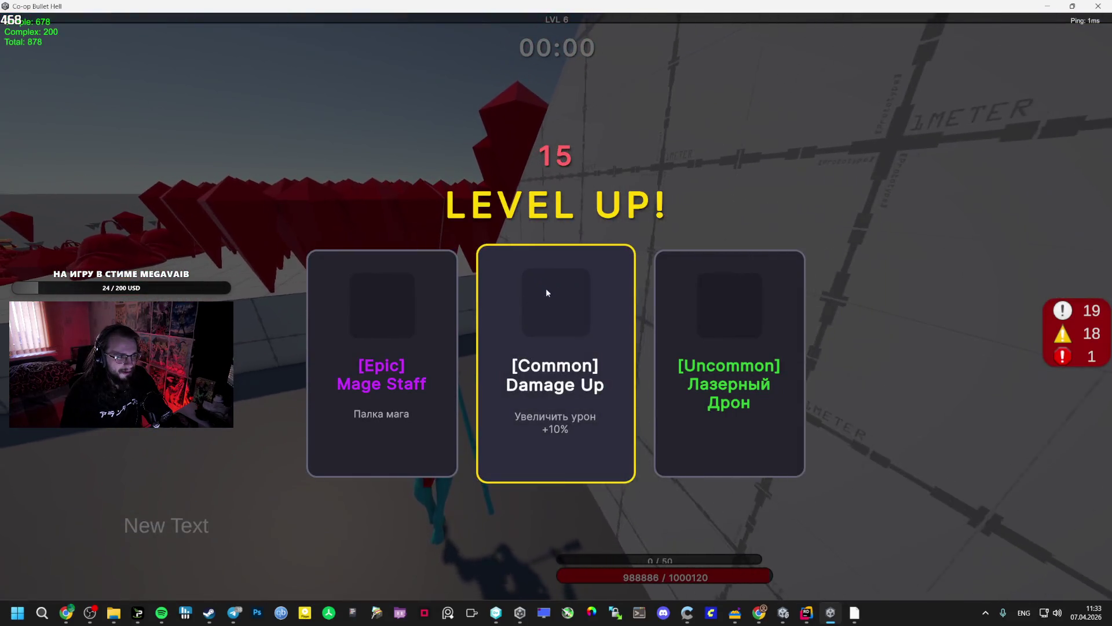
click(547, 292)
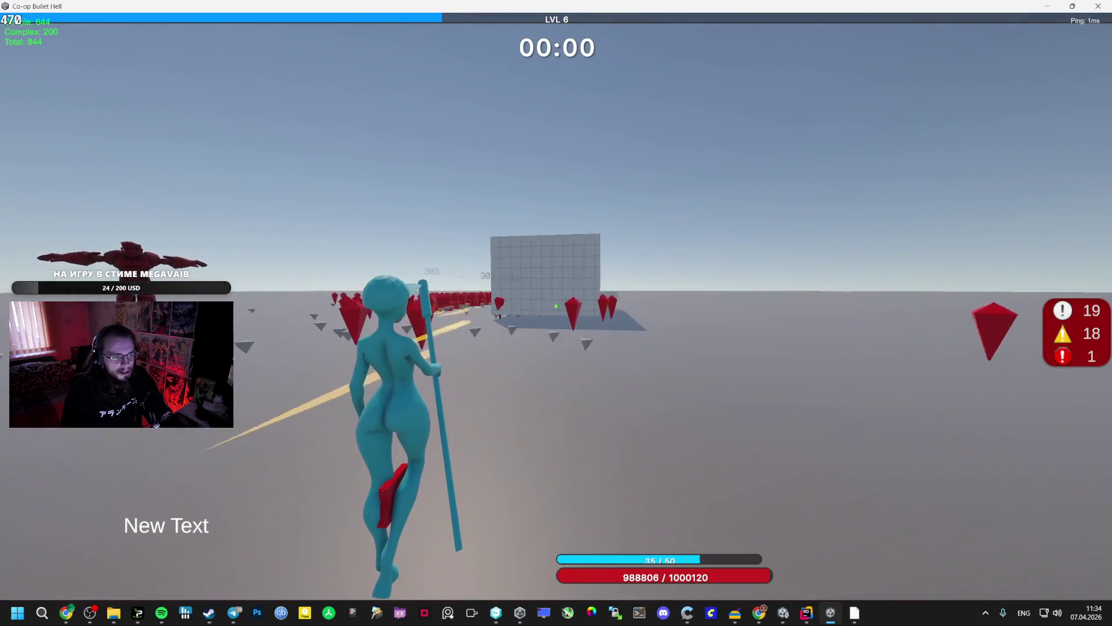
key(Escape)
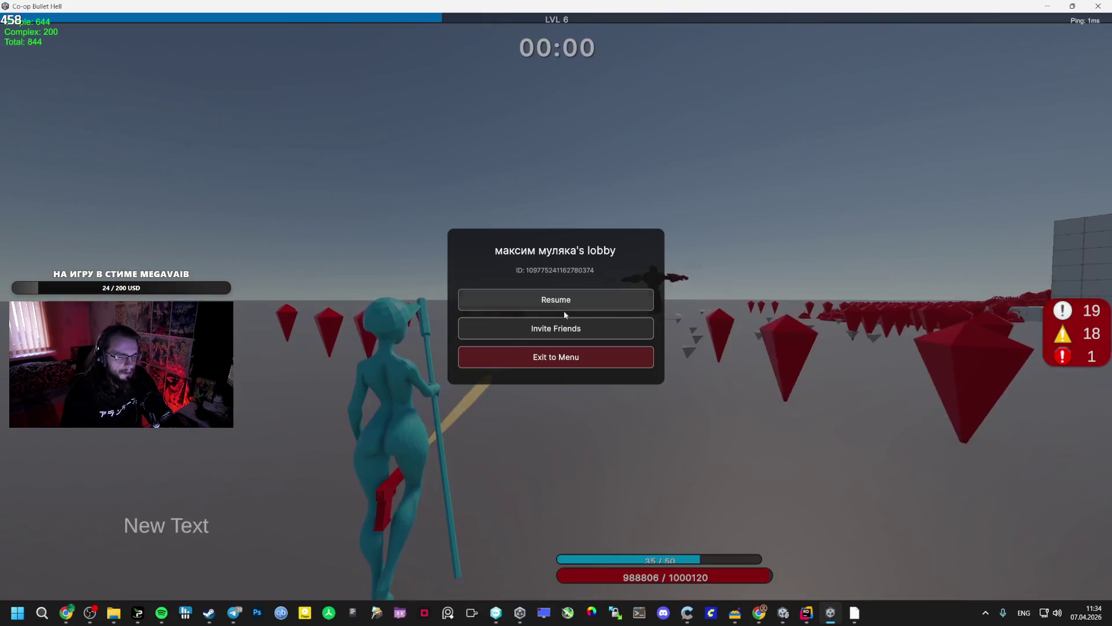
Launch a second copy of Co-op Bullet Hell from its Steam library page.
click(811, 565)
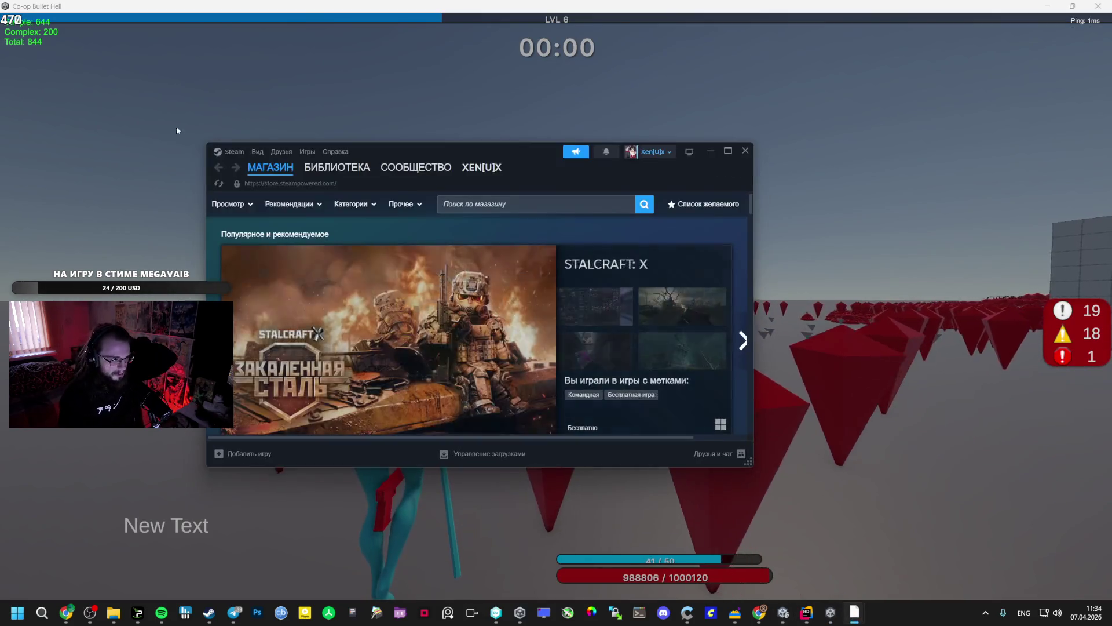
click(328, 167)
click(323, 289)
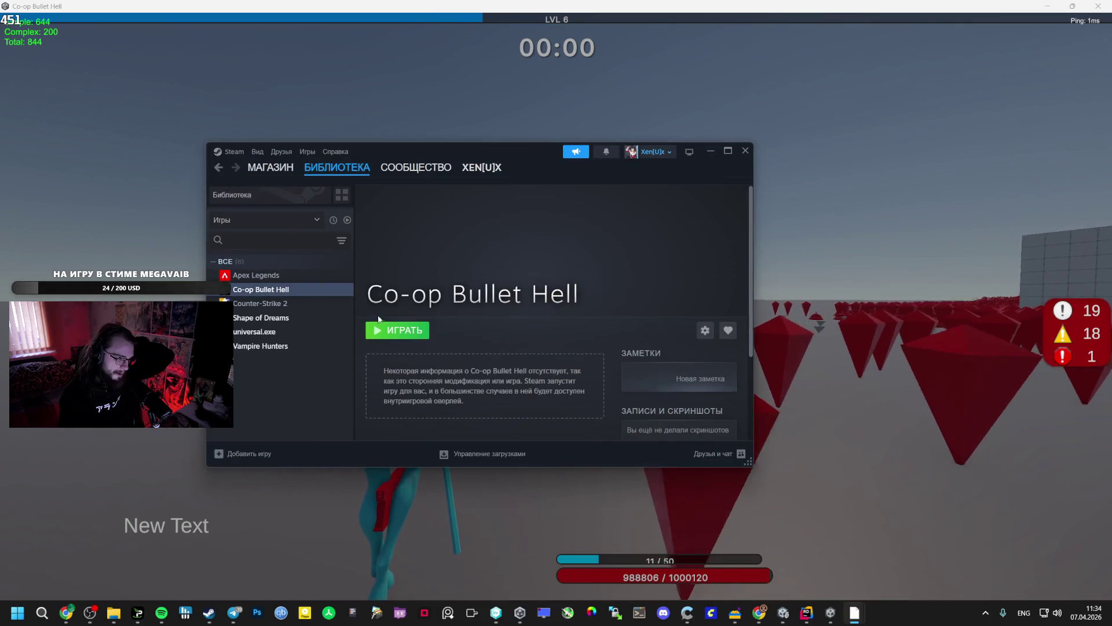
click(396, 329)
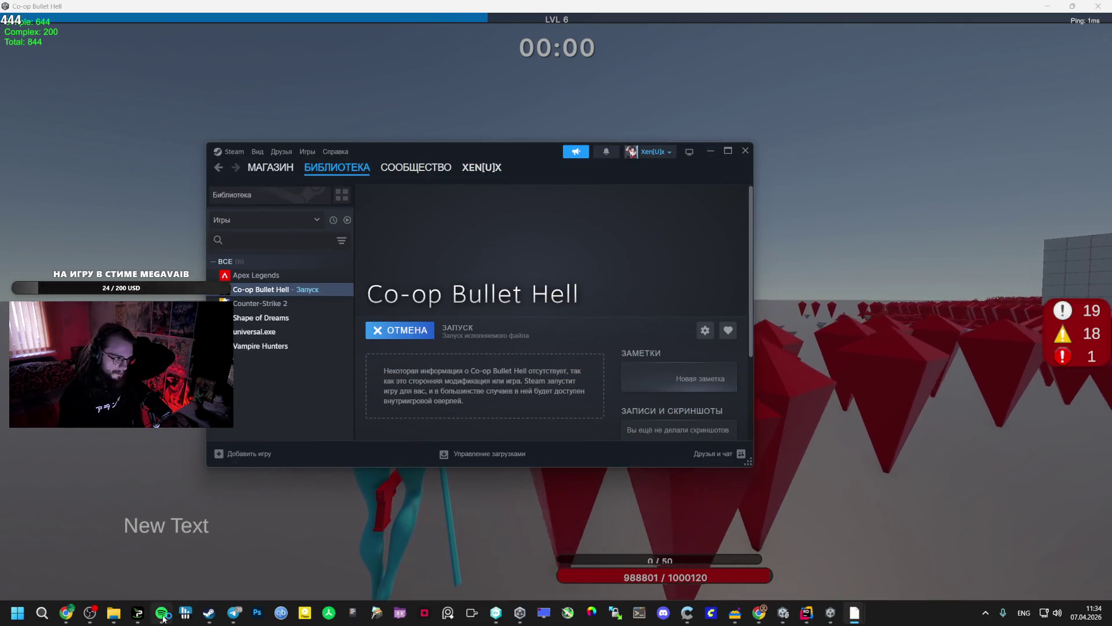
Bring Spotify forward and scroll up its track list.
click(161, 613)
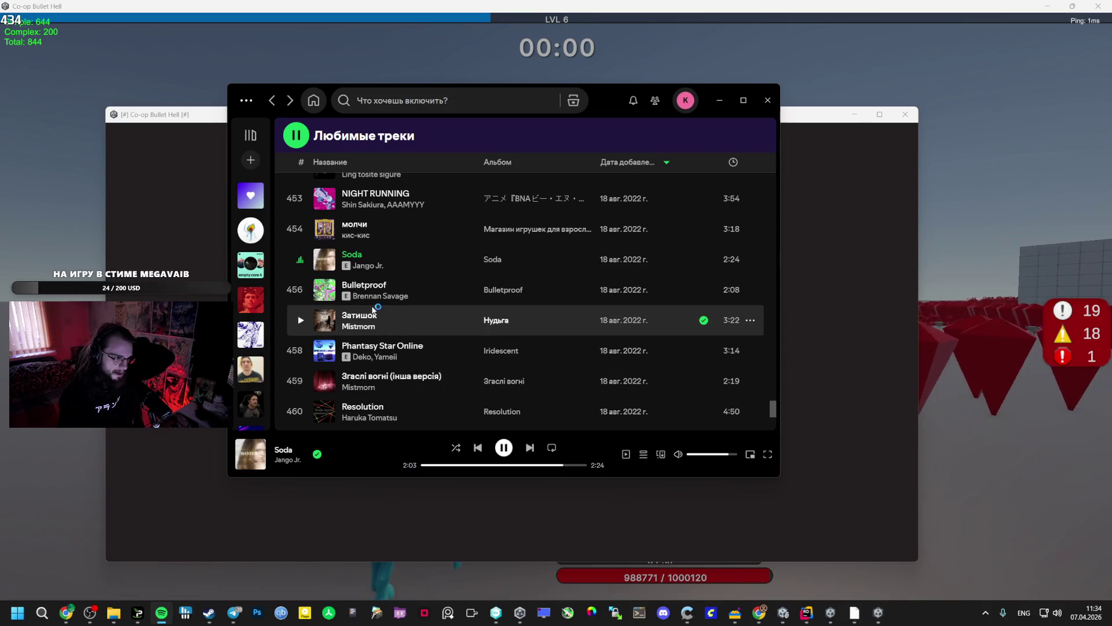
scroll(398, 282, up, 1)
scroll(397, 279, up, 2)
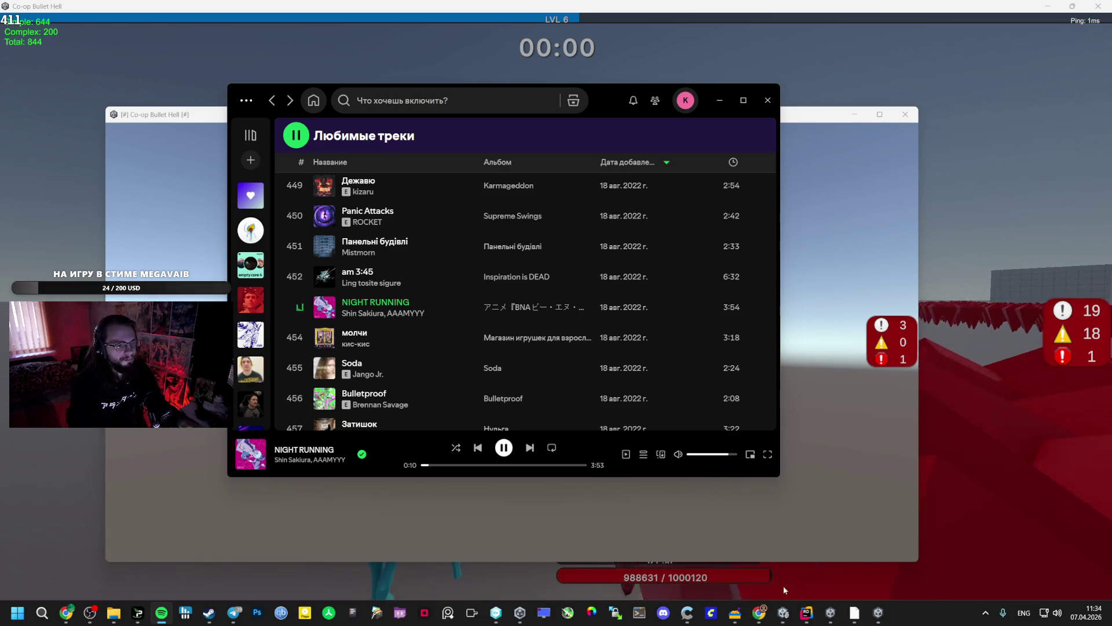
Dismiss the midweek sale offer and accept the Spacewar invite in Steam friend chat.
click(212, 619)
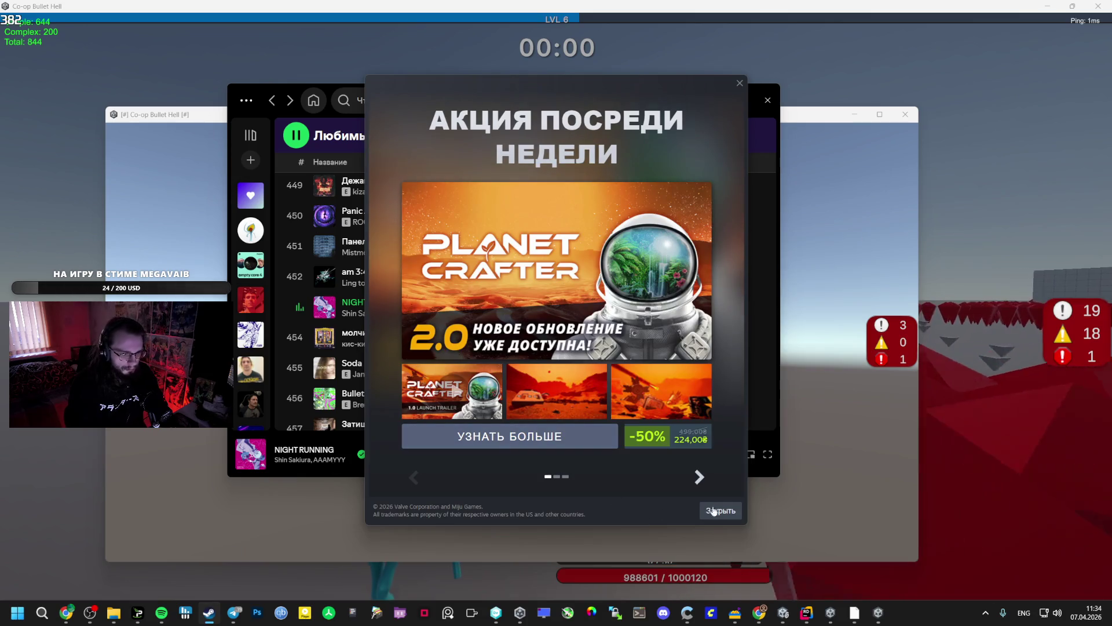
click(714, 507)
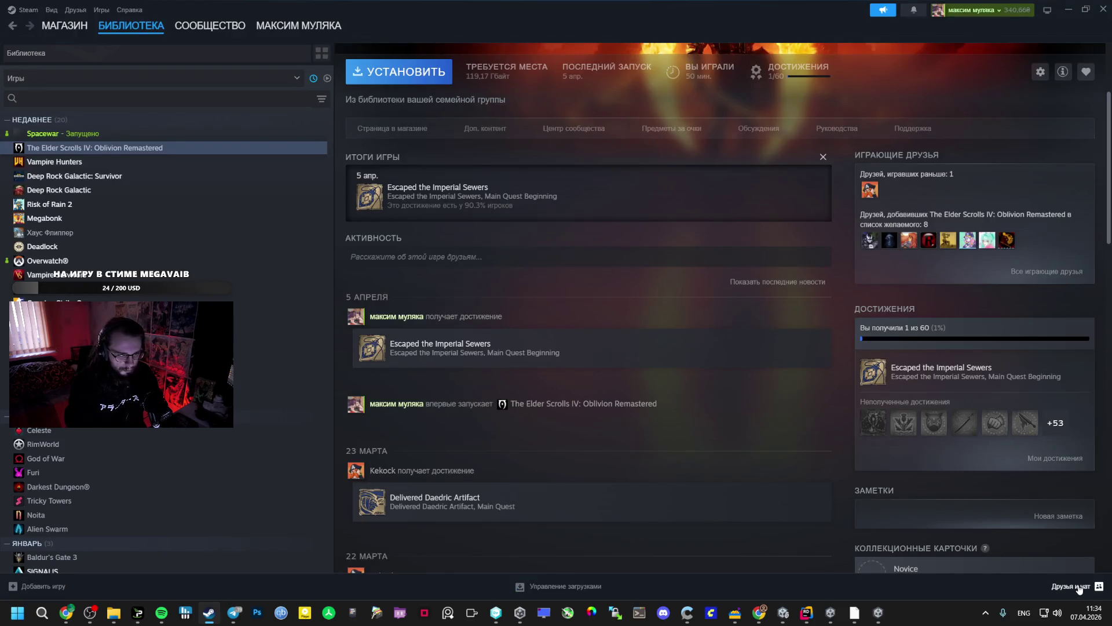
click(1077, 586)
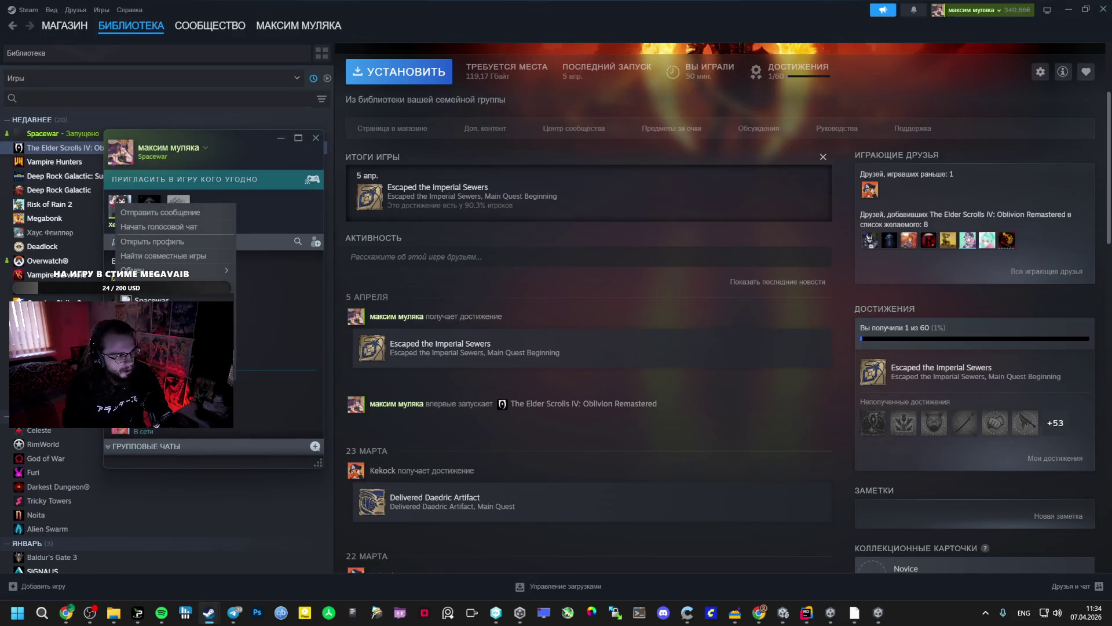
click(1067, 9)
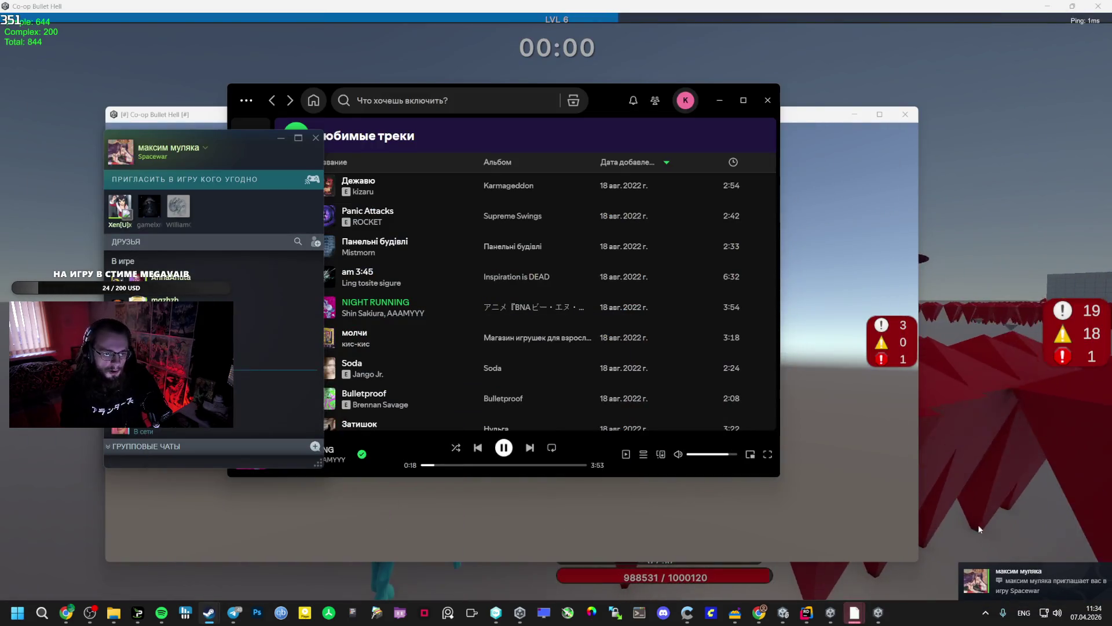
click(526, 457)
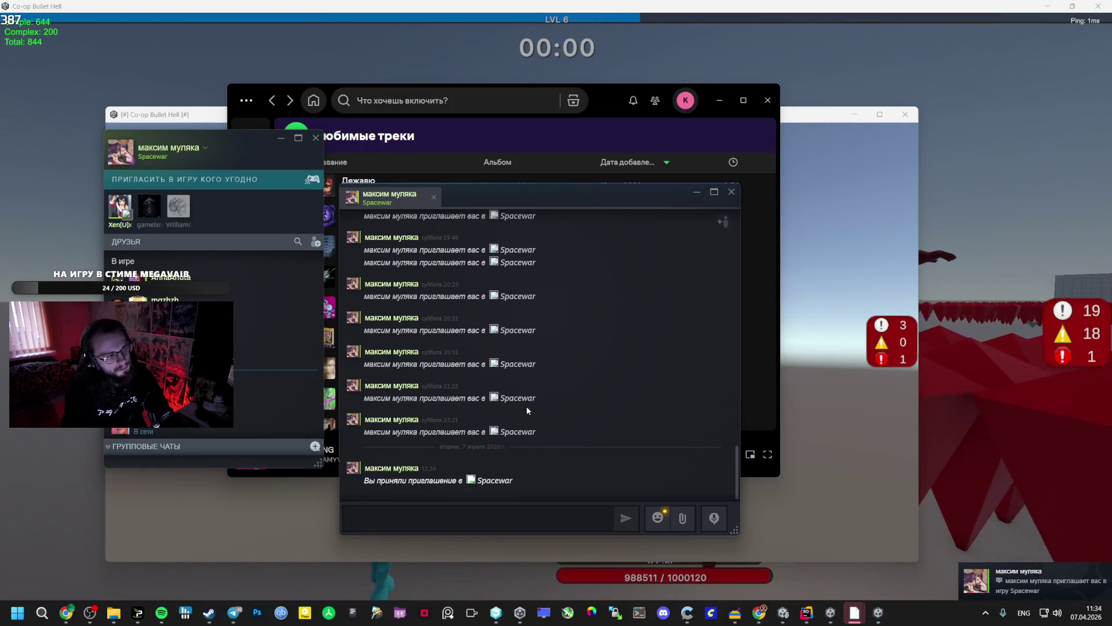
click(846, 233)
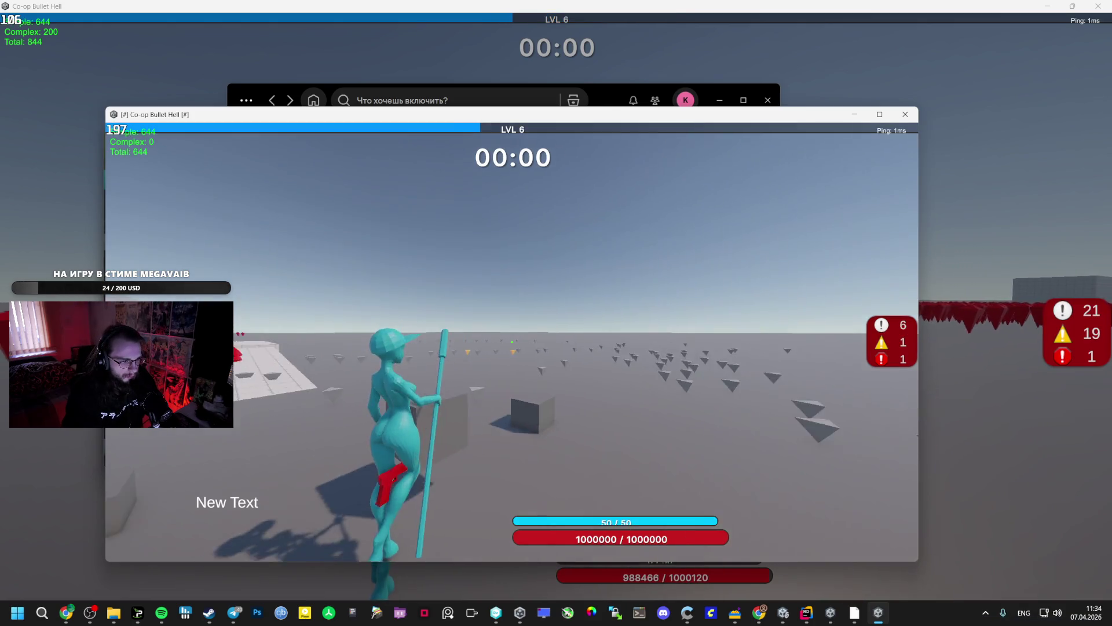
Switch between the two game clients and steer the character toward the enemies.
key(d)
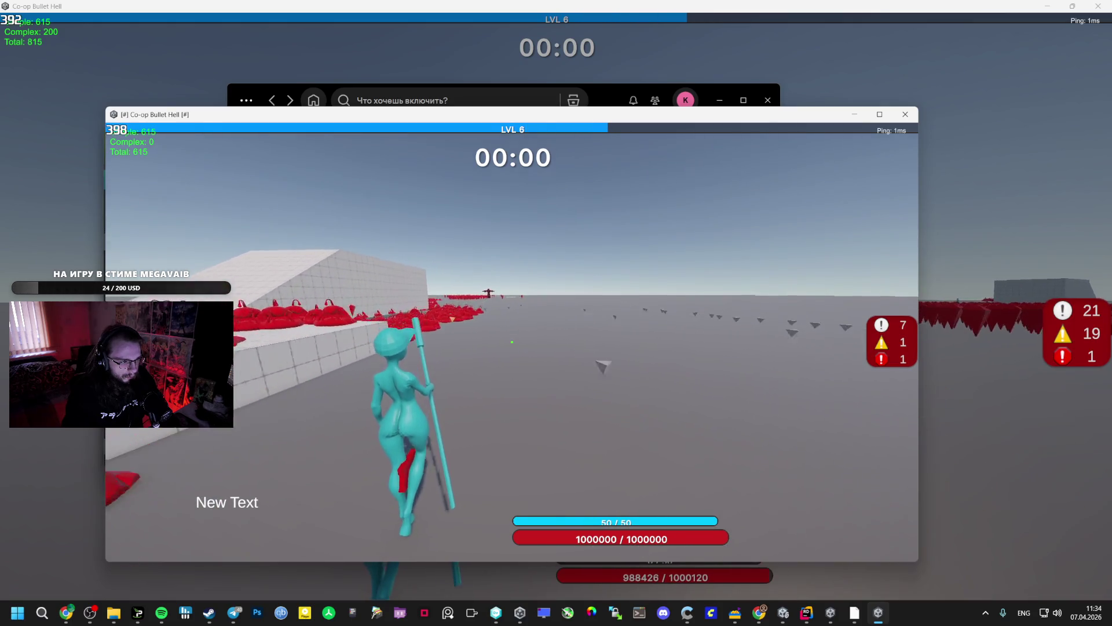
key(alt+Tab)
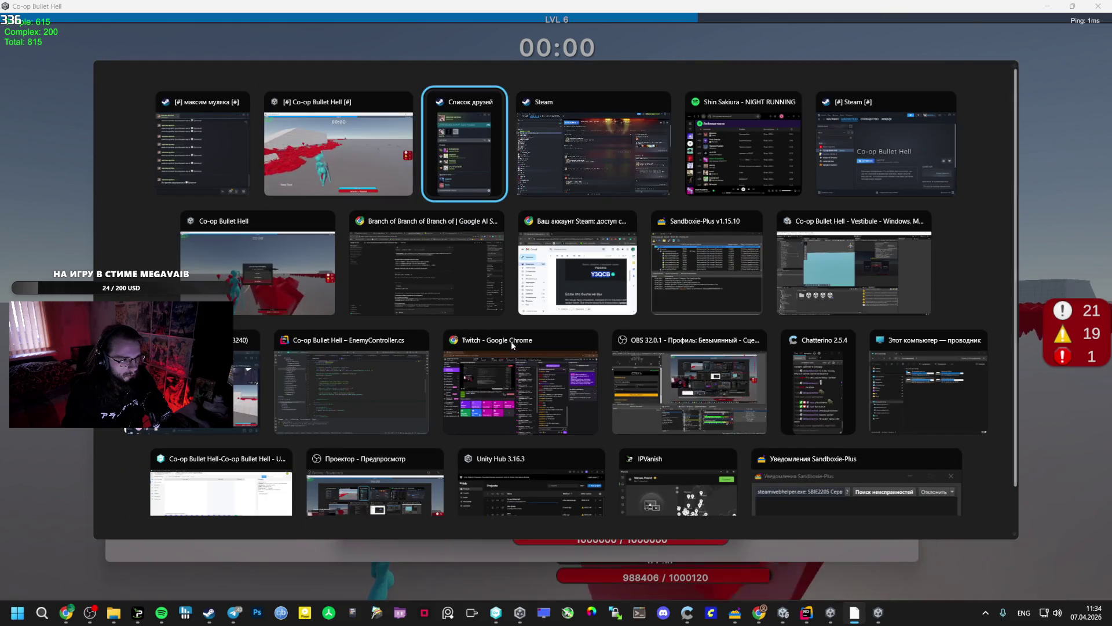
click(287, 274)
key(Escape)
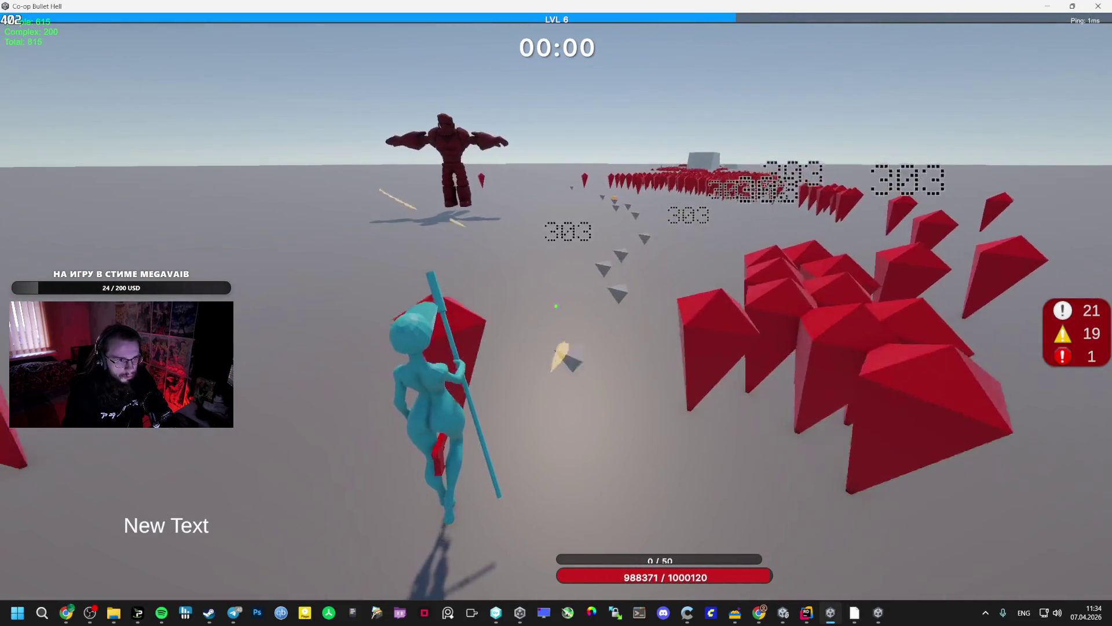
key(alt+Tab)
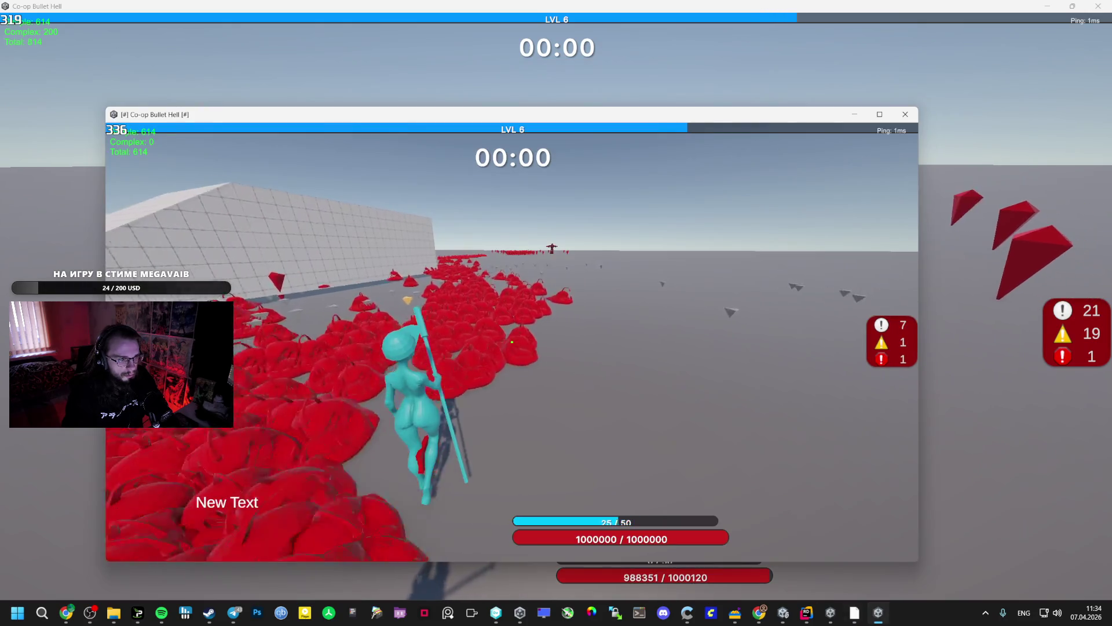
key(w)
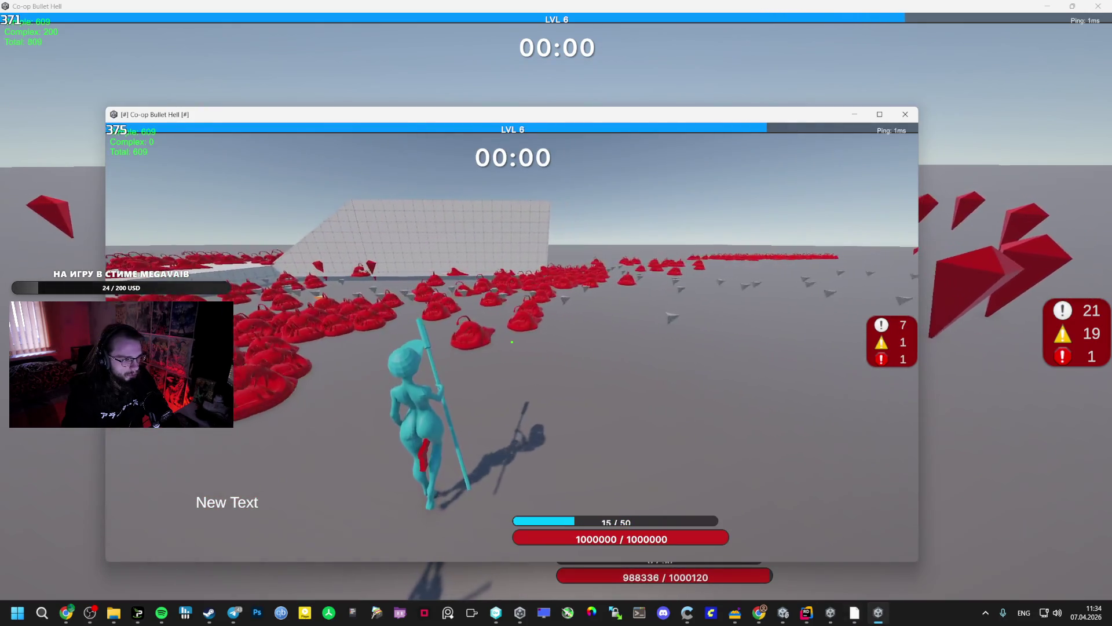
key(d)
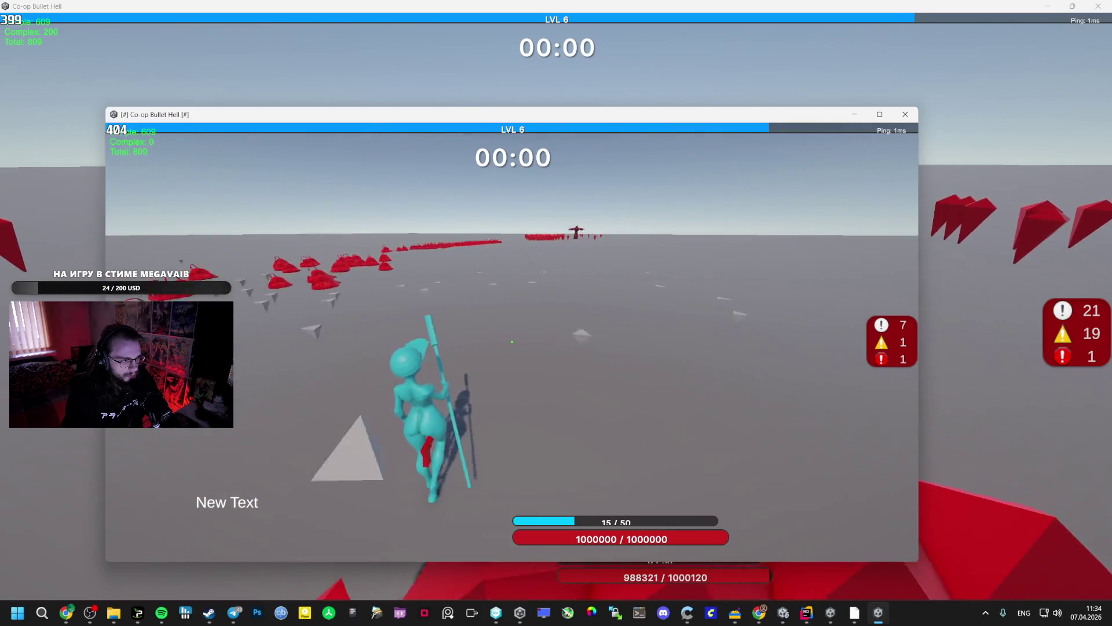
key(a)
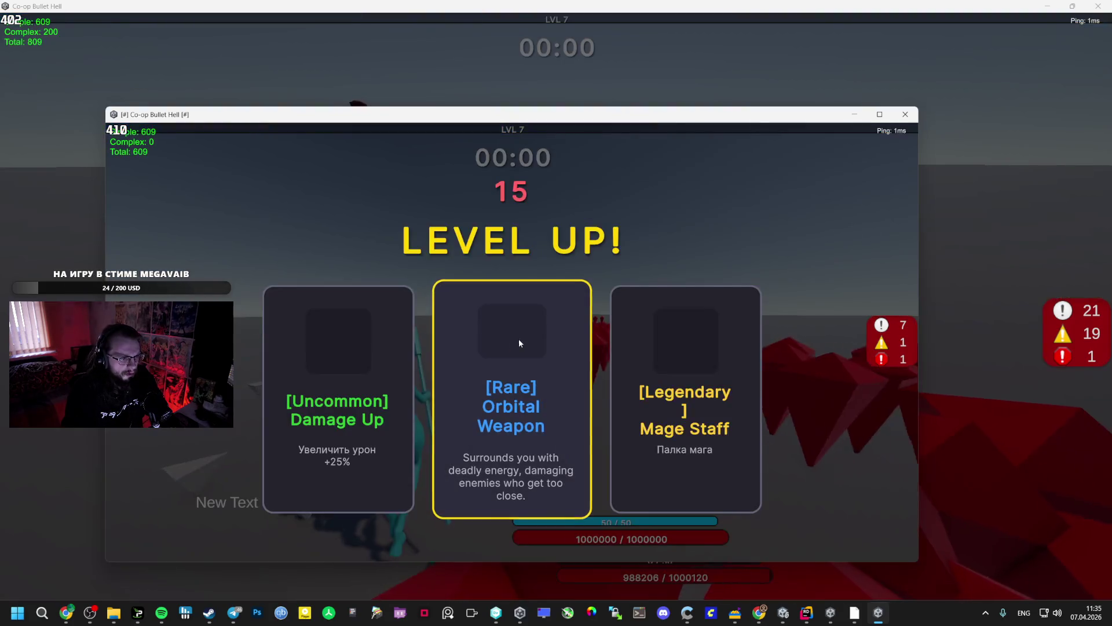
Pick Orbital Weapon on the second client and Mage Staff on the main client.
click(646, 360)
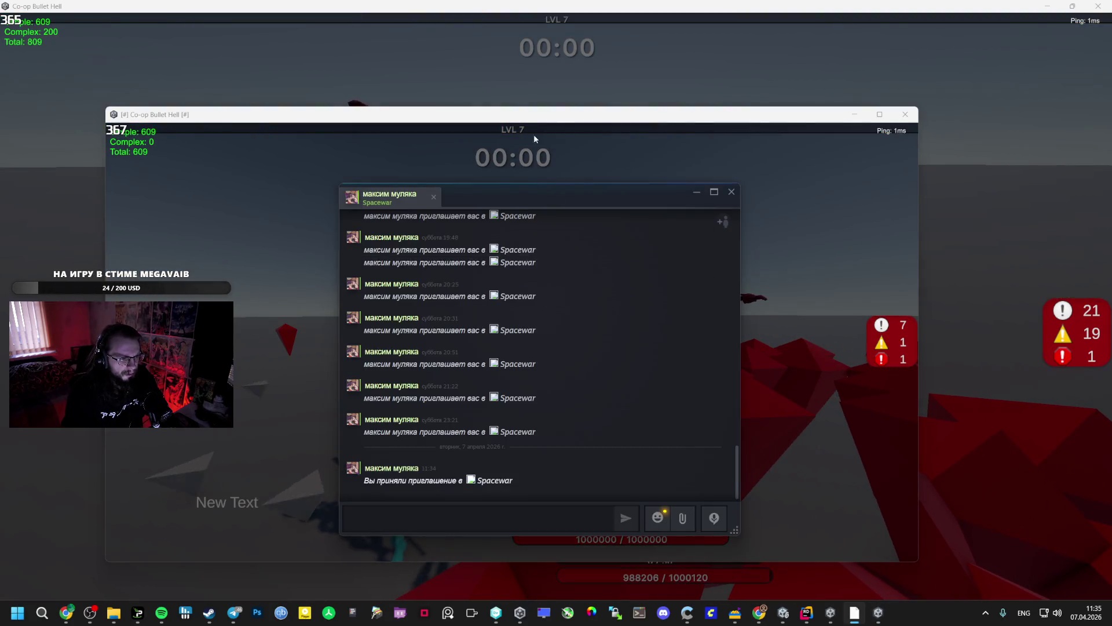
key(alt+Tab)
click(391, 326)
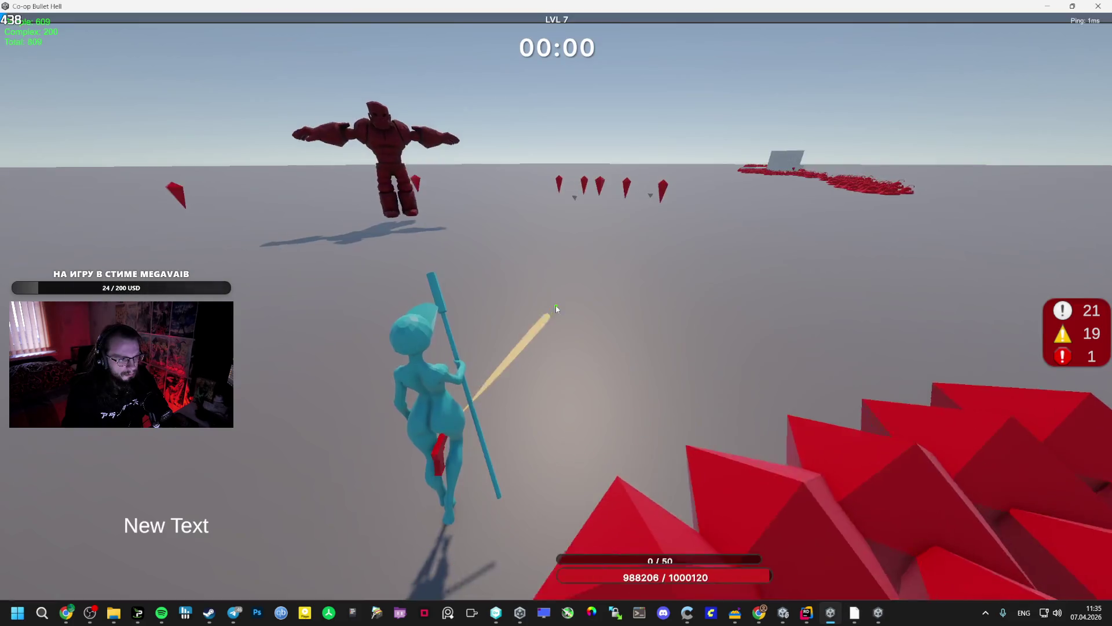
key(alt+Tab)
key(alt+Tab)
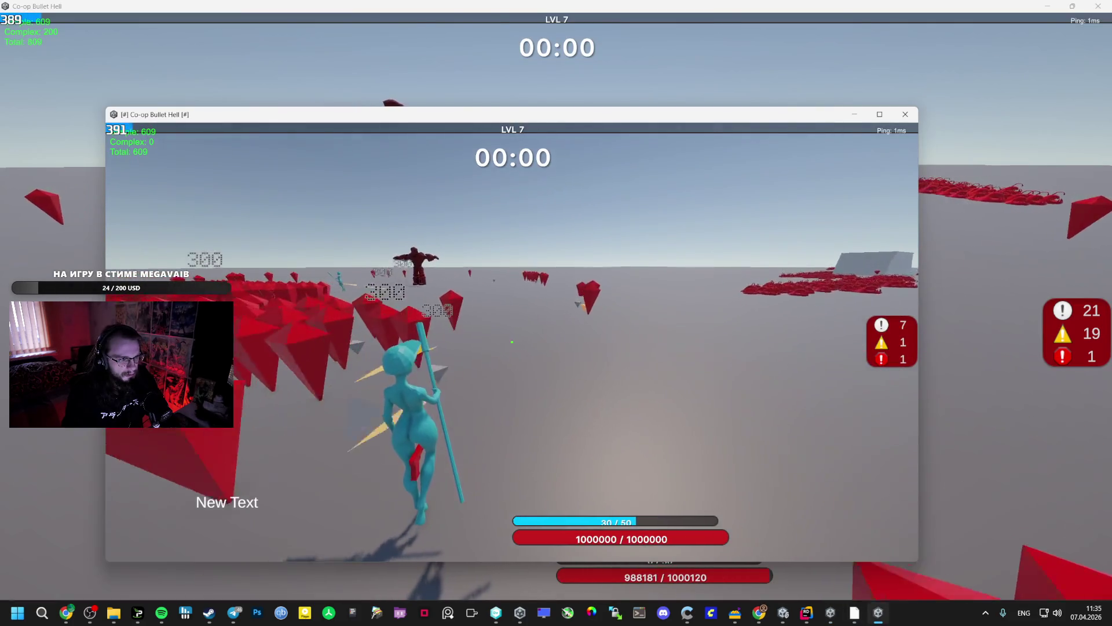
Advance the second client's character toward the boss and into the red crystal field, attacking.
key(w)
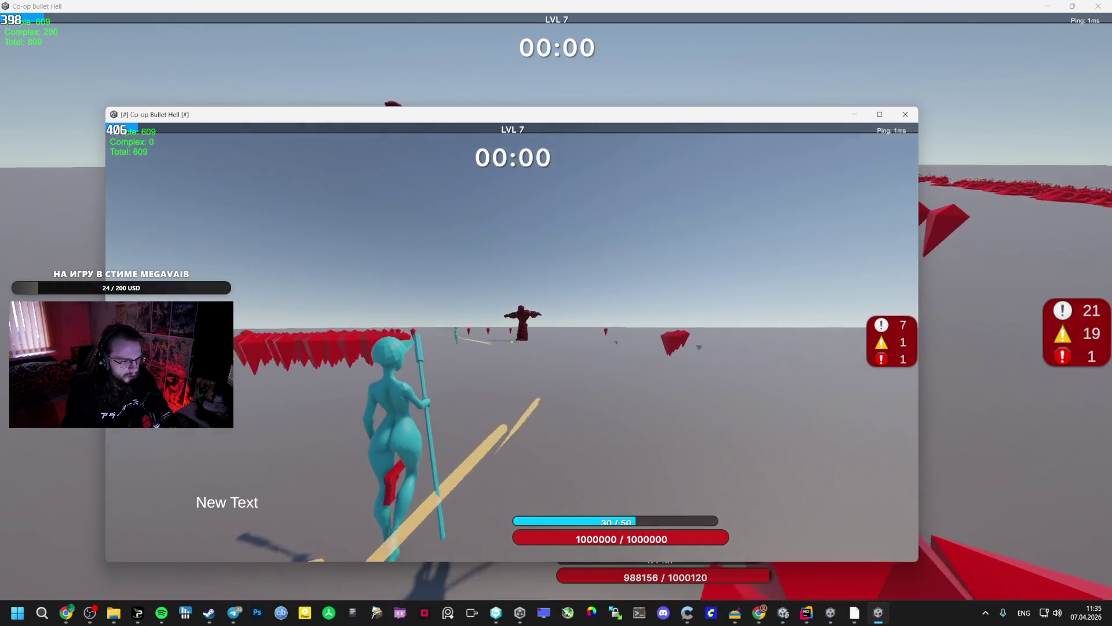
key(w)
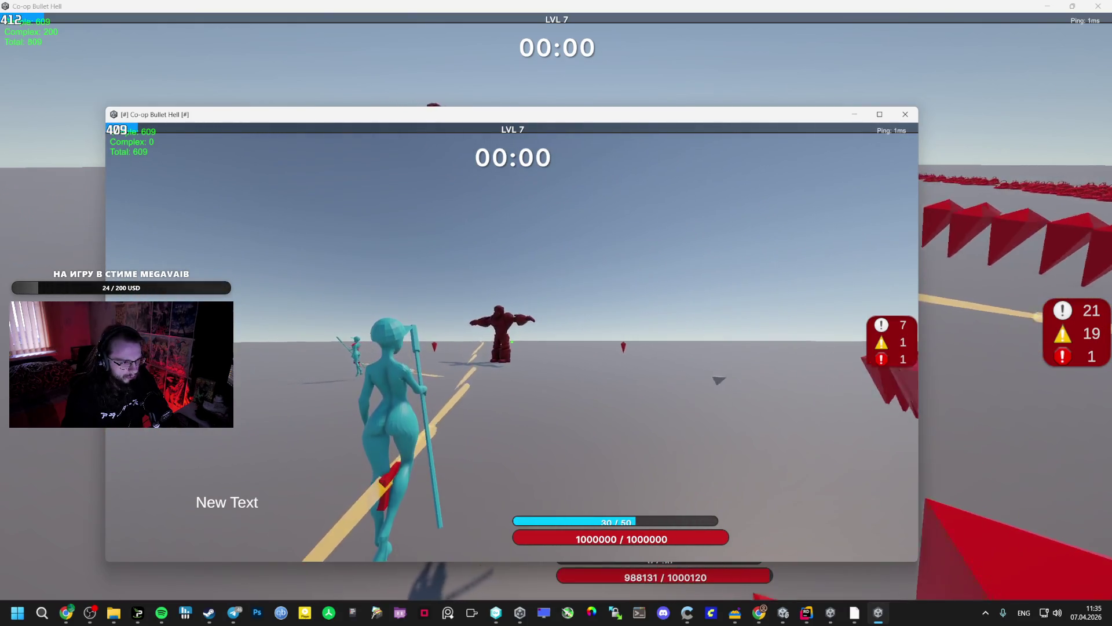
key(w)
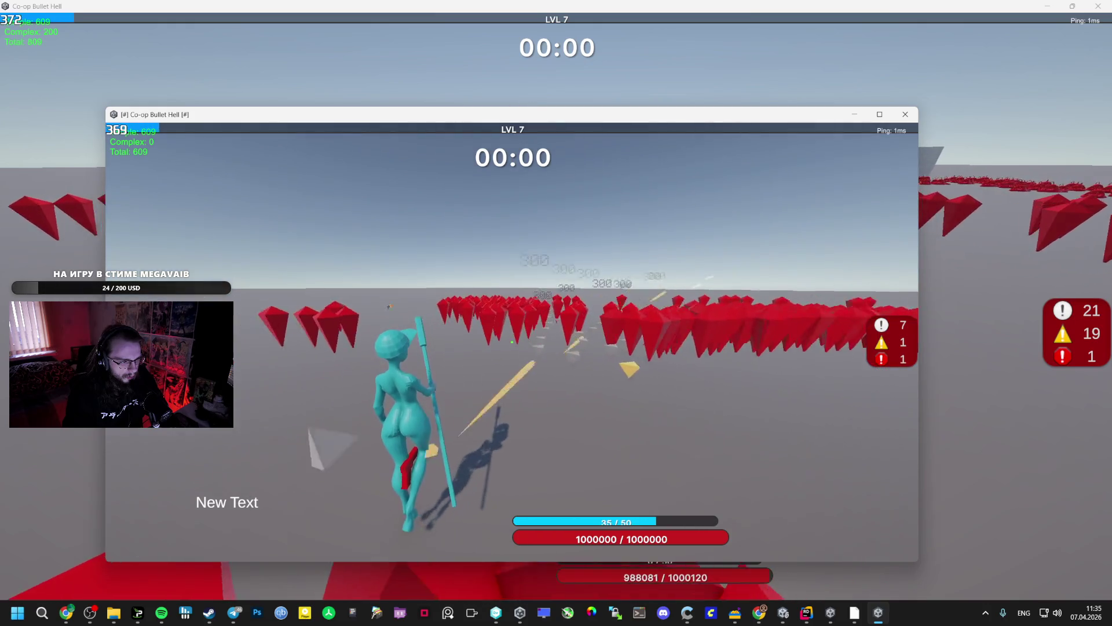
key(w)
key(w)
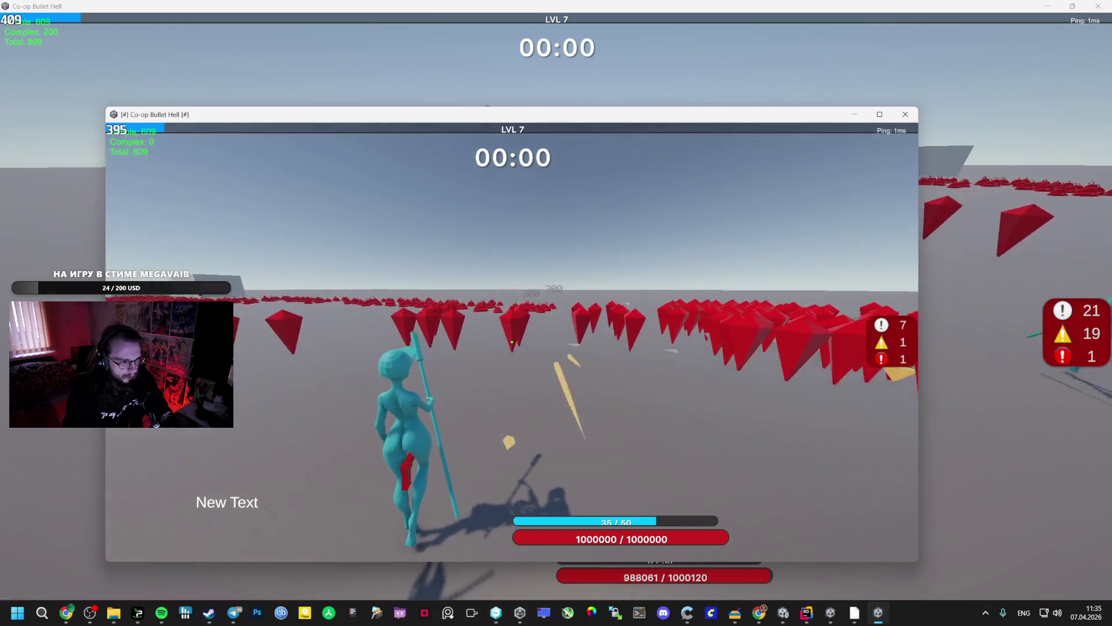
key(w)
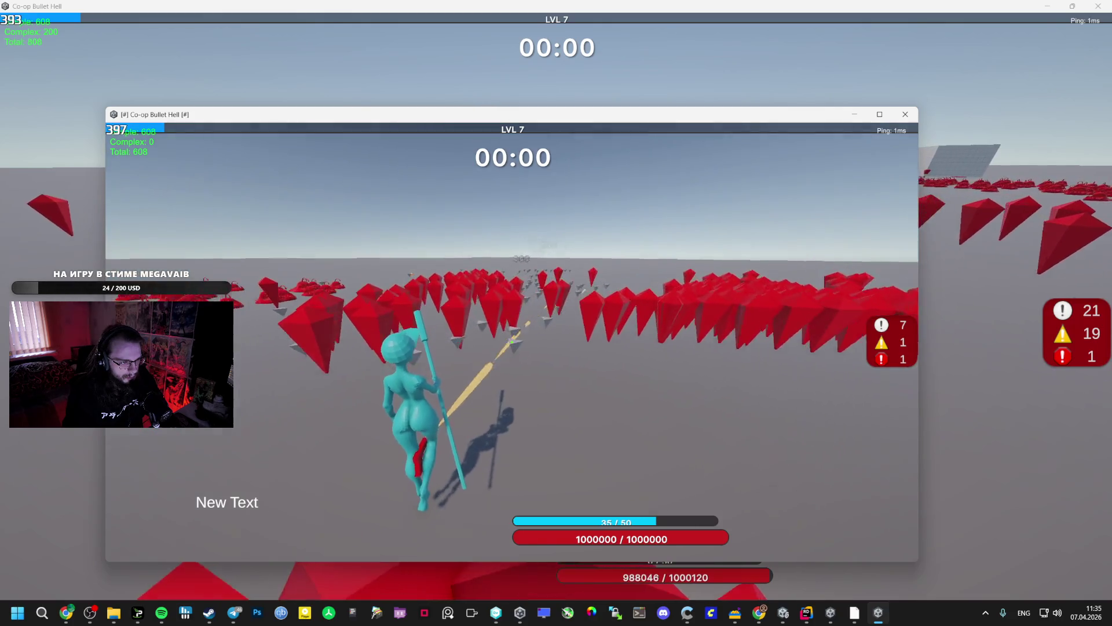
key(w)
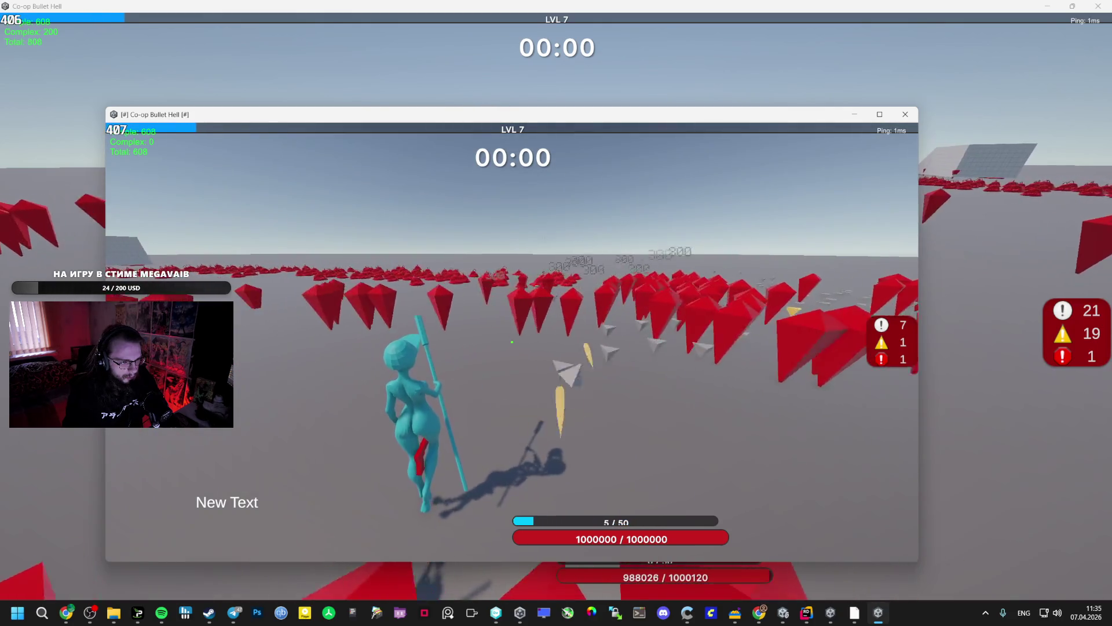
key(w)
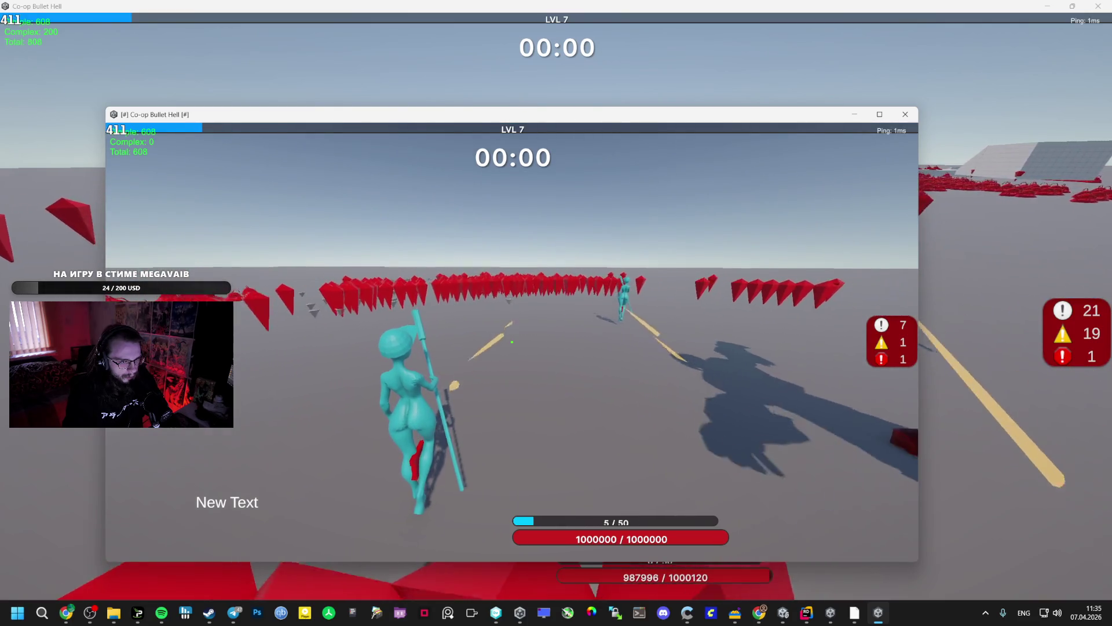
Alternate between the main and windowed clients while fighting up to the level 8 choice.
key(alt+Tab)
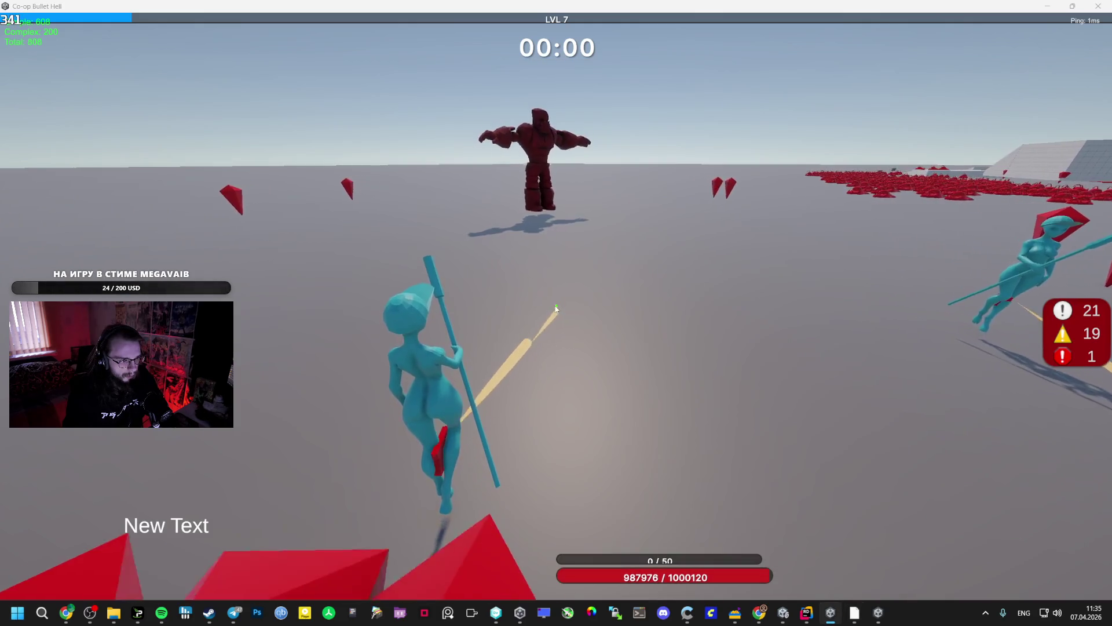
key(alt+Tab)
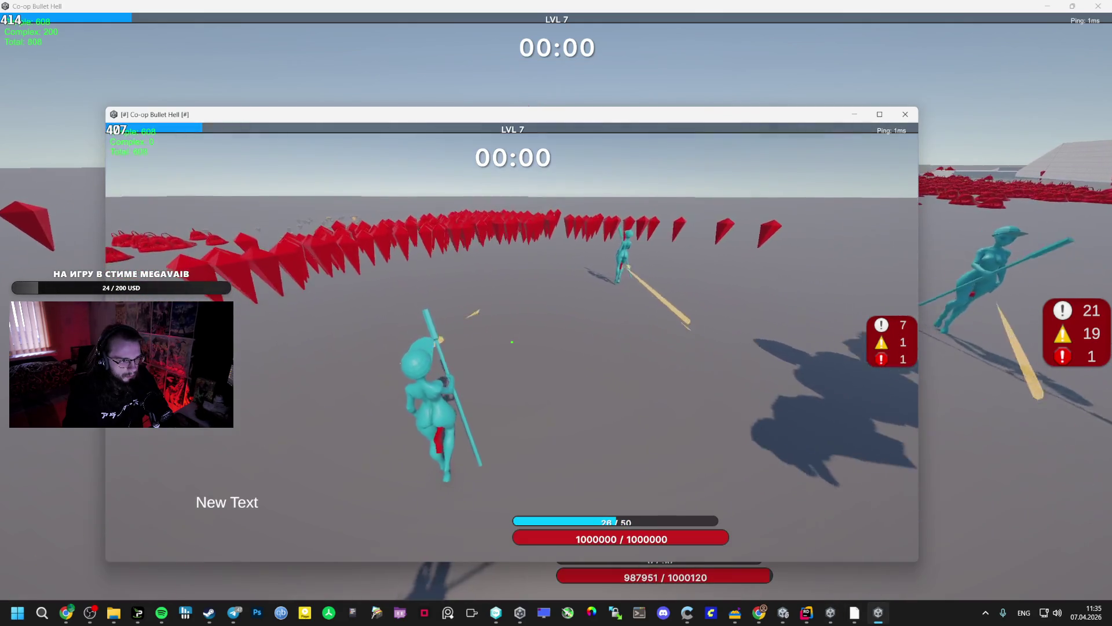
key(alt+Tab)
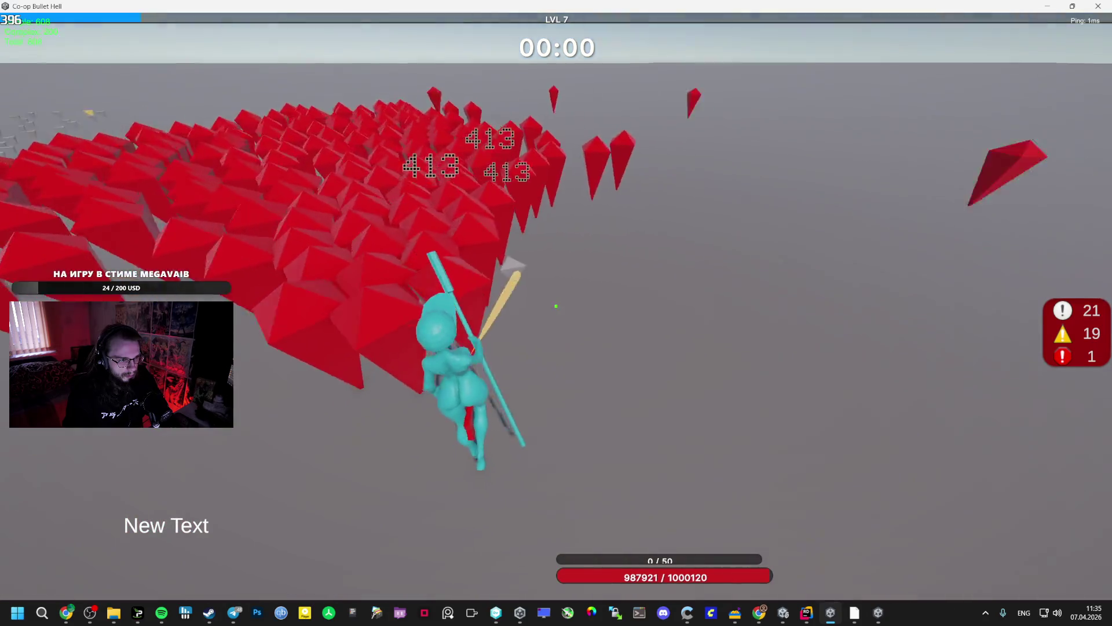
key(alt+Tab)
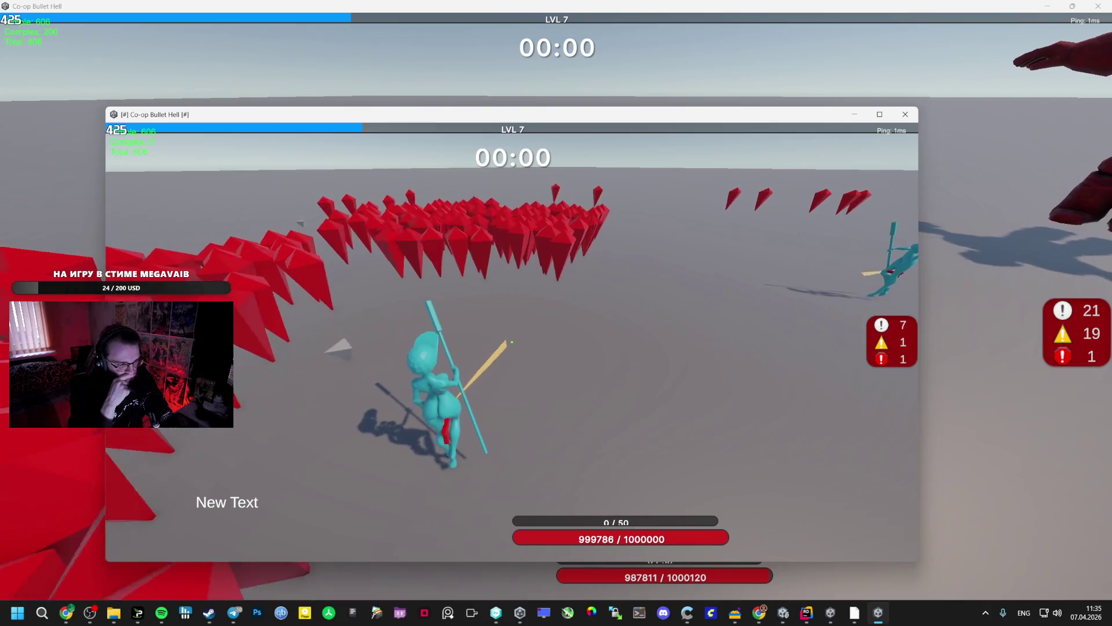
key(alt+Tab)
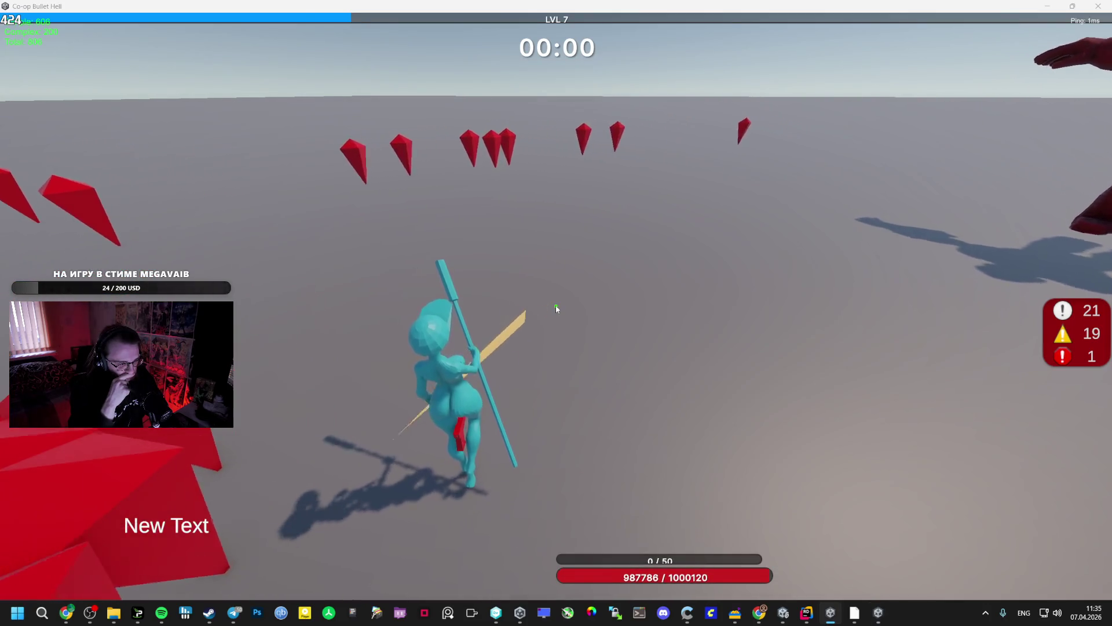
key(alt+Tab)
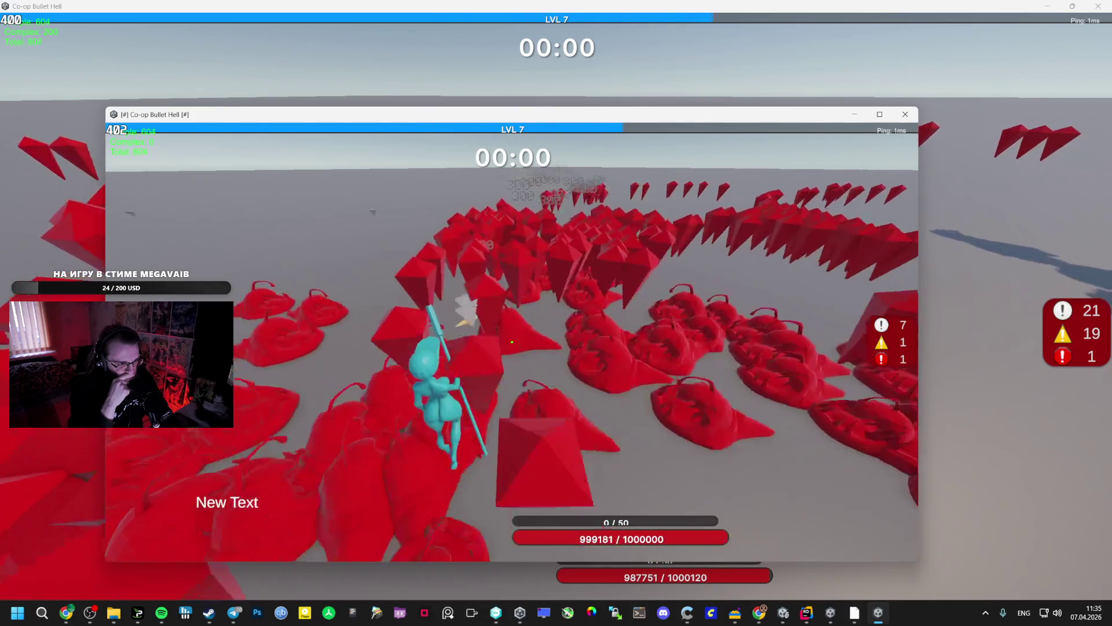
key(alt+Tab)
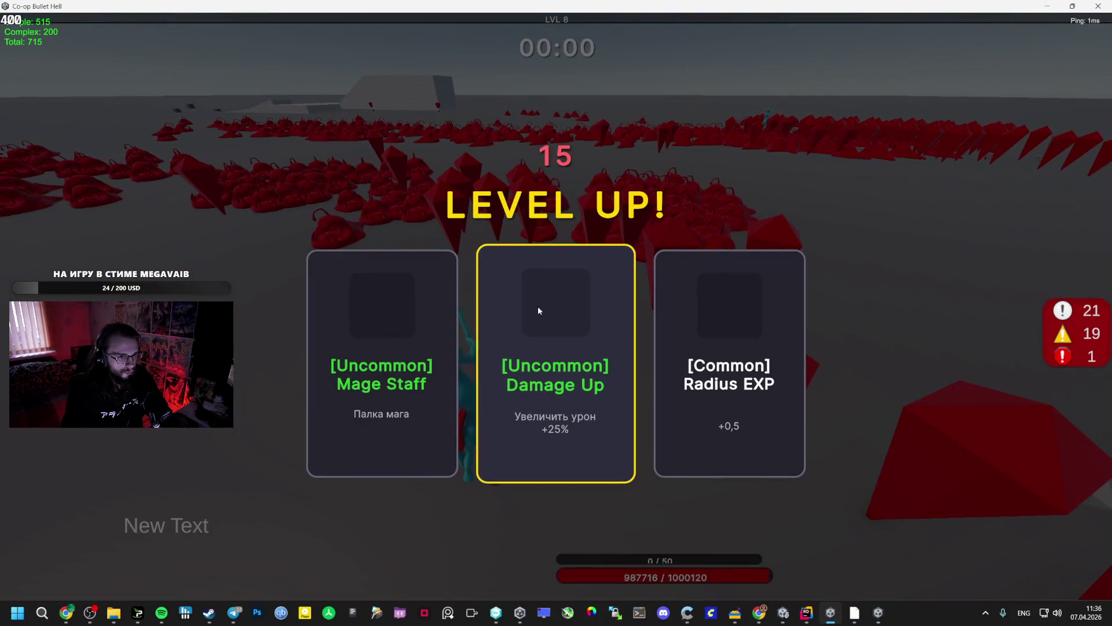
Take Mage Staff on the main client and alternate between both game windows.
key(alt+Tab)
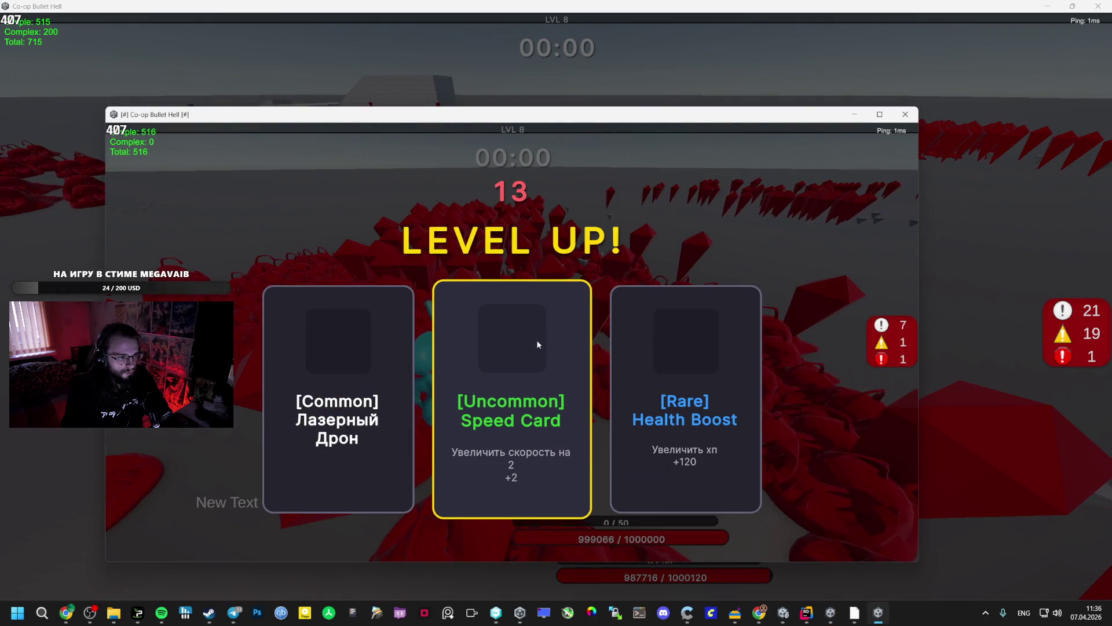
key(alt+Tab)
click(454, 337)
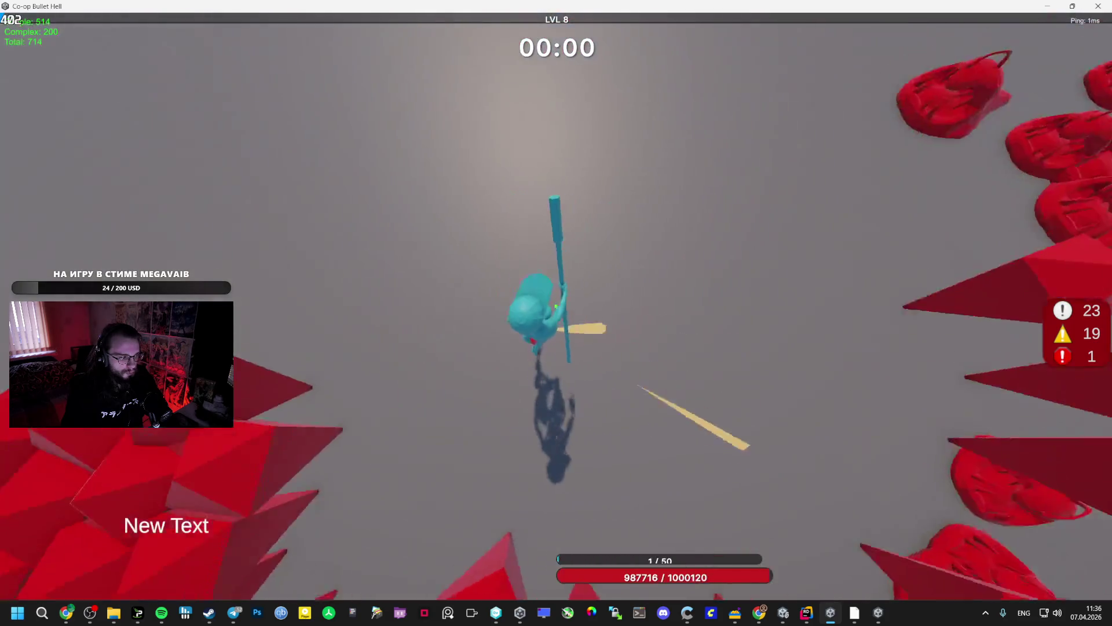
key(alt+Tab)
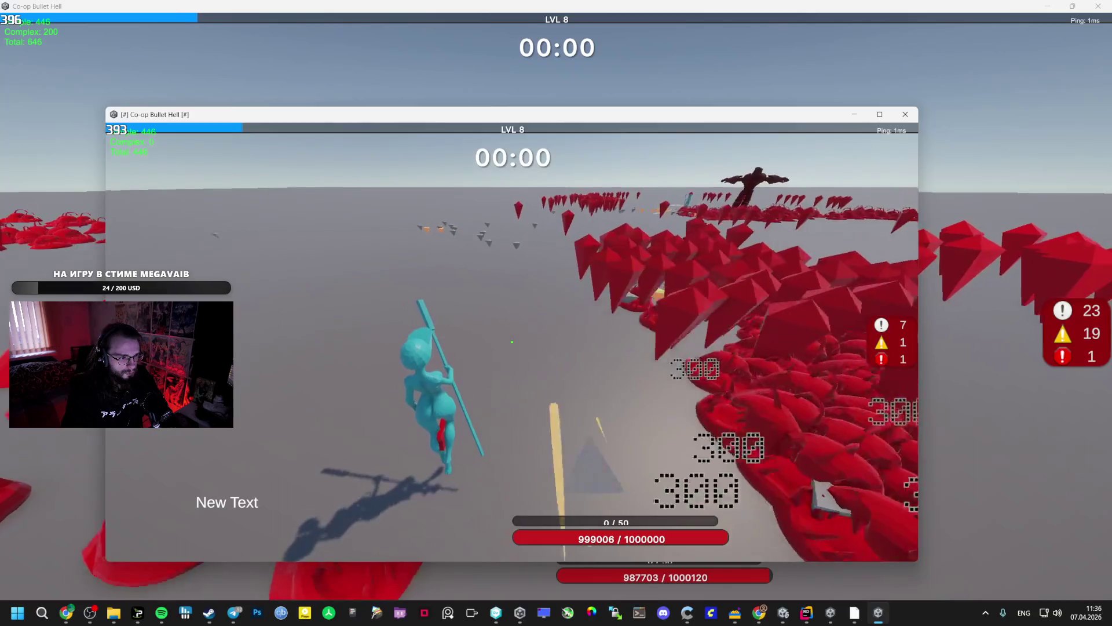
key(alt+Tab)
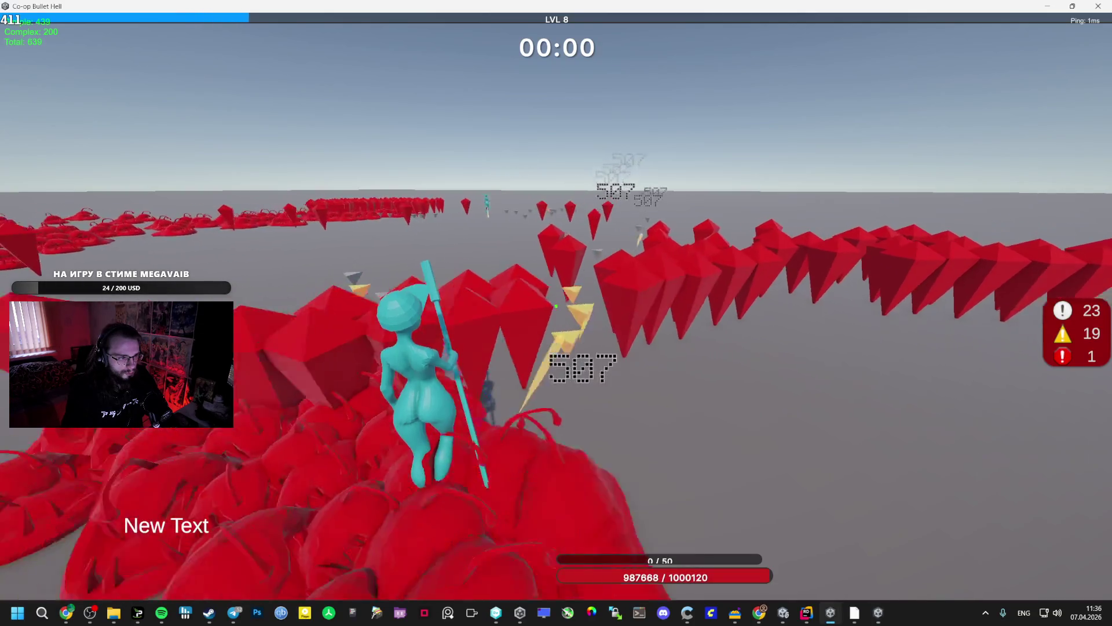
key(alt+Tab)
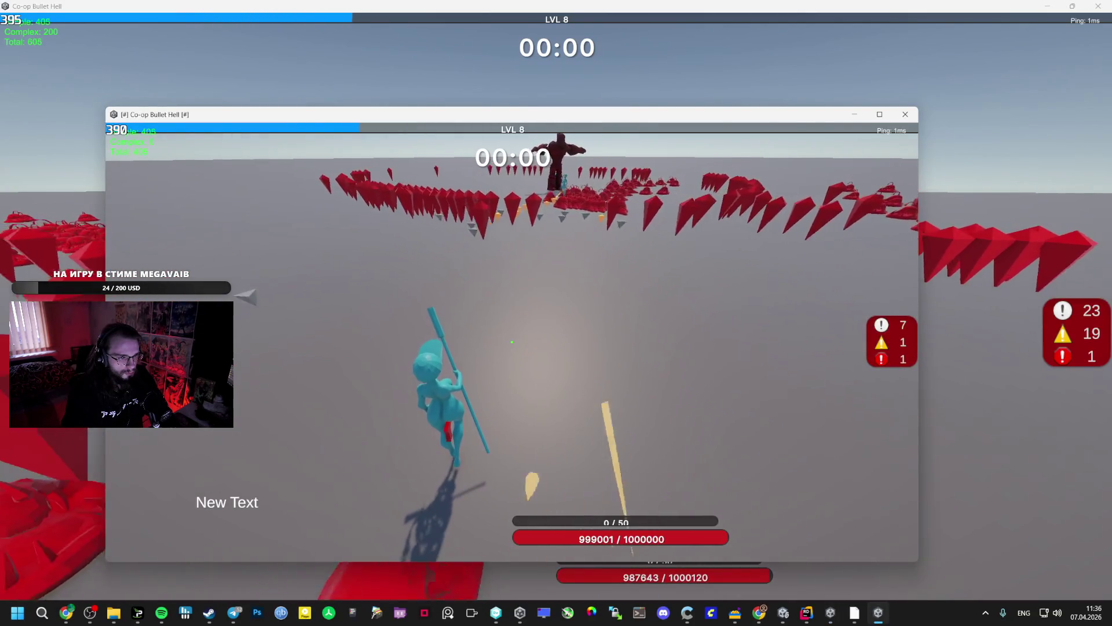
key(alt+Tab)
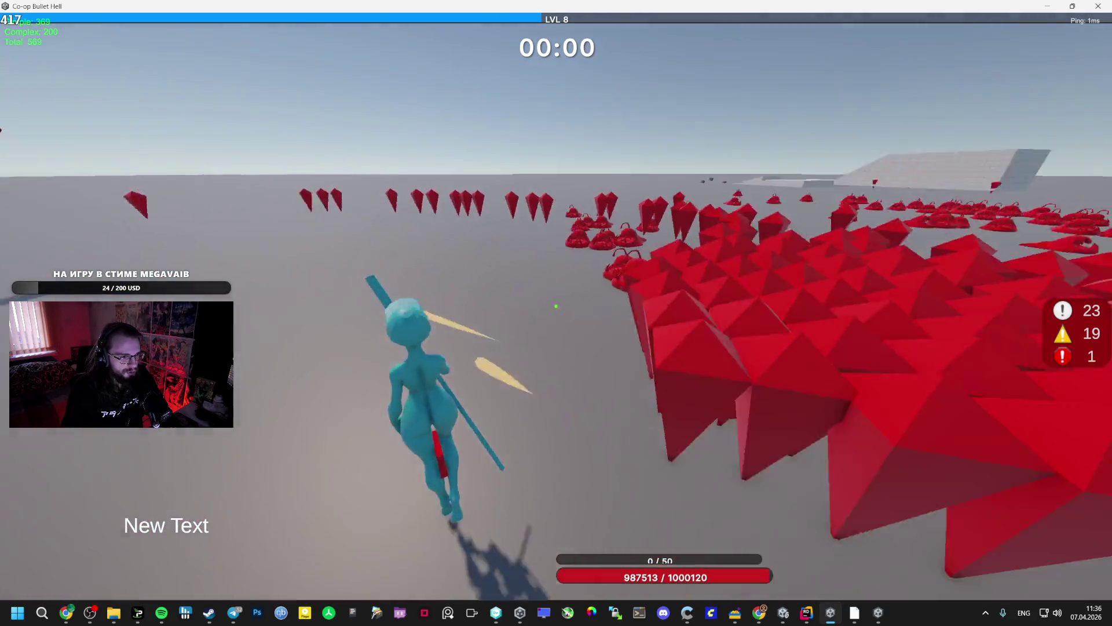
Return to the main game window via the taskbar and take Orbital Weapon.
key(alt+Tab)
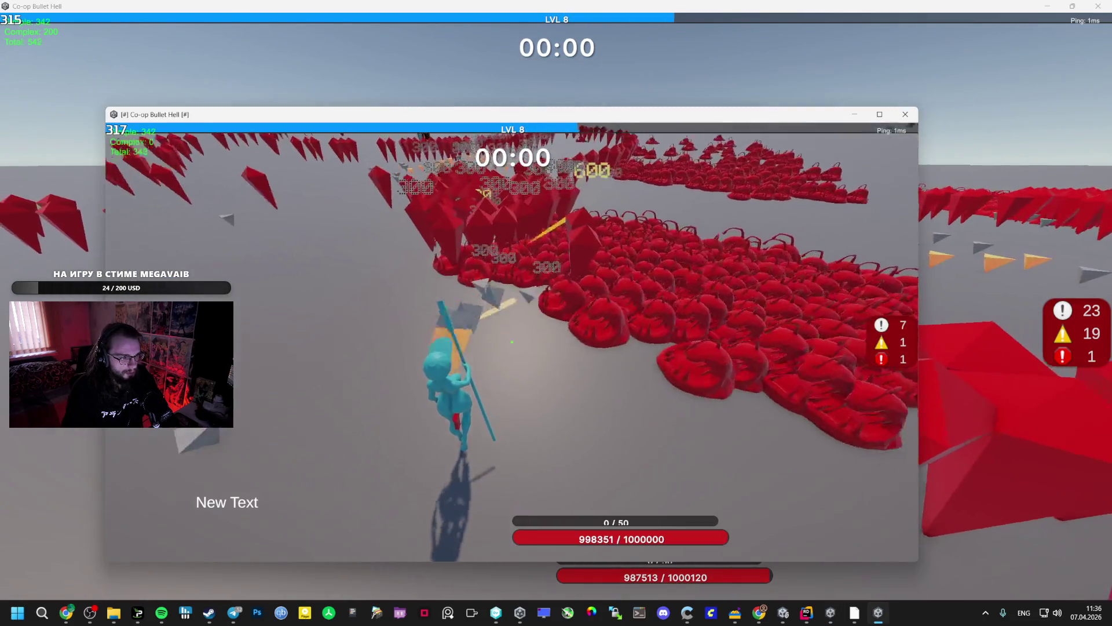
key(Escape)
mouse_move(66, 612)
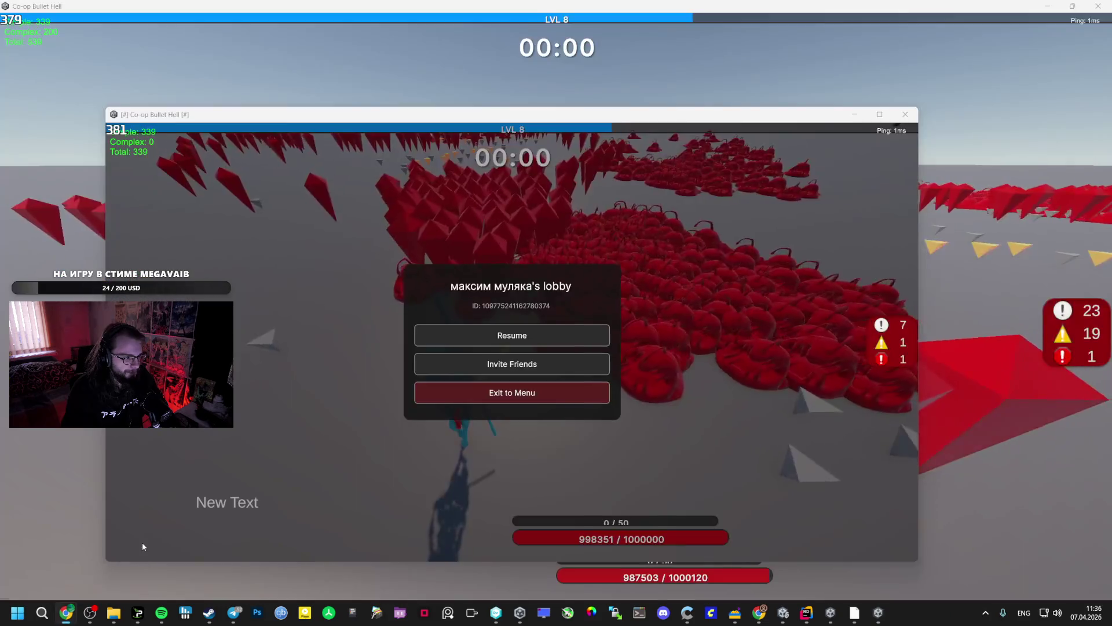
click(161, 613)
click(945, 349)
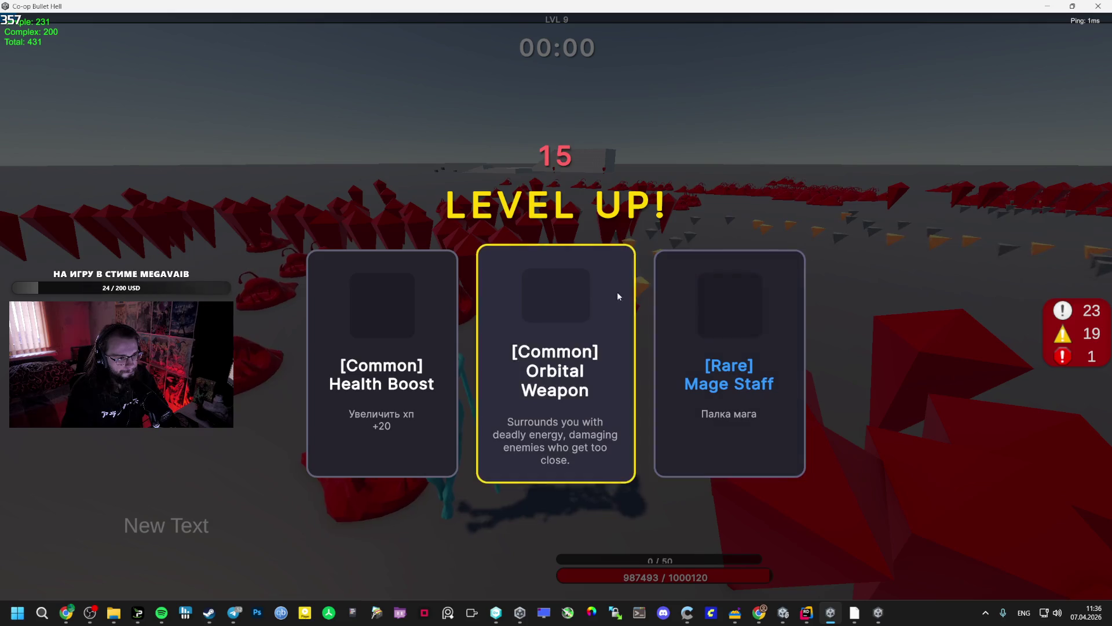
click(606, 289)
In the second game window, close the pause menu and take Damage Up.
mouse_move(810, 621)
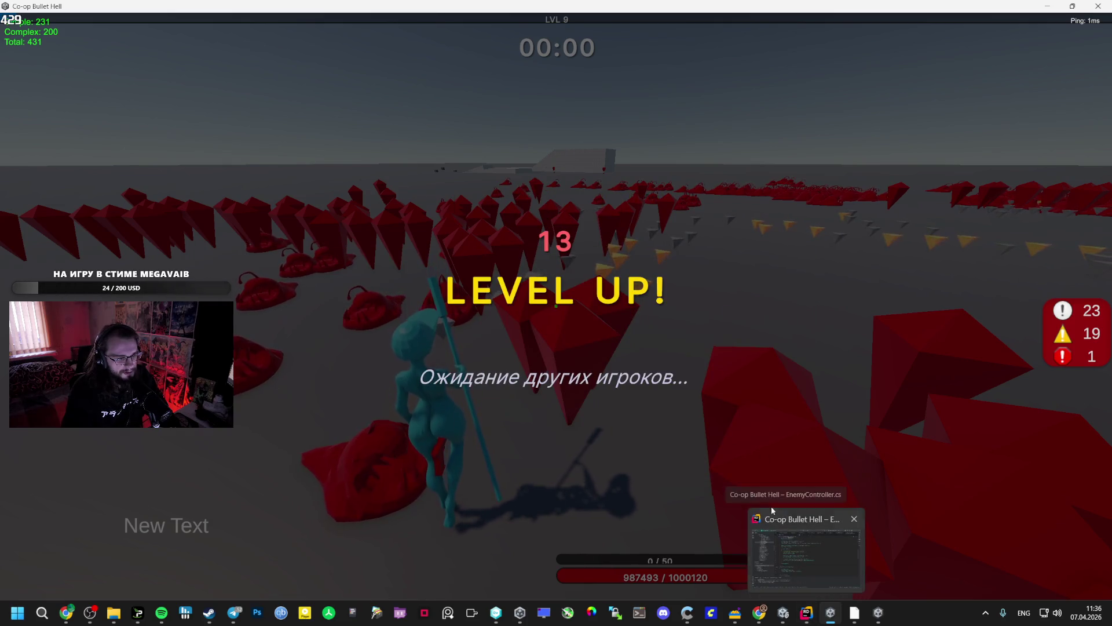
click(869, 617)
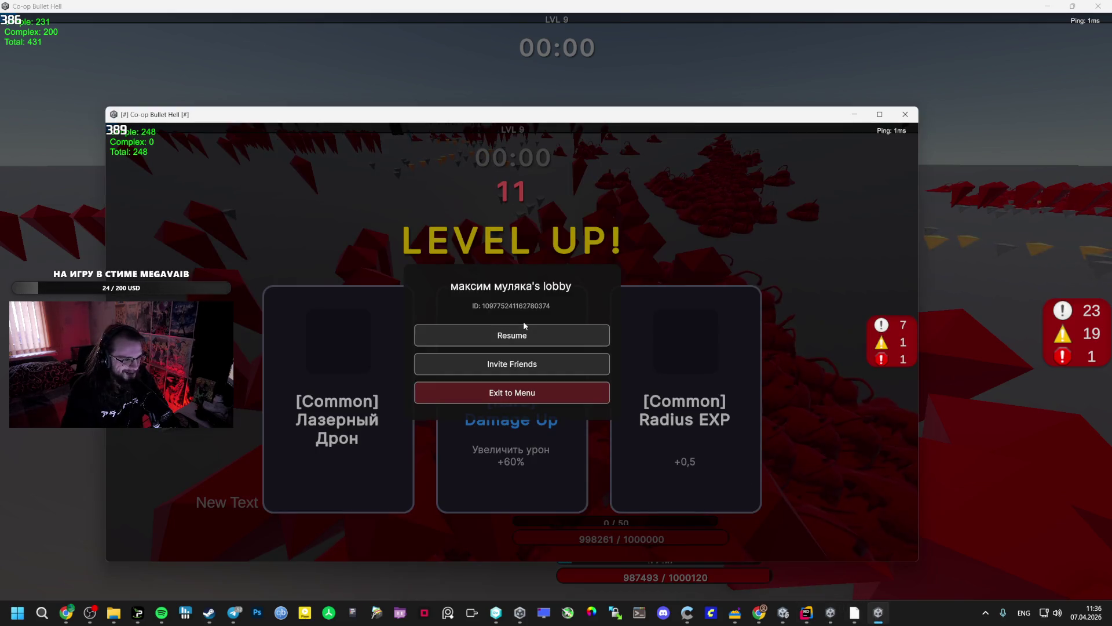
click(524, 334)
click(537, 351)
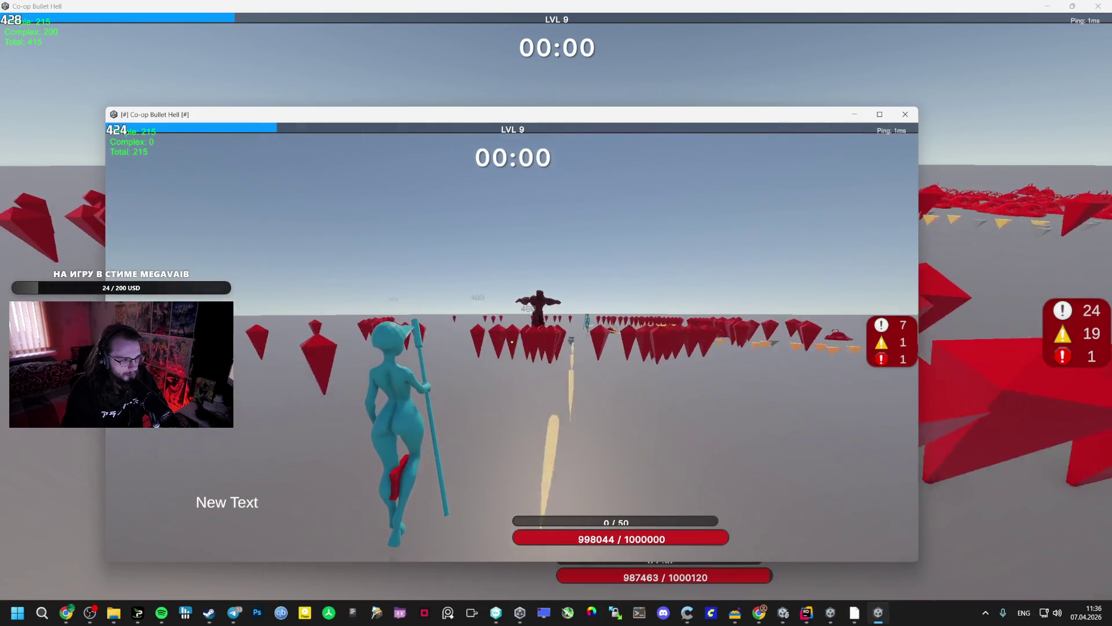
Pause the second game window, drag it to the right side, resume, and open the window switcher.
key(alt+Tab)
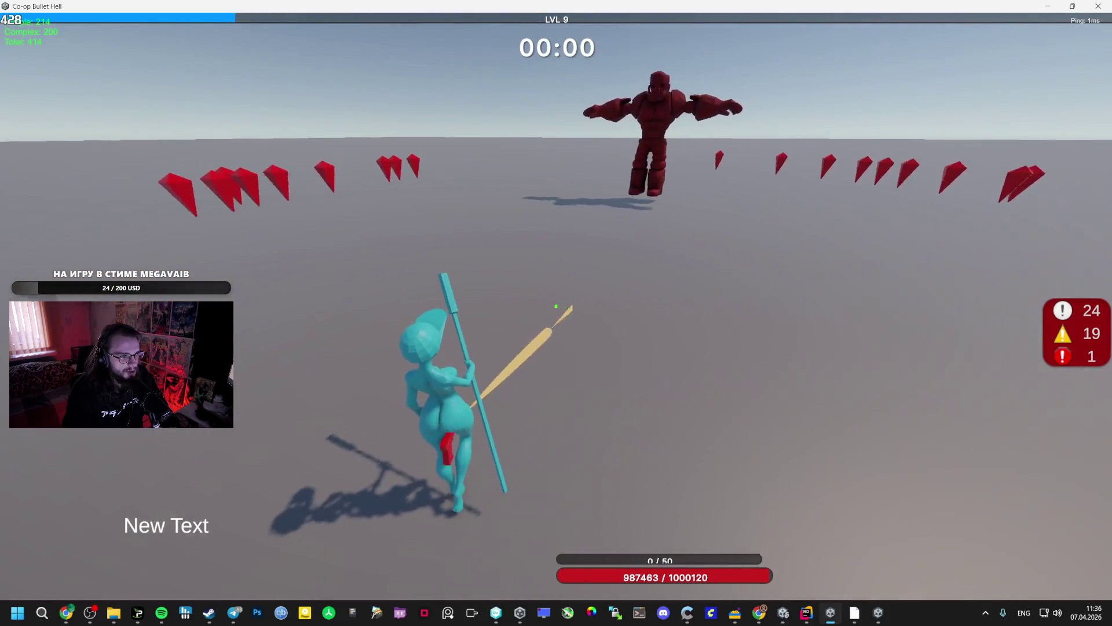
key(alt+Tab)
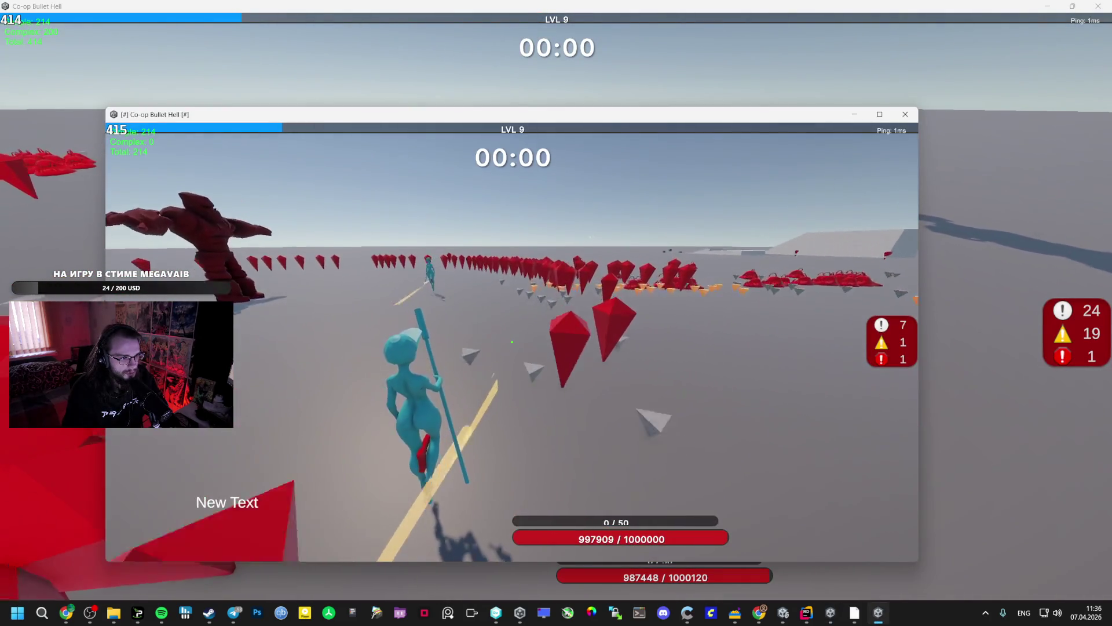
key(Escape)
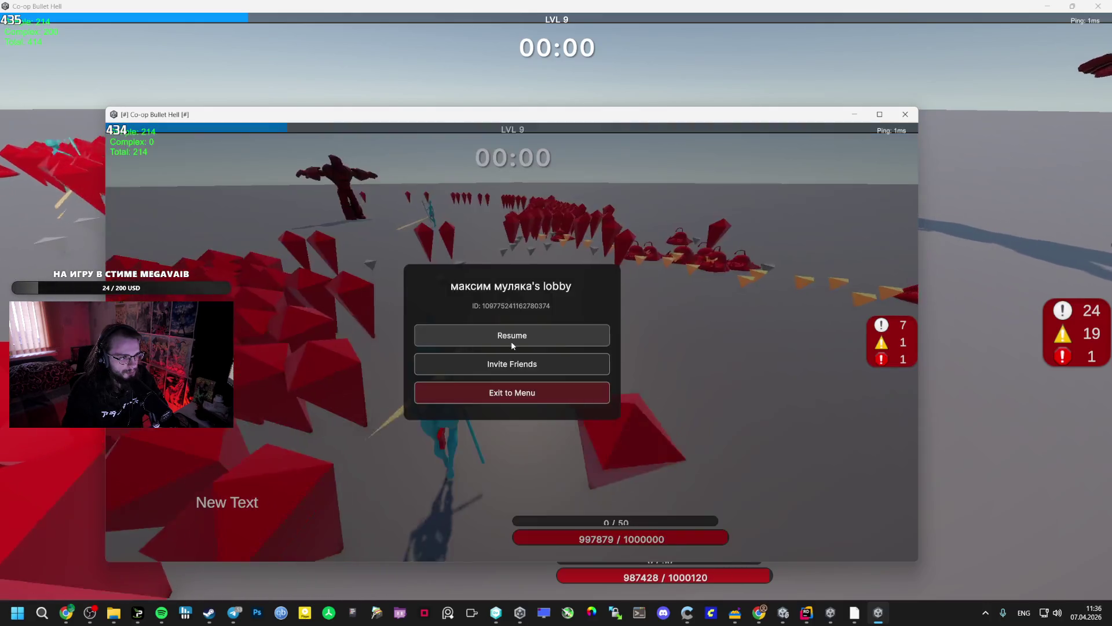
mouse_move(482, 115)
mouse_down()
mouse_move(671, 225)
mouse_move(920, 197)
mouse_move(927, 147)
mouse_up()
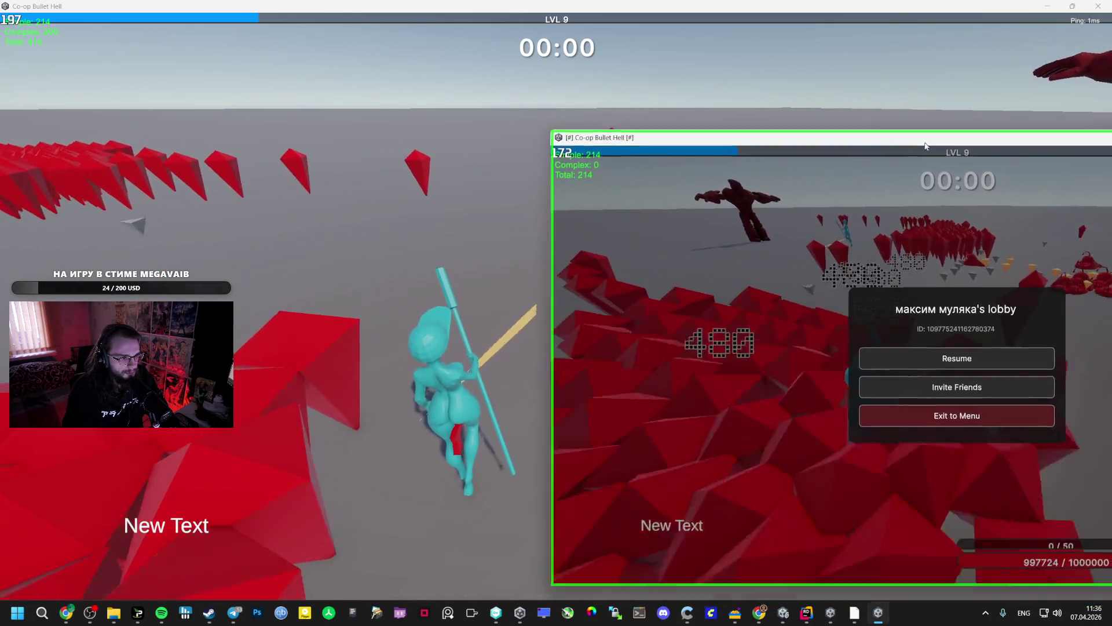
click(927, 358)
key(alt+Tab)
key(alt+Tab)
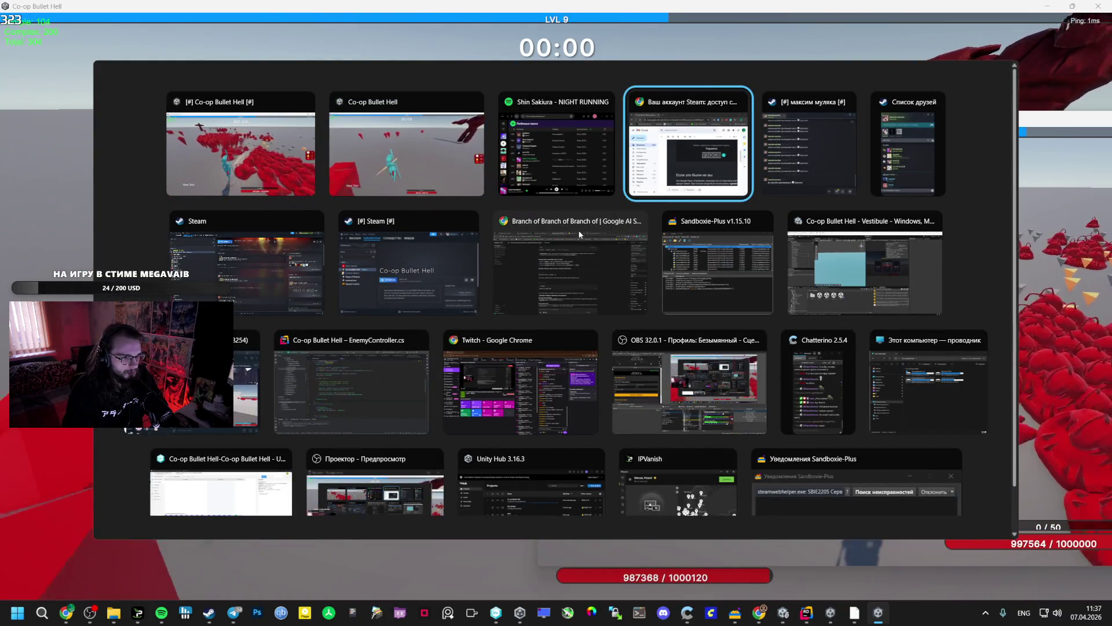
Bring up the TPS Roguelite Action Game Design chat in Google AI Studio.
key(Escape)
mouse_move(66, 612)
click(58, 545)
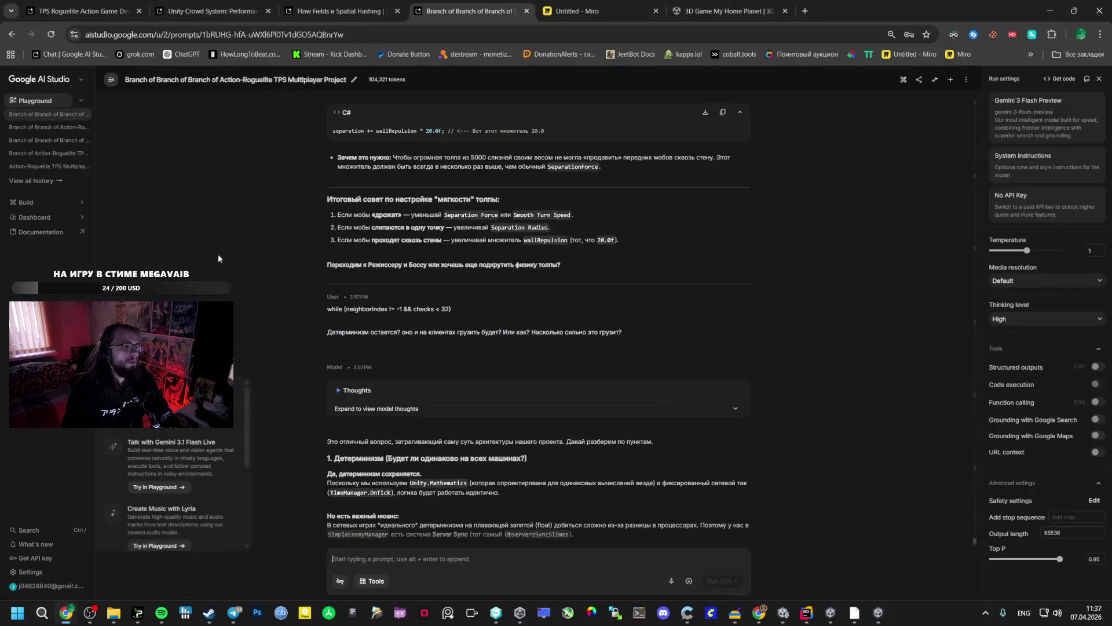
key(ctrl+1)
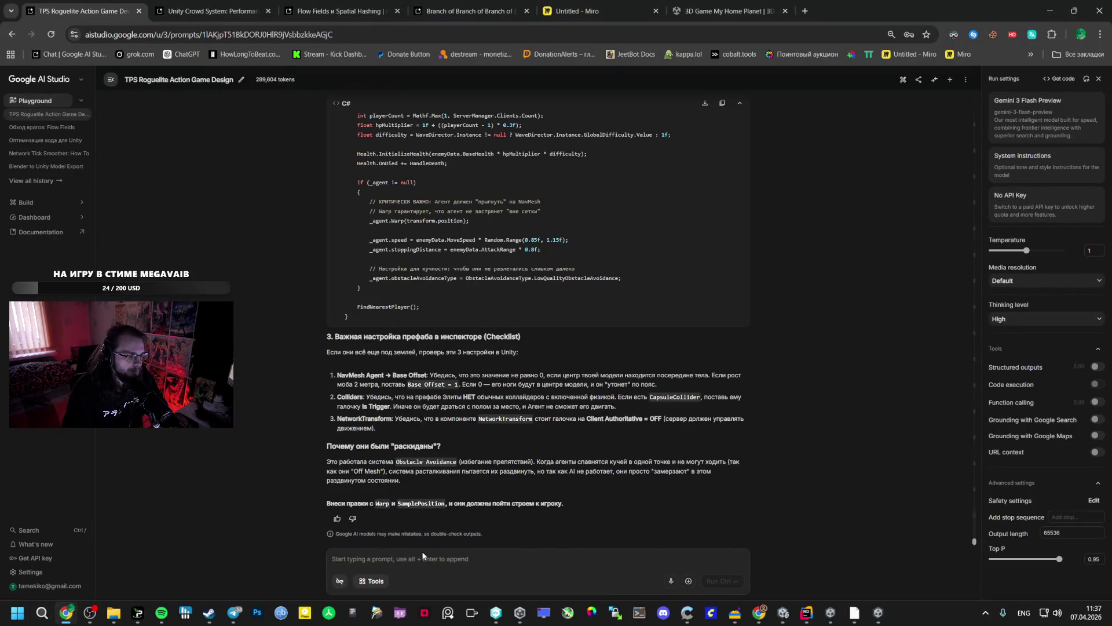
text(Yf)
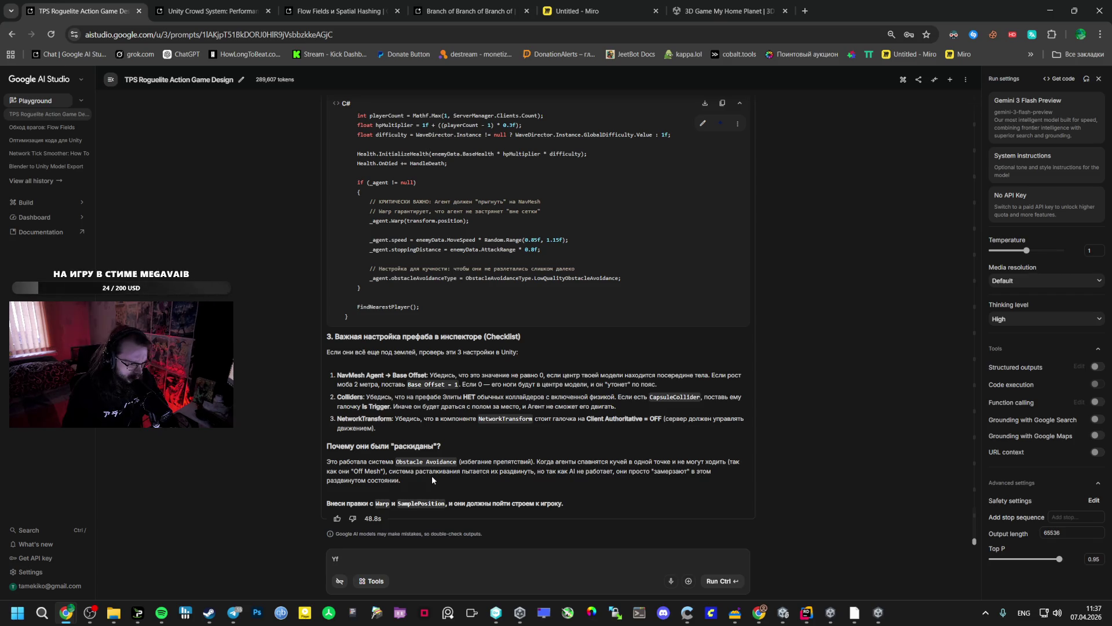
Highlight the Obstacle Avoidance advice, then return to EnemyController.cs in Rider.
triple_click(455, 461)
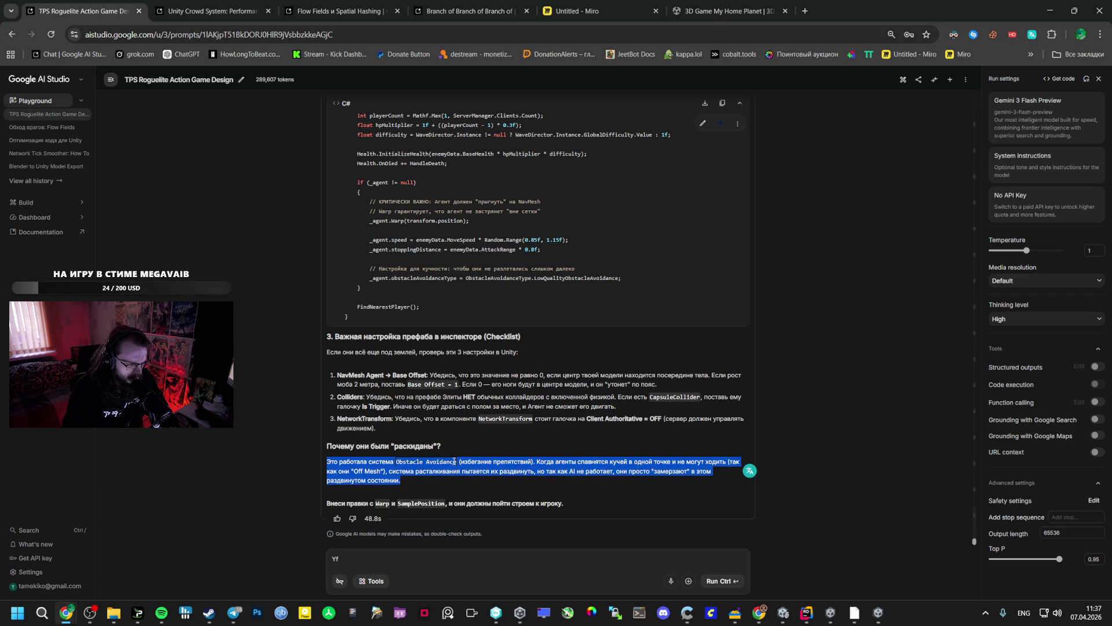
double_click(447, 461)
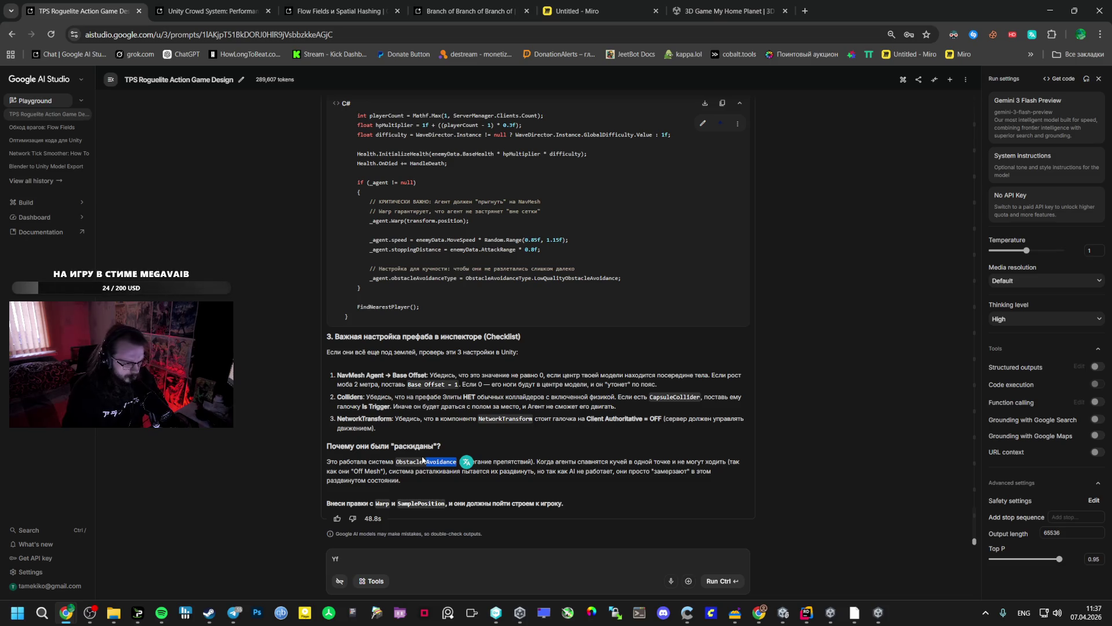
scroll(424, 459, up, 1)
scroll(425, 459, up, 5)
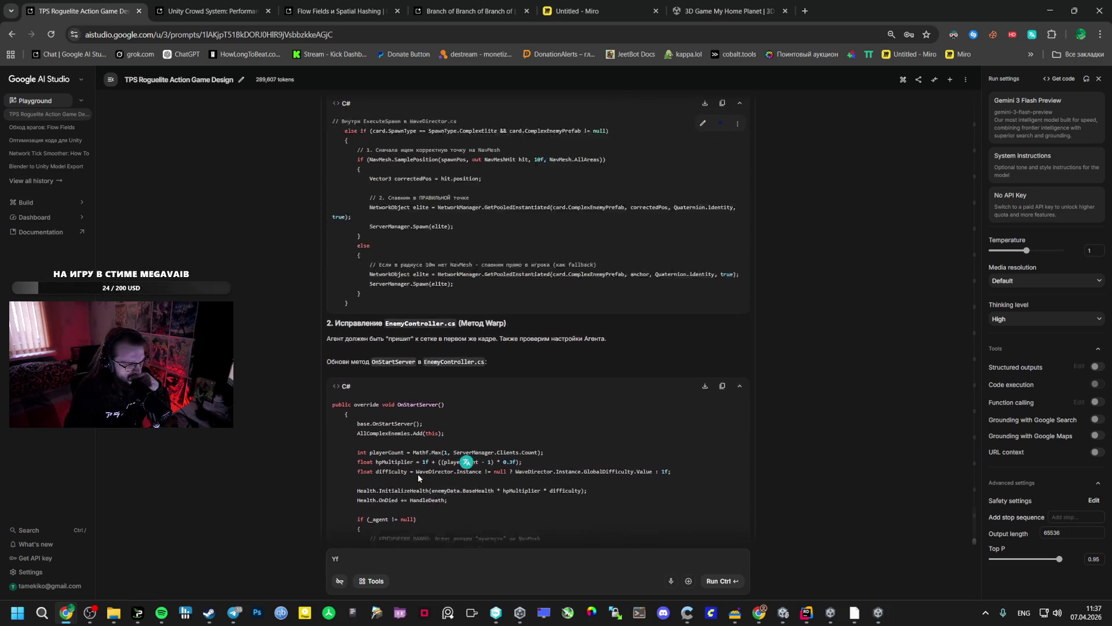
click(808, 609)
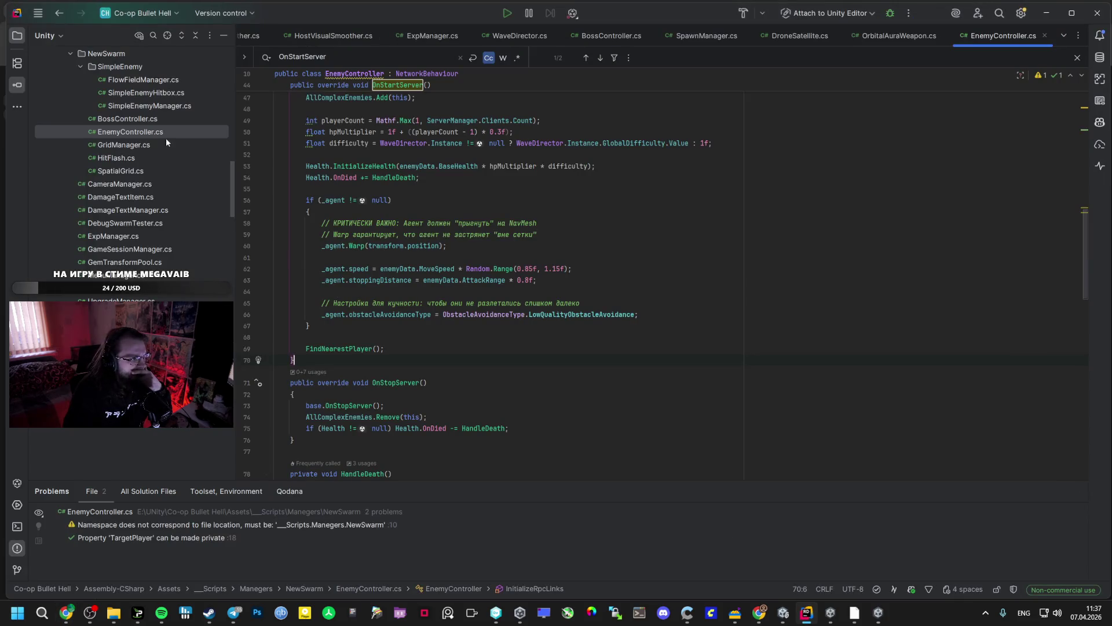
Scroll through EnemyController.cs, then switch via Unity to the AI Studio roguelite chat.
scroll(590, 414, down, 6)
scroll(590, 414, down, 10)
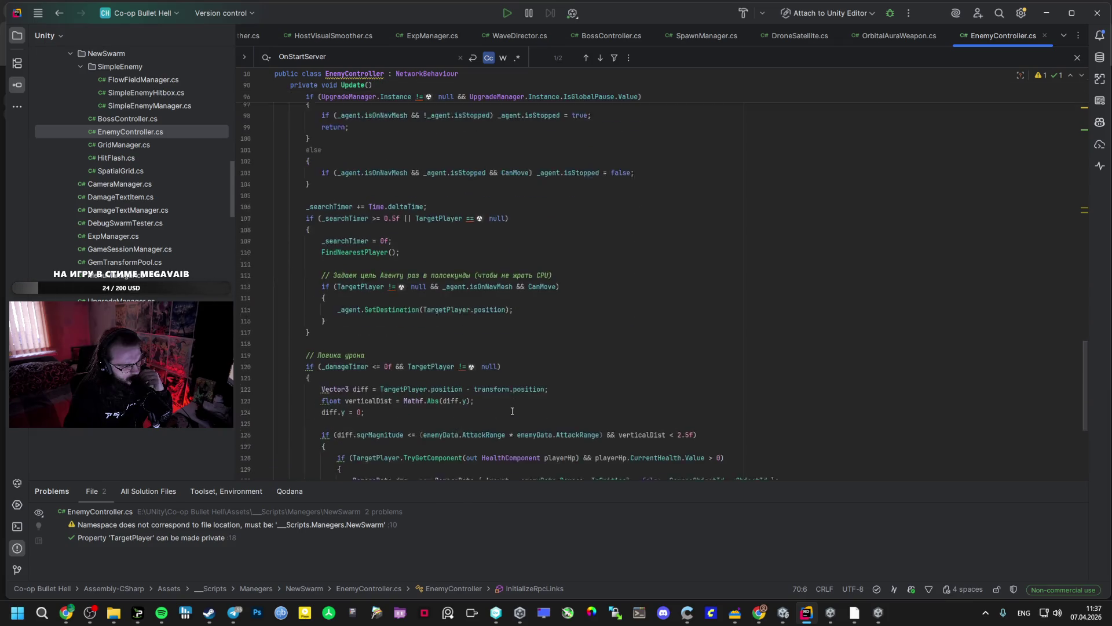
scroll(513, 411, down, 1)
scroll(458, 400, down, 5)
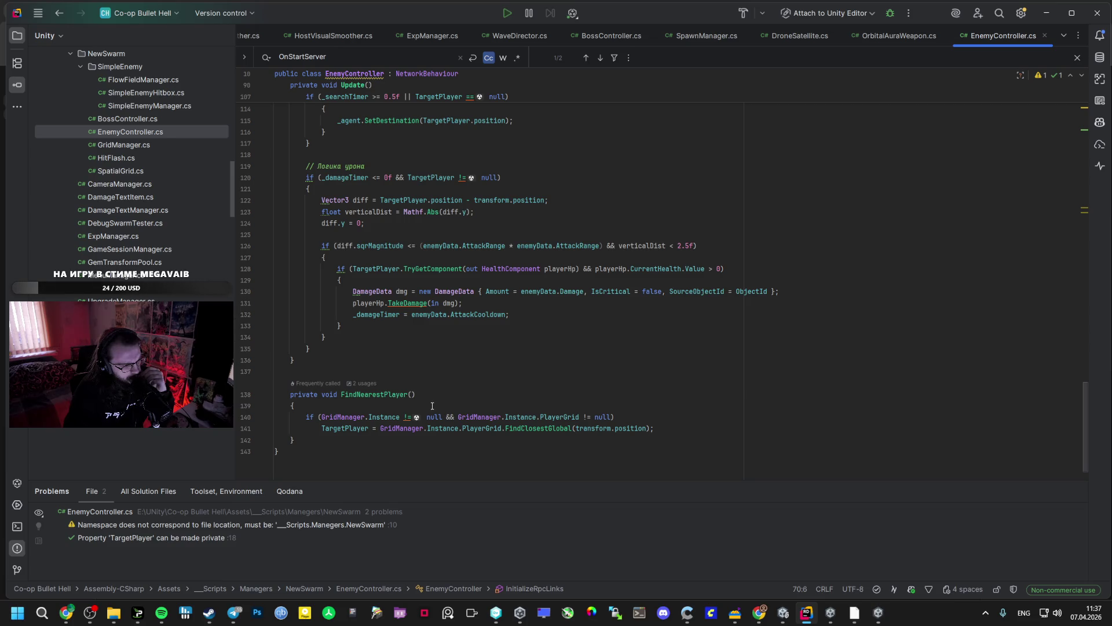
scroll(429, 407, up, 20)
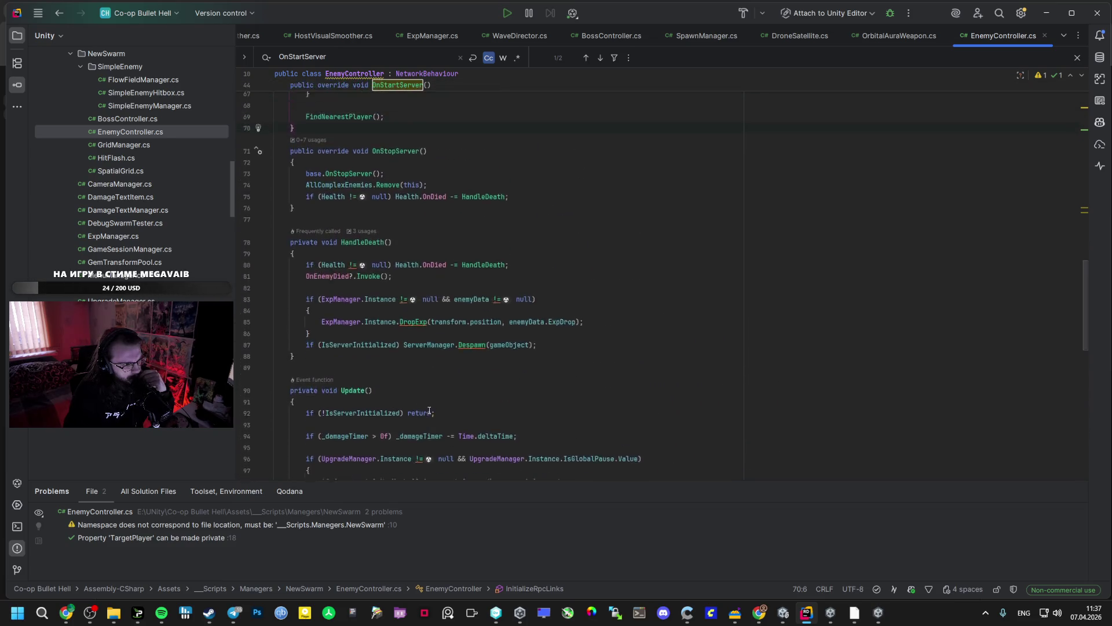
scroll(420, 397, down, 20)
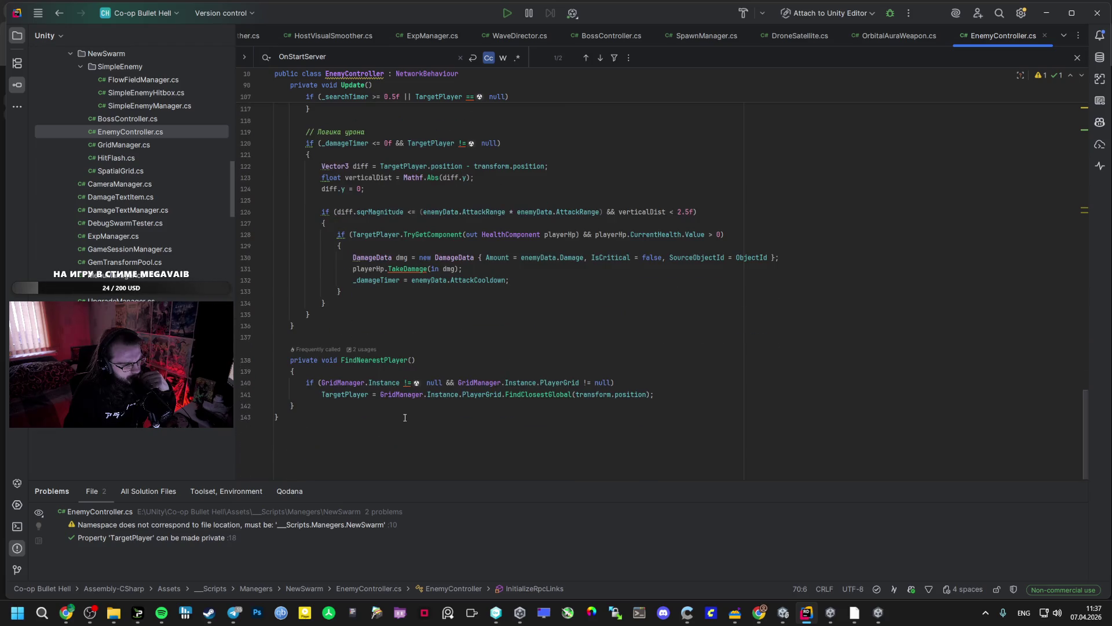
scroll(405, 417, up, 18)
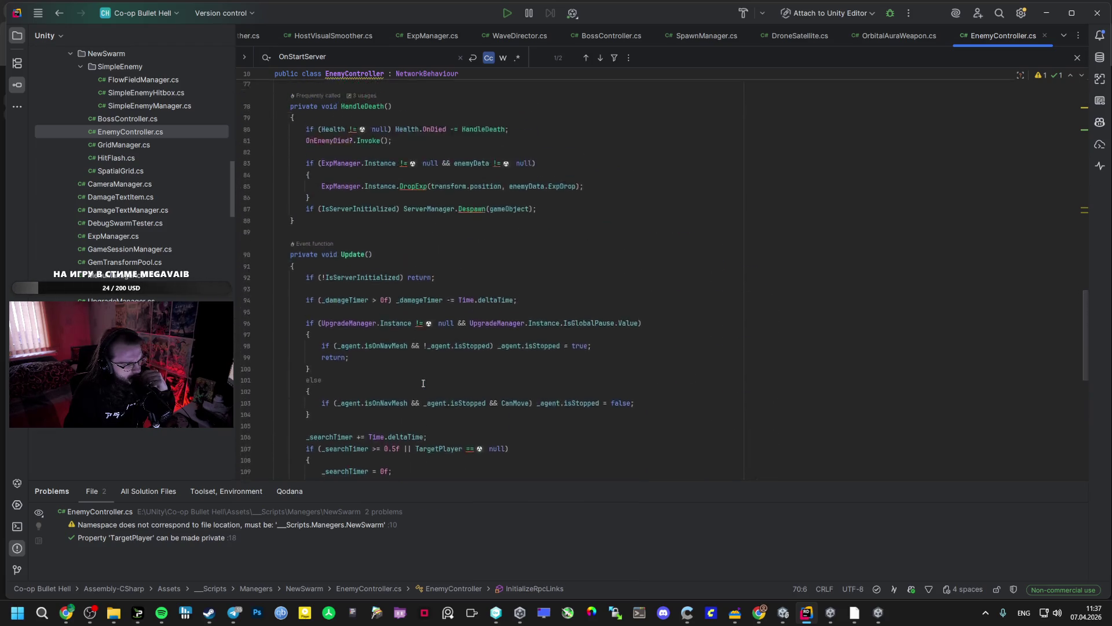
scroll(417, 382, up, 10)
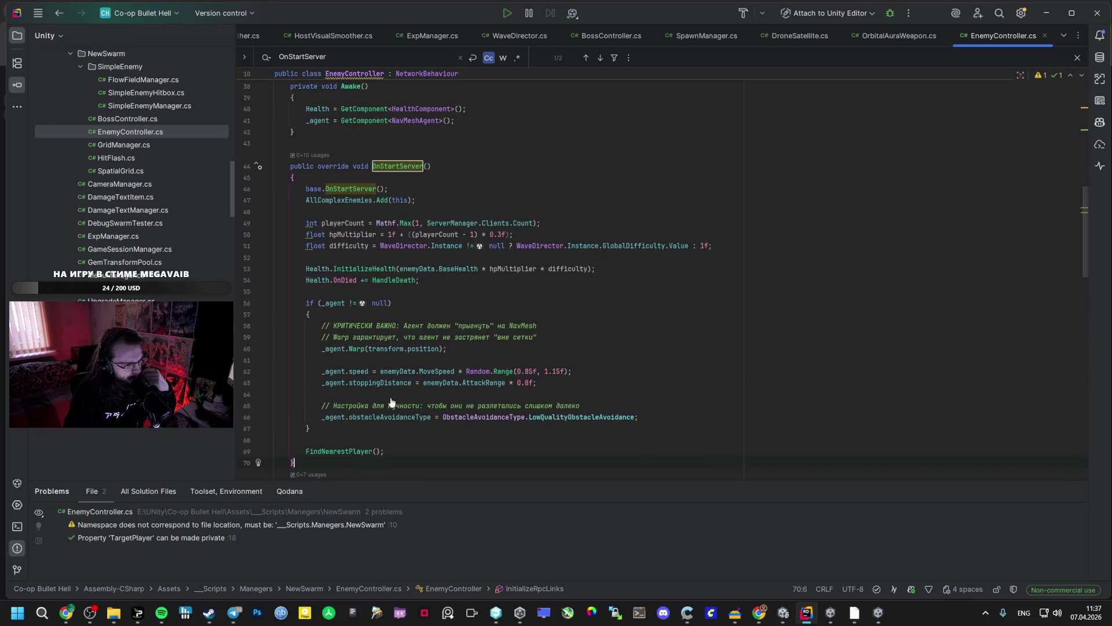
scroll(386, 394, up, 1)
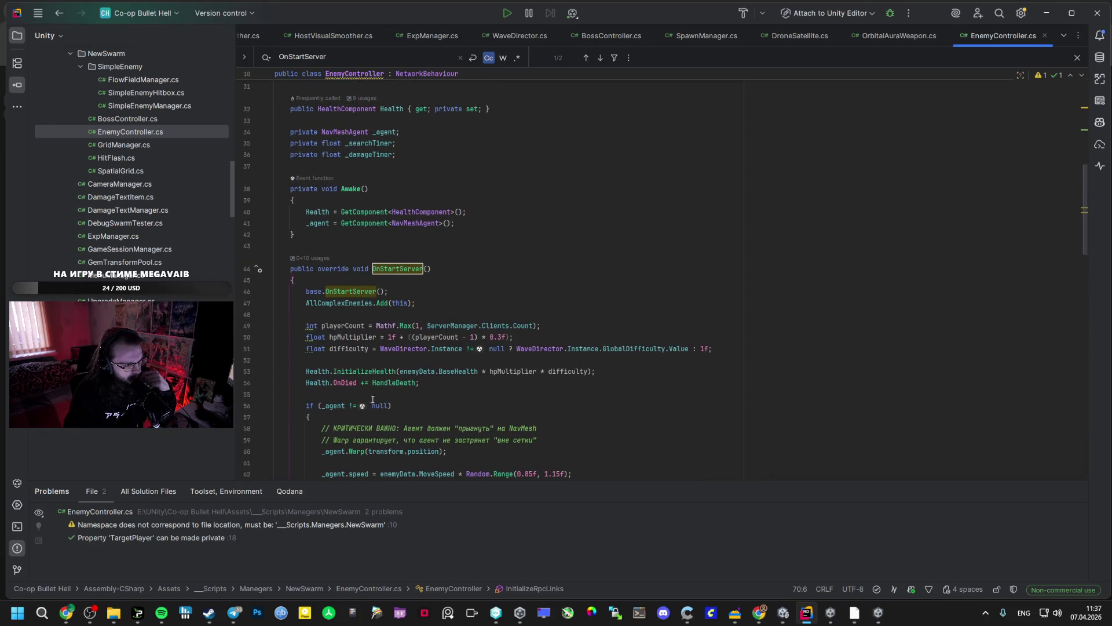
scroll(373, 398, up, 10)
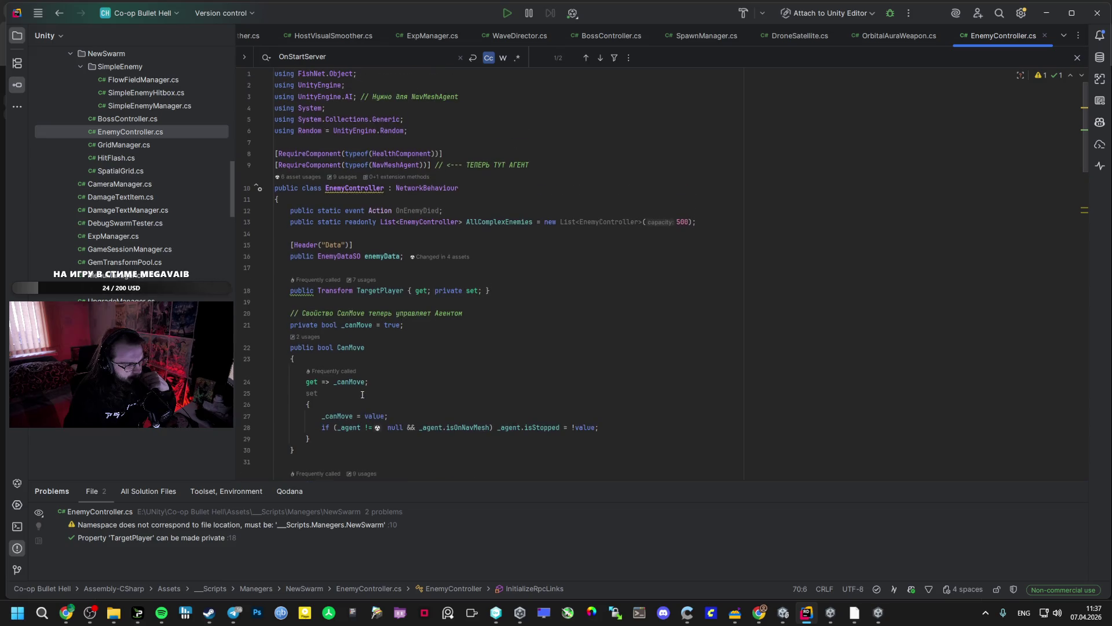
click(783, 612)
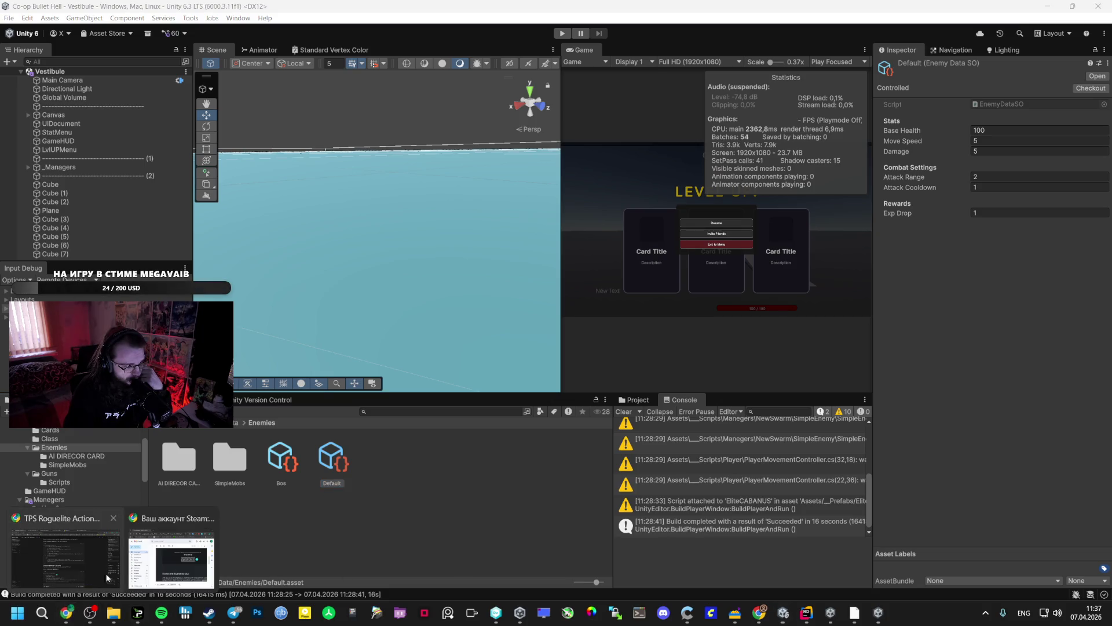
click(97, 578)
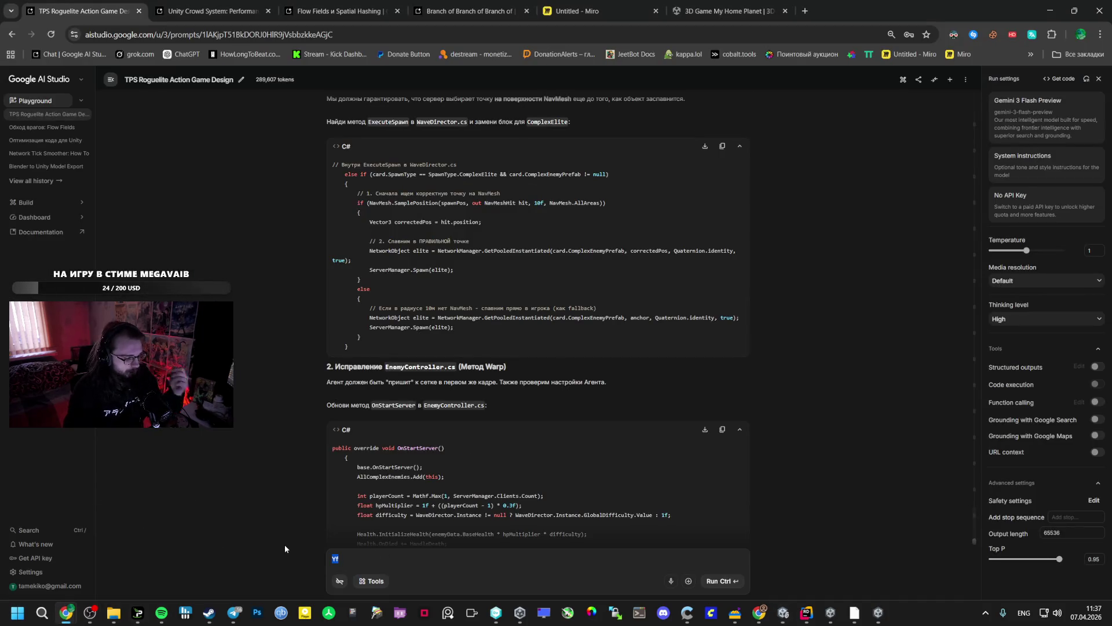
Type the Russian desync report 'рассинхрон появился, у клиента они намного дальше чем' in the prompt.
key(BackSpace)
key(alt+shift)
text(расси)
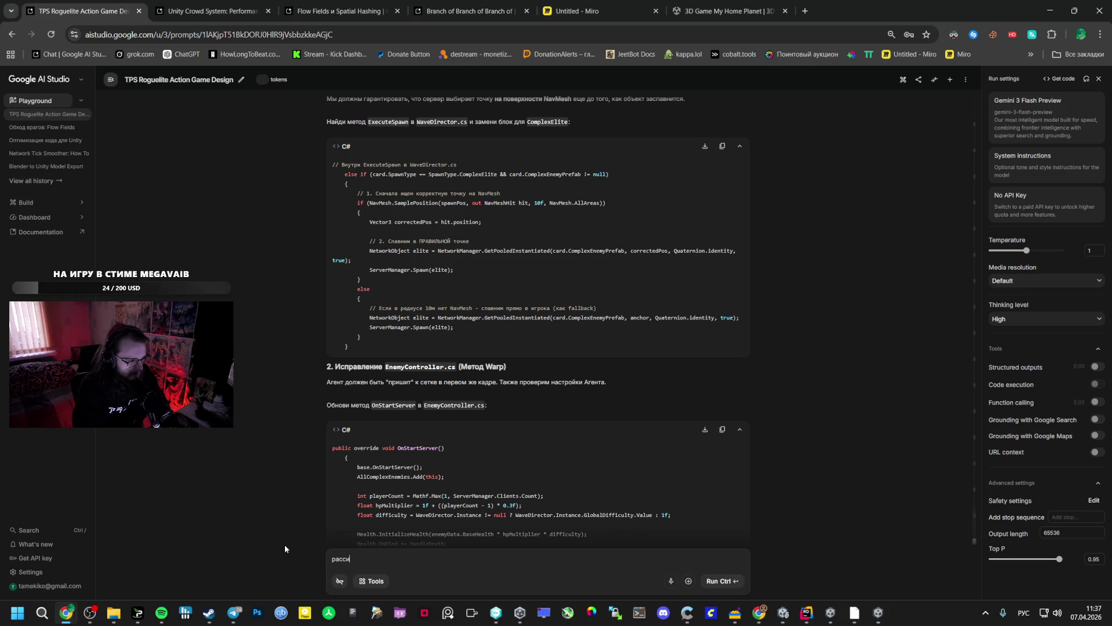
text(хрон какой то)
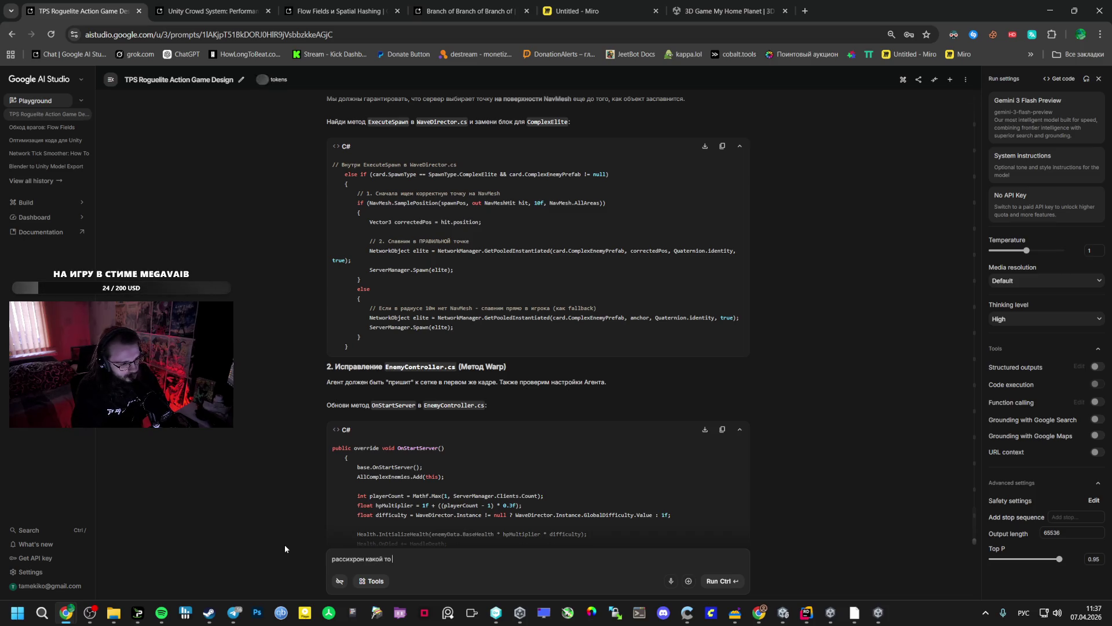
key(BackSpace)
key(BackSpace)
key(BackSpace)
key(BackSpace)
key(BackSpace)
key(BackSpace)
key(BackSpace)
key(BackSpace)
text(по)
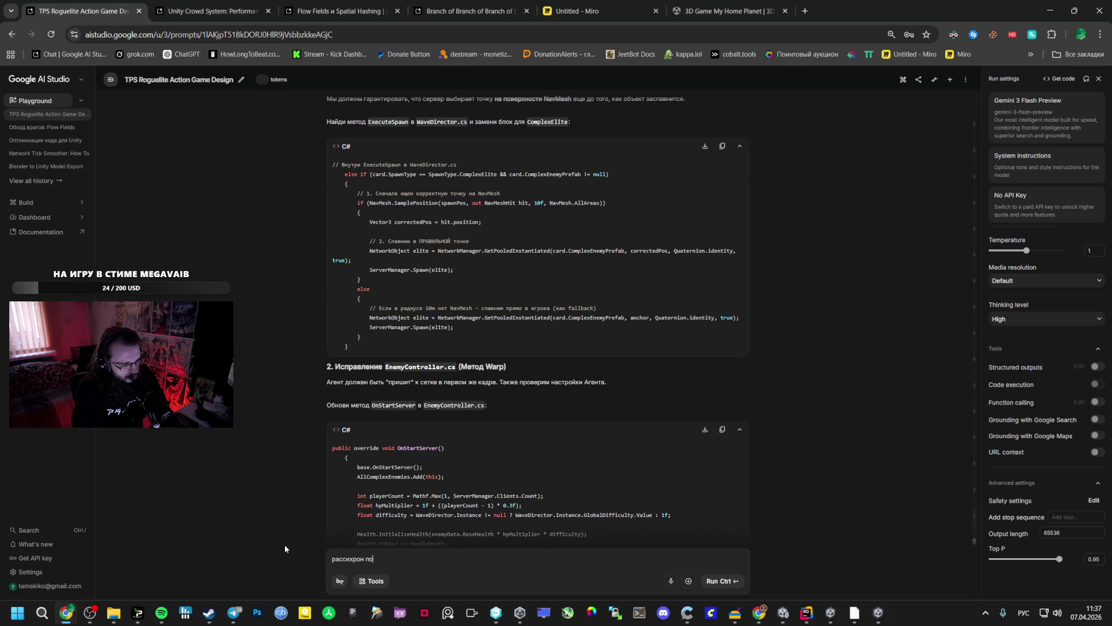
text(явился у клиента они )
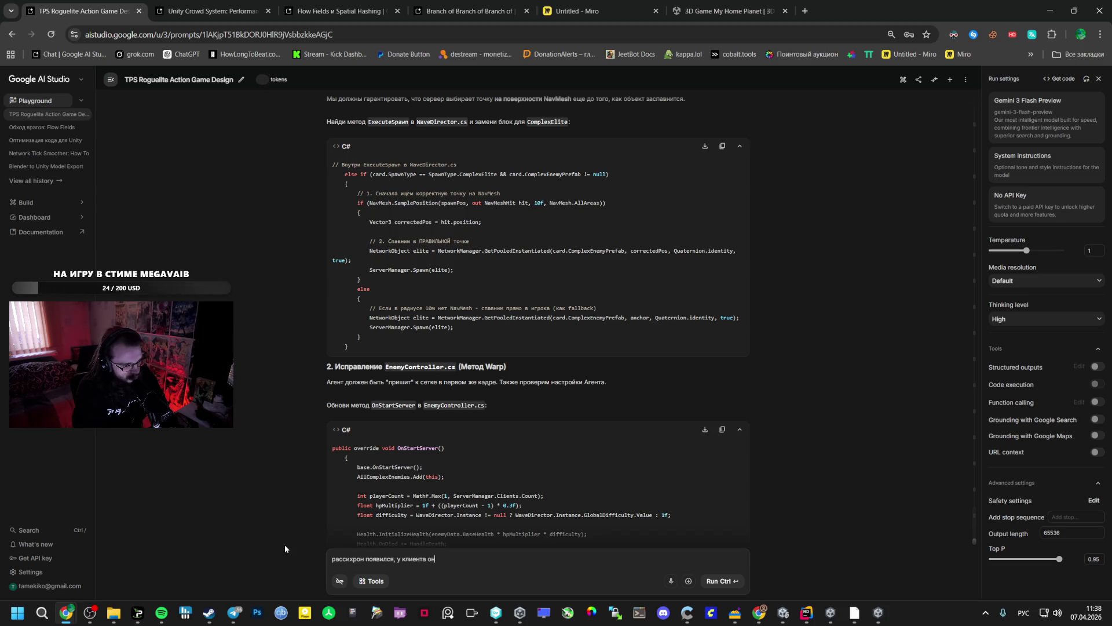
text(да)
text( далеко)
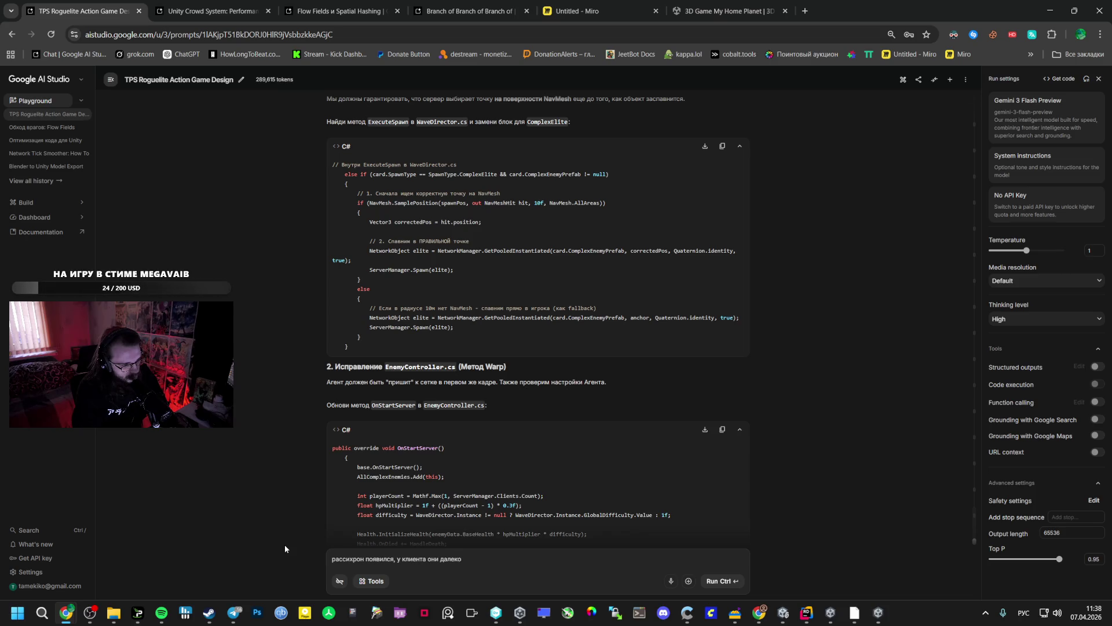
key(BackSpace)
key(BackSpace)
key(BackSpace)
text(намного )
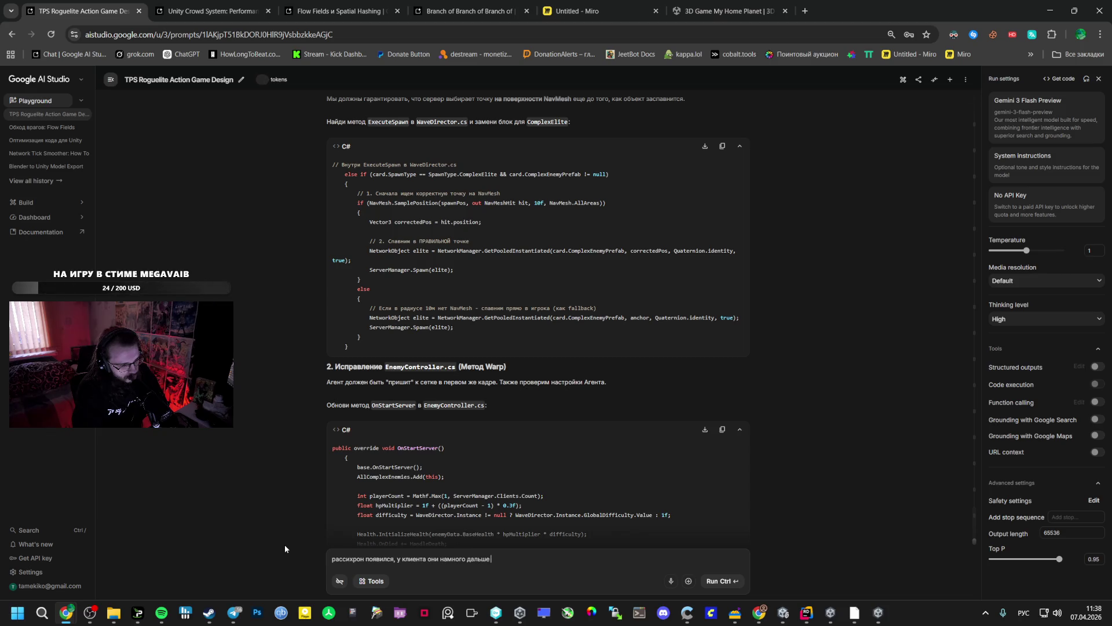
text(м)
click(161, 612)
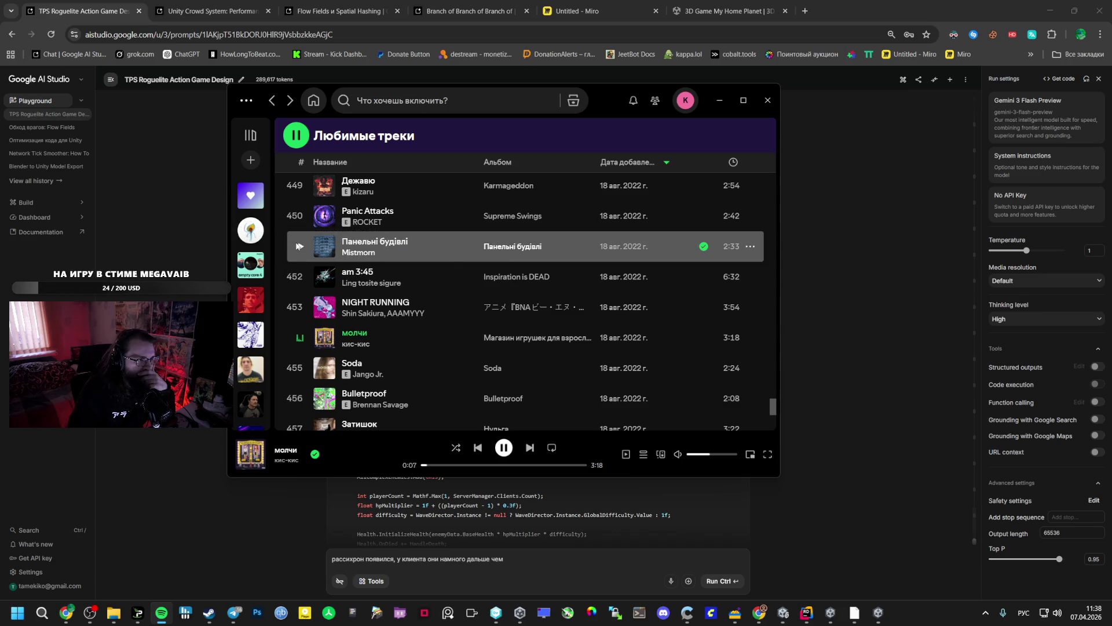
Play Panic Attacks by ROCKET in Spotify and raise the volume slightly.
click(299, 247)
click(301, 219)
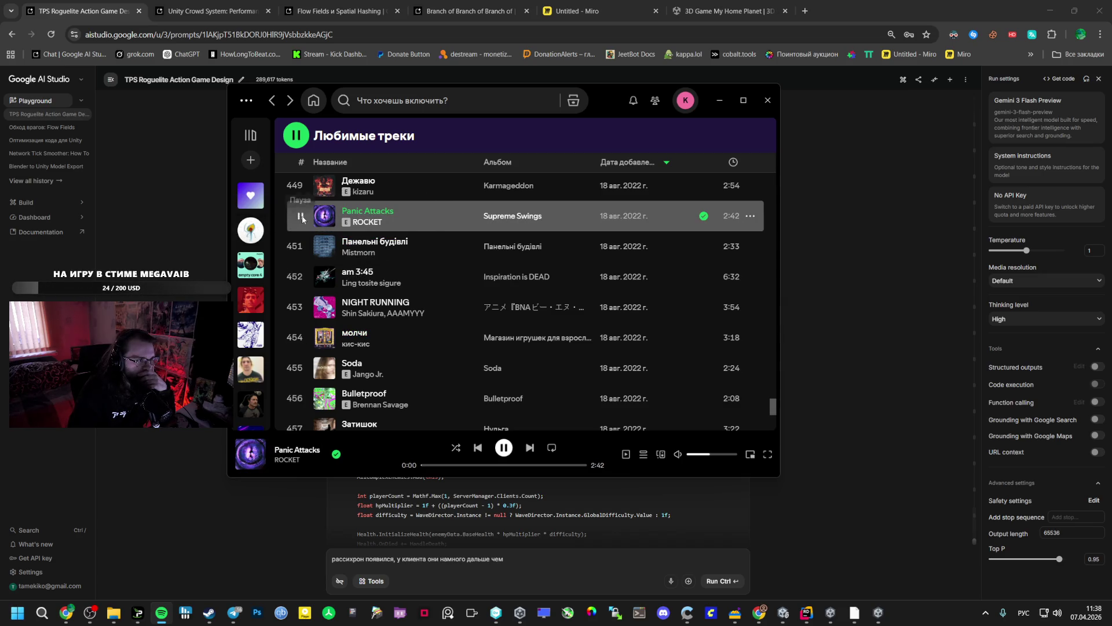
scroll(300, 284, up, 3)
drag(708, 456, 718, 456)
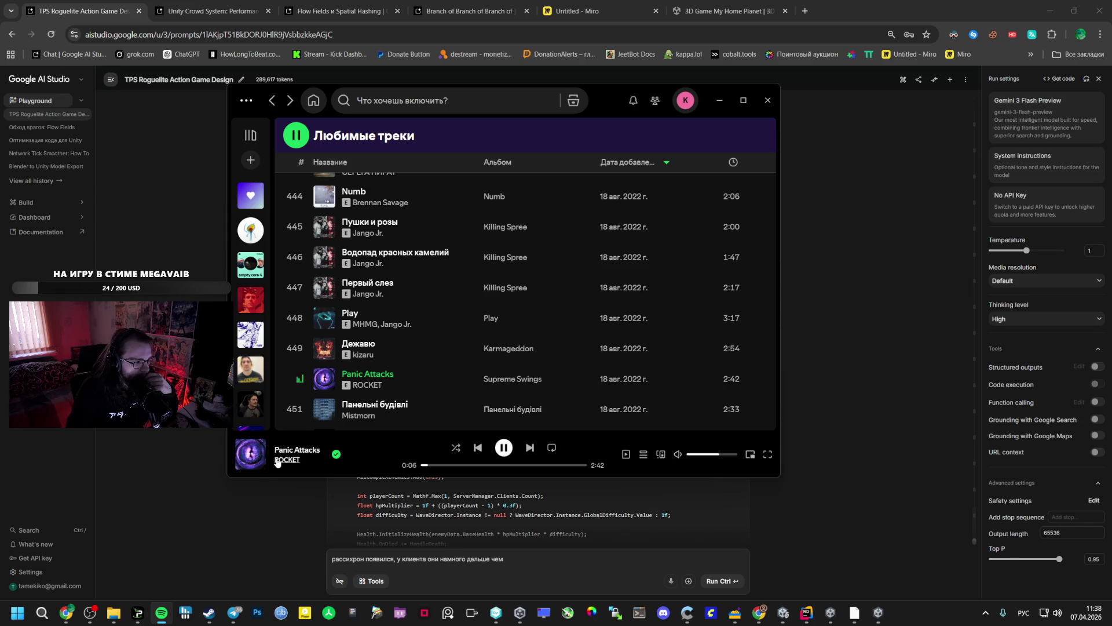
click(516, 564)
text(,)
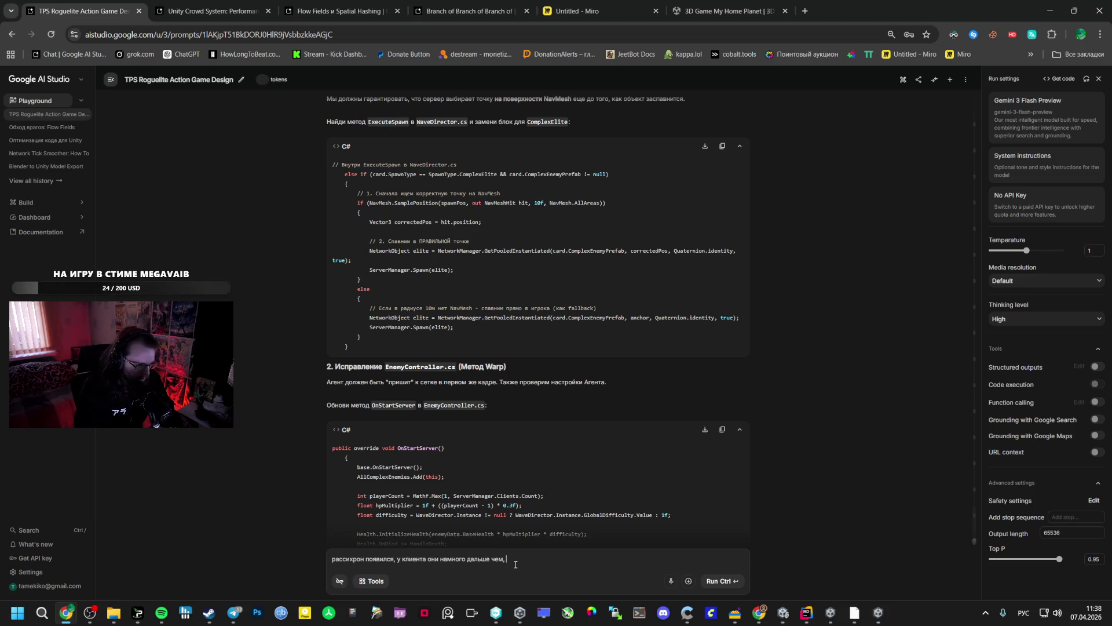
Pause the running game and open the Boss prefab from _Prefabs, selecting its root.
click(830, 613)
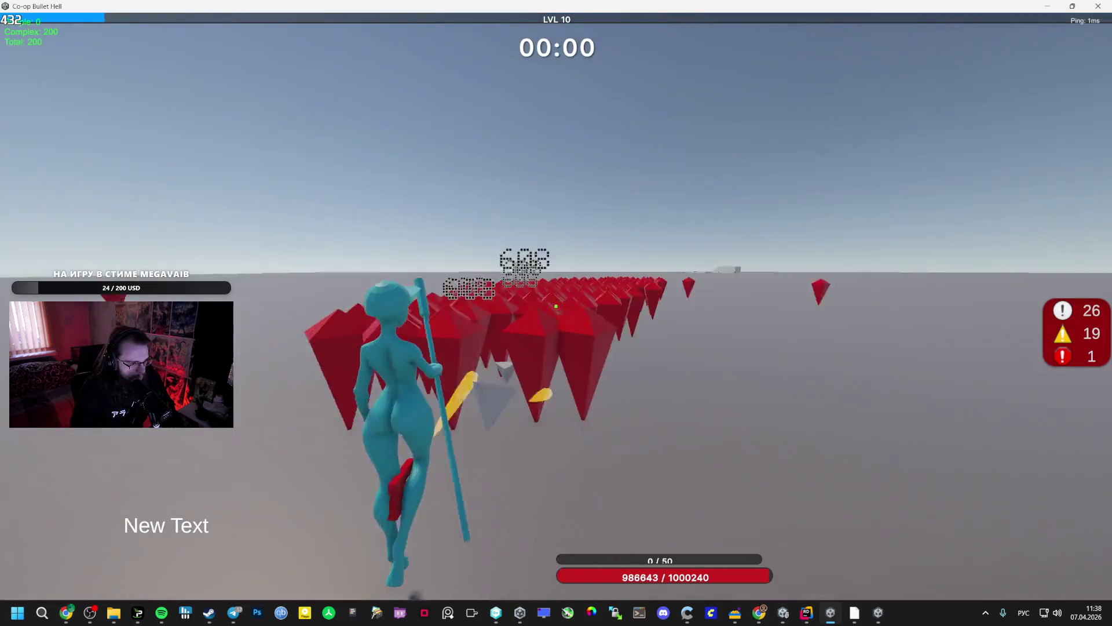
key(Escape)
key(alt+Tab)
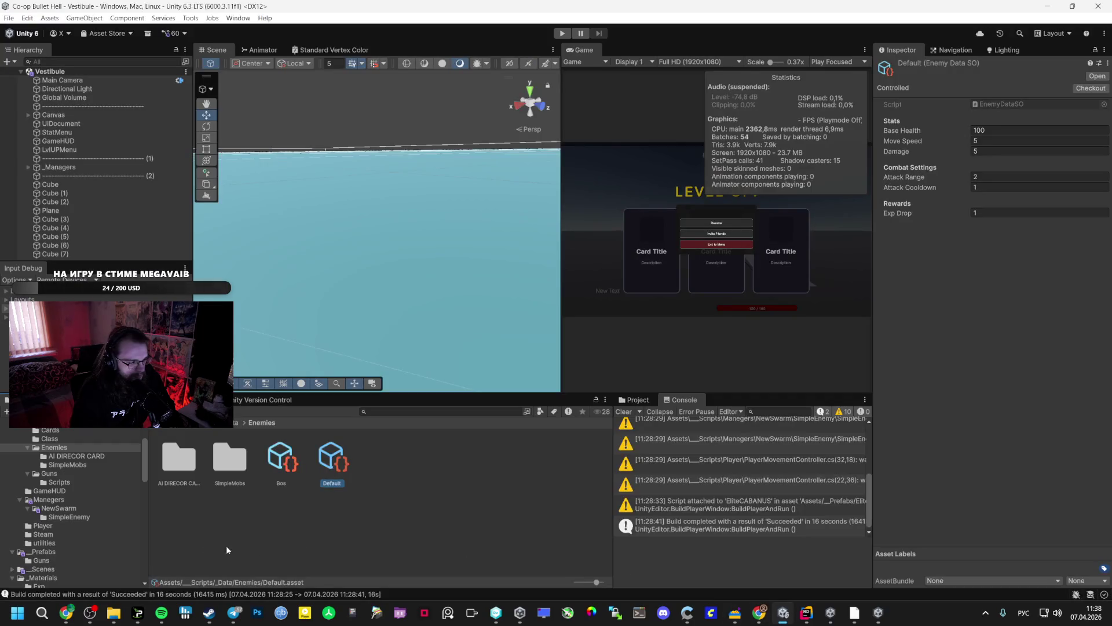
click(81, 552)
double_click(219, 462)
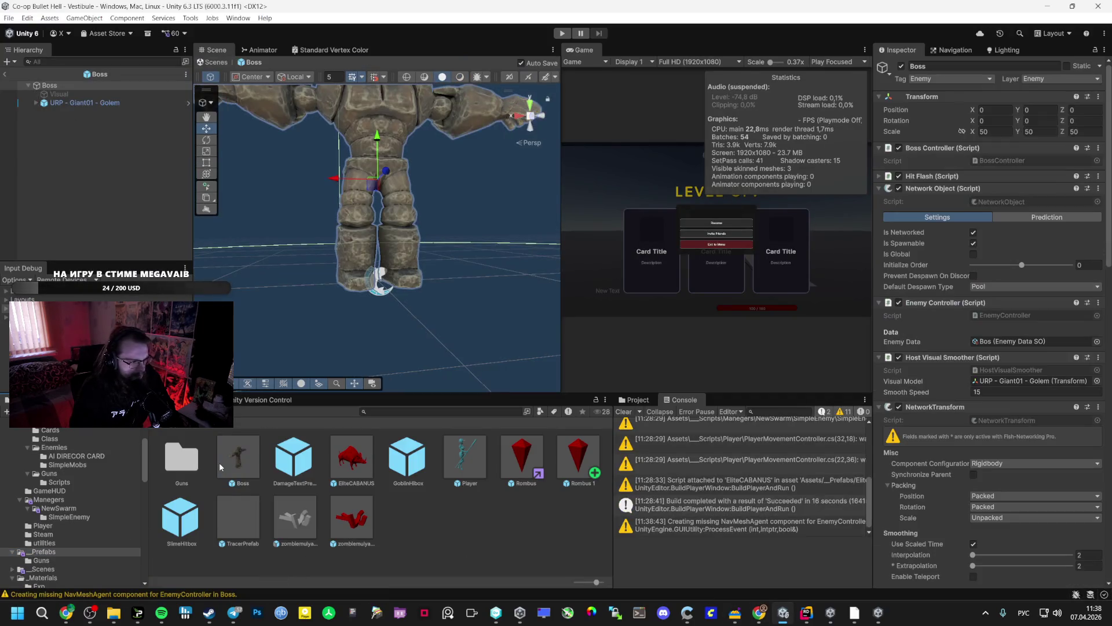
click(85, 106)
click(88, 89)
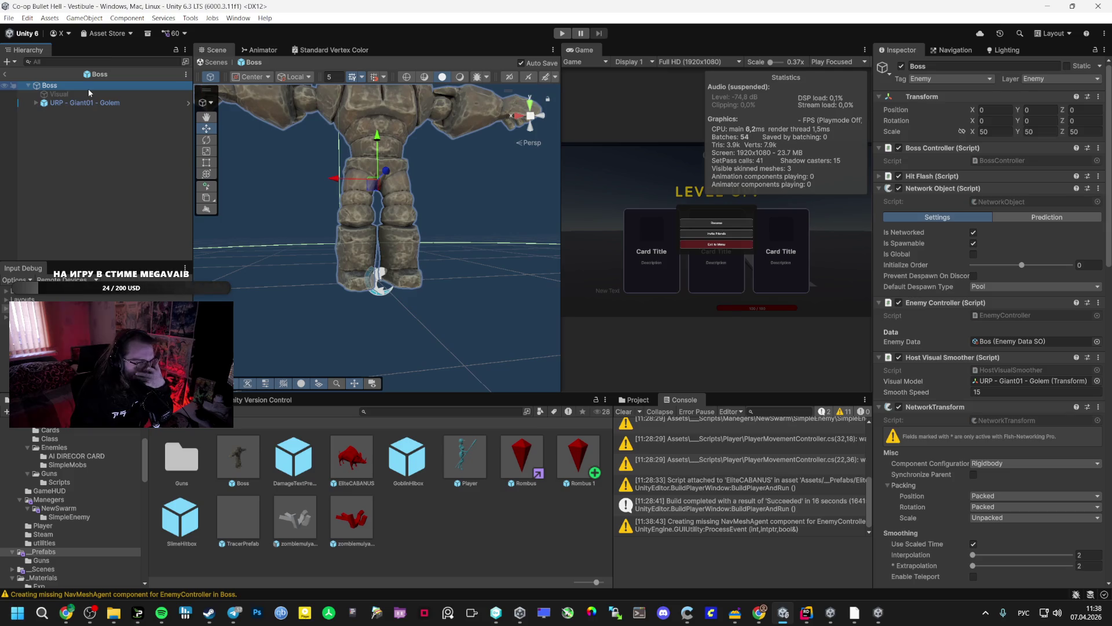
scroll(932, 383, down, 5)
Set NetworkTransform Component Configuration to Disabled and remove the Boss's Rigidbody.
click(999, 346)
click(997, 356)
scroll(974, 383, down, 6)
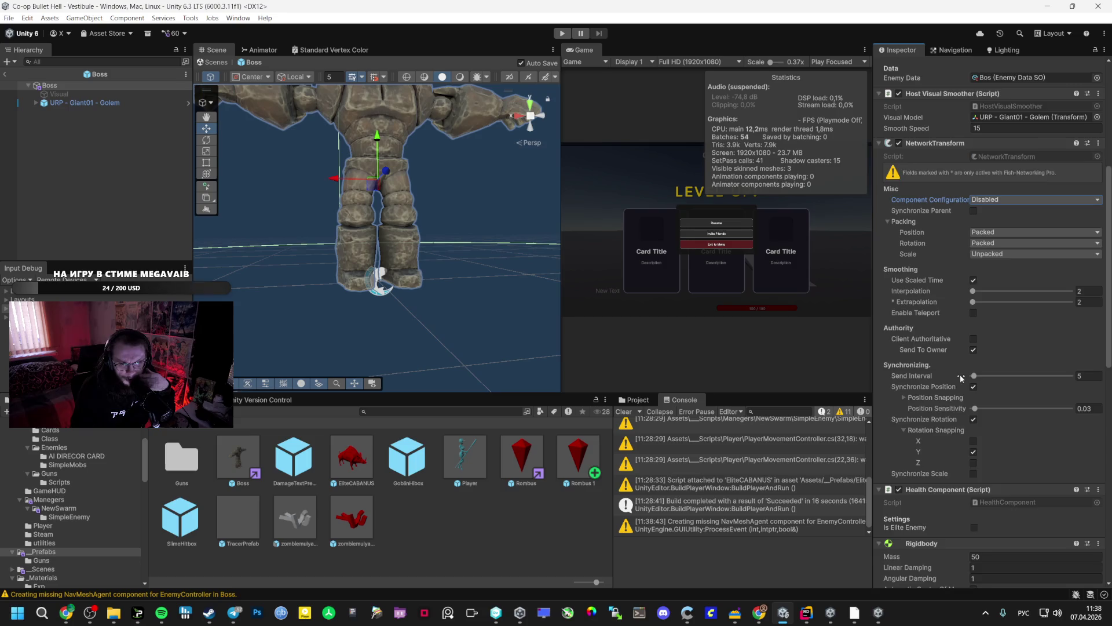
scroll(959, 380, down, 10)
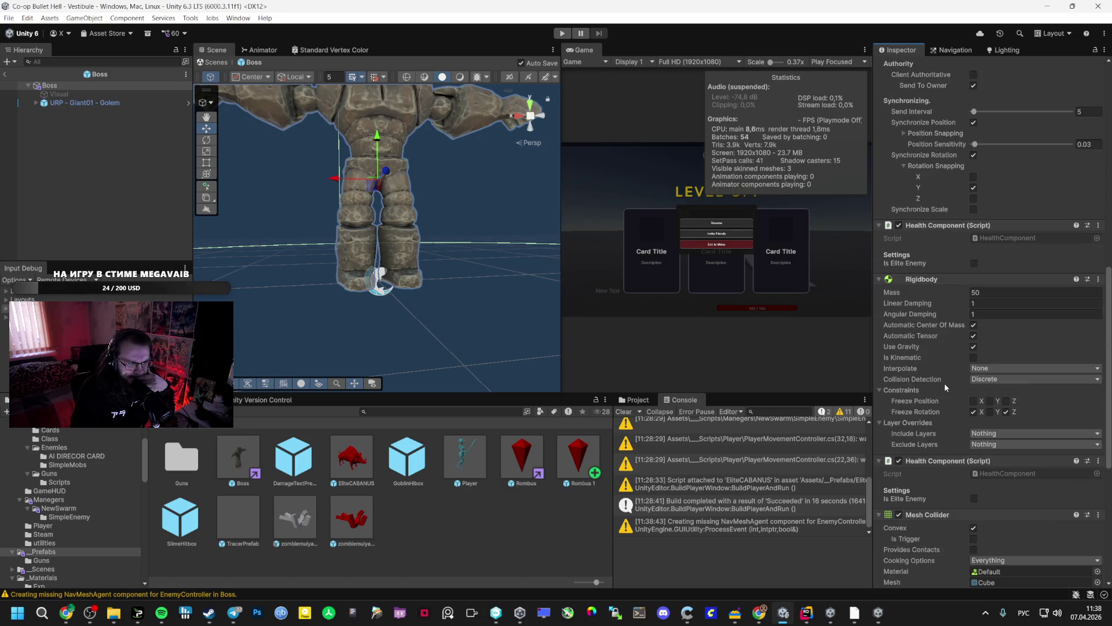
click(1098, 279)
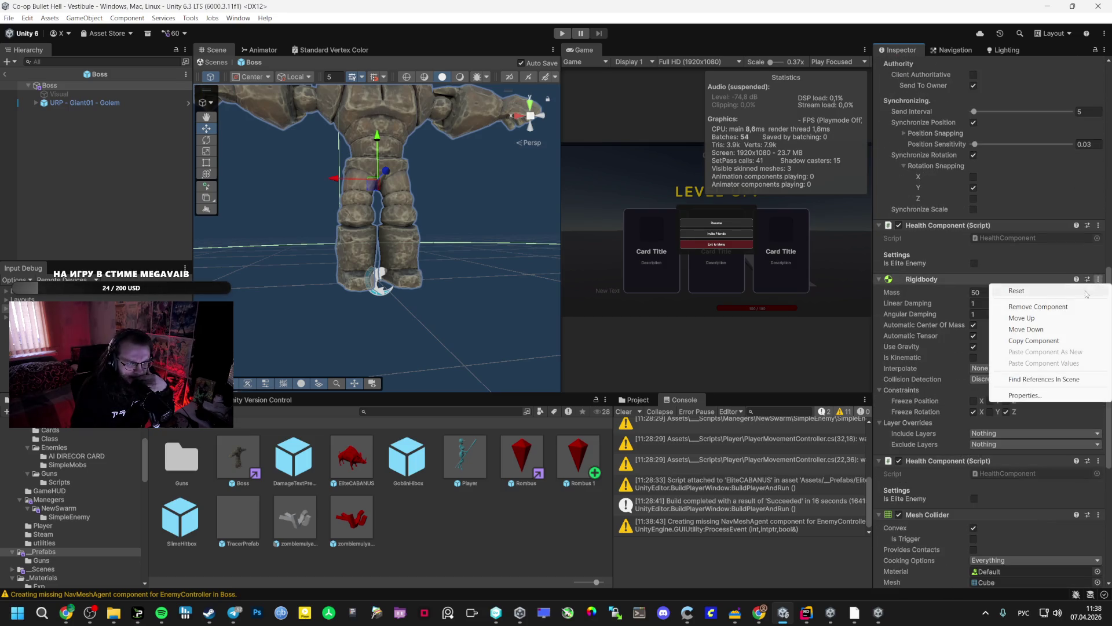
click(1053, 313)
Set the Boss Nav Mesh Agent Base Offset to 1.
scroll(961, 385, down, 3)
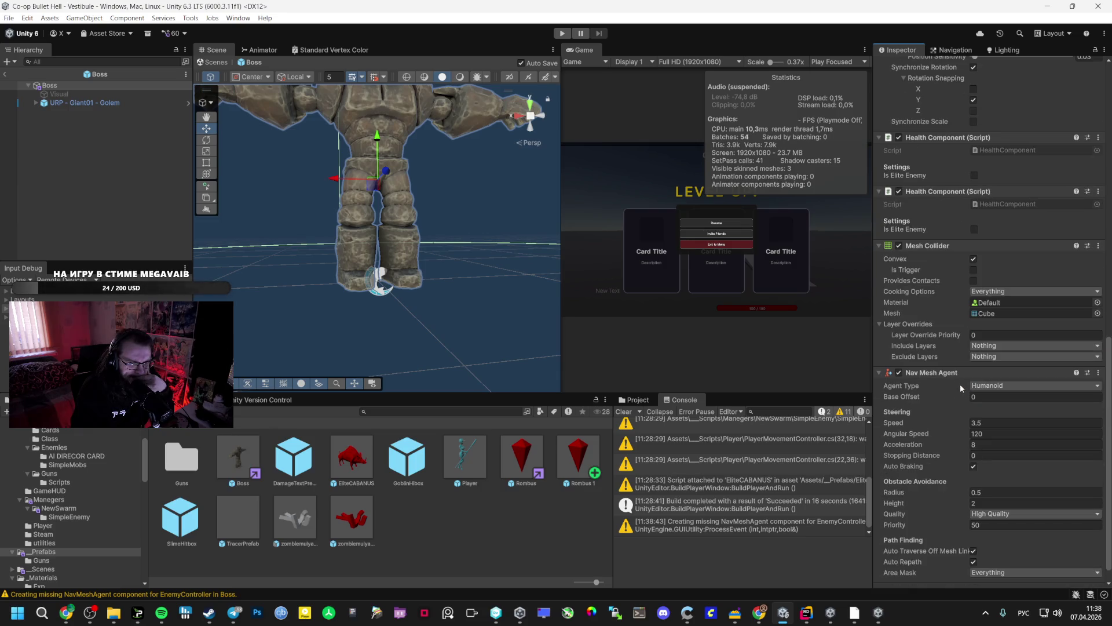
scroll(1055, 284, down, 1)
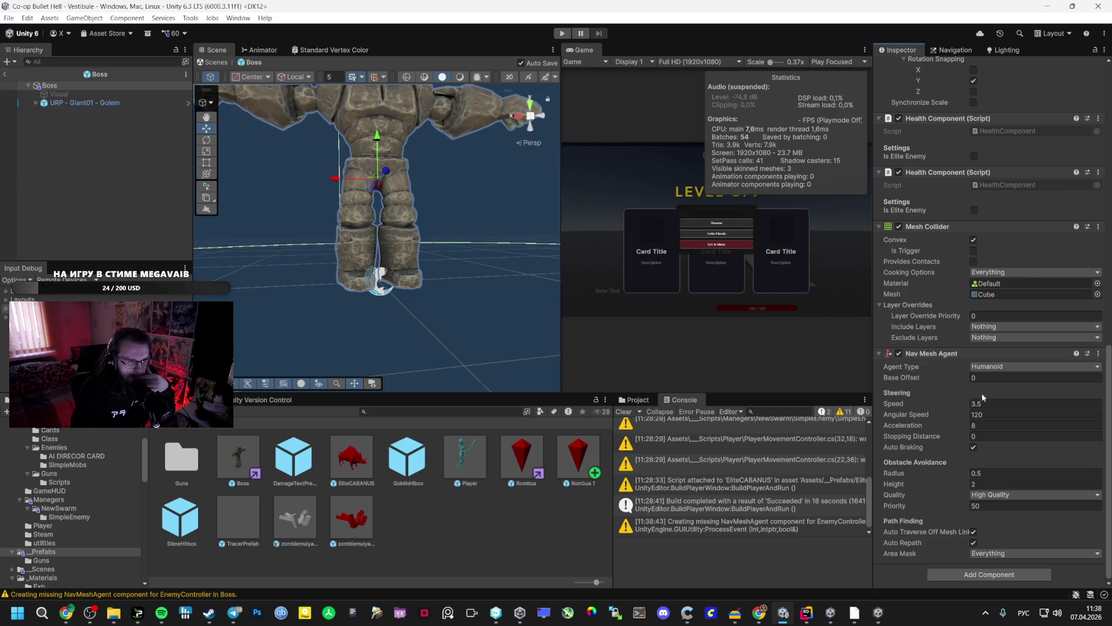
click(997, 377)
text(1)
scroll(337, 270, down, 3)
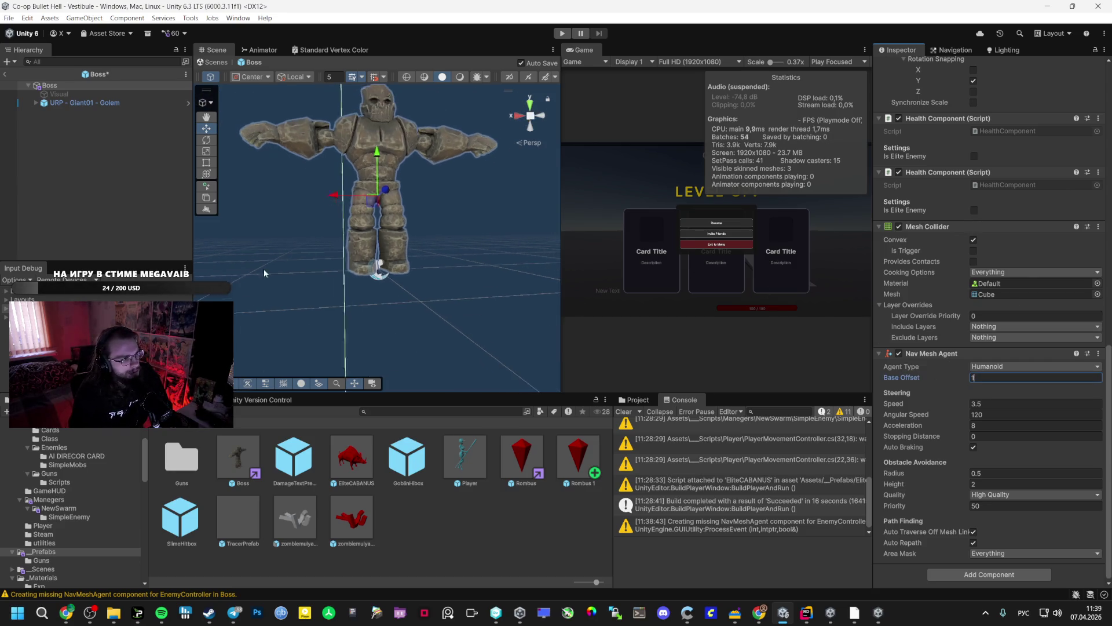
click(107, 86)
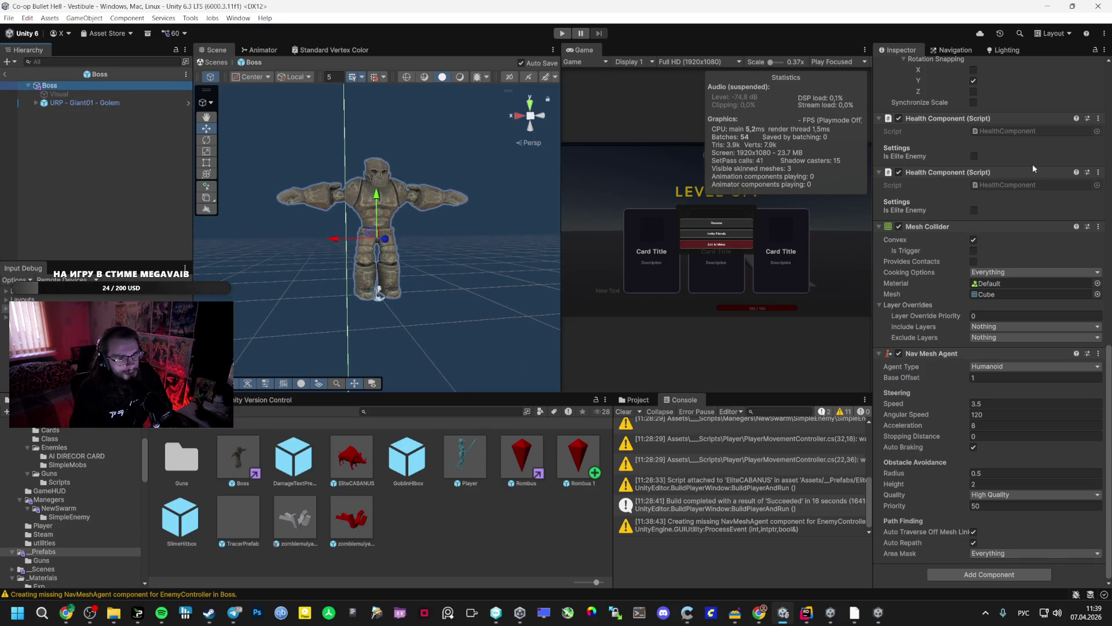
scroll(1037, 180, up, 15)
Reset the Boss root scale to 1, 1, 1.
click(992, 131)
text(1)
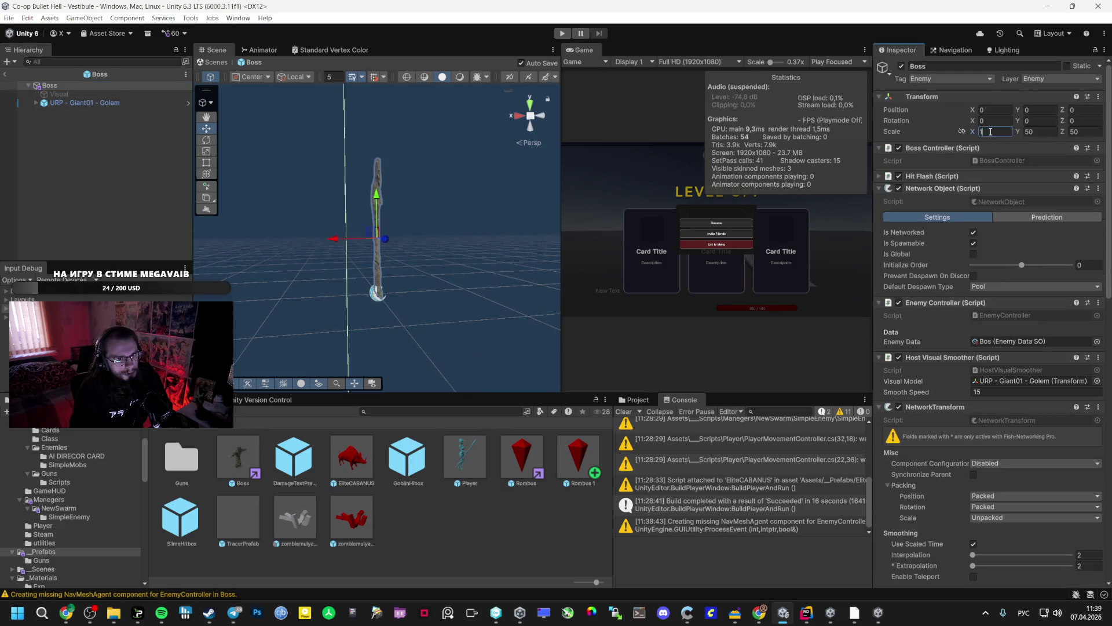
key(Tab)
text(1)
key(Tab)
text(1)
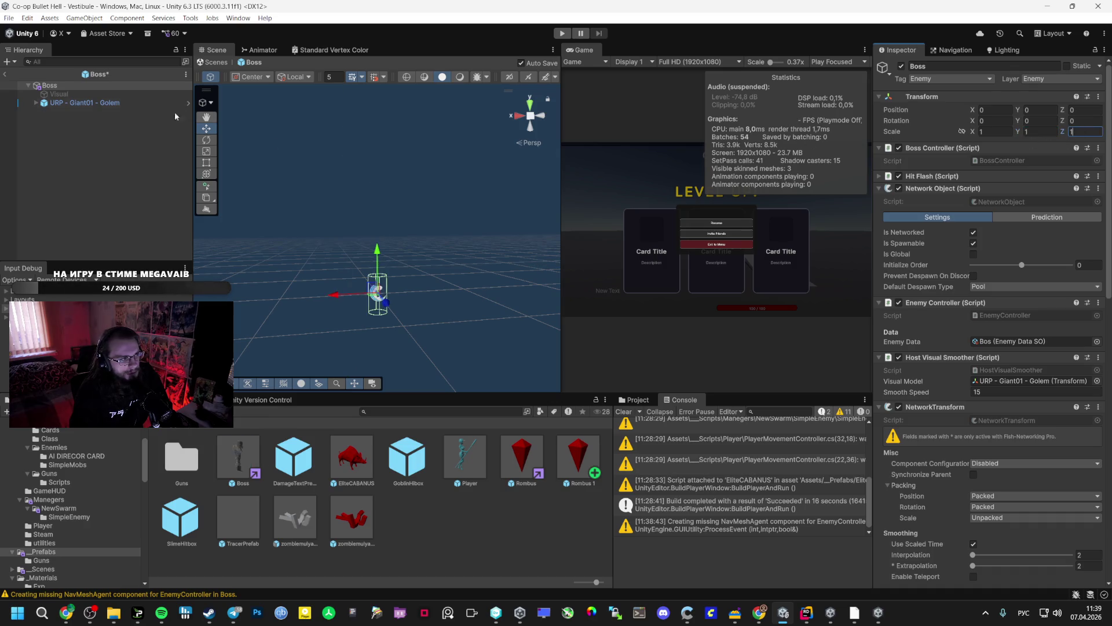
Set the golem model's scale to 1, 1, 1.
click(87, 102)
click(995, 160)
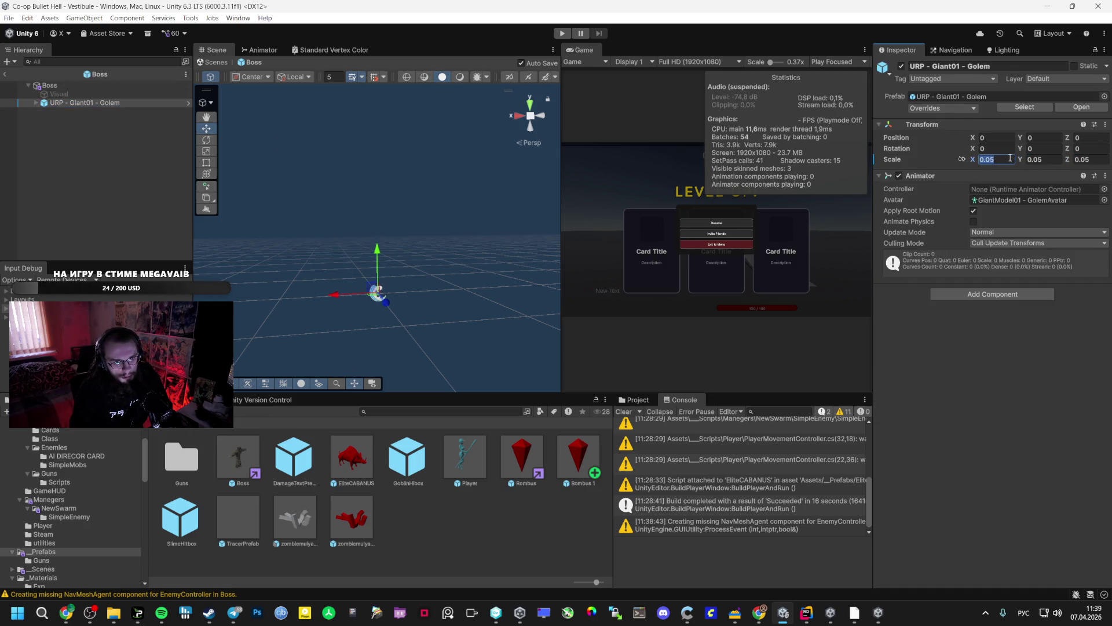
text(1)
key(Tab)
text(1)
key(Tab)
text(1)
click(49, 85)
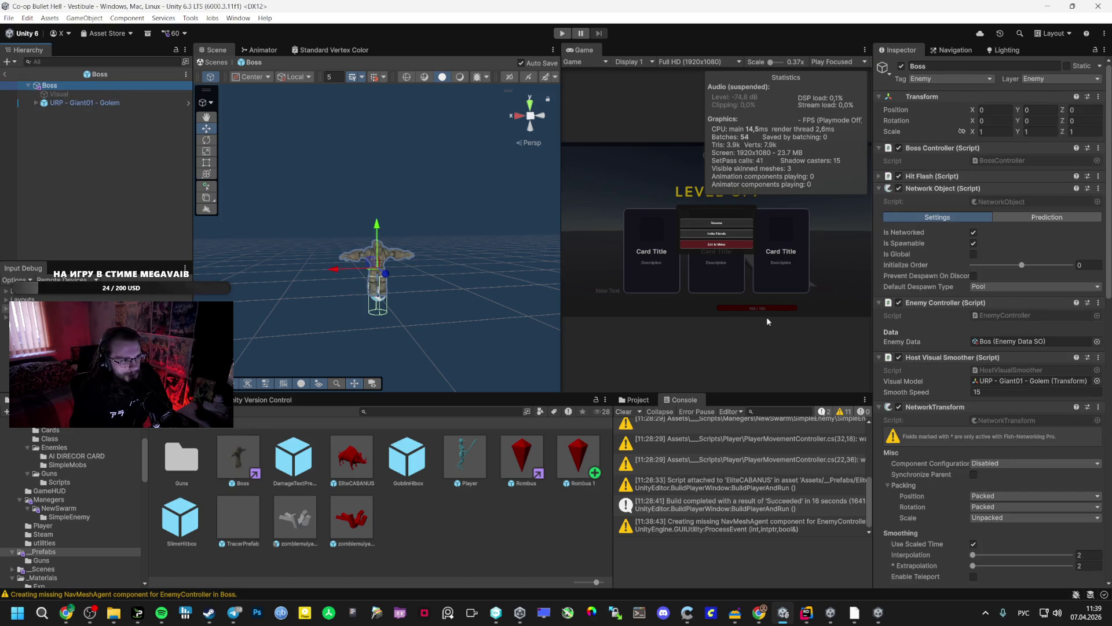
Set the Nav Mesh Agent obstacle avoidance height to 24.
scroll(949, 411, down, 15)
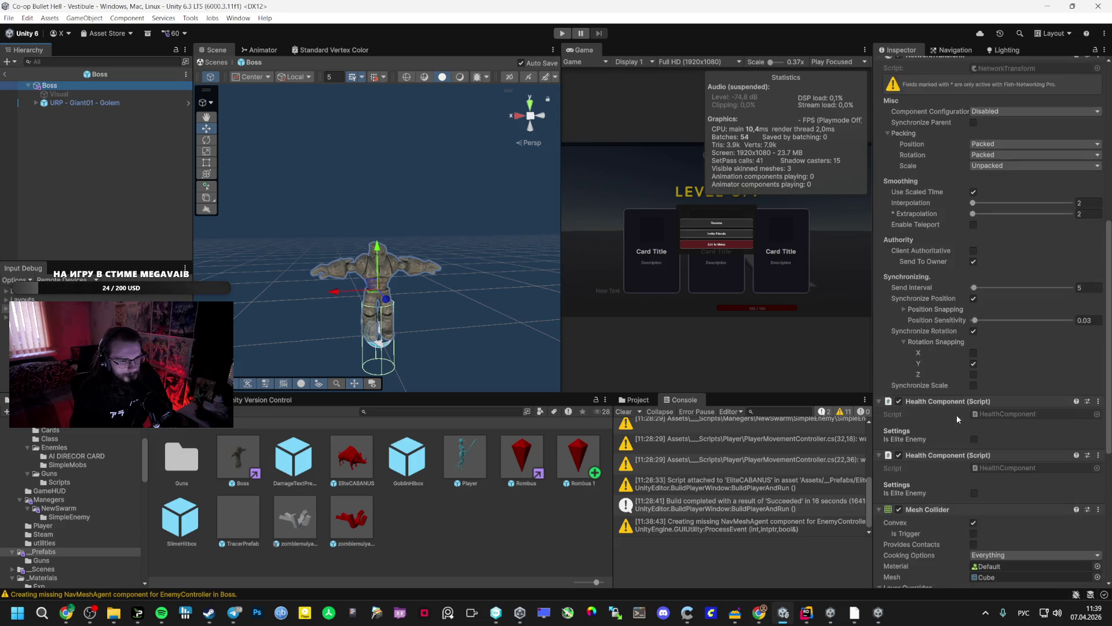
scroll(992, 400, down, 1)
click(984, 378)
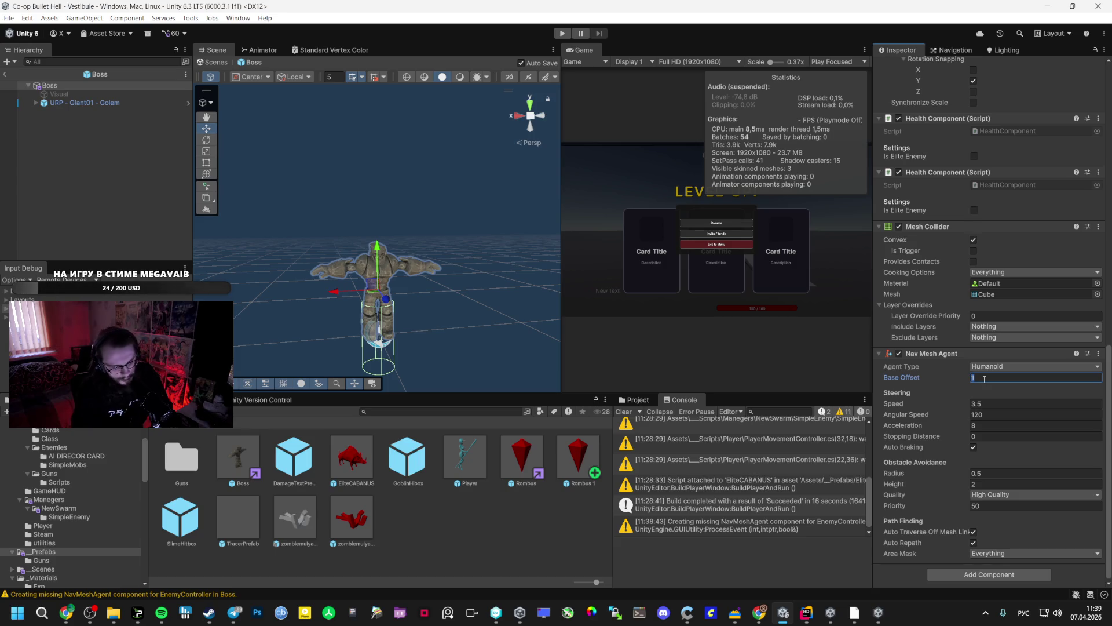
mouse_move(441, 244)
mouse_down()
mouse_move(717, 320)
mouse_move(348, 214)
mouse_up()
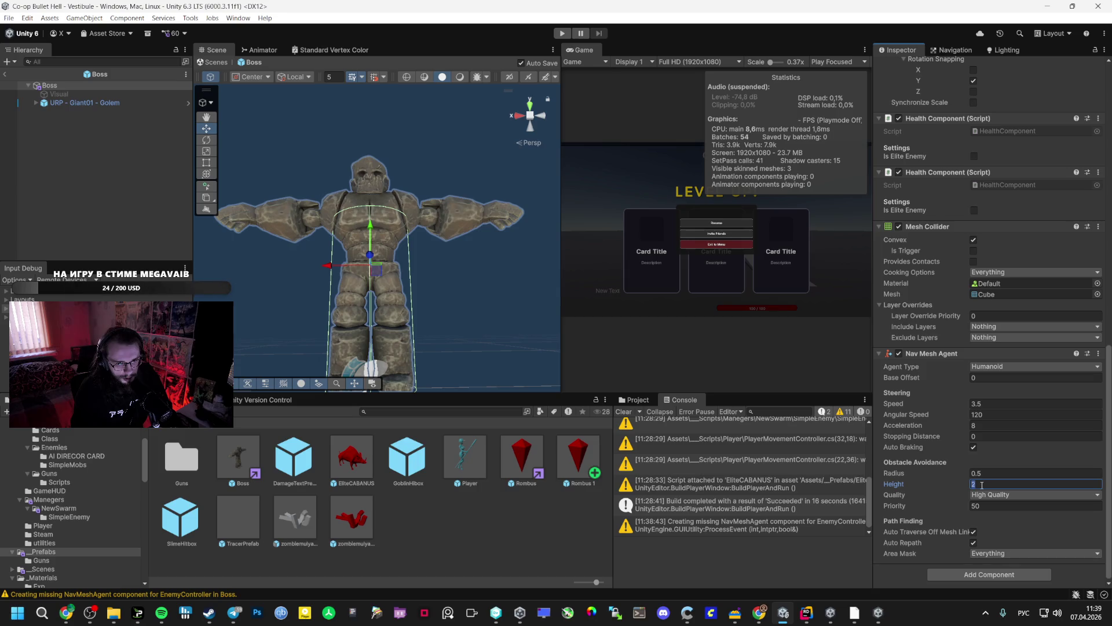
text(4)
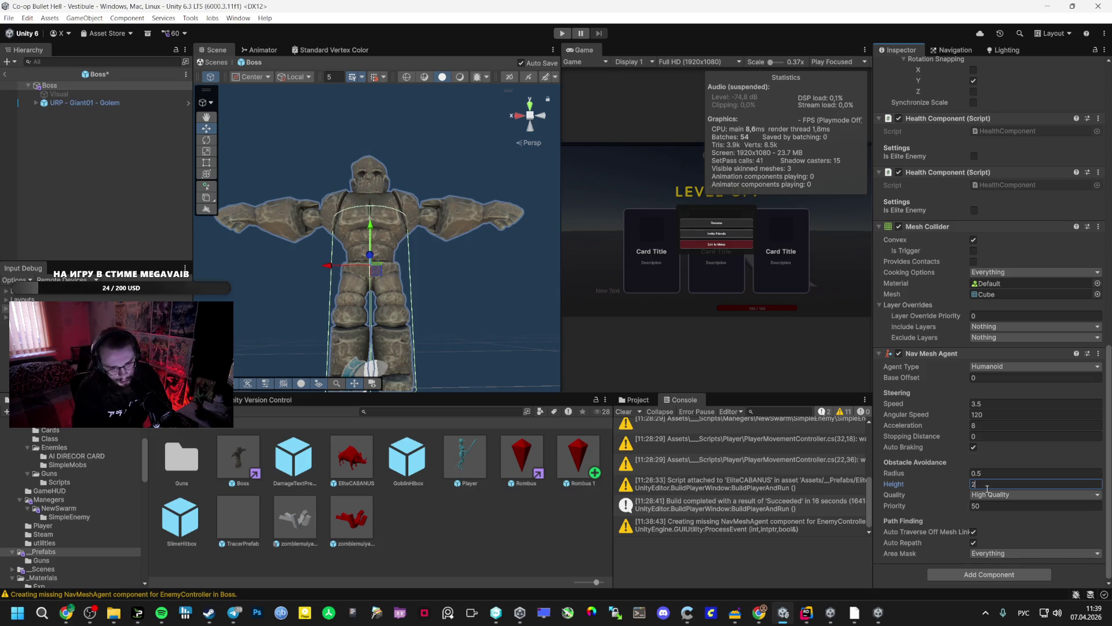
key(alt+Tab)
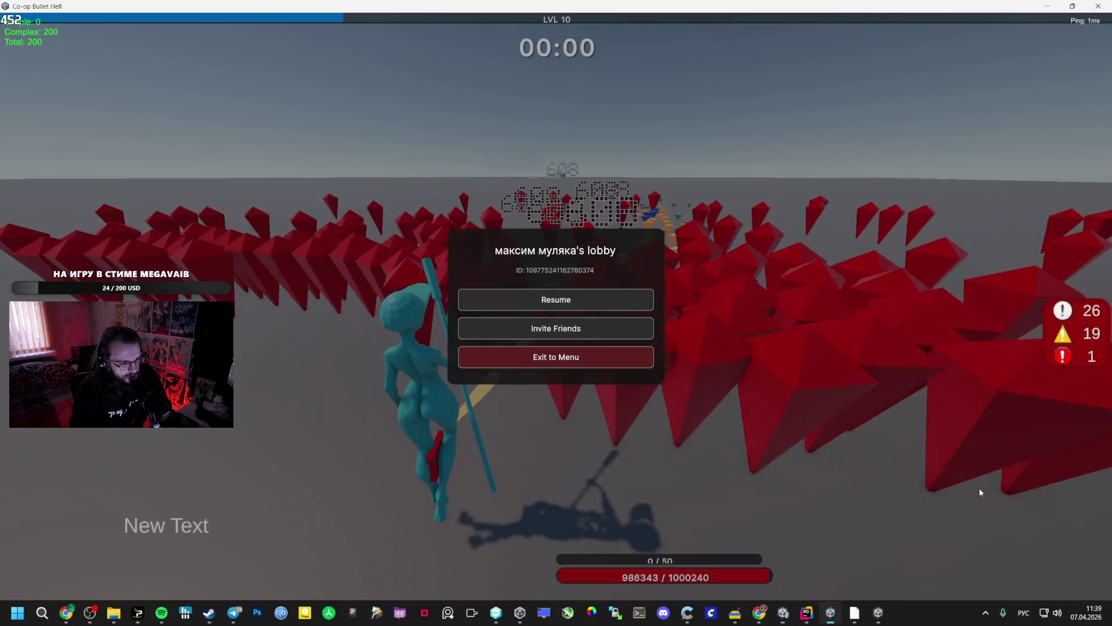
Seek Panic Attacks in Spotify back to about 1:10.
key(alt+Tab)
key(Tab)
key(Tab)
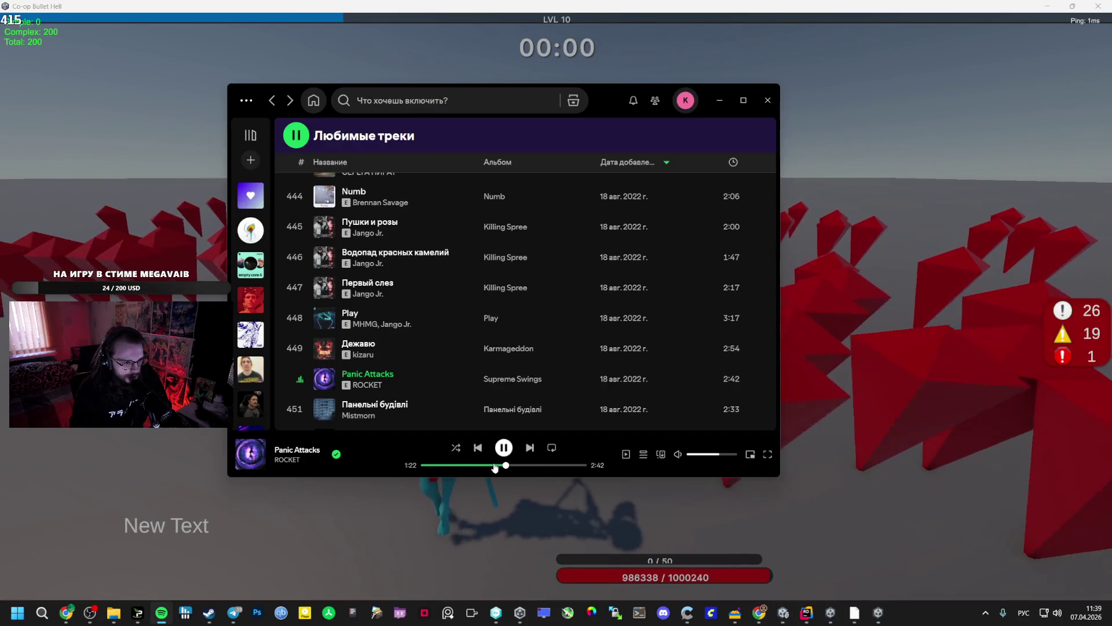
click(491, 465)
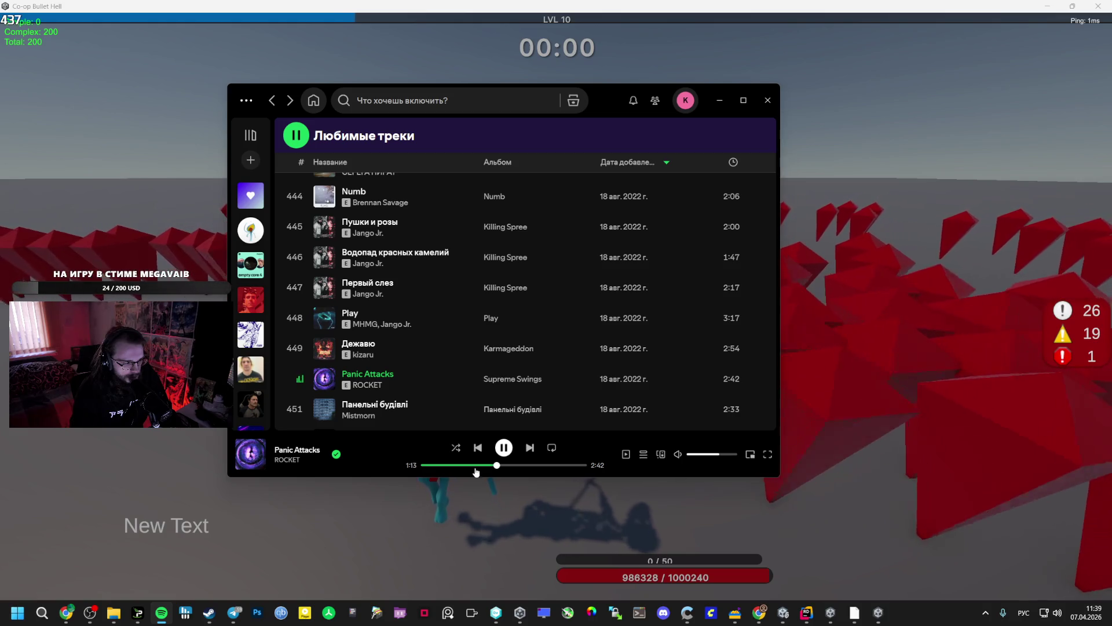
mouse_move(66, 613)
click(99, 569)
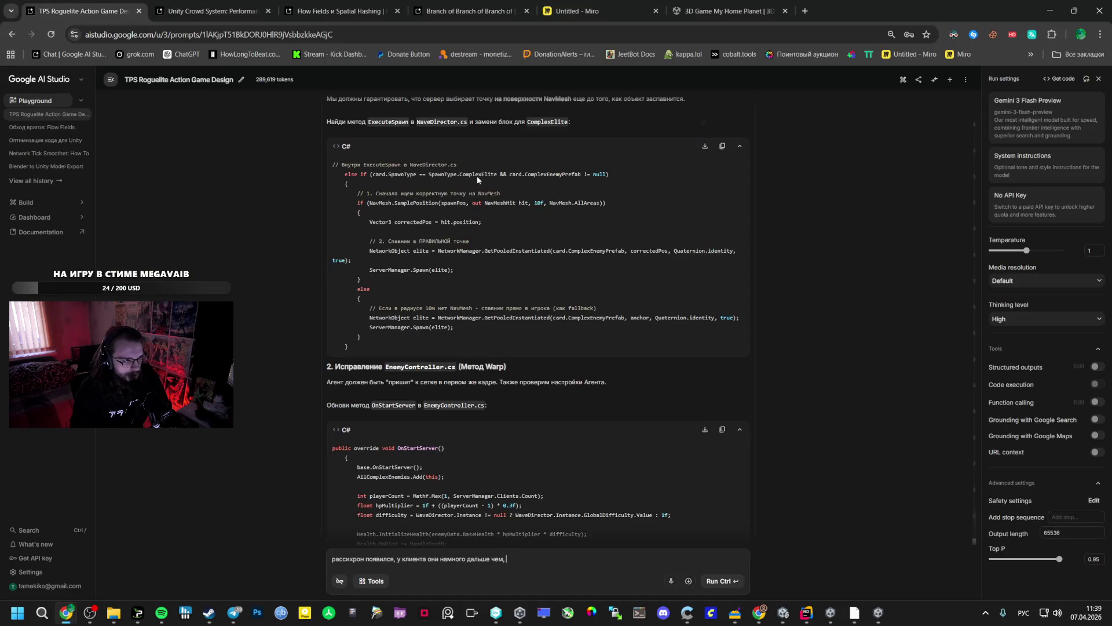
Search Google in a new tab for 'rocket кто лейбл'.
click(809, 2)
text(кщслуе)
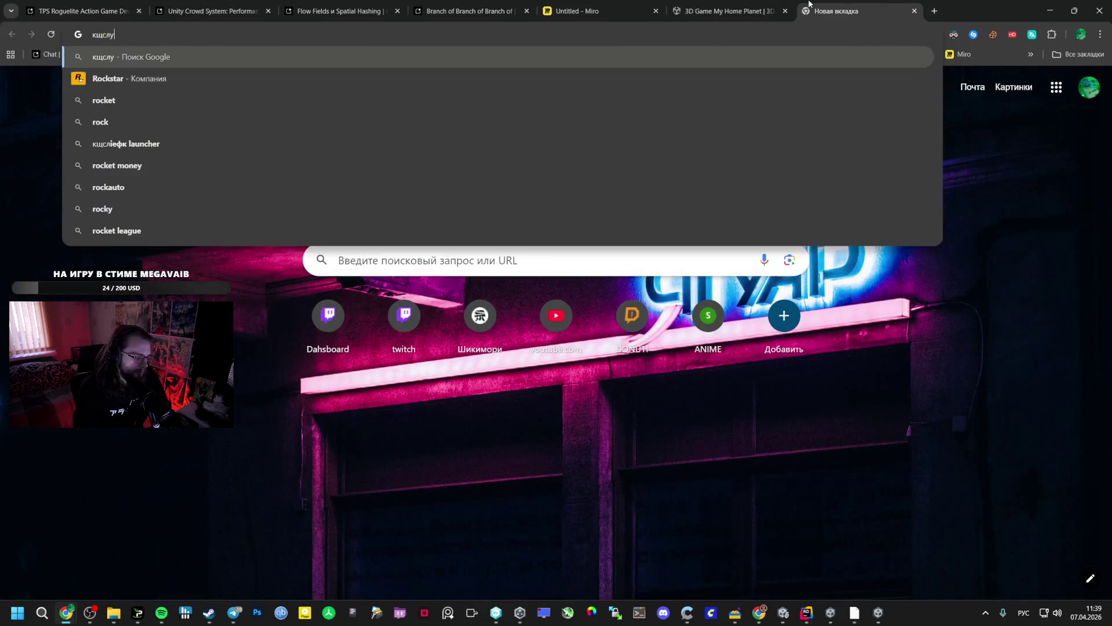
key(alt+shift)
text( rnj)
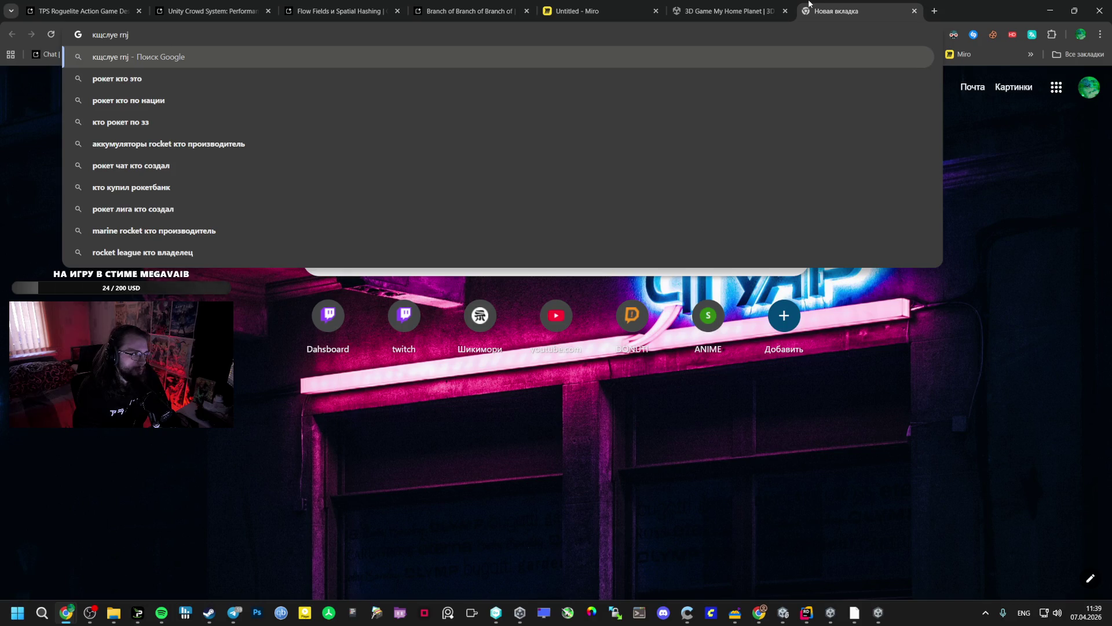
key(alt+shift)
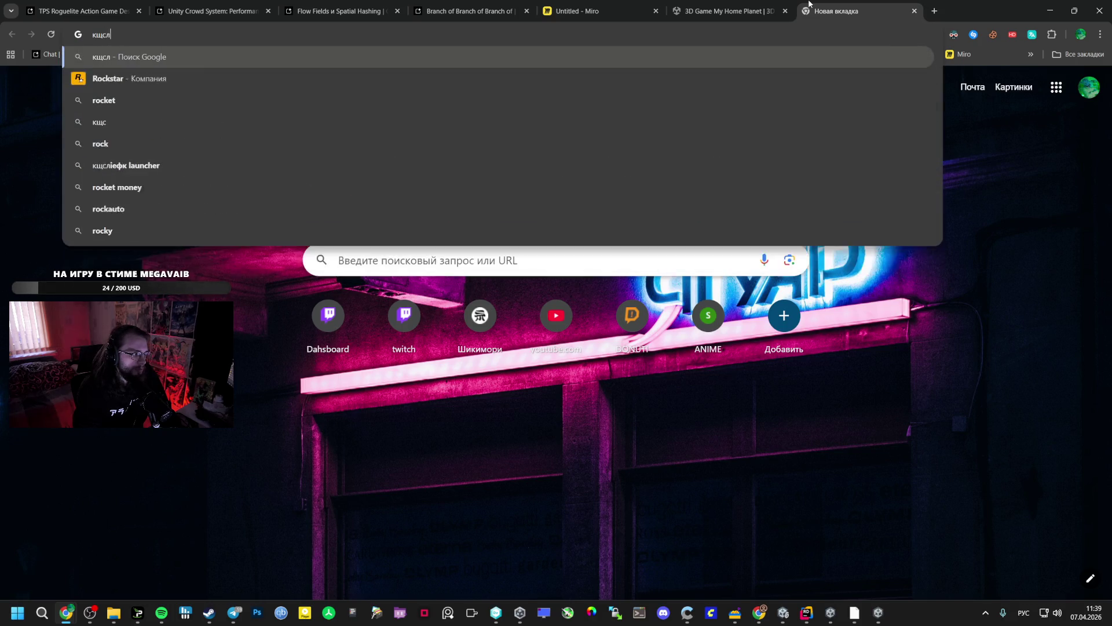
key(Down)
key(BackSpace)
key(BackSpace)
key(BackSpace)
key(alt+shift)
text(rnj)
key(alt+shift)
key(BackSpace)
key(BackSpace)
key(BackSpace)
text(кто лейбл)
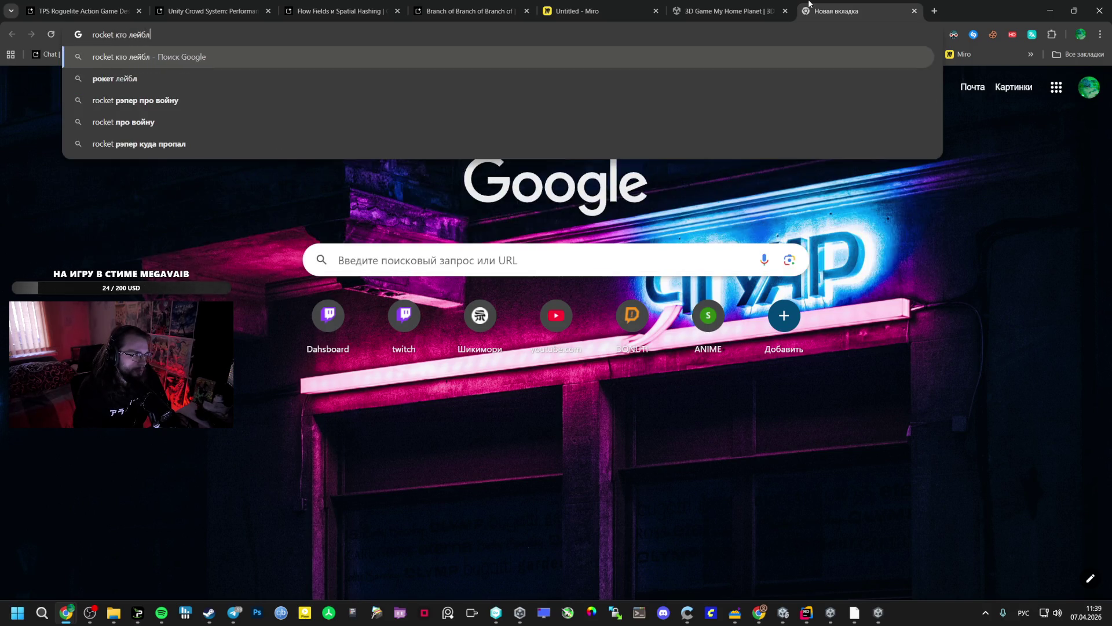
key(Return)
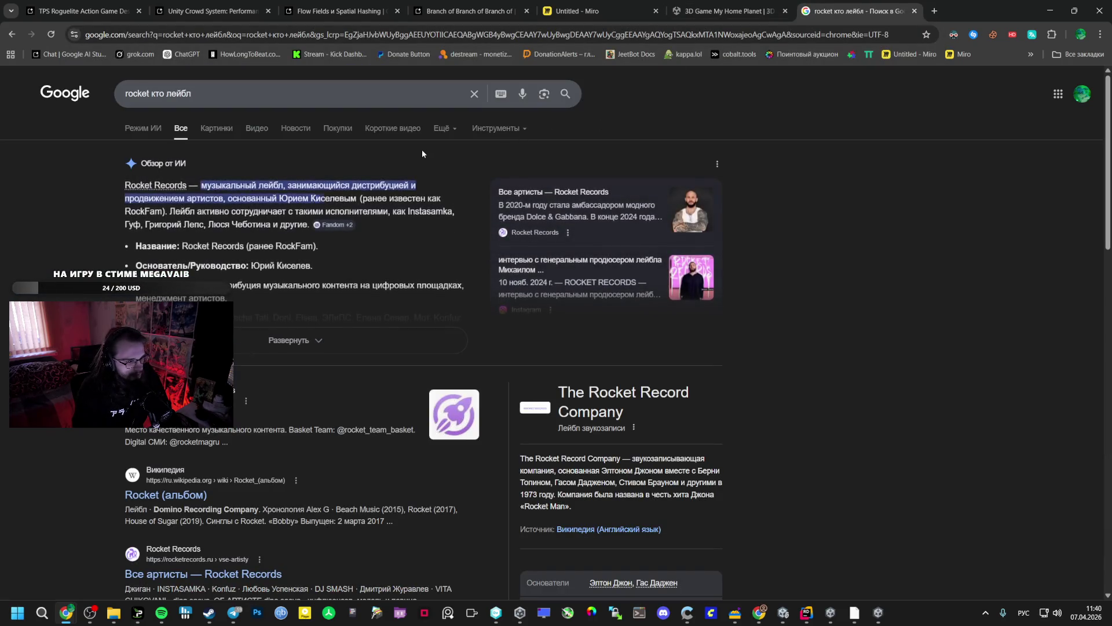
Refine the search to 'rocket мызыкант кто лейбл'.
click(193, 94)
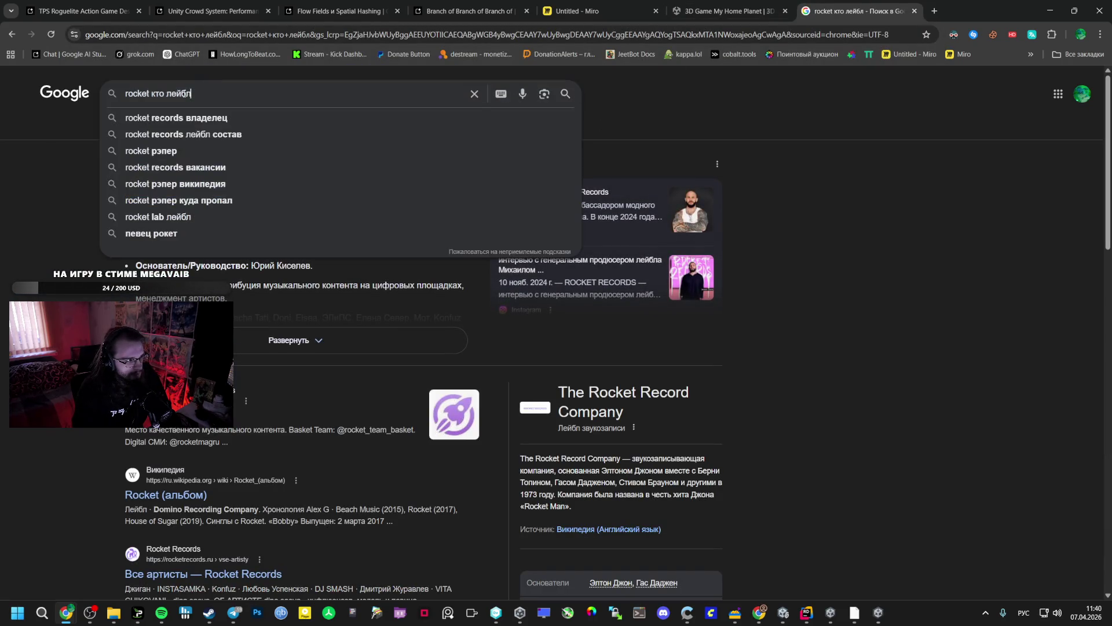
key(alt+Tab)
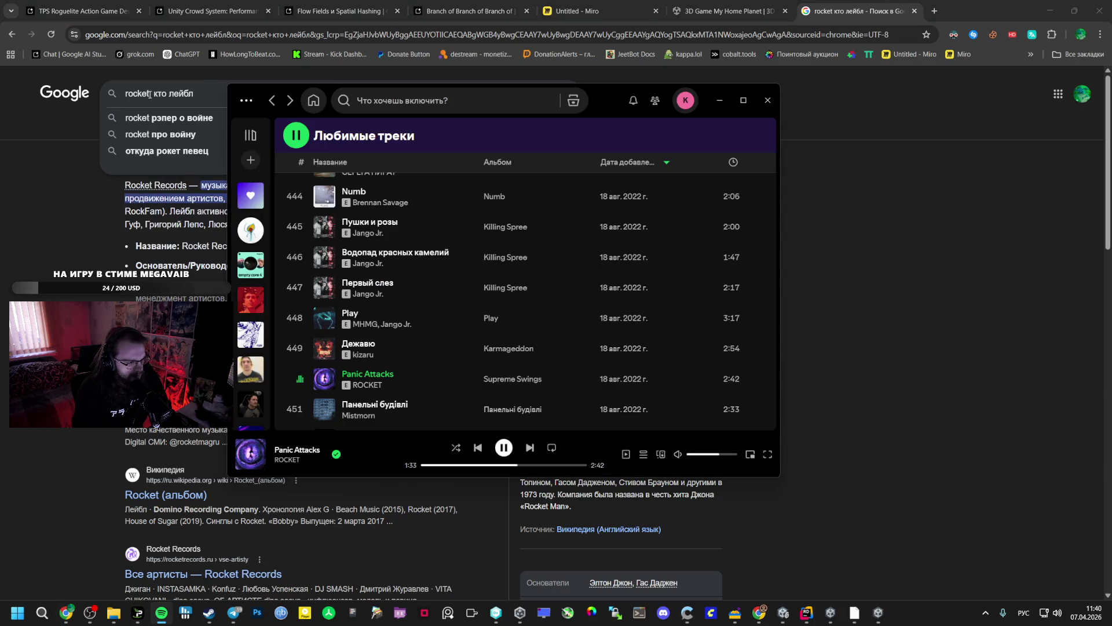
click(150, 94)
text(мыз)
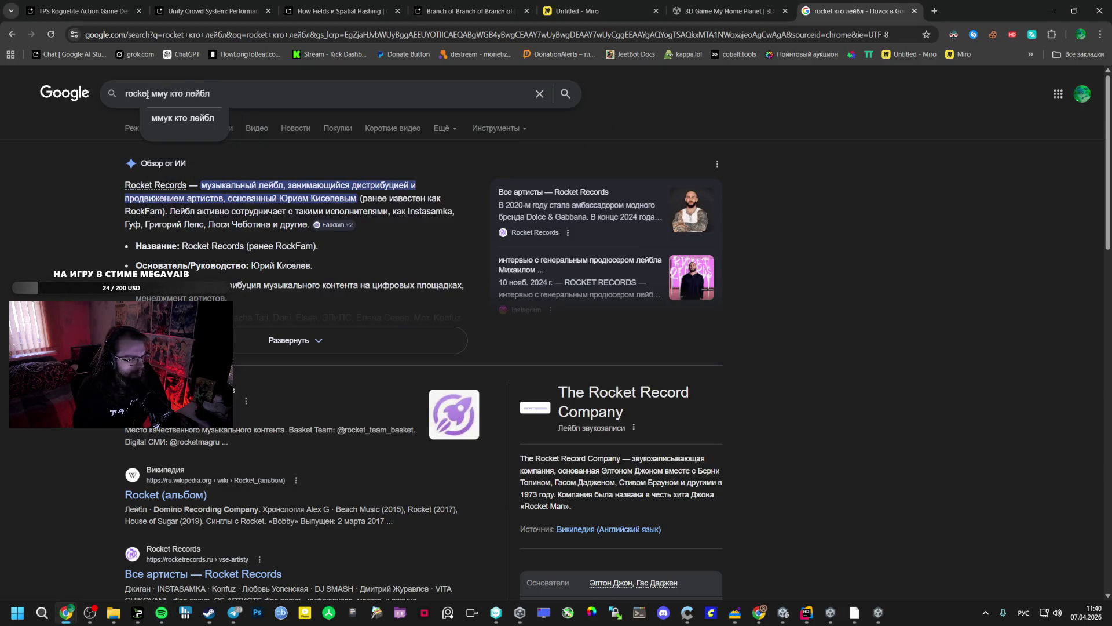
text(ыкан)
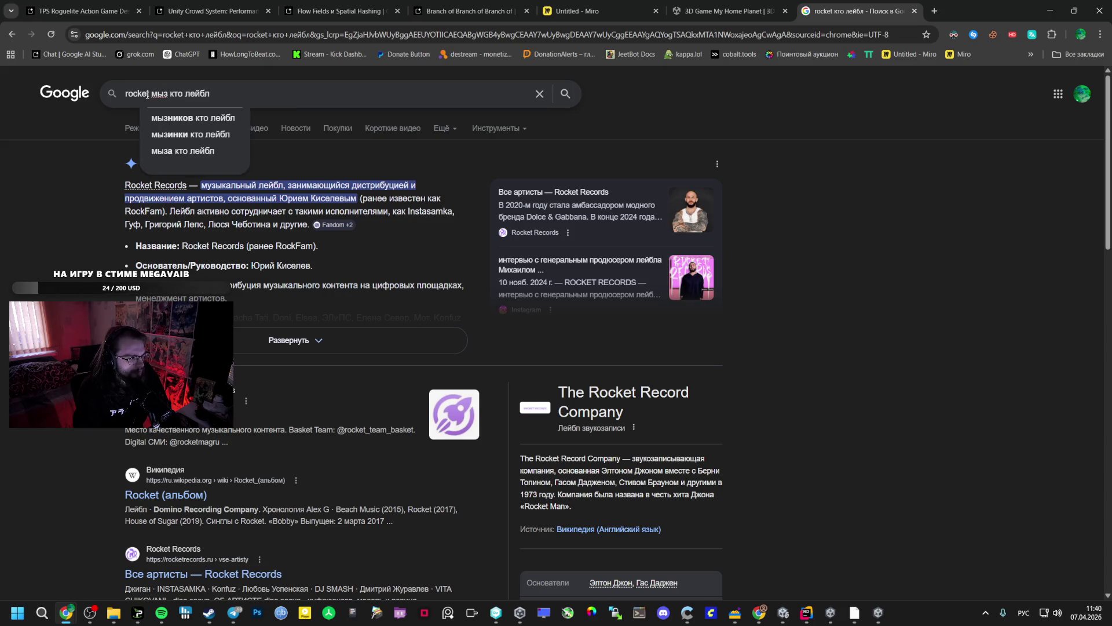
text(т)
key(Return)
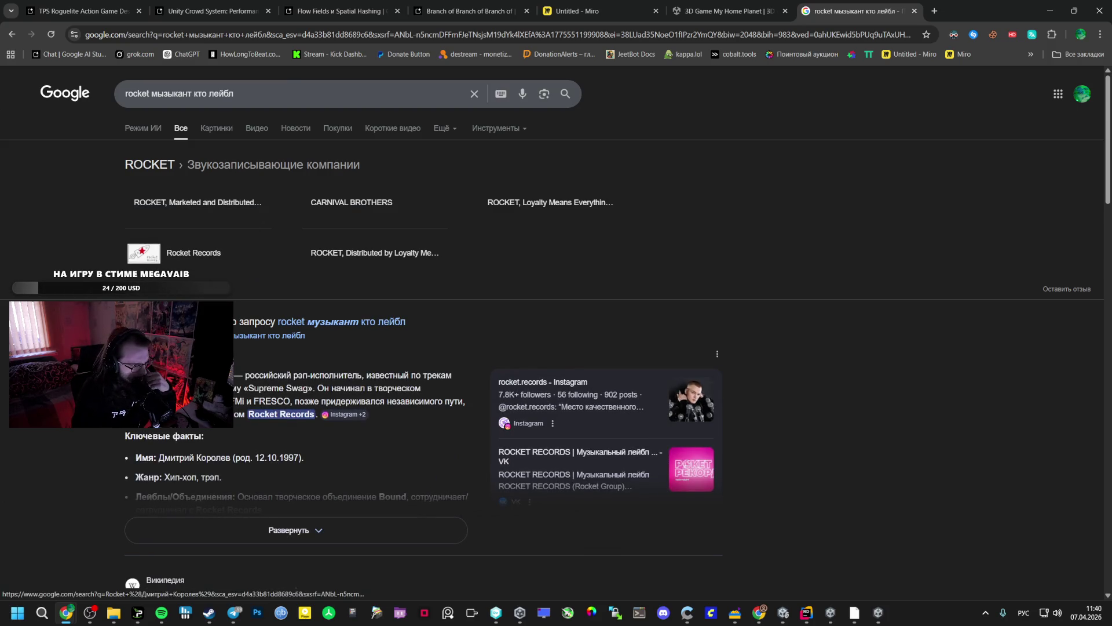
Expand the AI overview and open the rocket.records Instagram source in a new tab.
click(232, 515)
scroll(221, 507, down, 3)
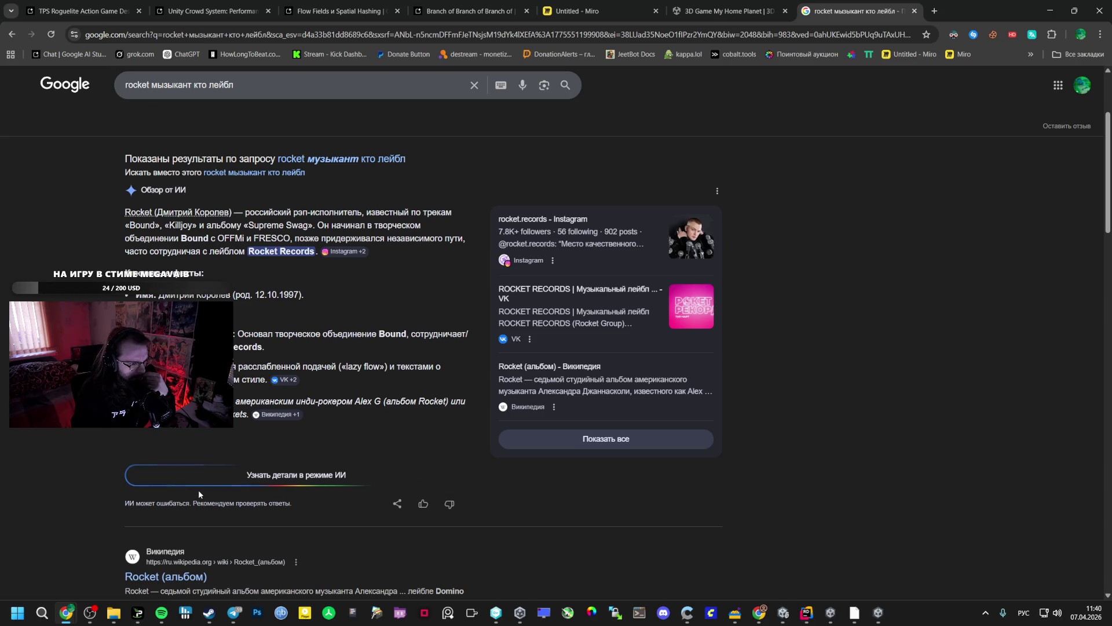
click(200, 478)
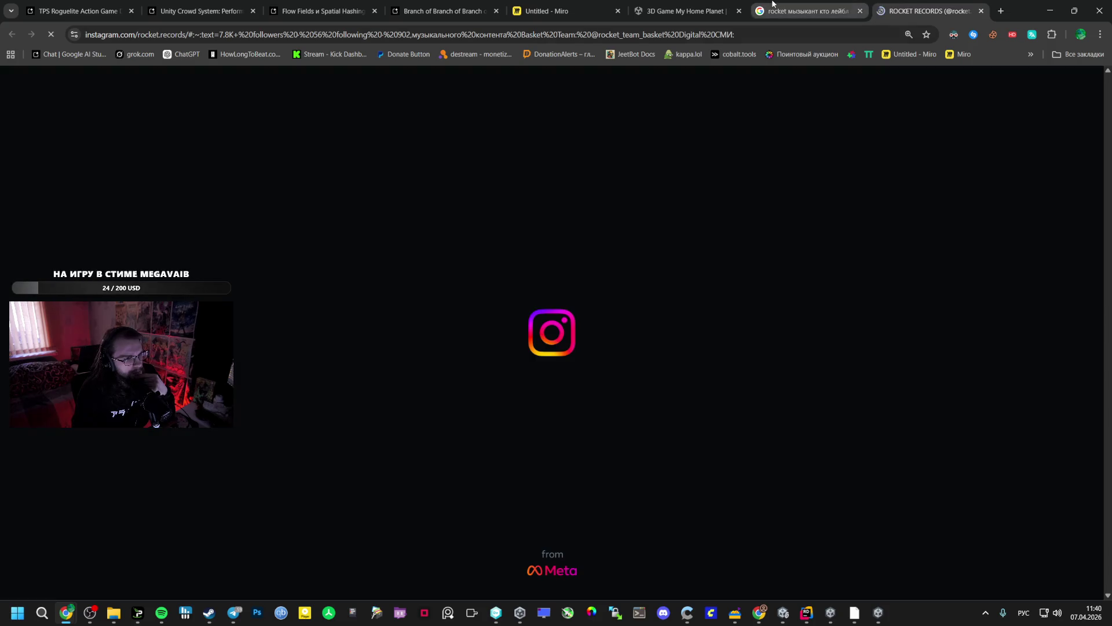
click(772, 3)
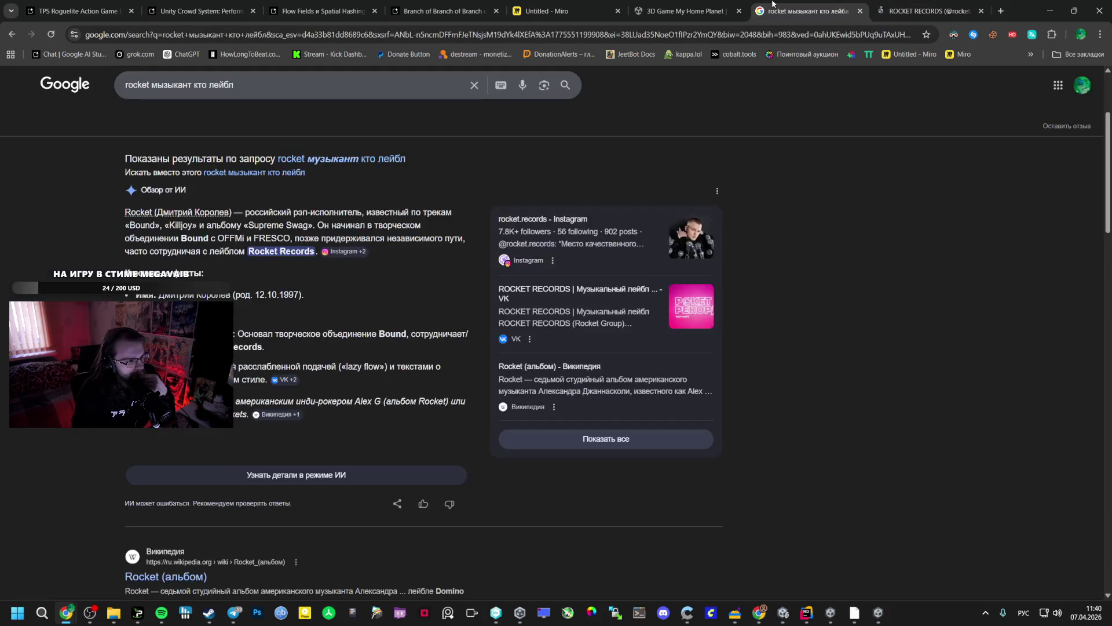
click(915, 10)
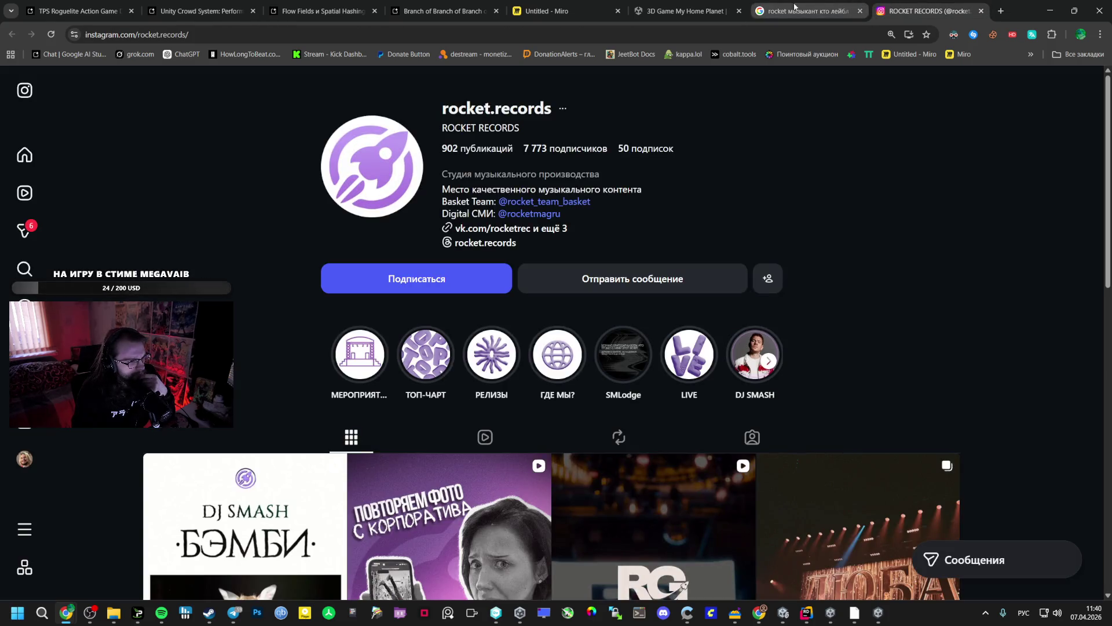
Browse the rocket.records Instagram posts, then go back to the Google results.
scroll(306, 332, down, 4)
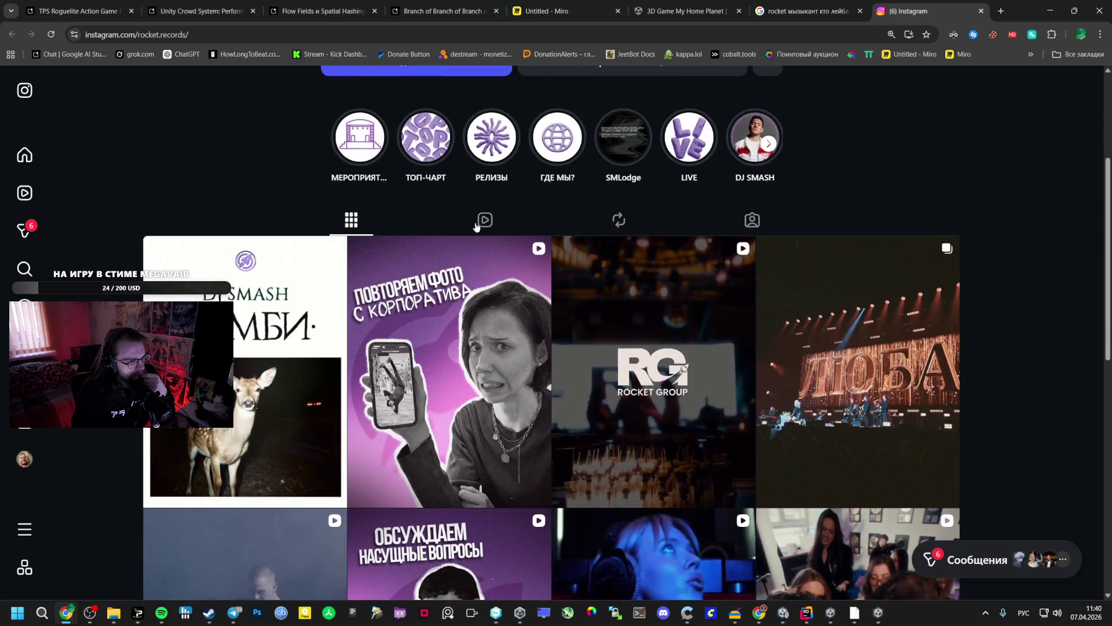
scroll(310, 318, up, 4)
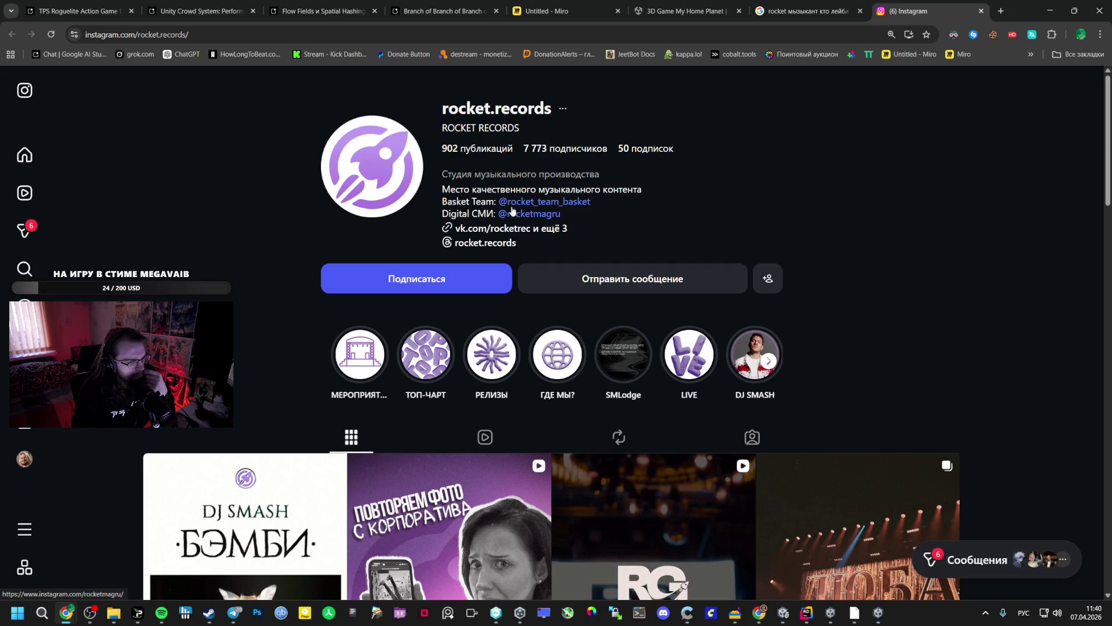
scroll(458, 255, down, 10)
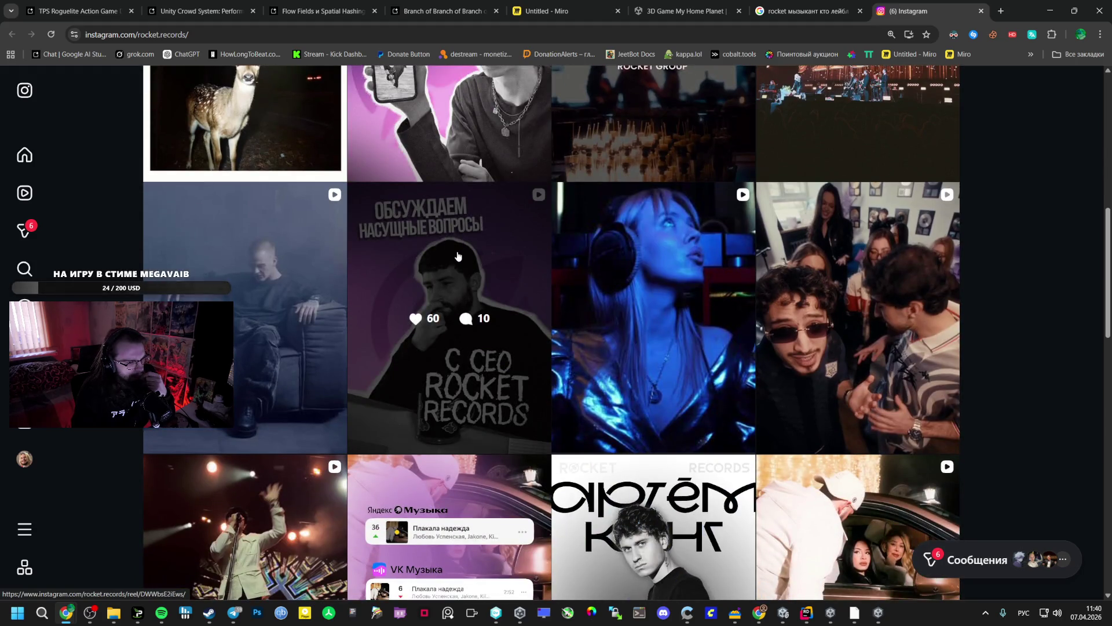
scroll(521, 265, down, 3)
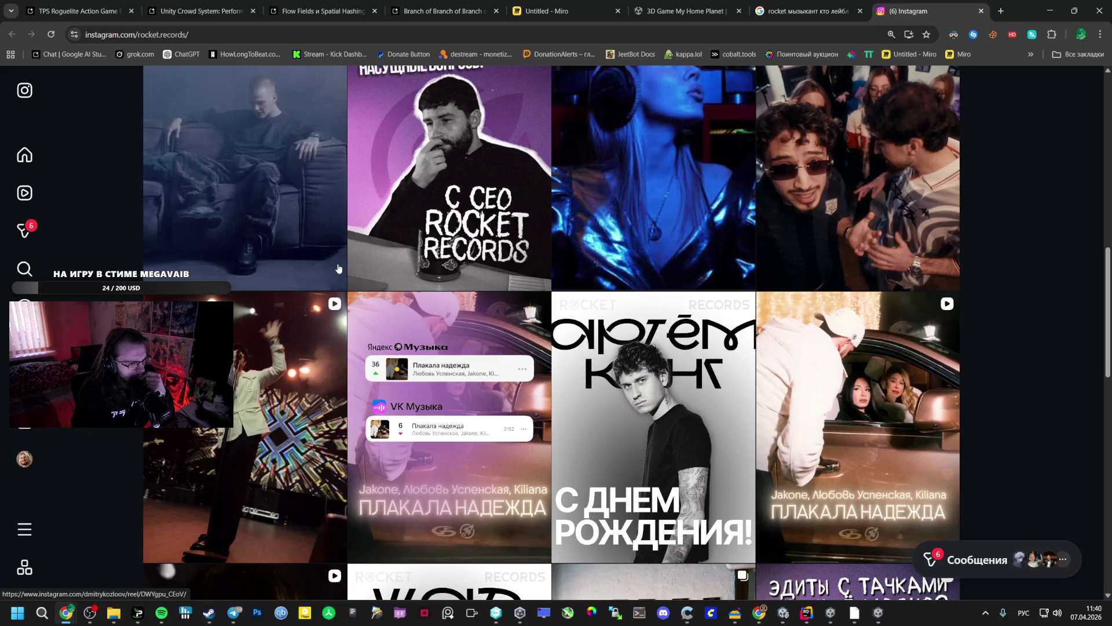
scroll(339, 269, up, 10)
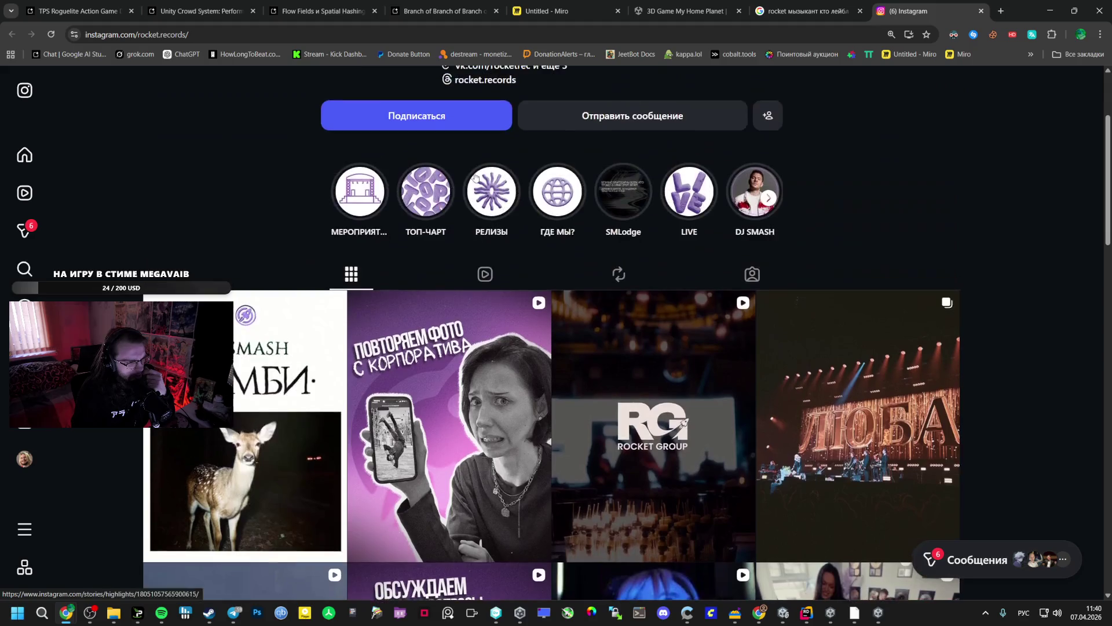
key(ctrl+shift+Tab)
scroll(174, 229, down, 5)
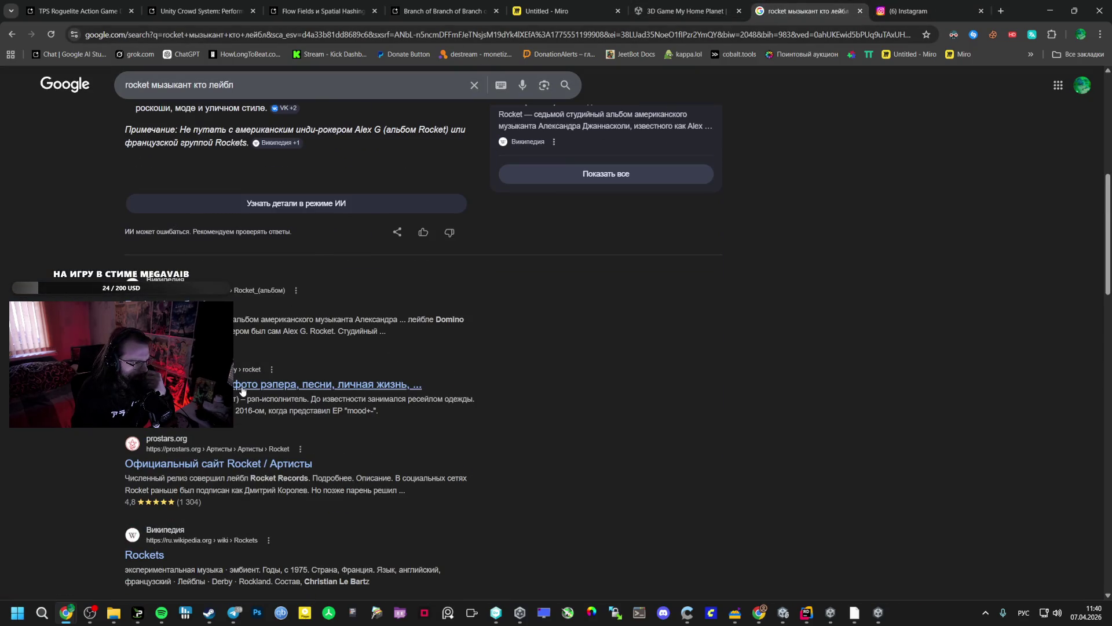
Open the artchange.ru Rocket biography and read down to the Личная жизнь section.
click(234, 375)
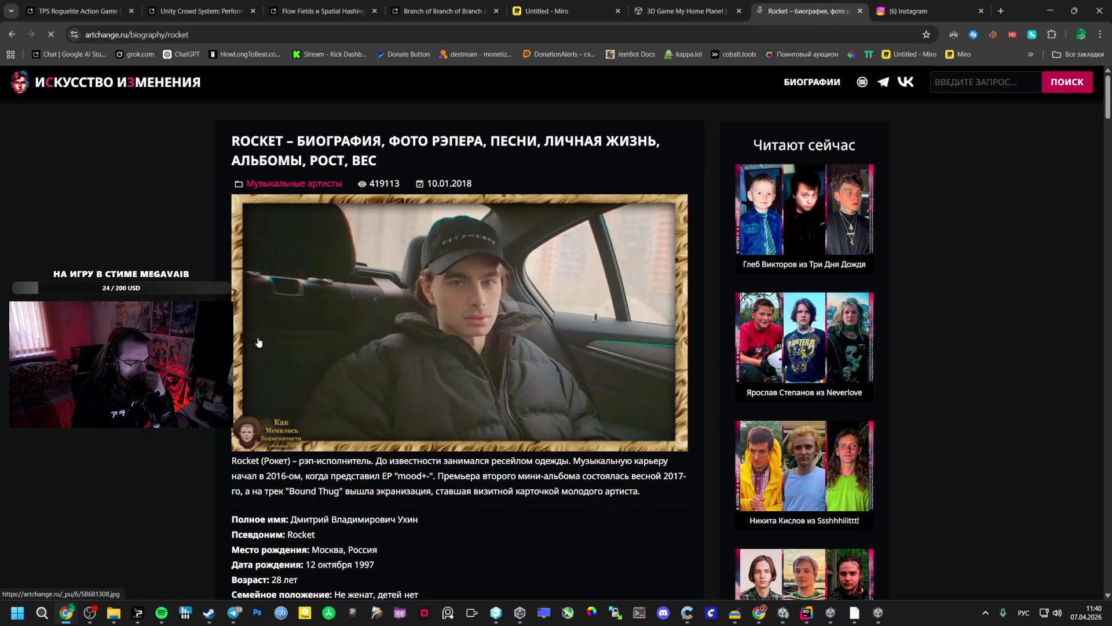
scroll(264, 340, down, 3)
scroll(264, 340, down, 1)
scroll(263, 333, down, 7)
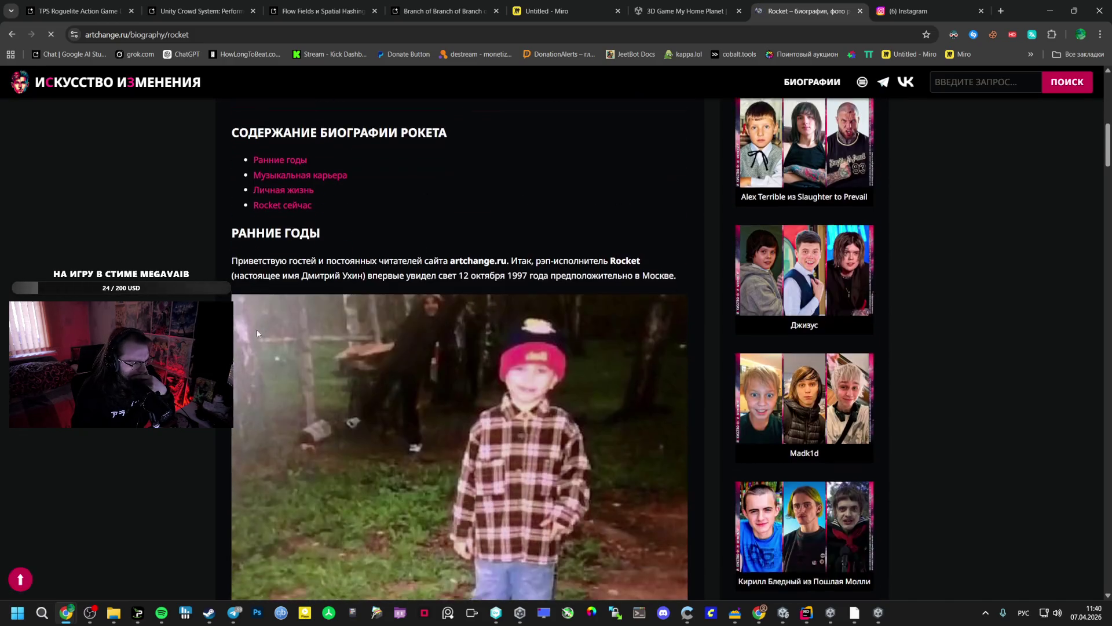
scroll(254, 326, down, 8)
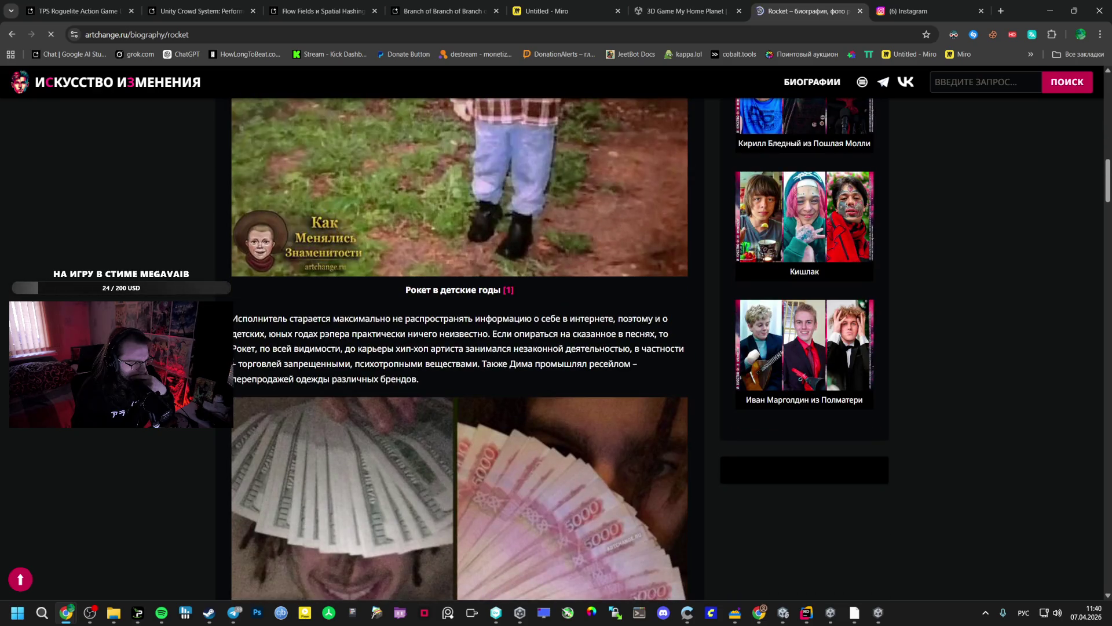
scroll(452, 348, down, 1)
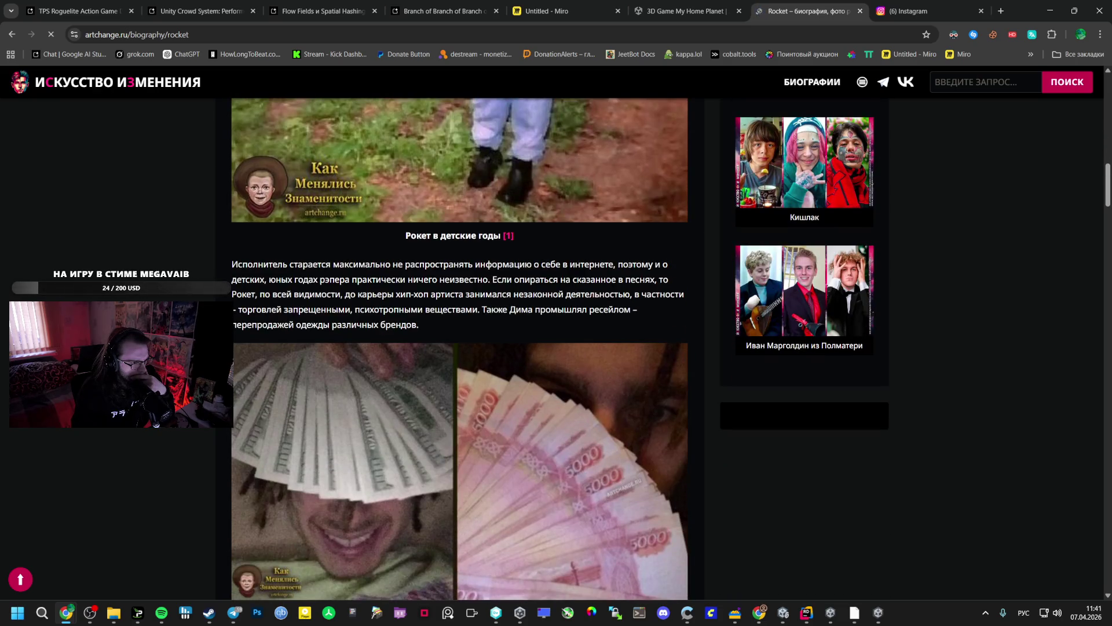
scroll(380, 302, down, 2)
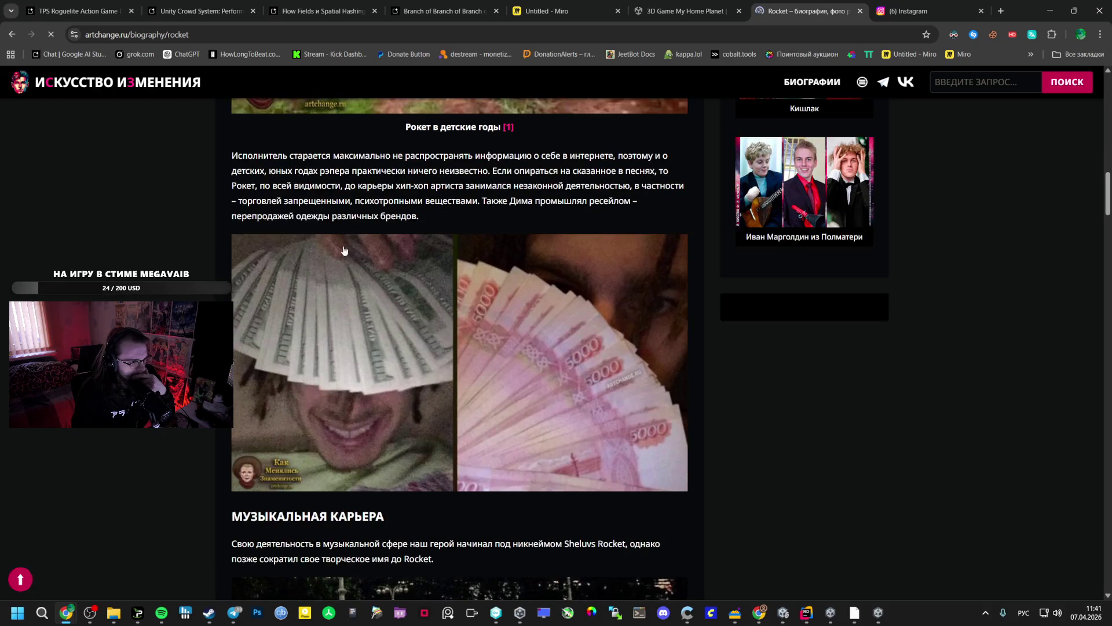
scroll(382, 307, down, 4)
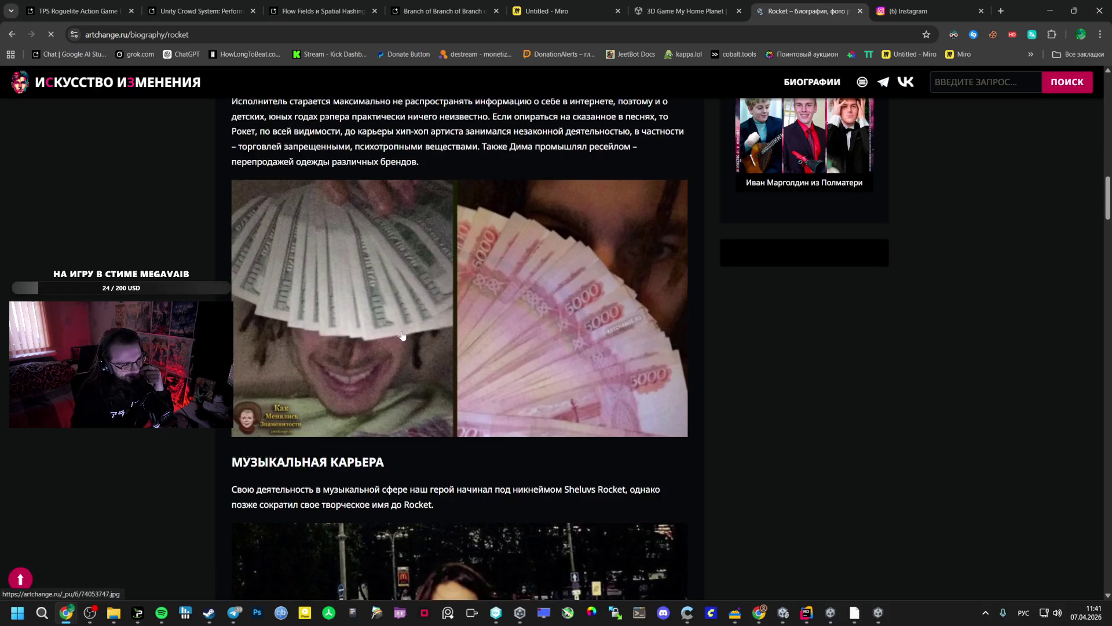
scroll(377, 311, down, 2)
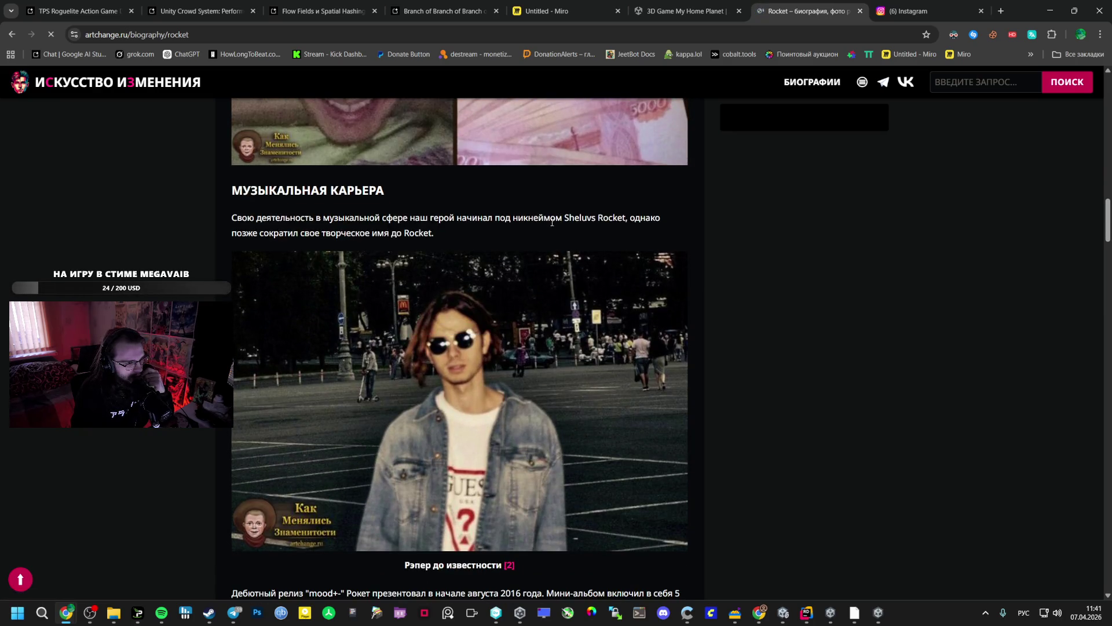
scroll(446, 212, down, 6)
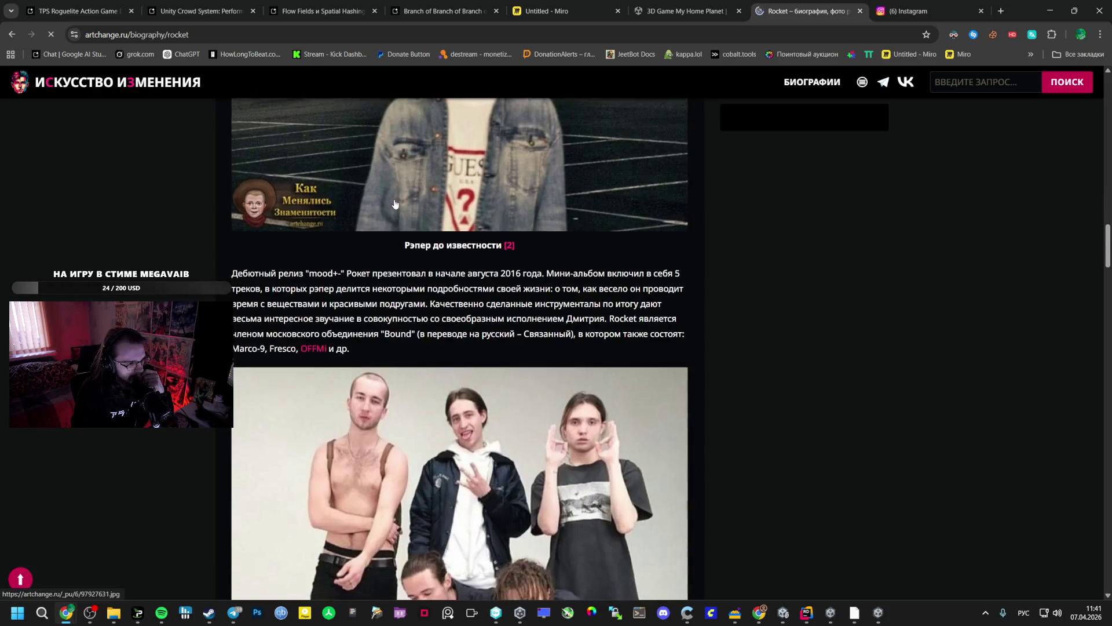
scroll(395, 204, down, 2)
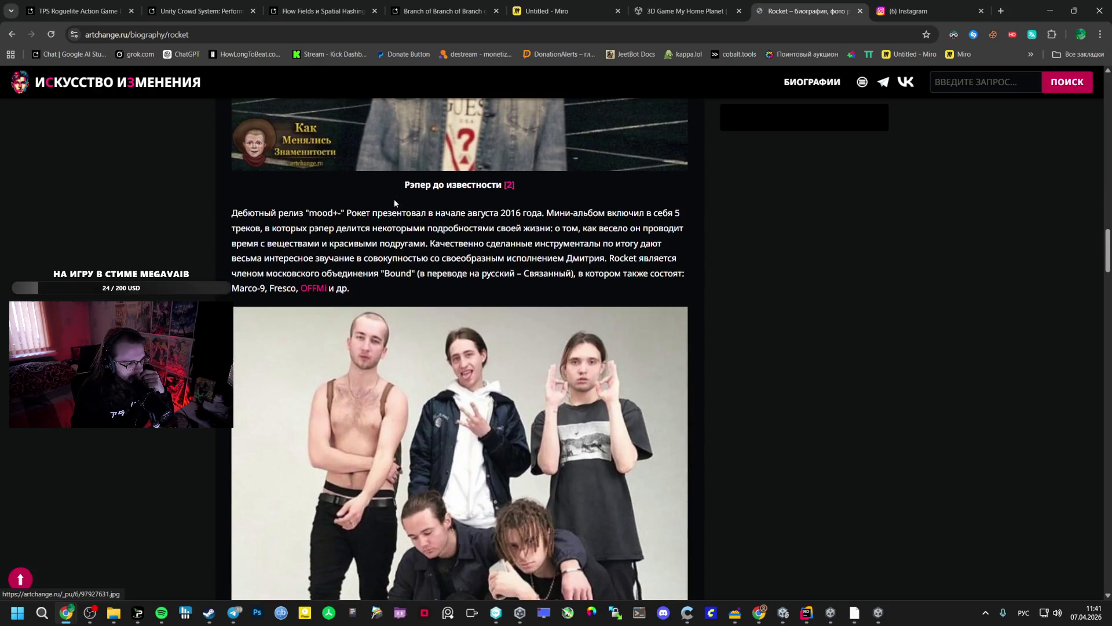
scroll(392, 200, down, 10)
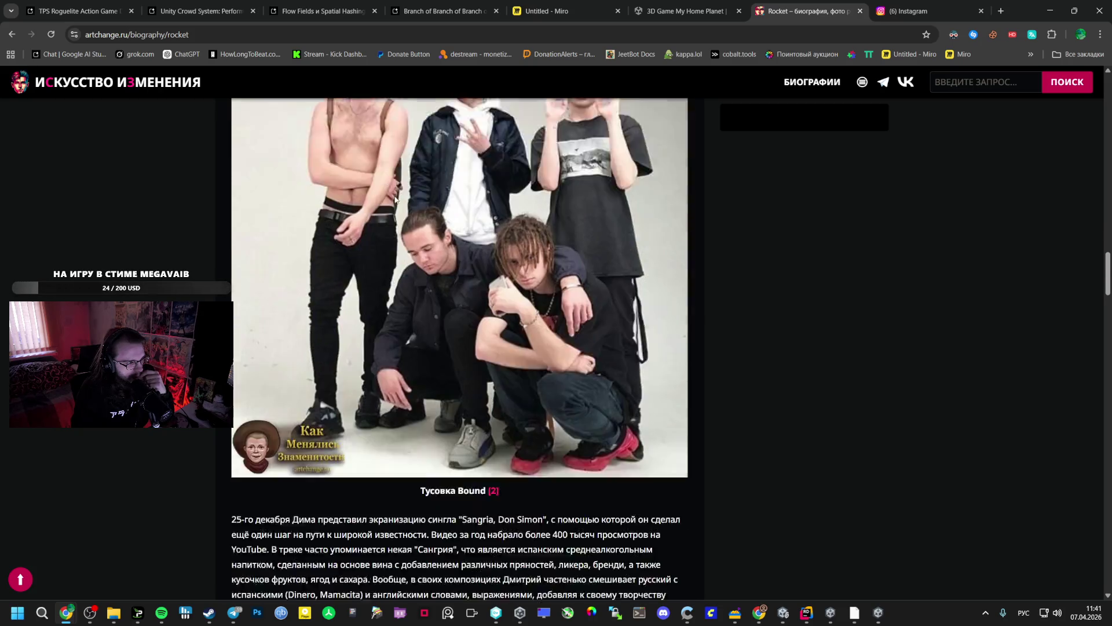
scroll(389, 201, down, 4)
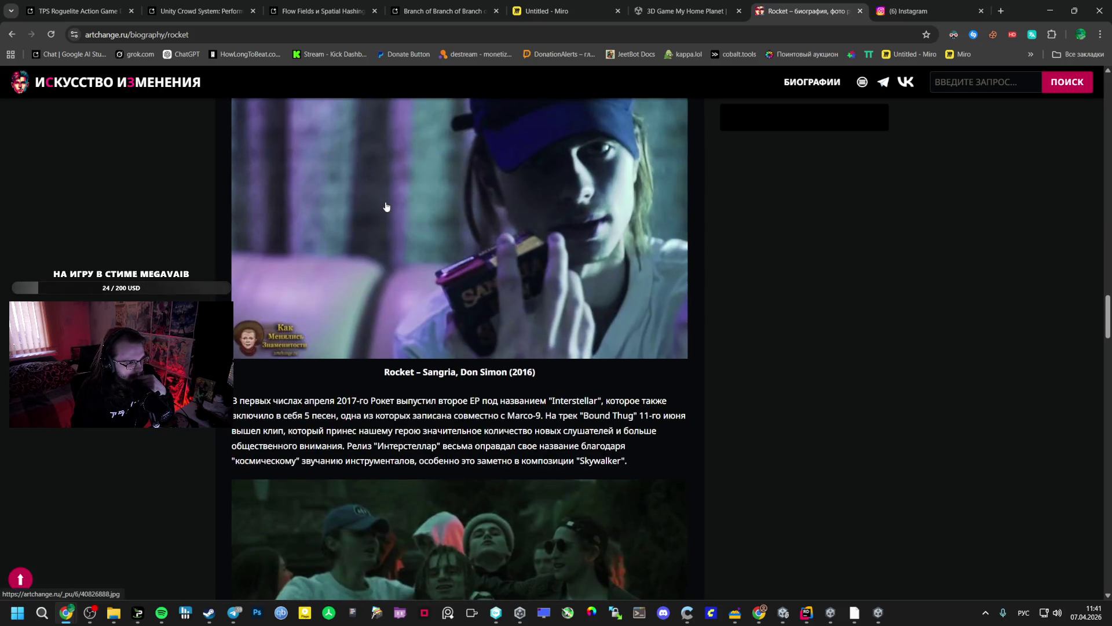
scroll(385, 206, down, 4)
scroll(380, 204, down, 6)
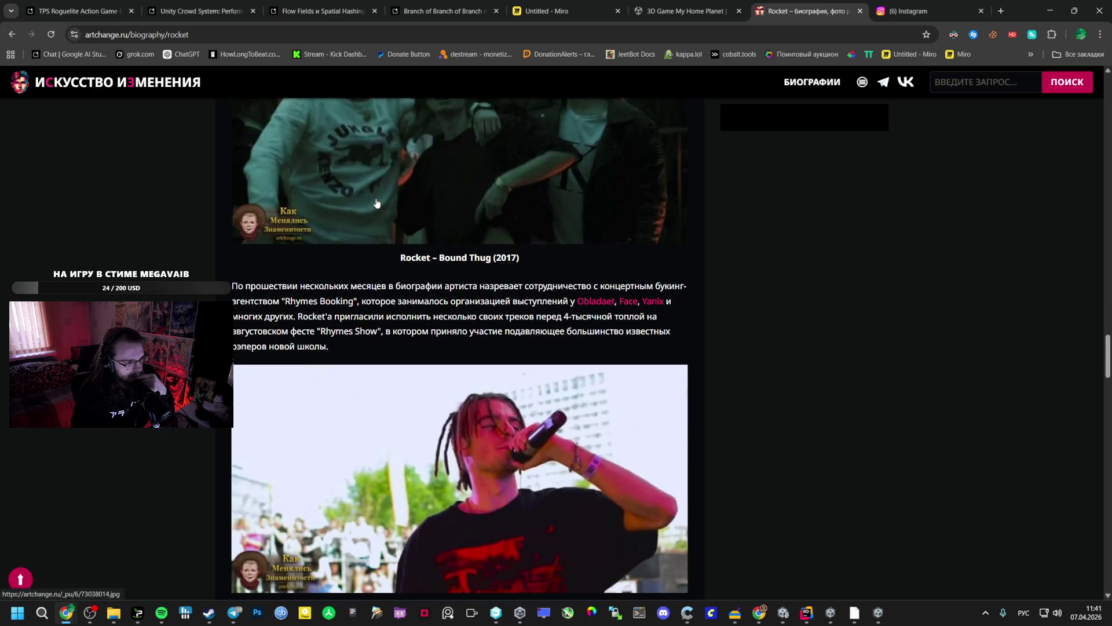
scroll(376, 204, down, 5)
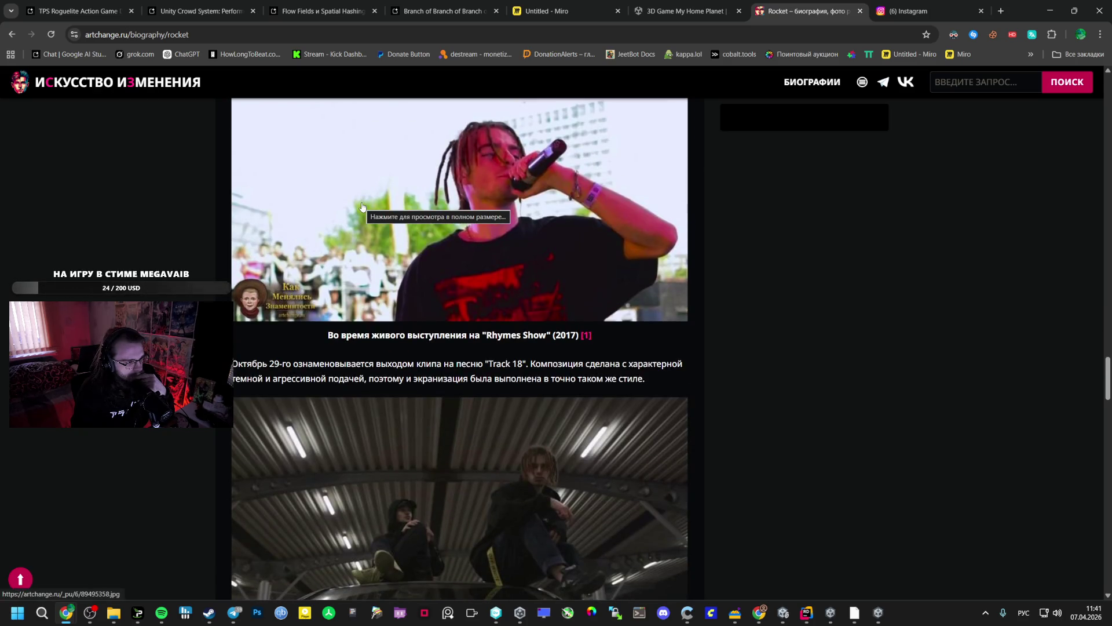
scroll(362, 206, down, 5)
scroll(356, 205, down, 5)
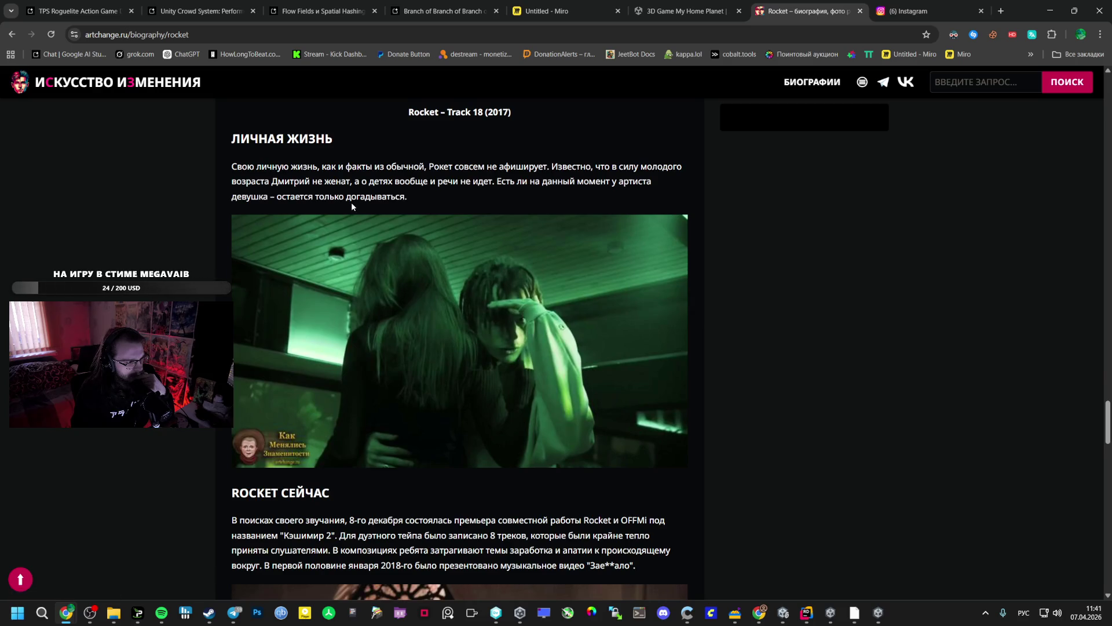
Start playing Пушки и розы in Spotify.
click(161, 612)
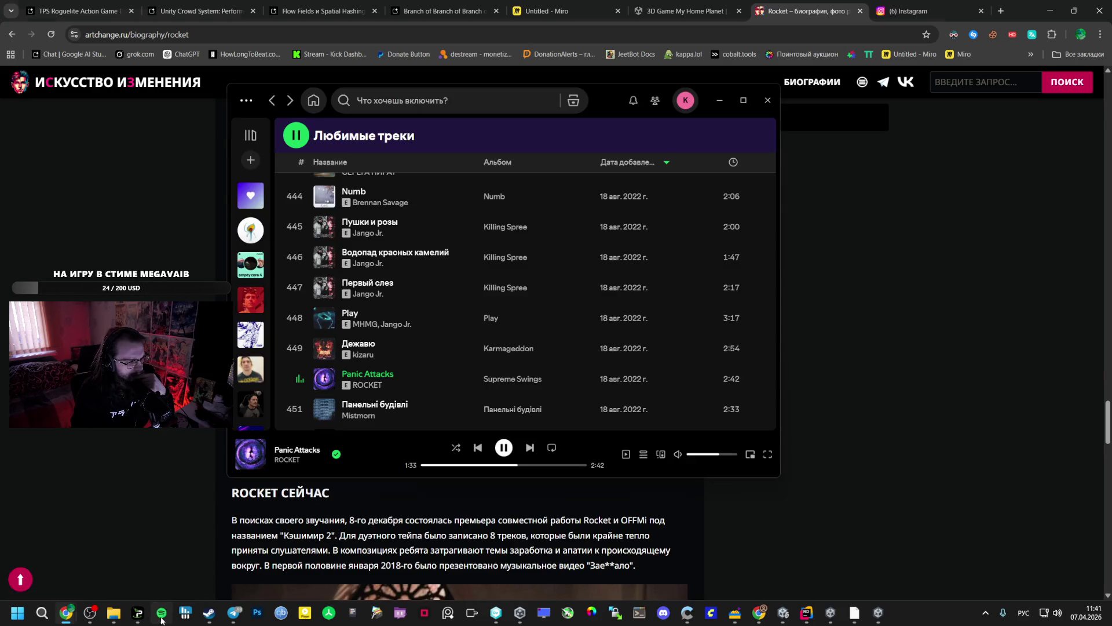
click(300, 288)
click(301, 226)
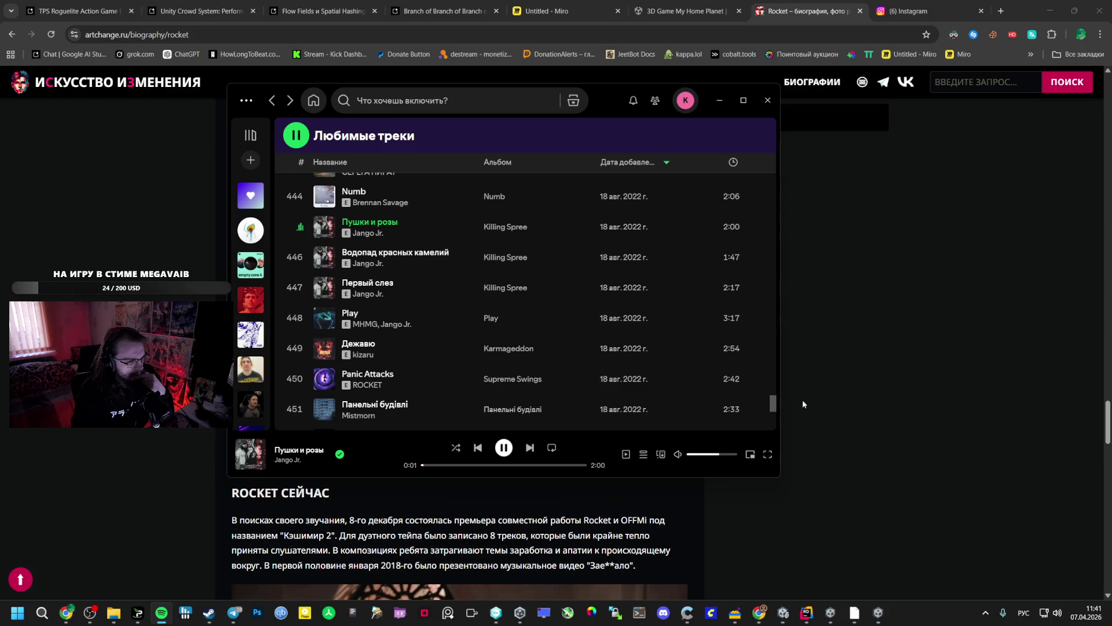
Close the Rocket biography, Instagram and Unity Asset Store browser tabs.
key(alt+Tab)
scroll(478, 274, down, 10)
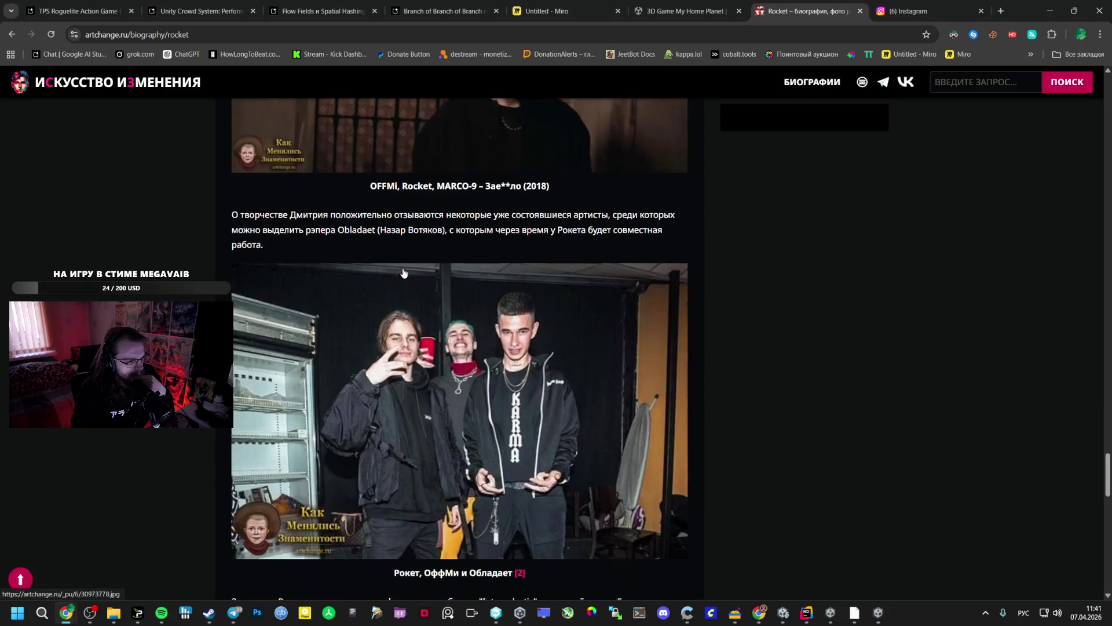
click(980, 11)
click(860, 11)
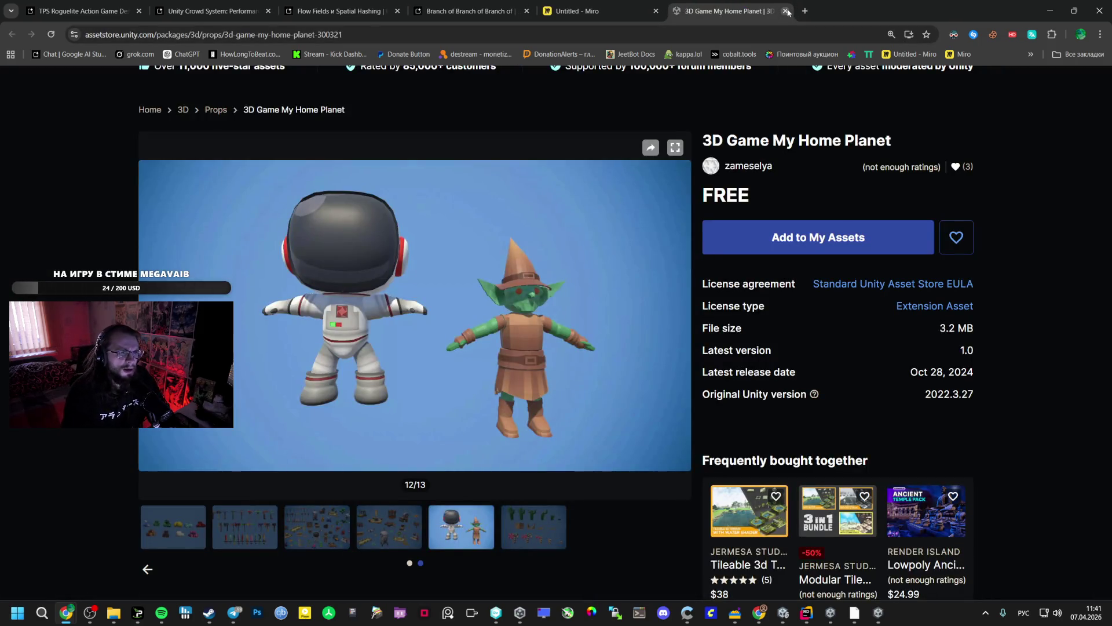
click(786, 11)
Lower the Spotify volume slightly and return to the Unity editor.
key(alt+Tab)
key(alt+Tab)
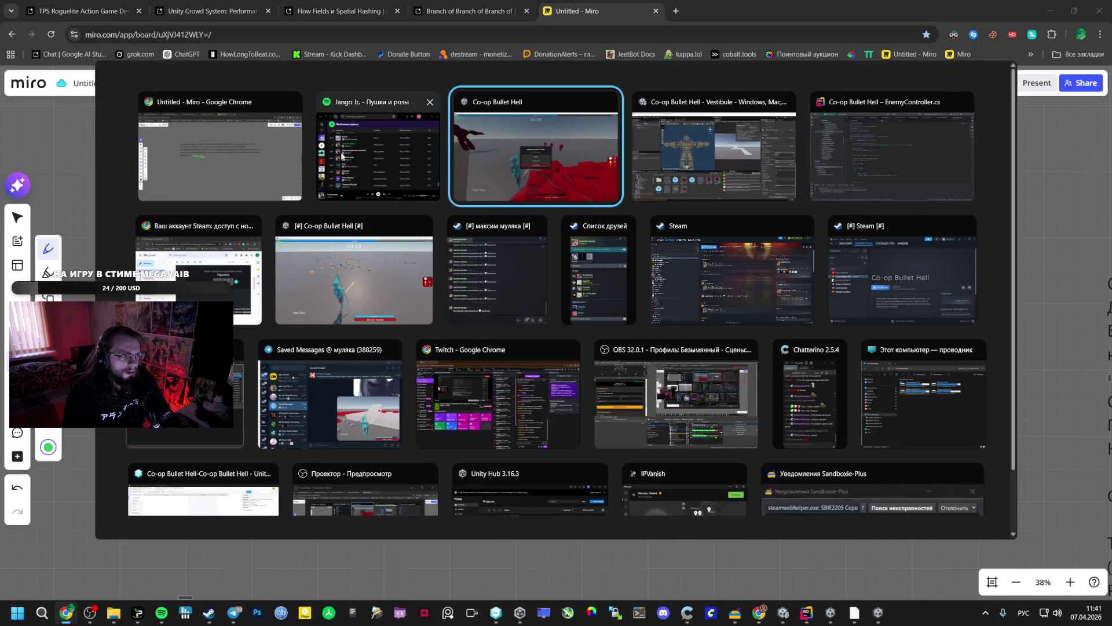
click(350, 154)
click(720, 456)
click(880, 614)
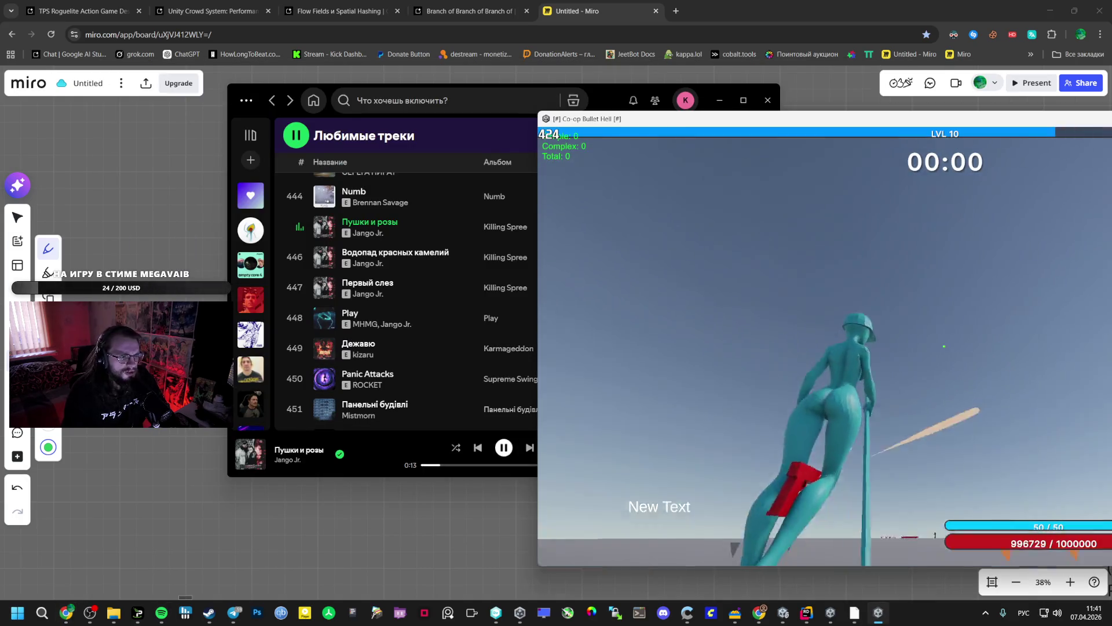
click(712, 551)
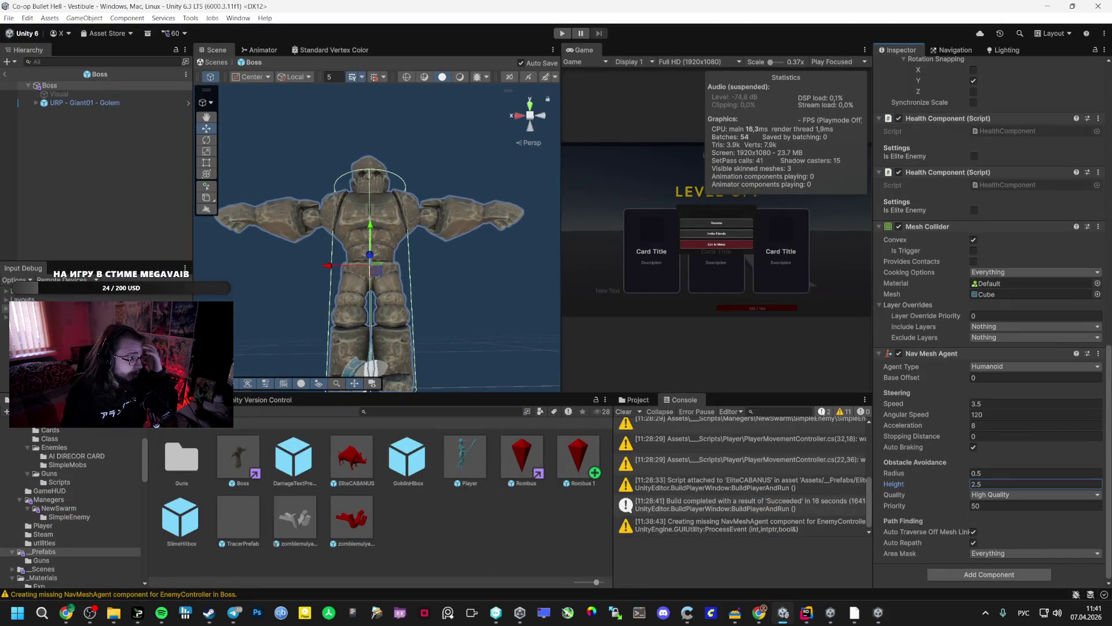
Resume the paused Co-op Bullet Hell match, then exit it to the main menu.
mouse_move(66, 612)
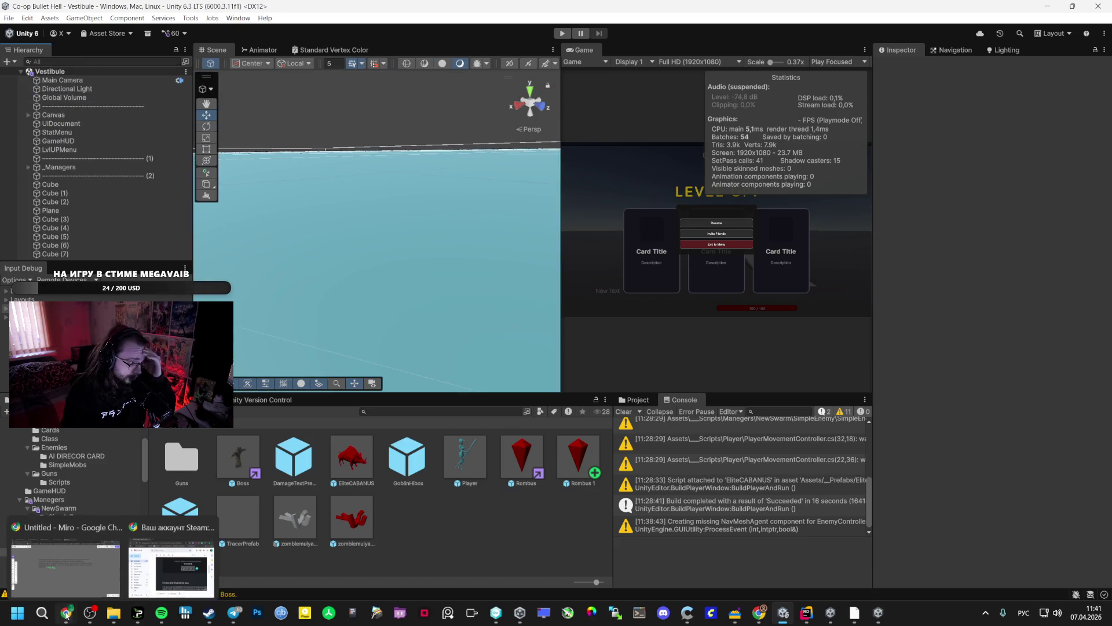
click(118, 579)
click(832, 612)
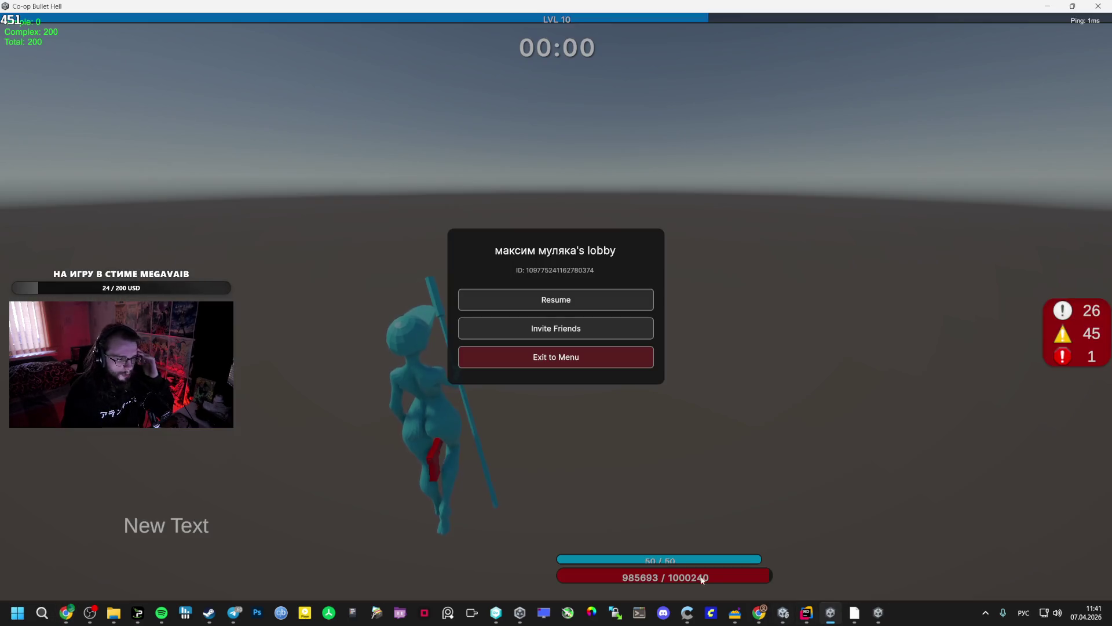
click(593, 301)
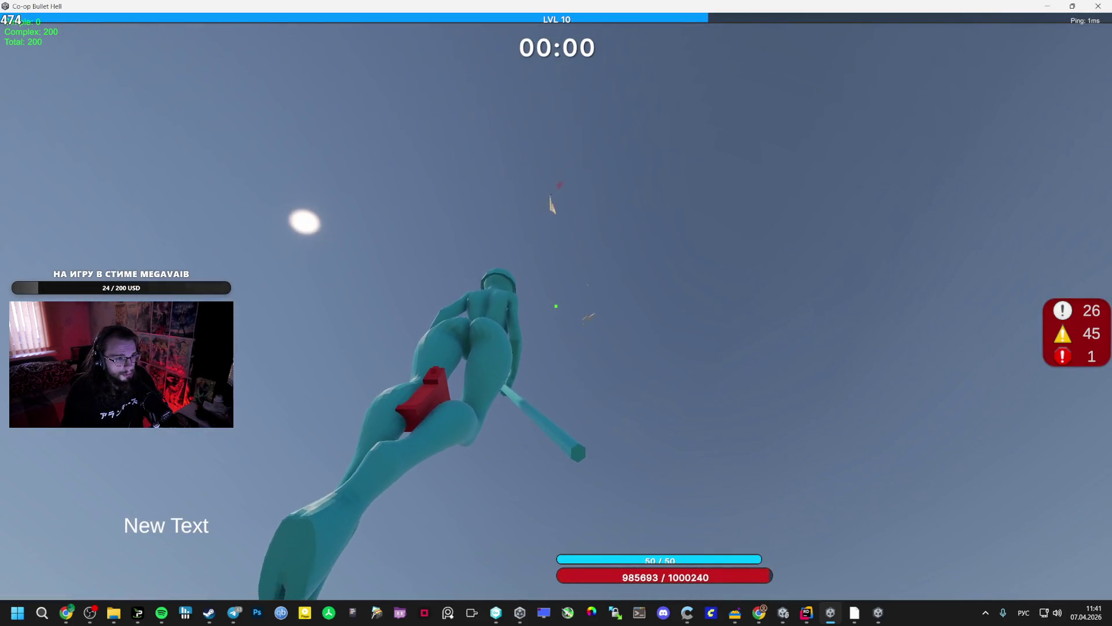
key(Escape)
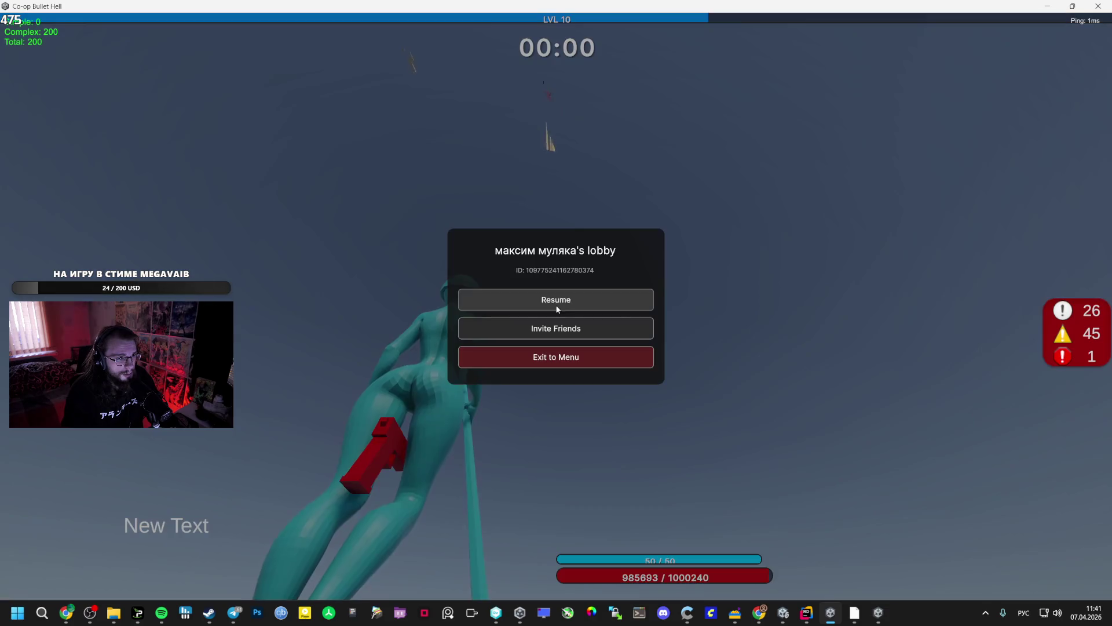
click(547, 355)
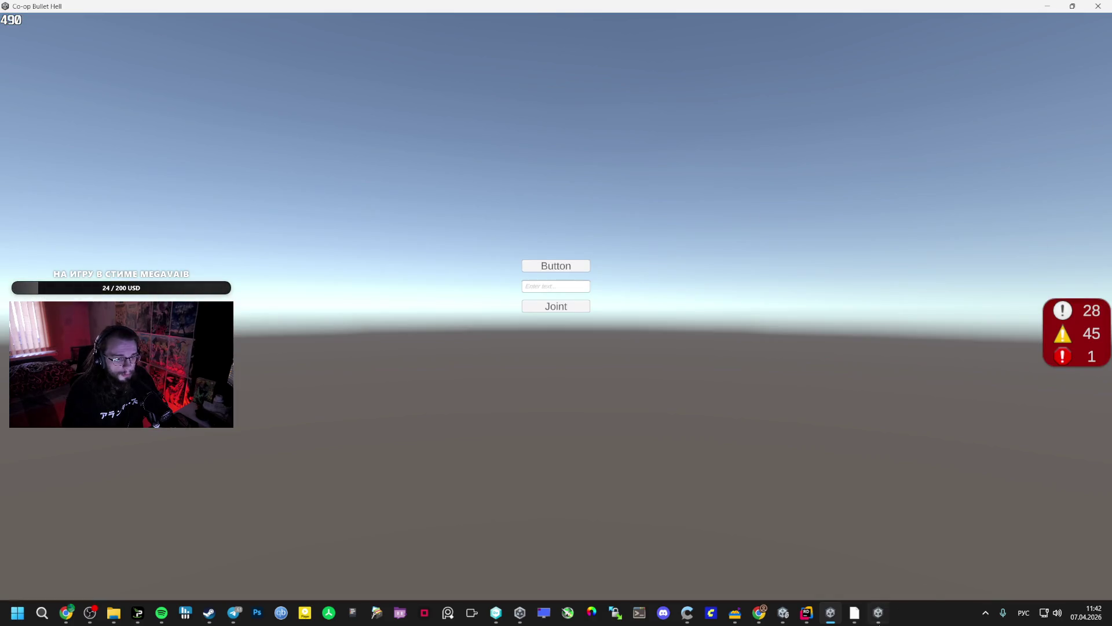
Move the second game client window to the left and return to Unity.
click(878, 613)
drag(1047, 121, 553, 117)
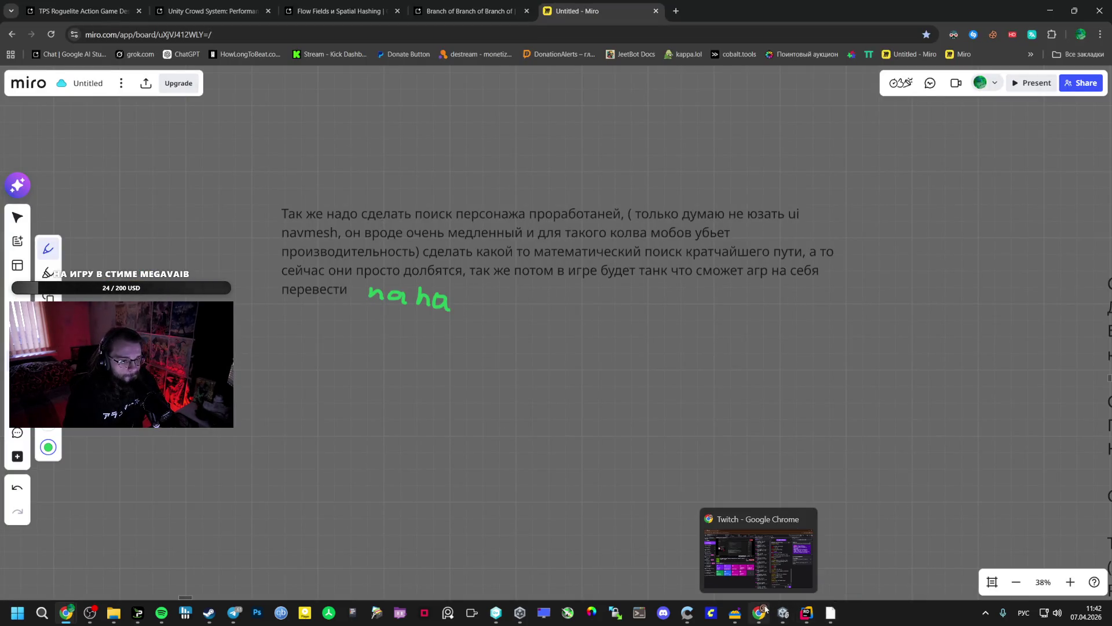
click(785, 617)
Select the Rombus prefab and scroll through its Inspector components.
click(525, 467)
scroll(1045, 433, down, 15)
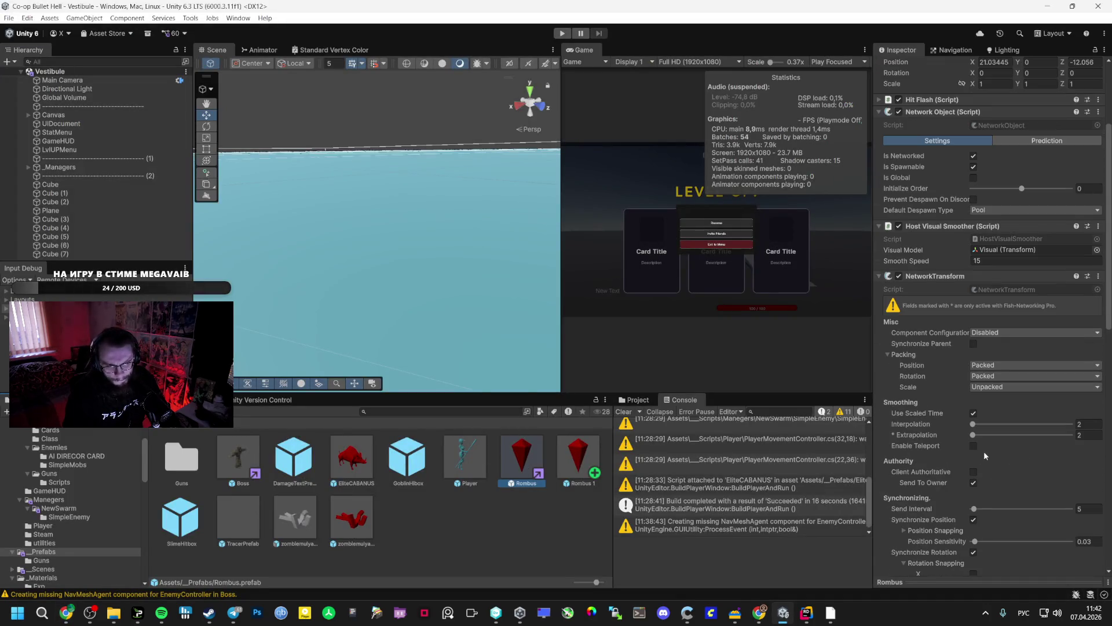
scroll(914, 455, down, 6)
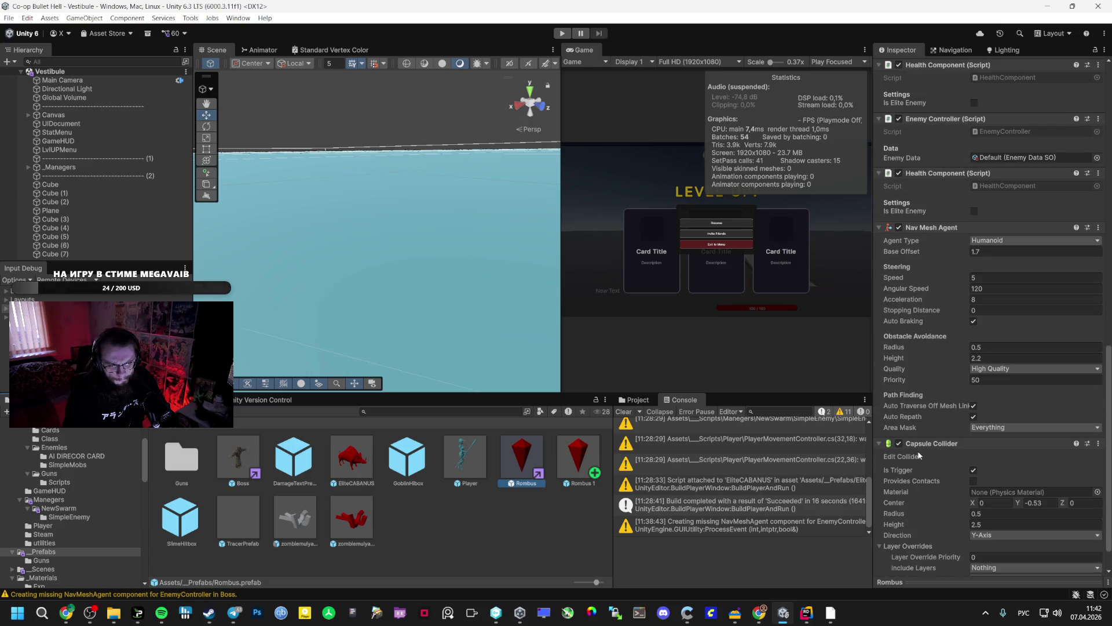
scroll(919, 445, down, 1)
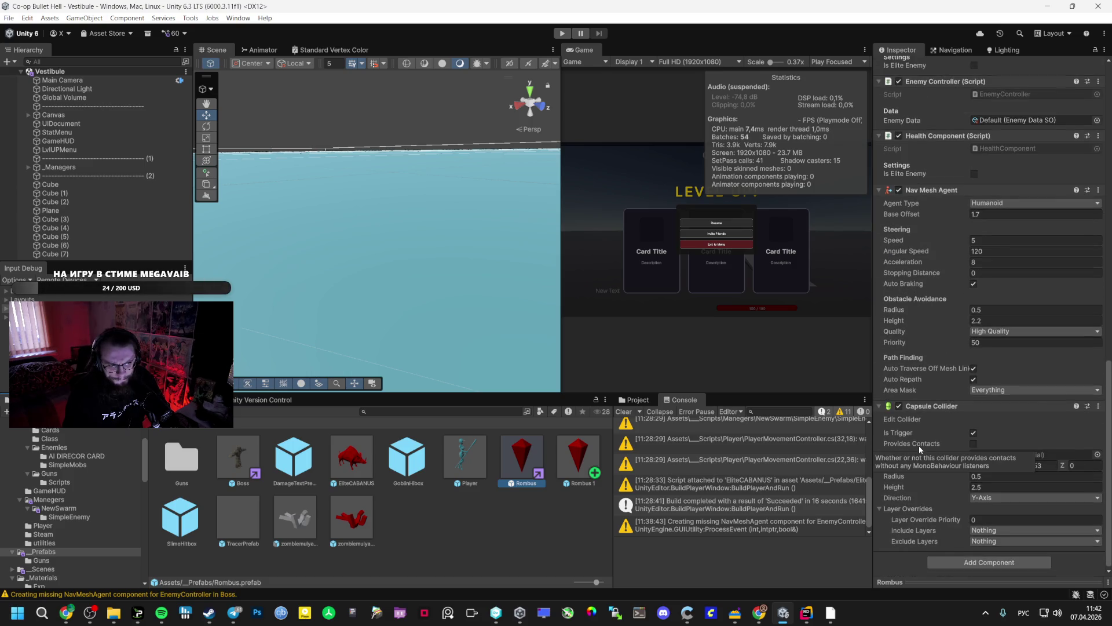
scroll(954, 387, up, 4)
scroll(954, 387, up, 11)
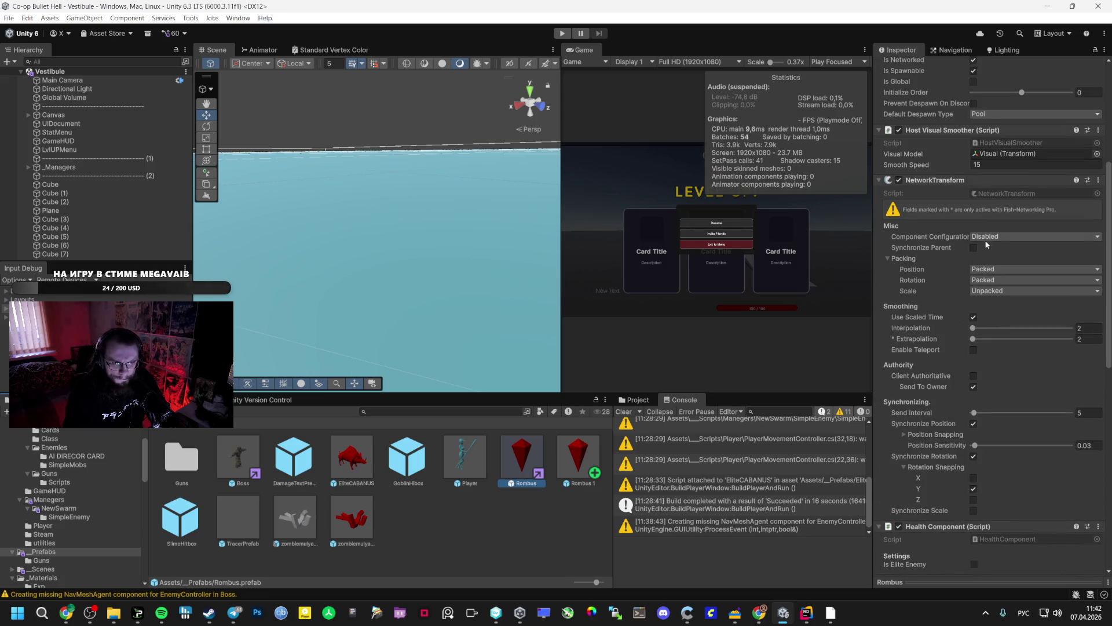
Leave the NetworkTransform component configuration as Disabled and return to the TPS Roguelite chat.
click(985, 241)
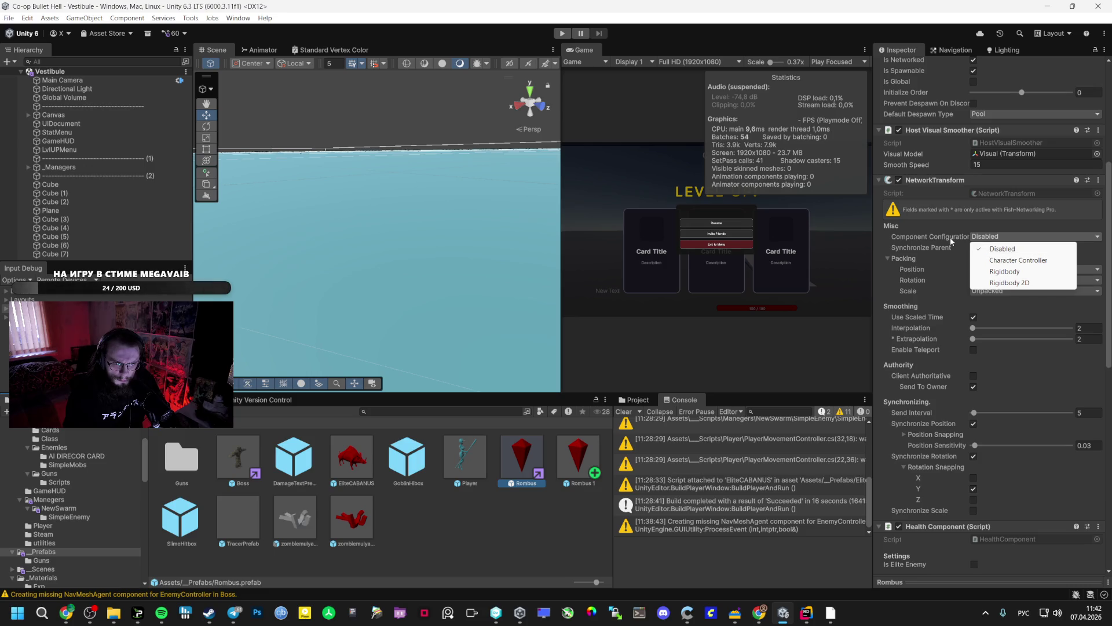
click(981, 217)
scroll(944, 245, down, 5)
scroll(927, 244, down, 12)
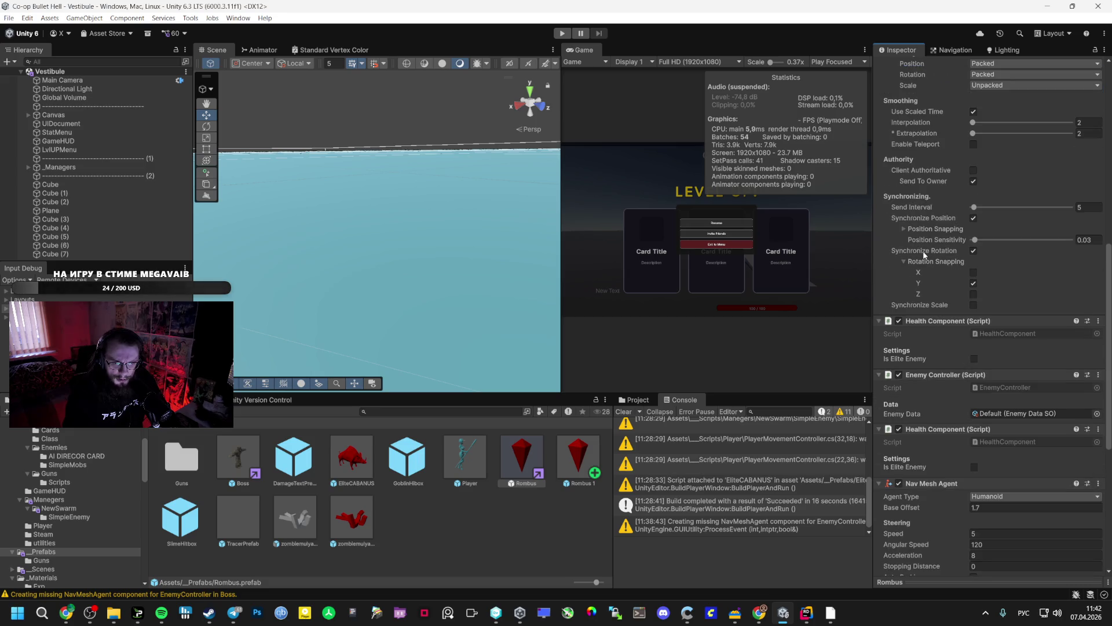
key(alt+Tab)
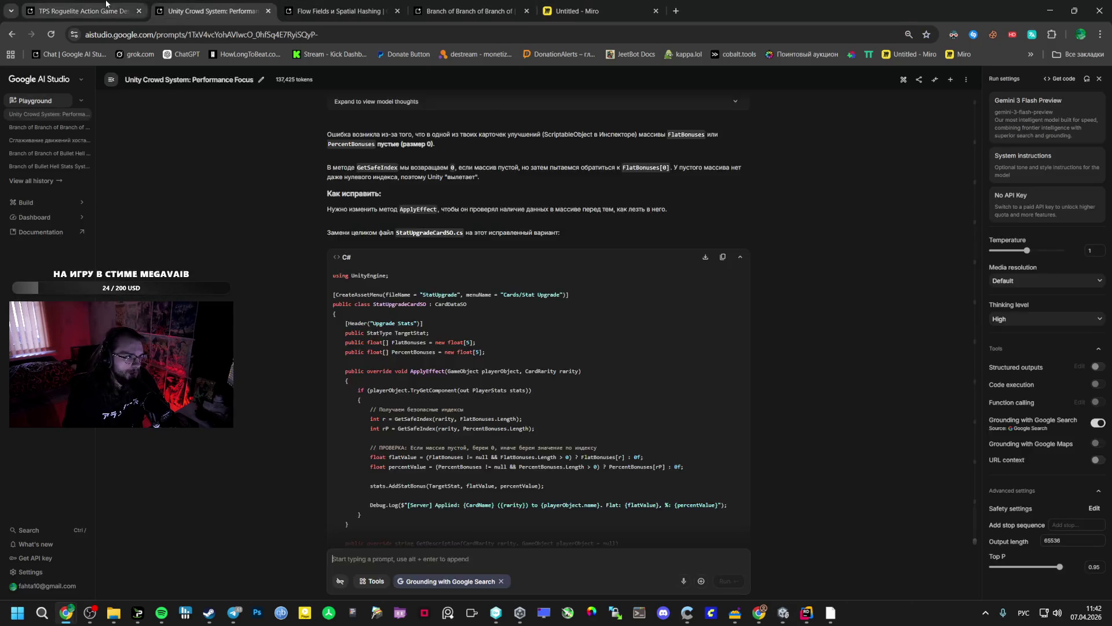
click(84, 11)
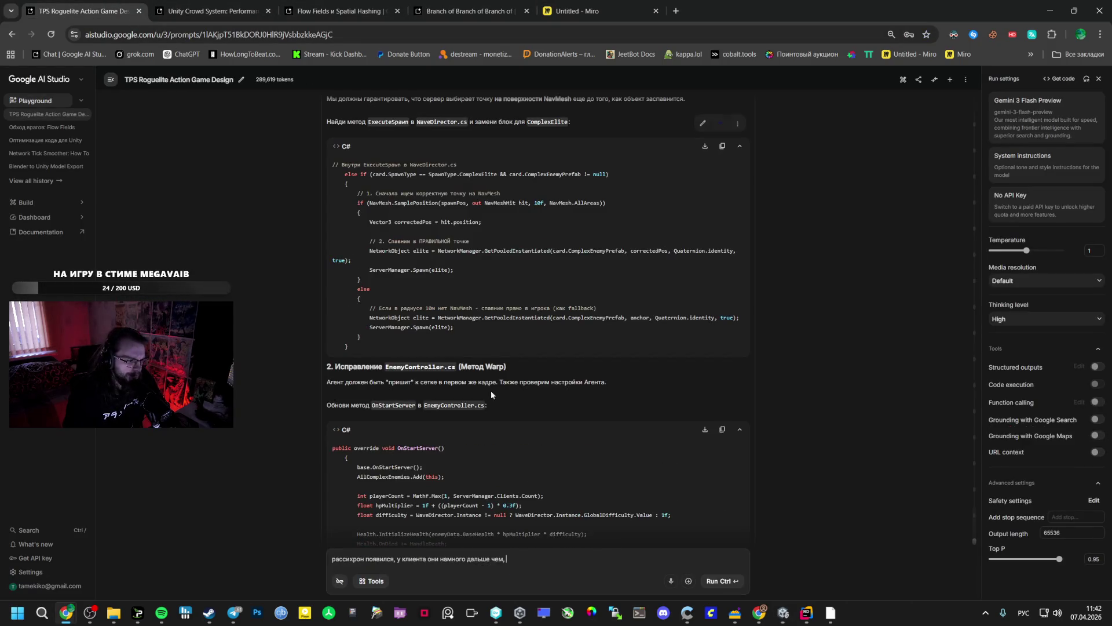
Reword the prompt's ending to 'немного дальше стоят почему то' and open the Action-Roguelite TPS Multiplayer Project chat.
click(510, 558)
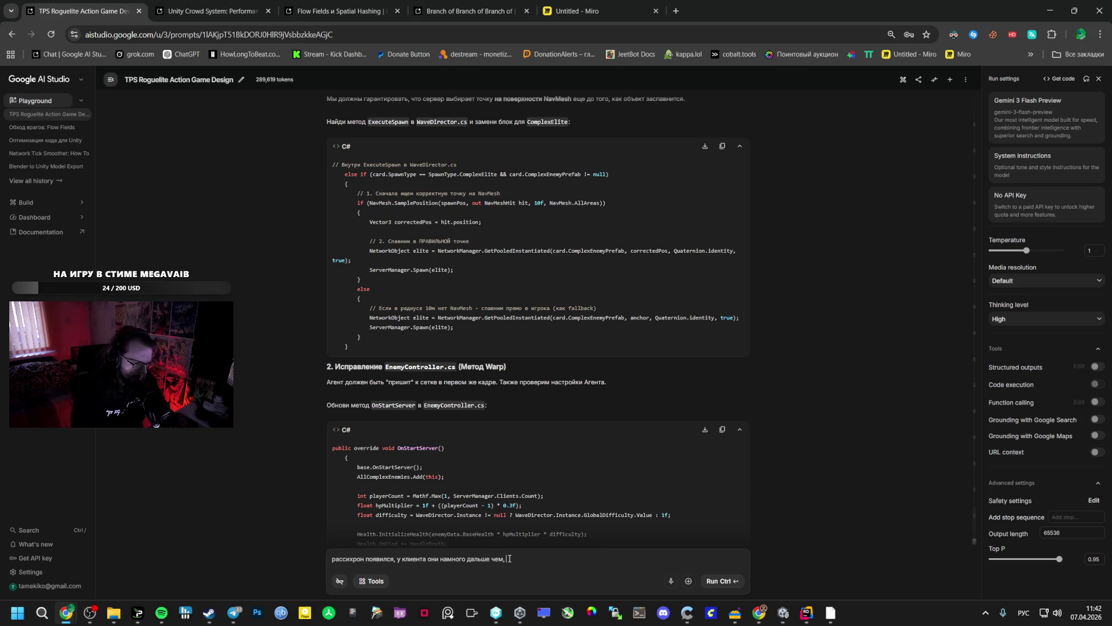
key(BackSpace)
key(BackSpace)
key(BackSpace)
text(е)
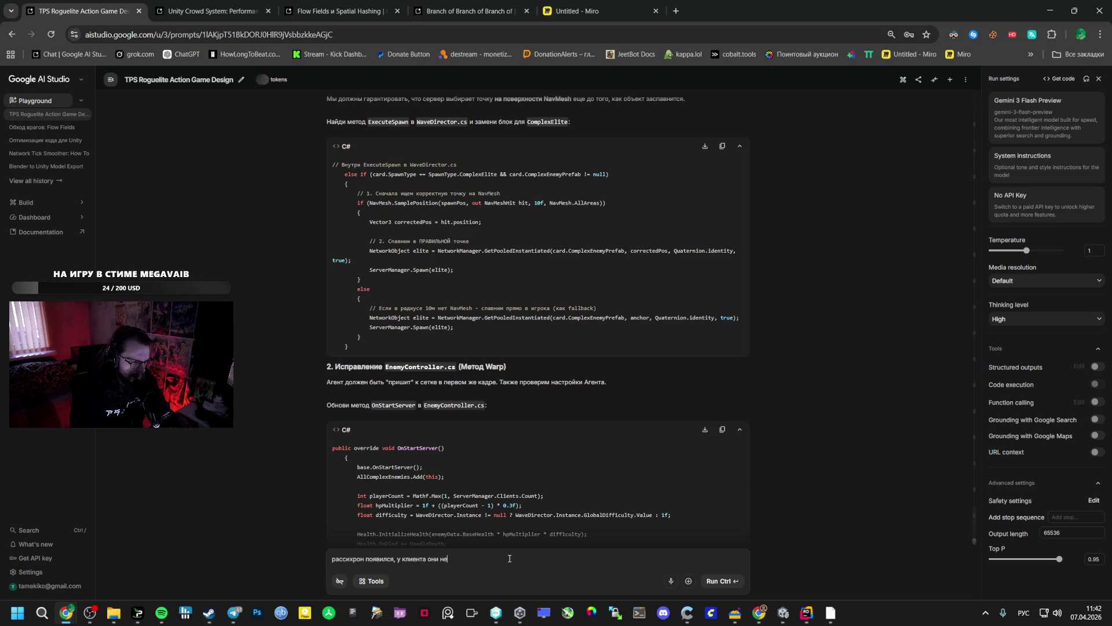
text(много дальш)
text(е стоят поче)
text(му то?)
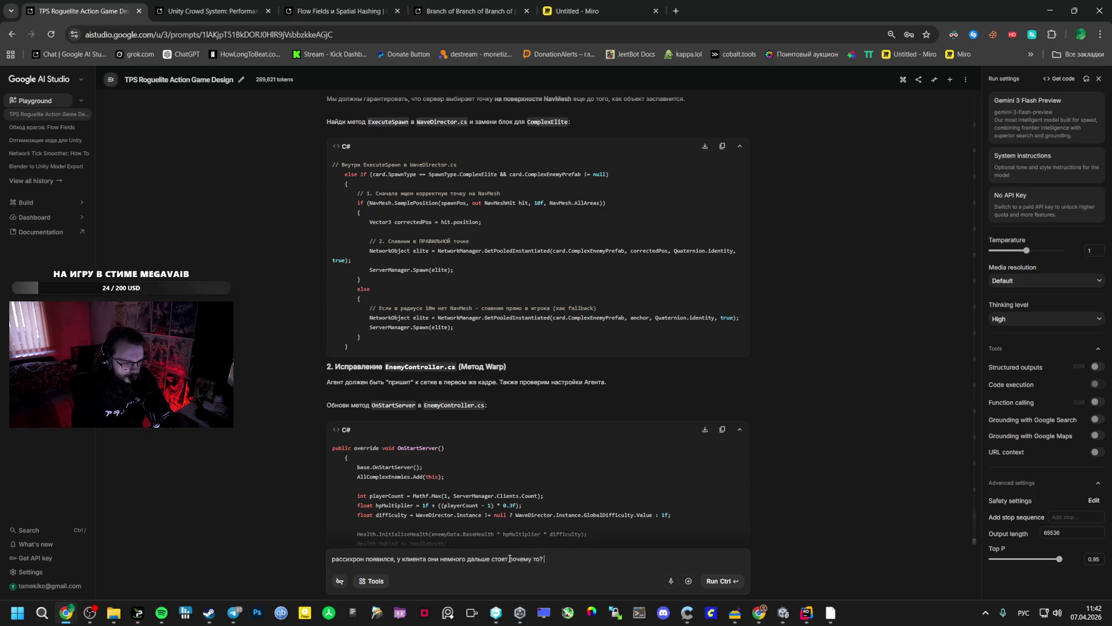
key(ctrl+4)
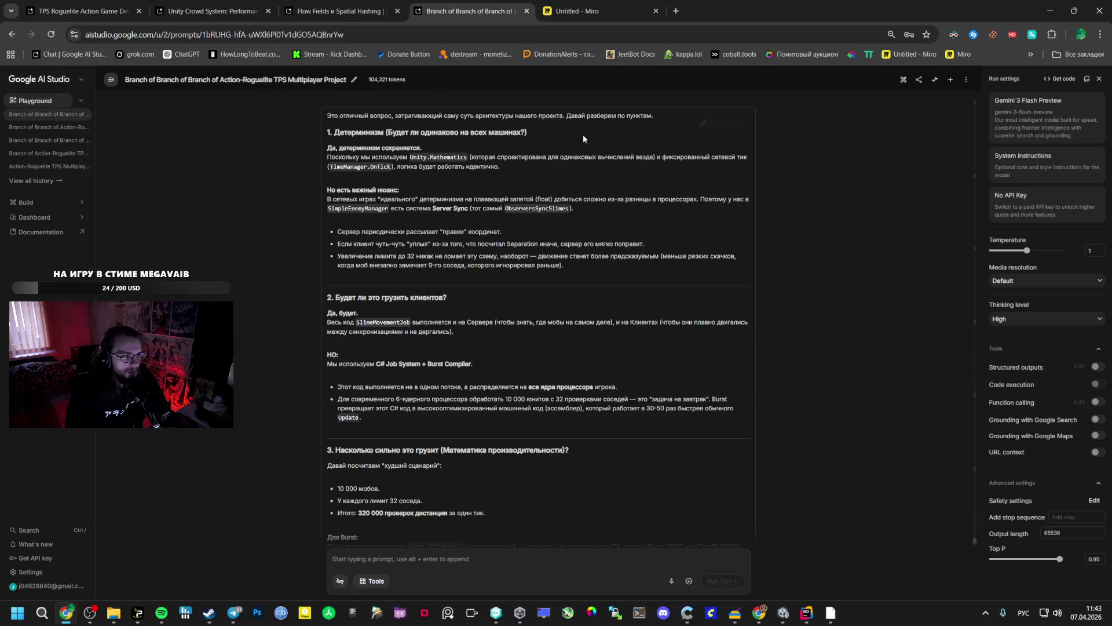
Draft 'Как сделать чтобы фигуры ProBuilder были полыми' and search Google for 'полыми'.
scroll(522, 247, down, 5)
click(339, 11)
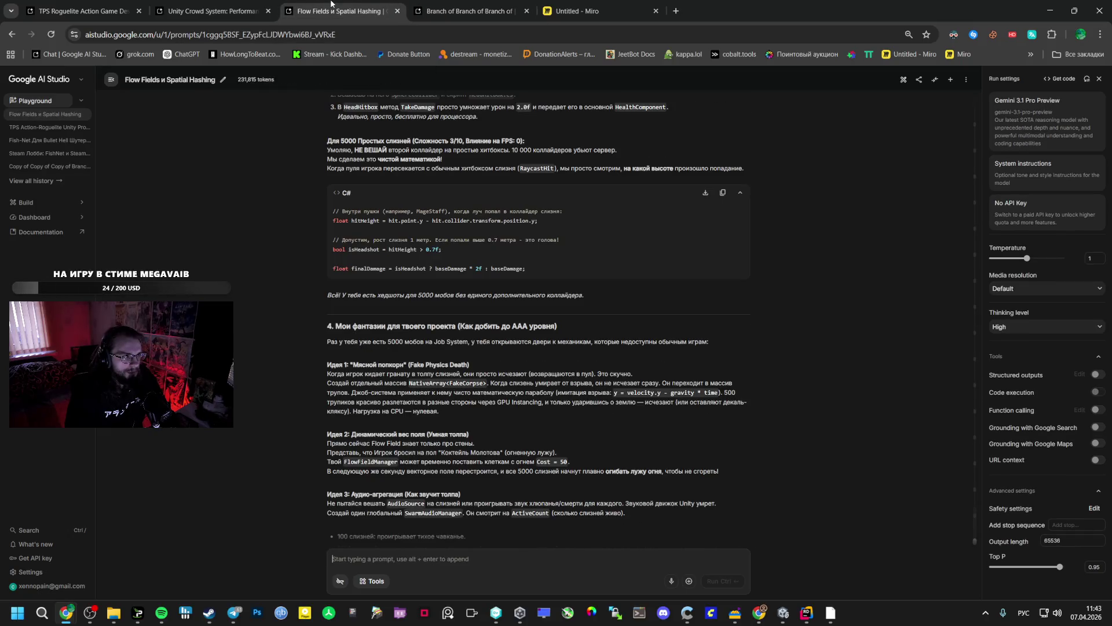
click(466, 11)
scroll(521, 348, down, 2)
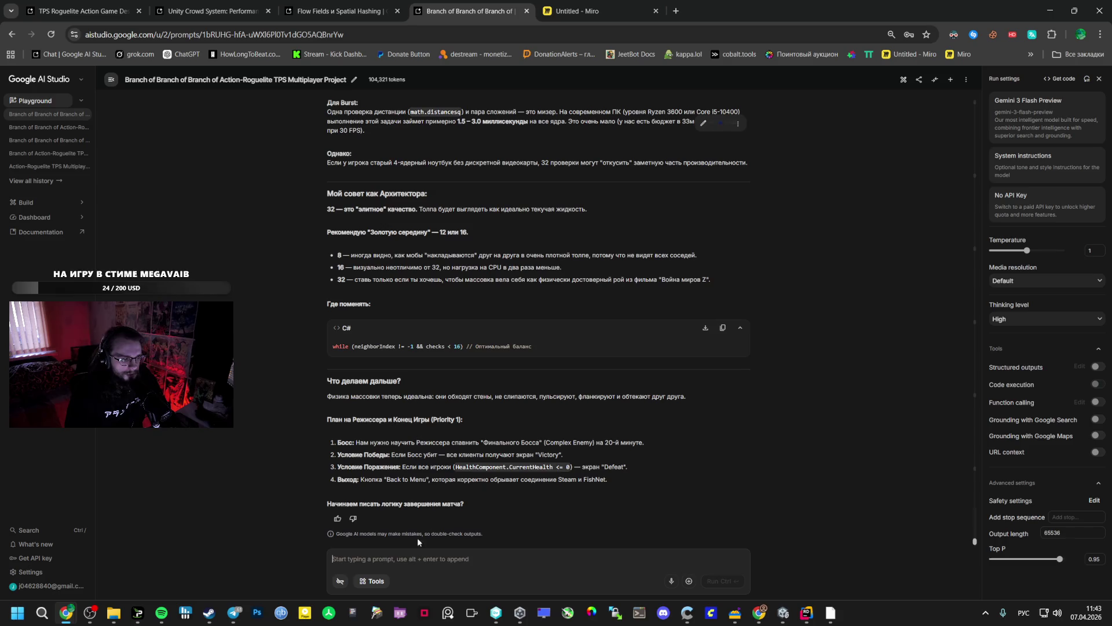
text(Как сделат)
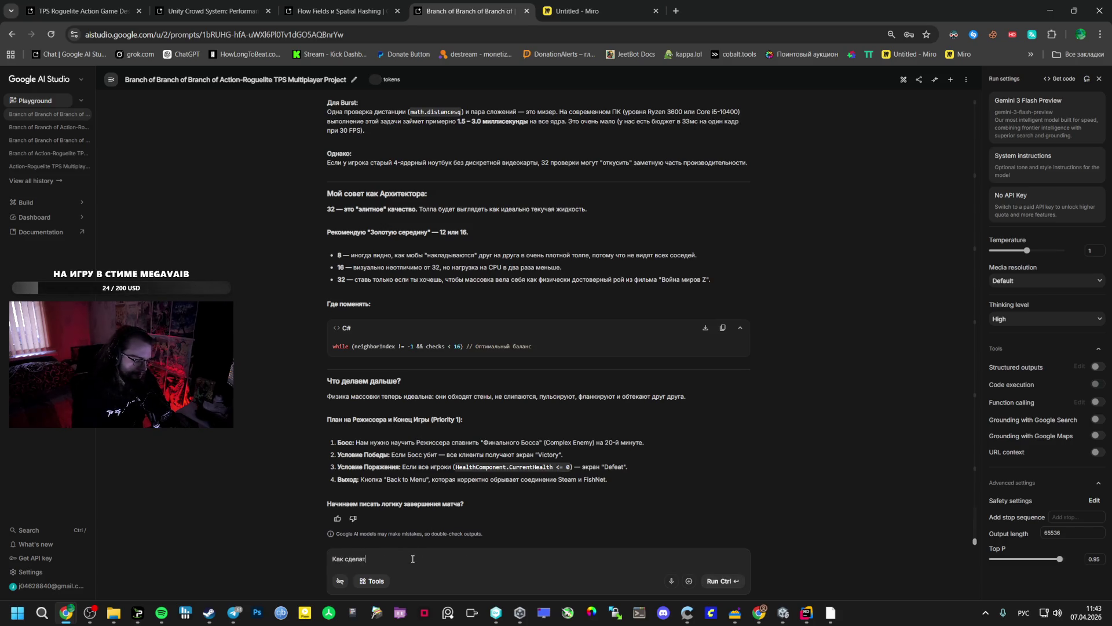
text( ьчто бы фигуры)
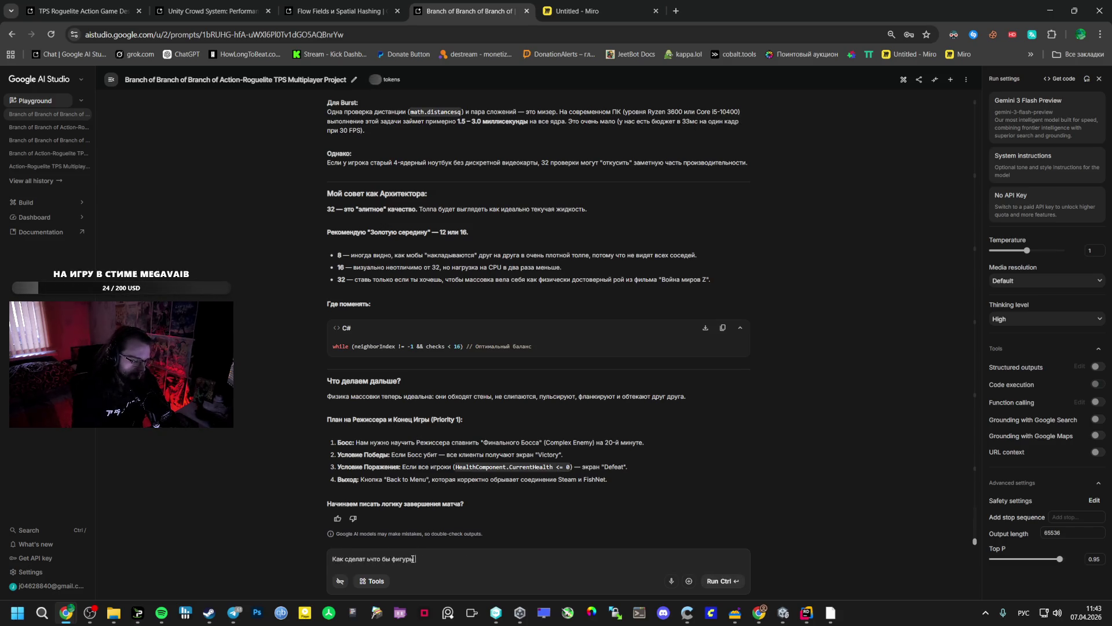
text( р)
key(alt+shift)
text(builder)
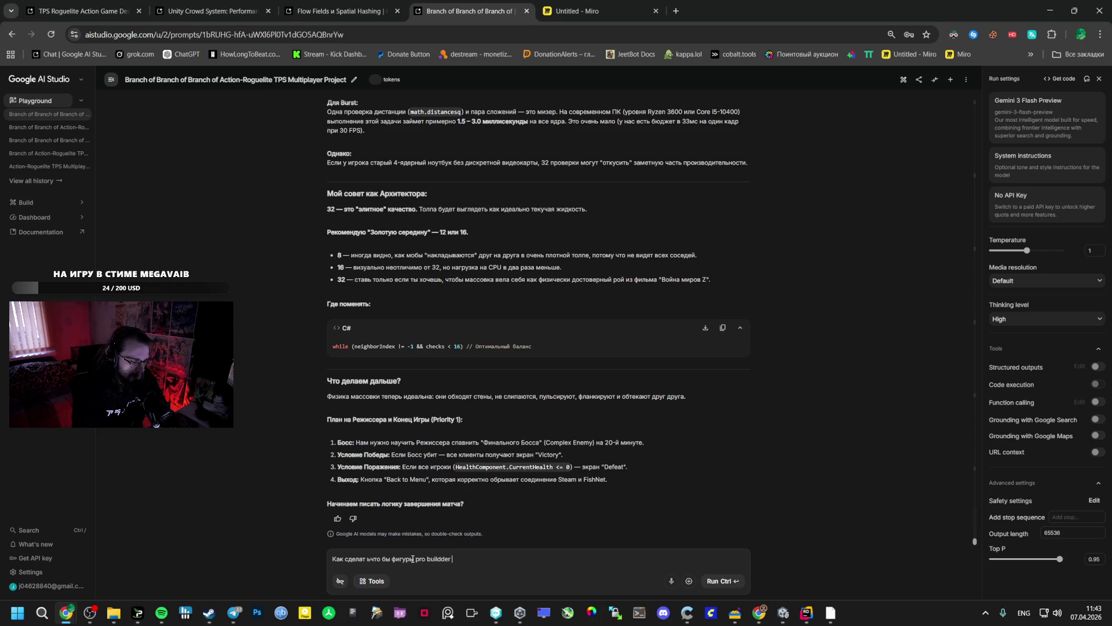
key(alt+shift)
text(были по)
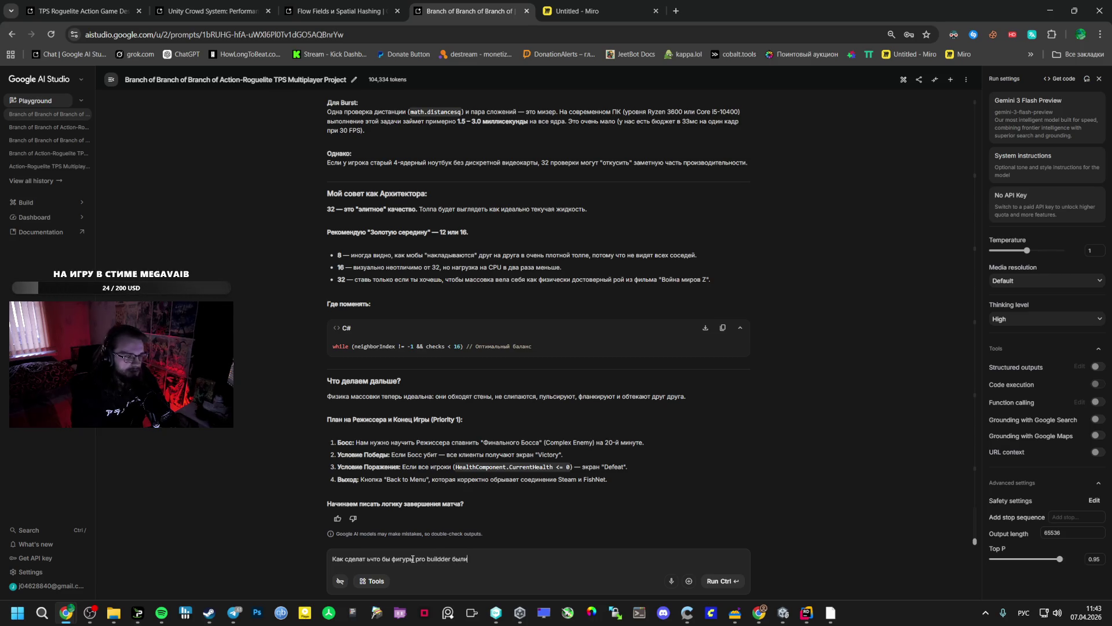
text(лыми)
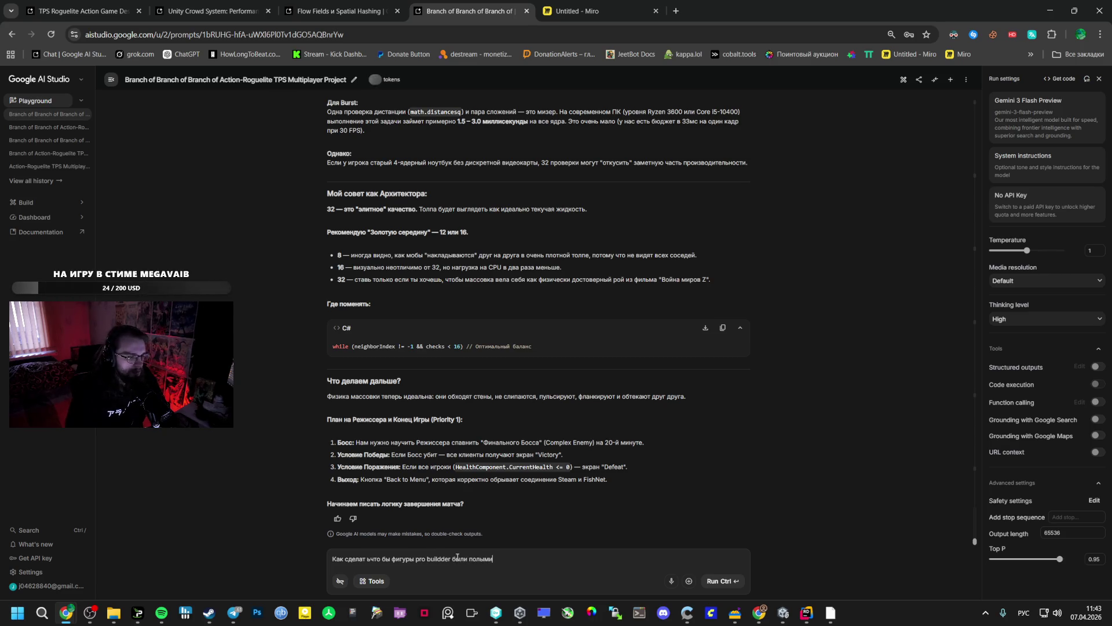
right_click(481, 558)
click(521, 397)
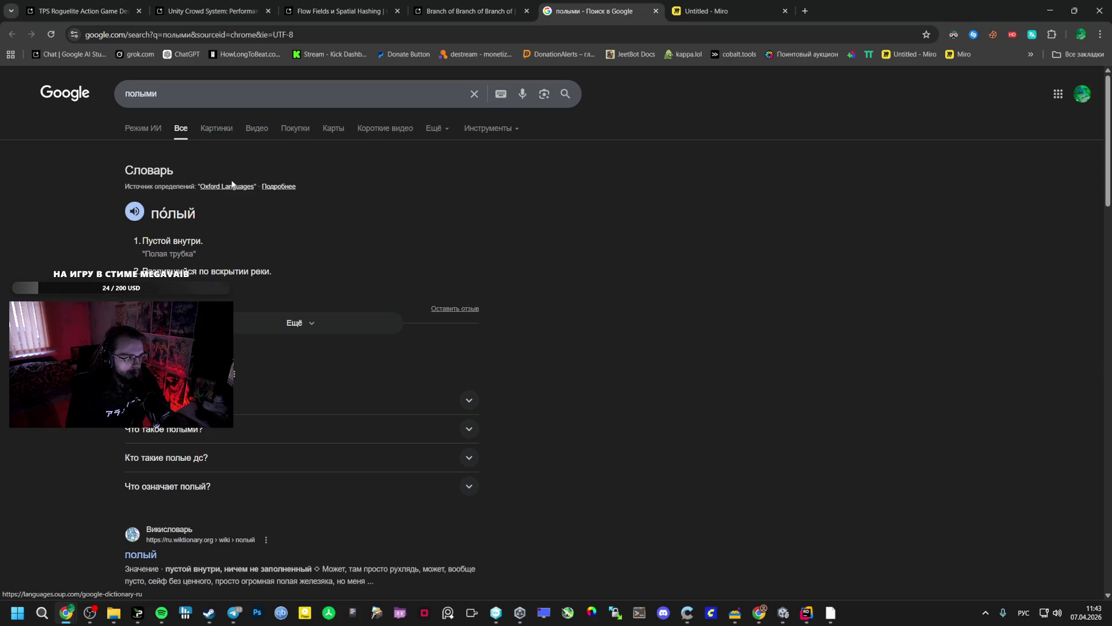
Search Google for 'по́лый наоборот' to find its antonyms.
double_click(172, 213)
key(ctrl+c)
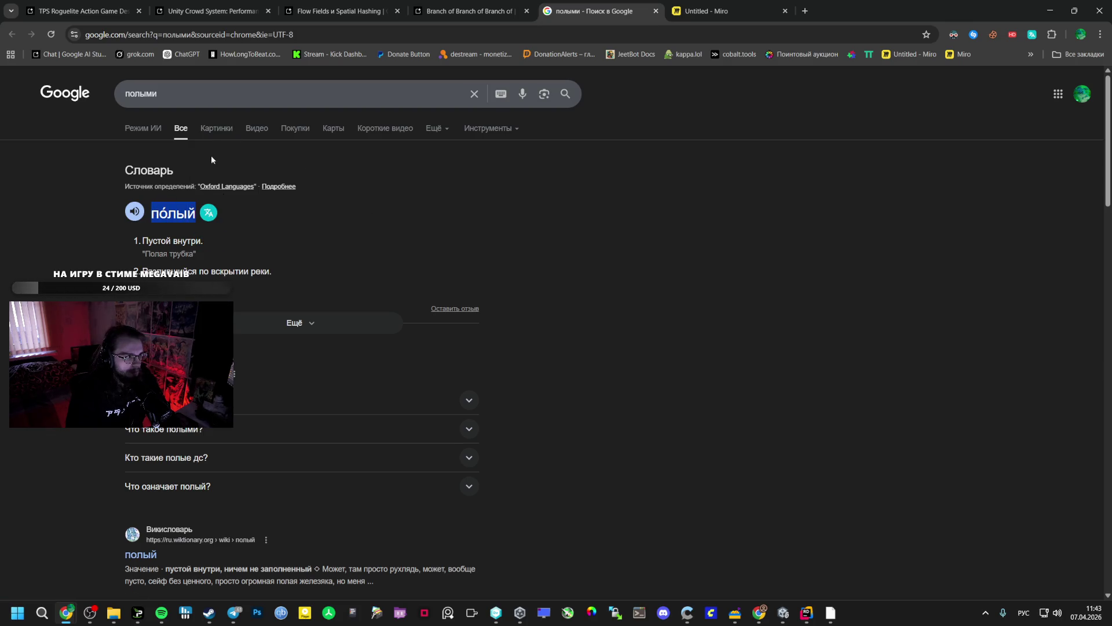
click(133, 94)
key(ctrl+a)
key(ctrl+v)
text(на)
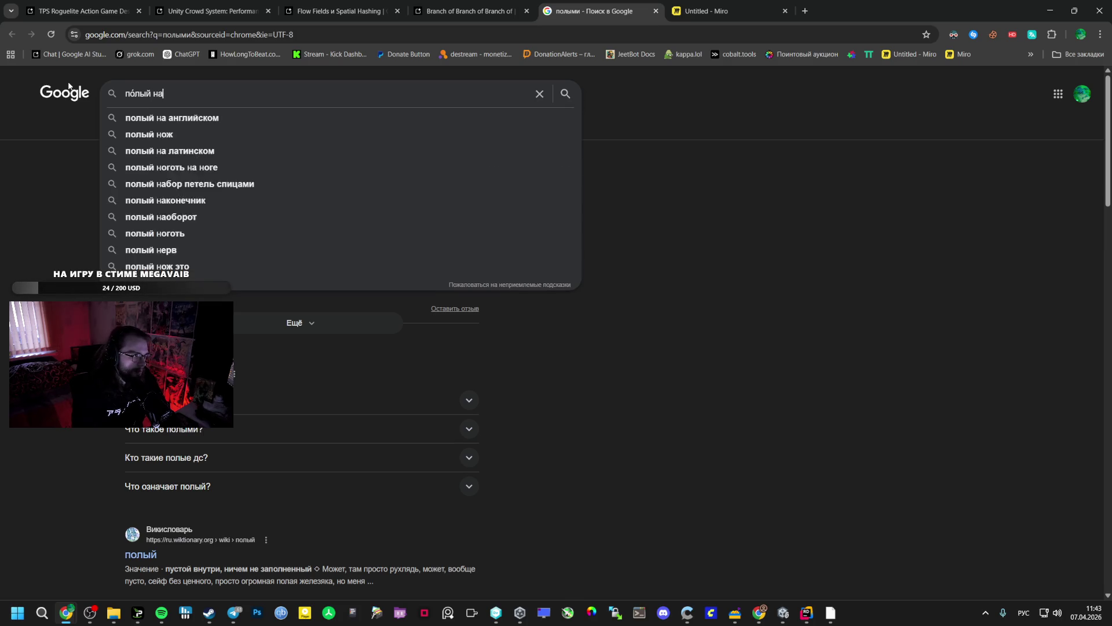
text(оборот)
key(Return)
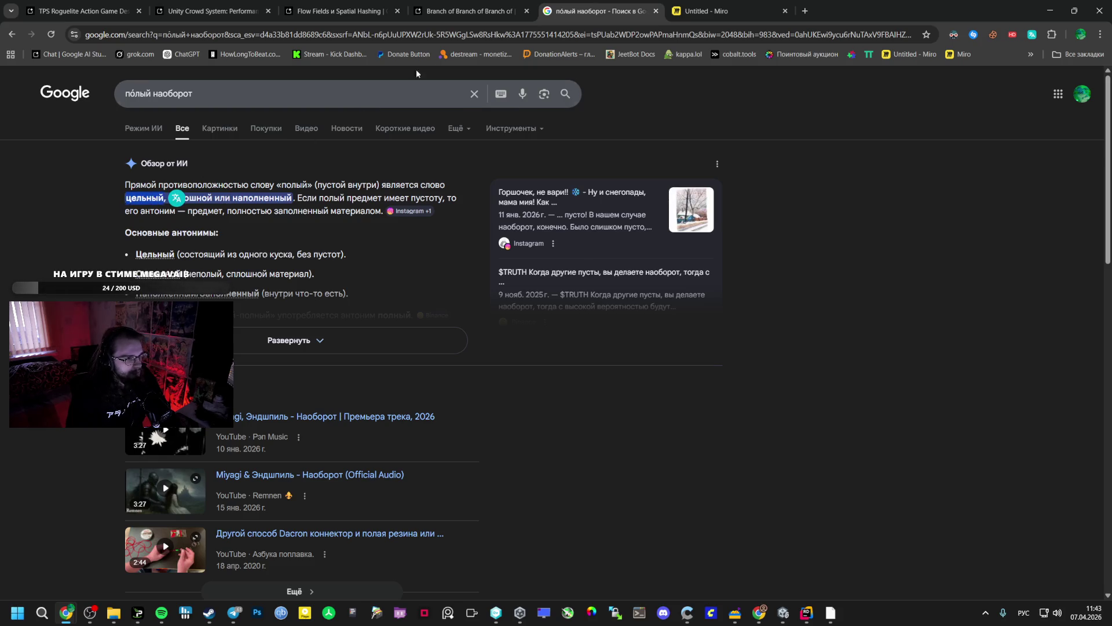
Replace 'полыми' in the AI Studio prompt with 'цельный а не'.
key(ctrl+shift+Tab)
double_click(472, 559)
text(цельный)
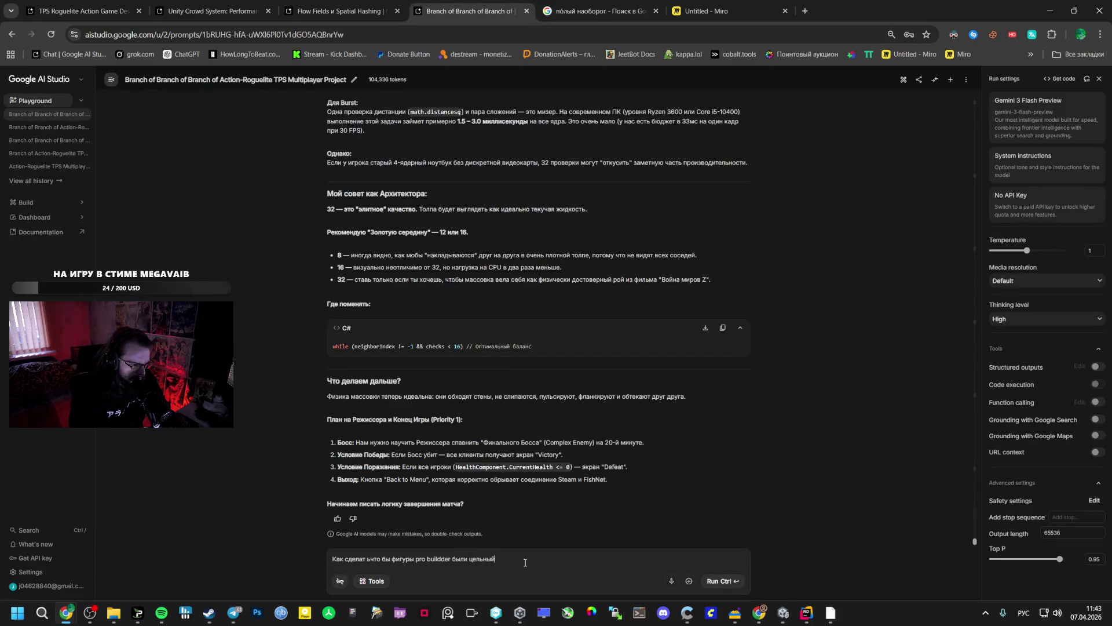
key(BackSpace)
text(ми, а не)
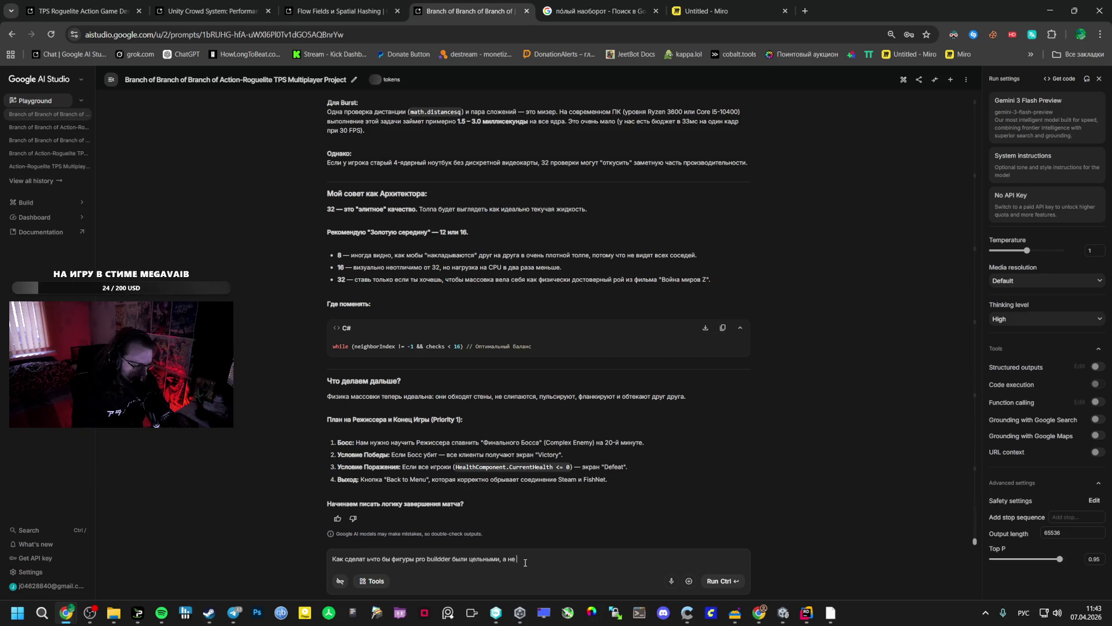
key(alt+Tab)
key(alt+Tab)
key(alt+Tab)
key(alt+Tab)
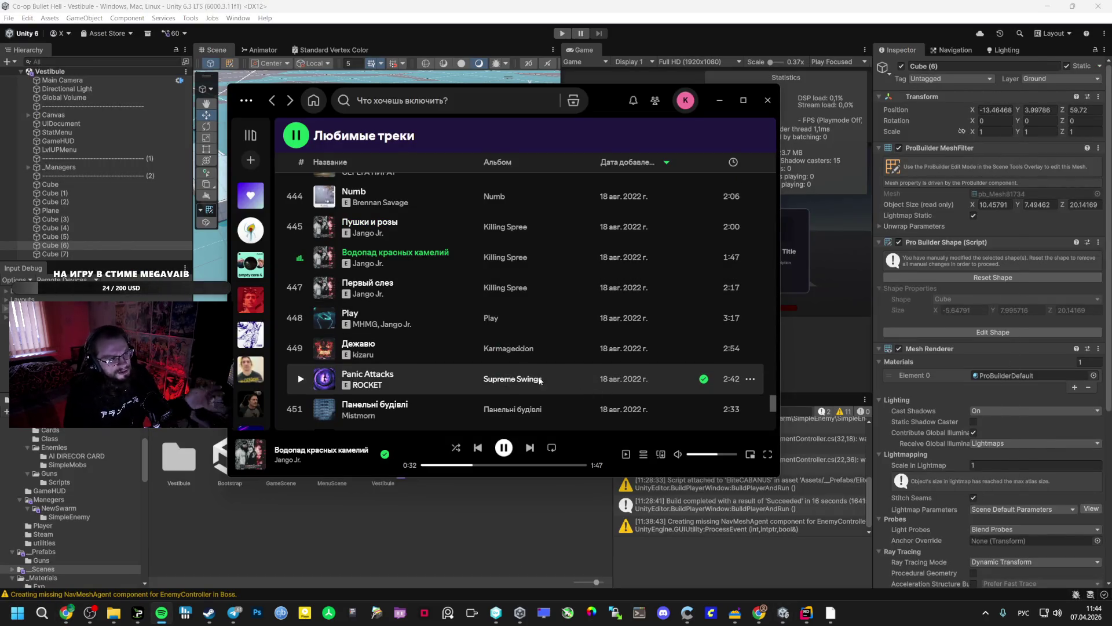
Play スカルプチャー from Spotify's Liked Songs, then bring the AI Studio chat back.
scroll(315, 251, up, 2)
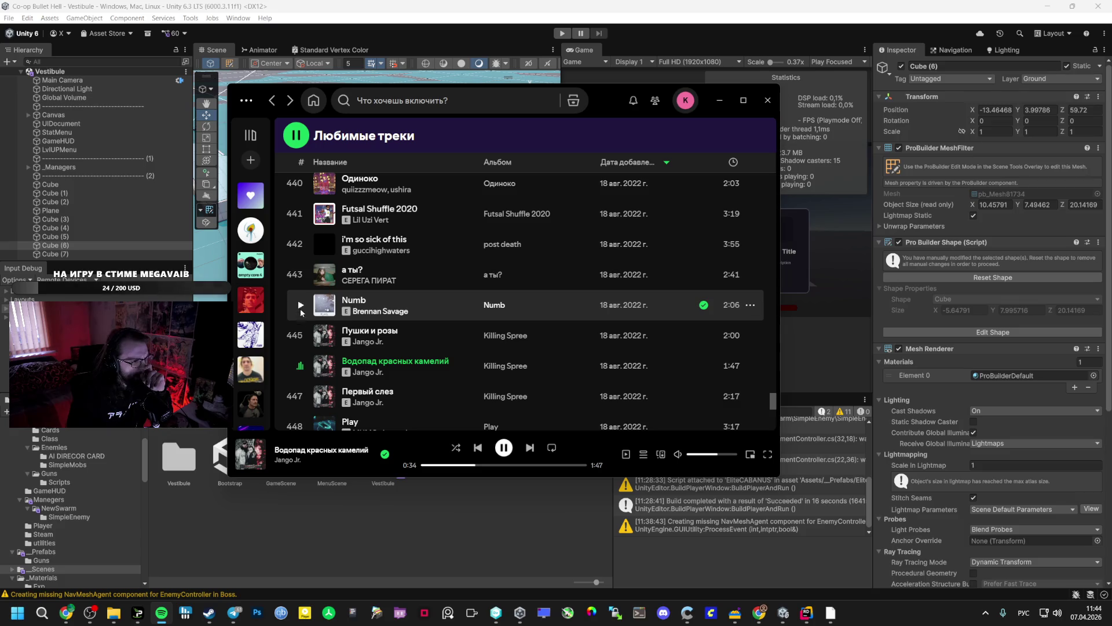
scroll(300, 272, up, 2)
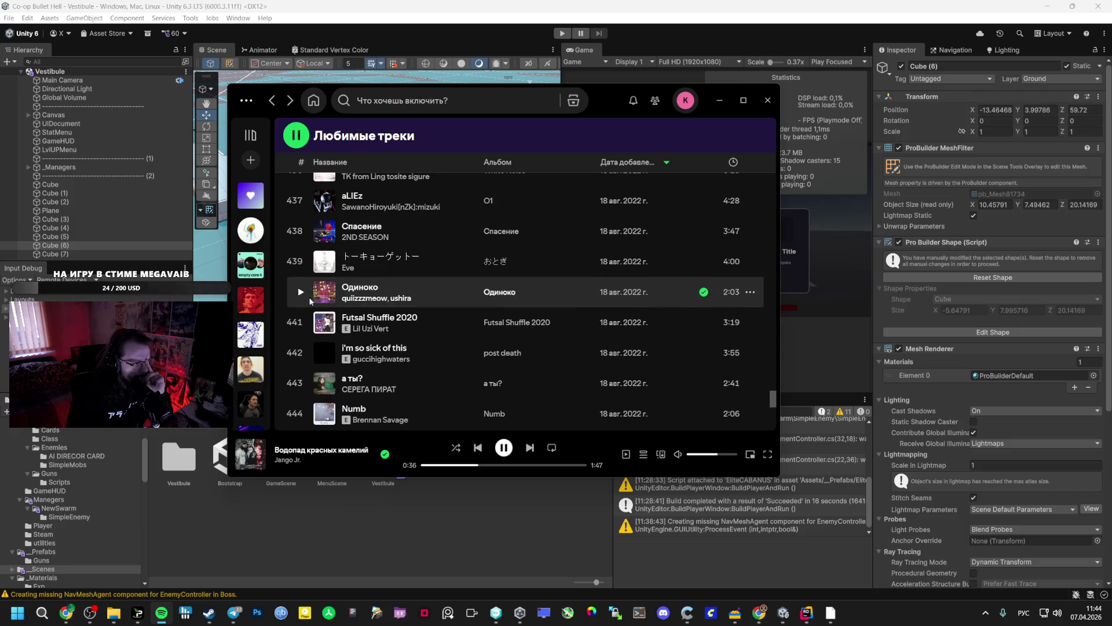
scroll(301, 267, up, 2)
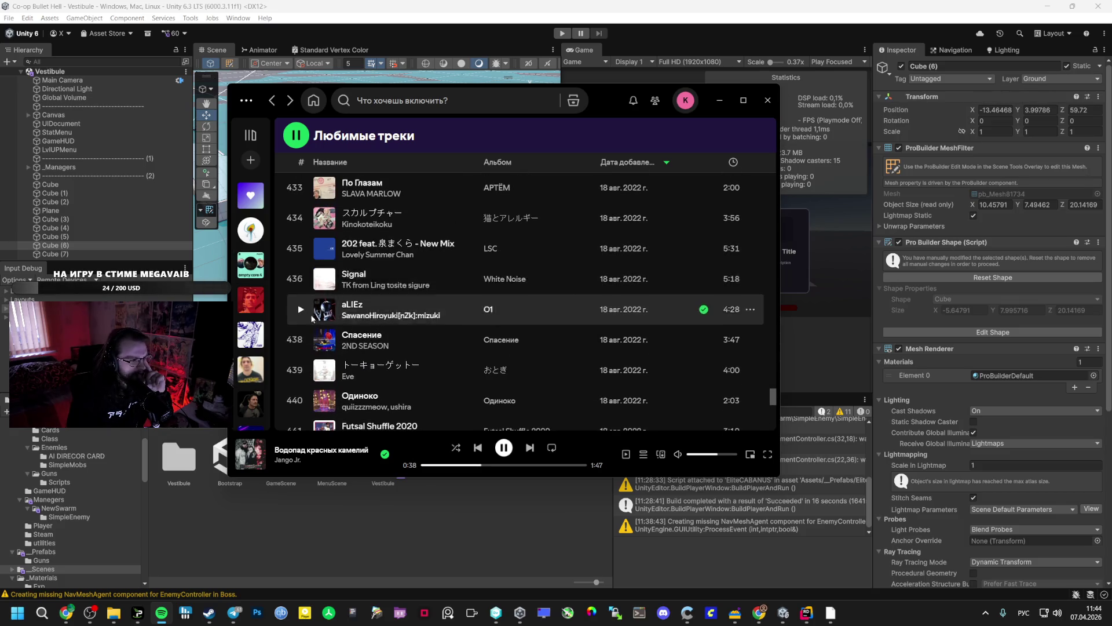
scroll(307, 270, up, 1)
click(301, 273)
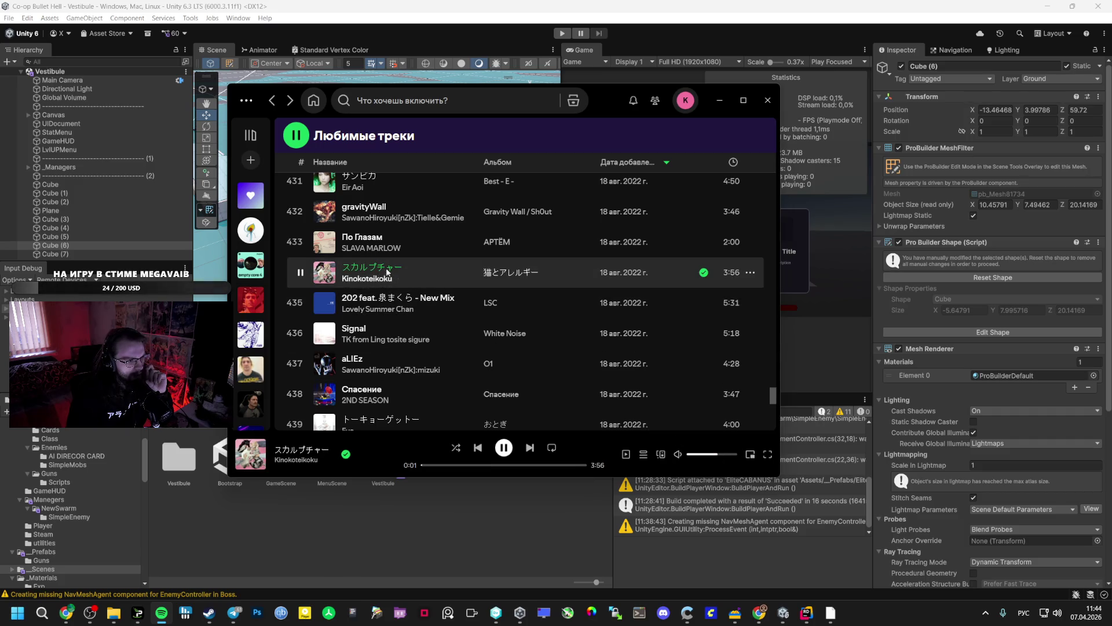
scroll(463, 405, up, 3)
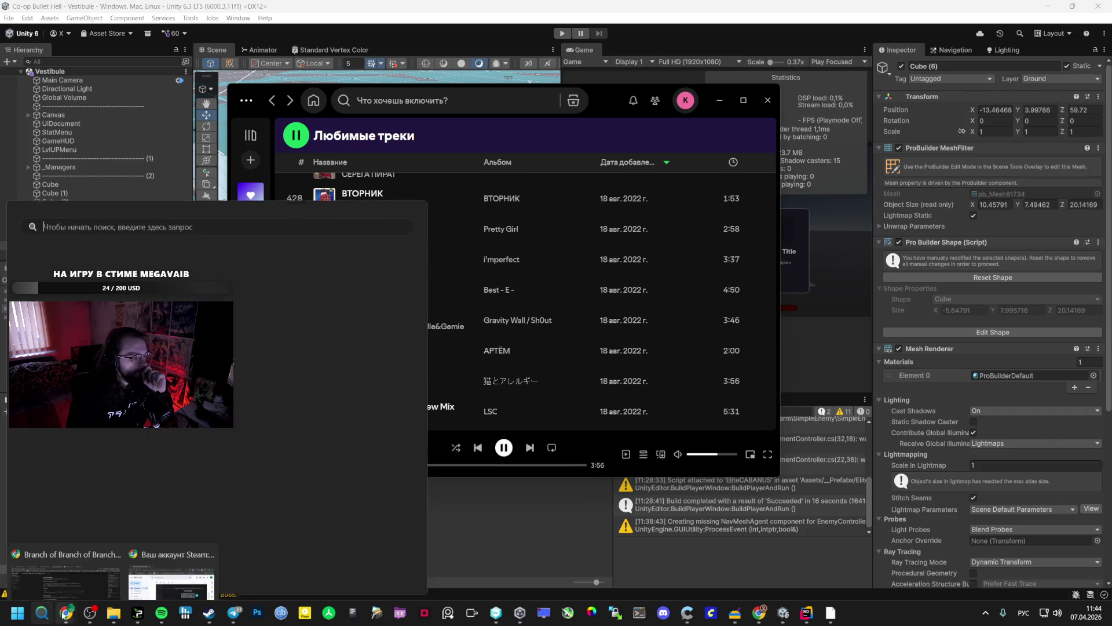
click(68, 617)
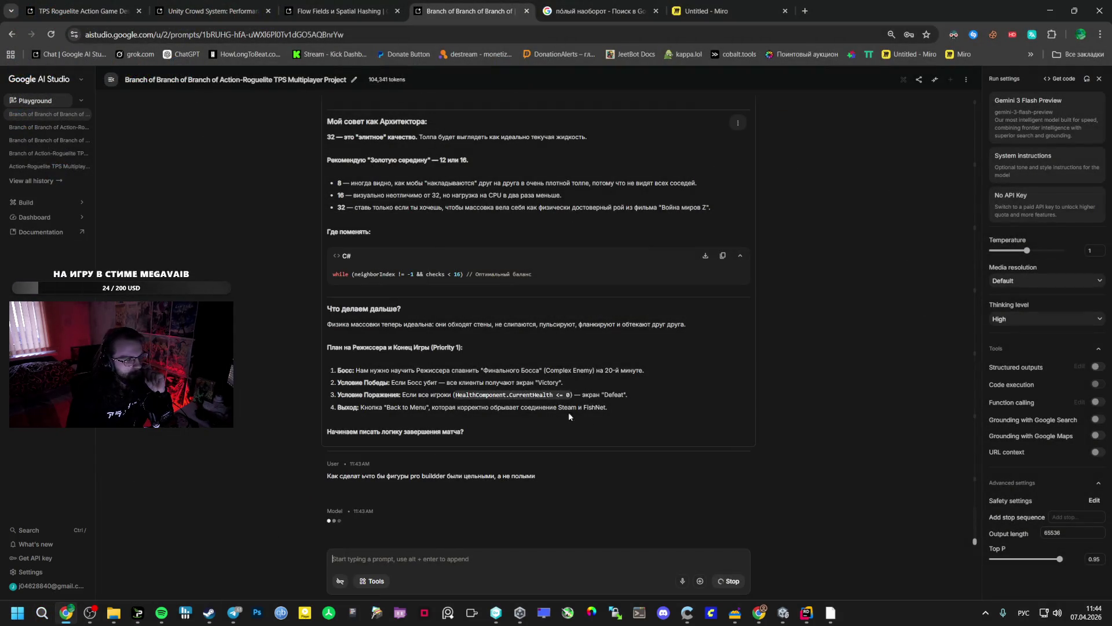
Cycle past the Twitch and Rider windows back to the Unity Editor's Vestibule scene.
click(759, 612)
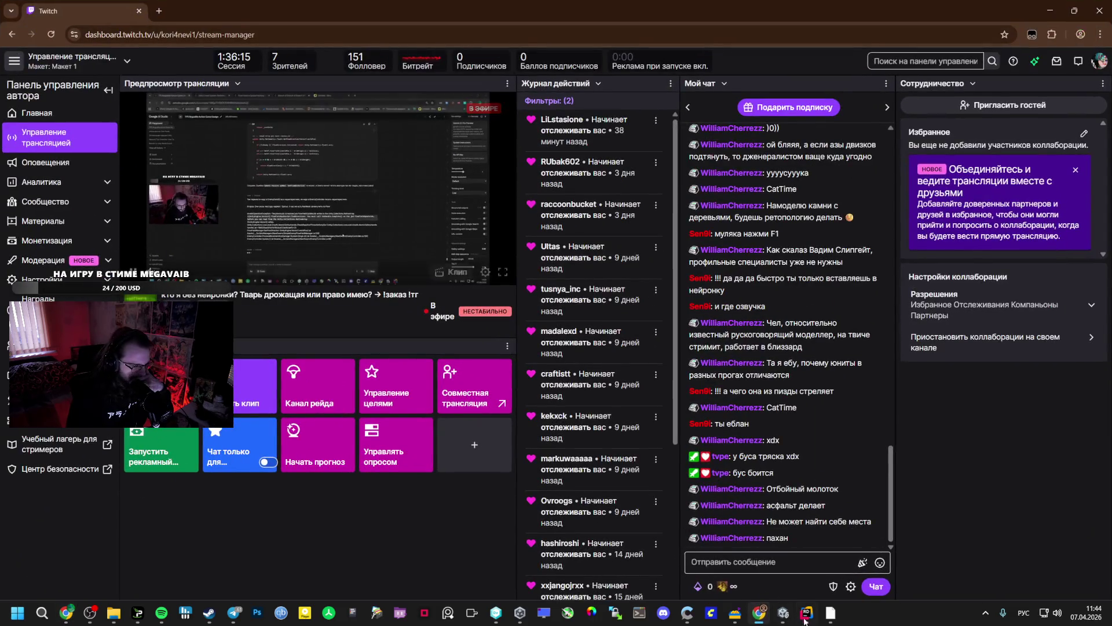
click(759, 614)
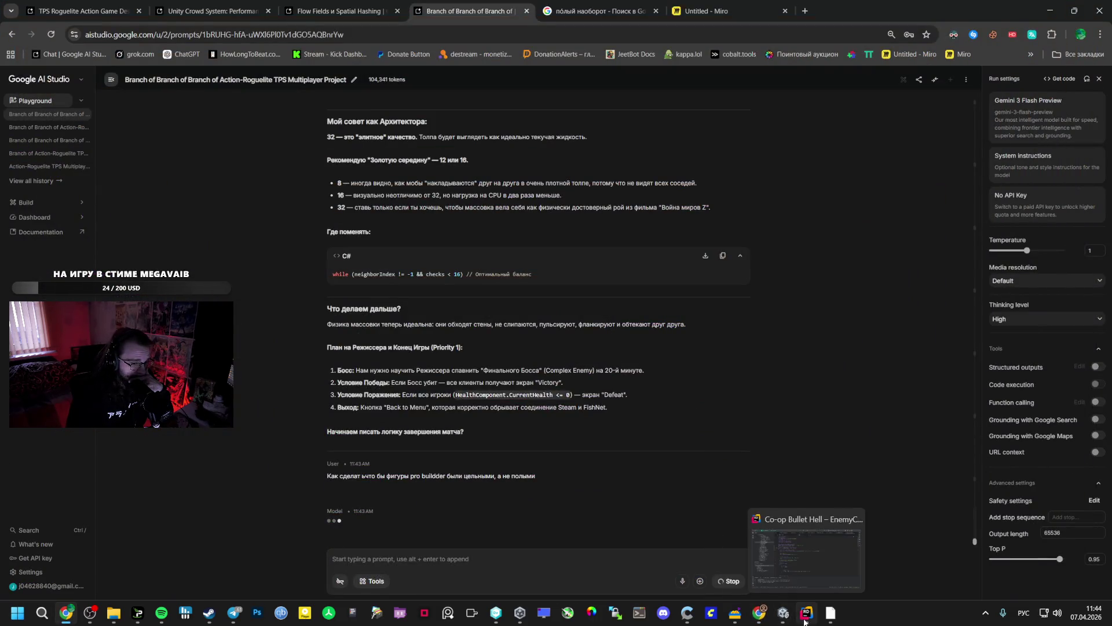
click(760, 618)
click(761, 618)
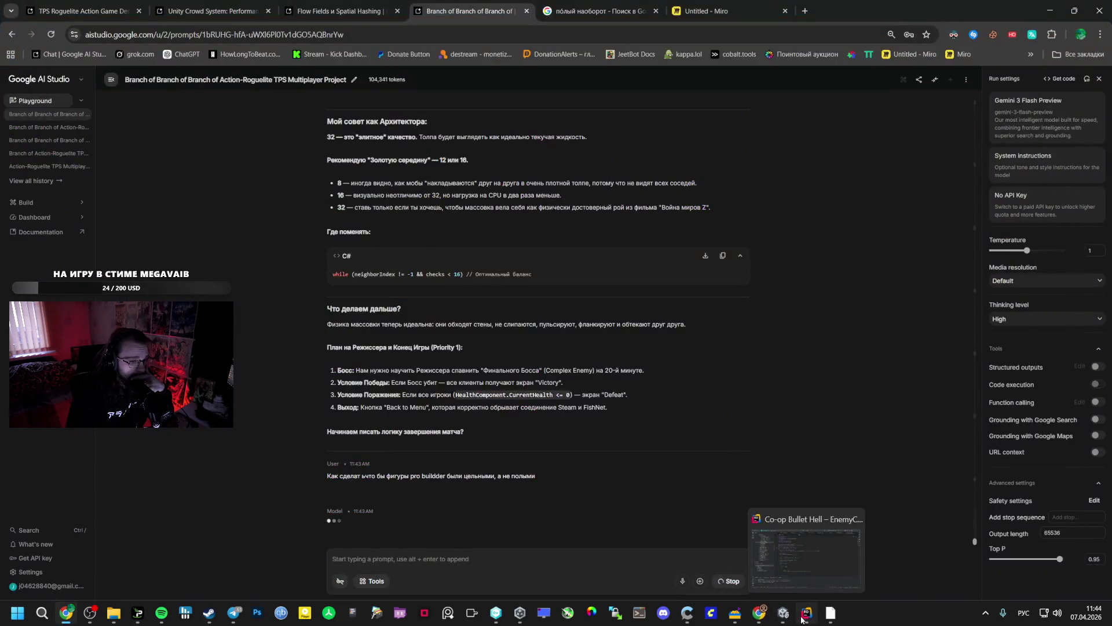
key(alt+Tab)
click(762, 619)
click(783, 612)
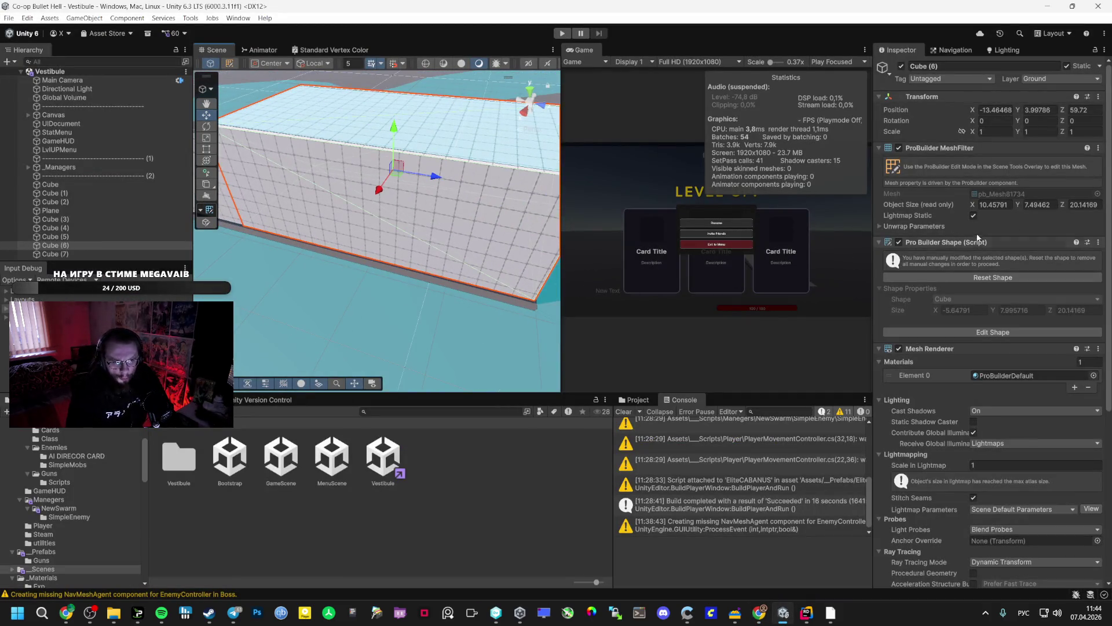
Try raising Cube (6)'s Unwrap Parameters Hard Angle, resetting it to 88 in between.
click(878, 226)
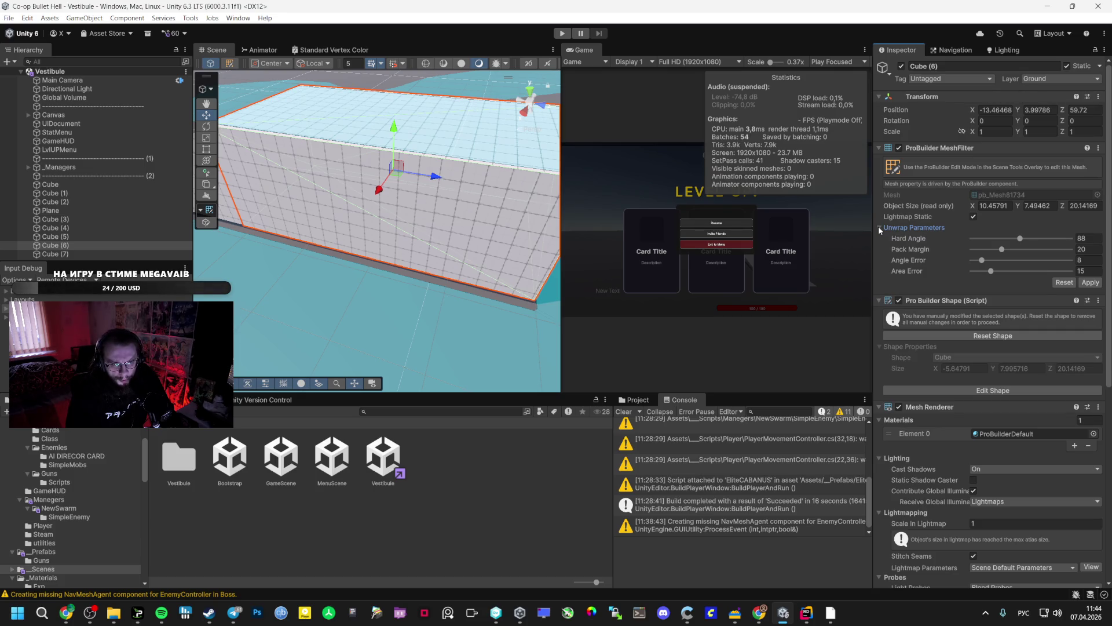
mouse_move(448, 132)
mouse_down()
mouse_move(700, 120)
mouse_move(669, 127)
mouse_move(700, 162)
mouse_up()
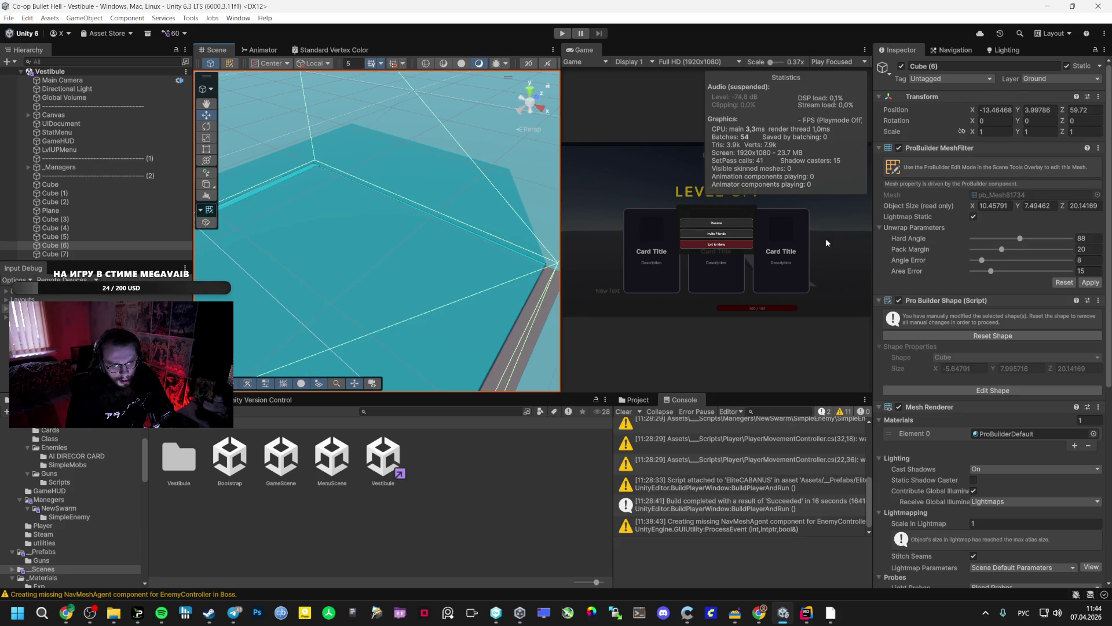
drag(1021, 241, 1040, 243)
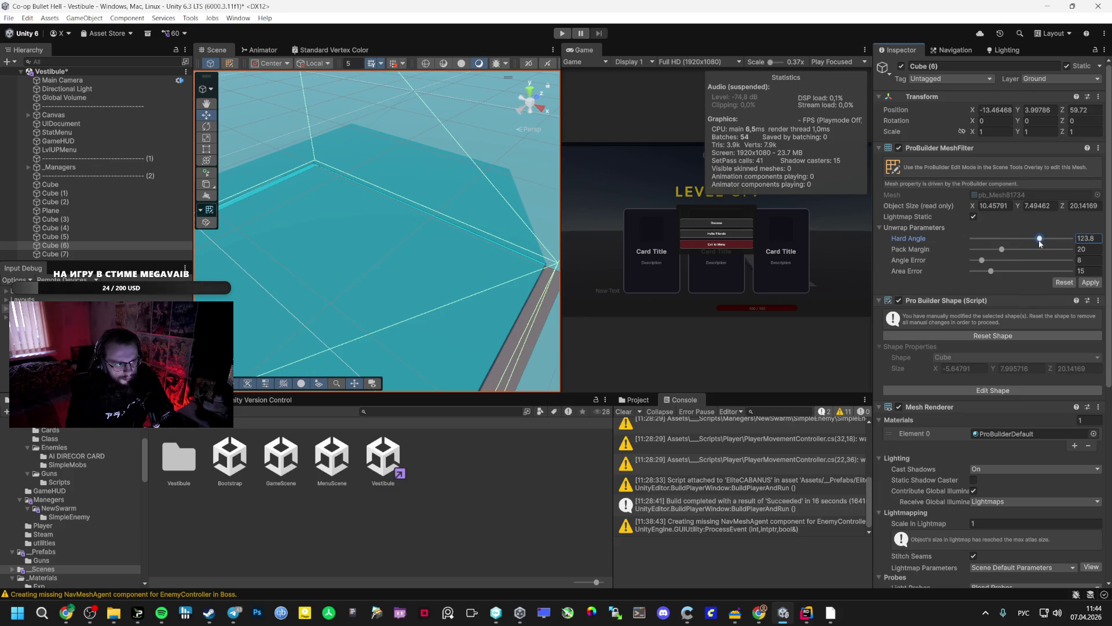
click(1064, 282)
drag(406, 151, 380, 146)
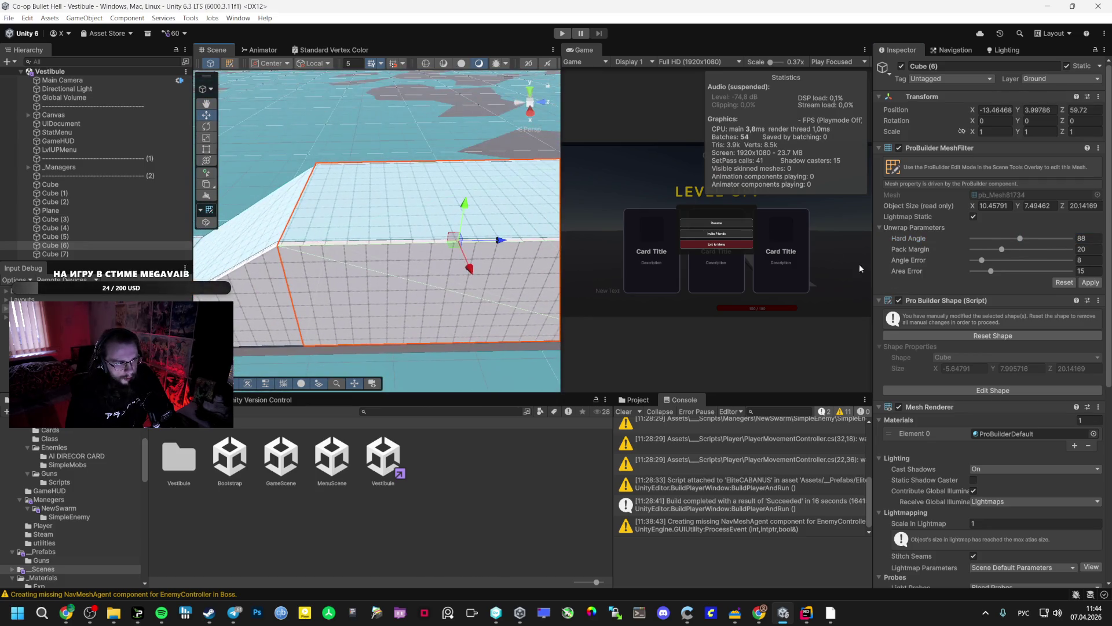
drag(1021, 243, 1046, 238)
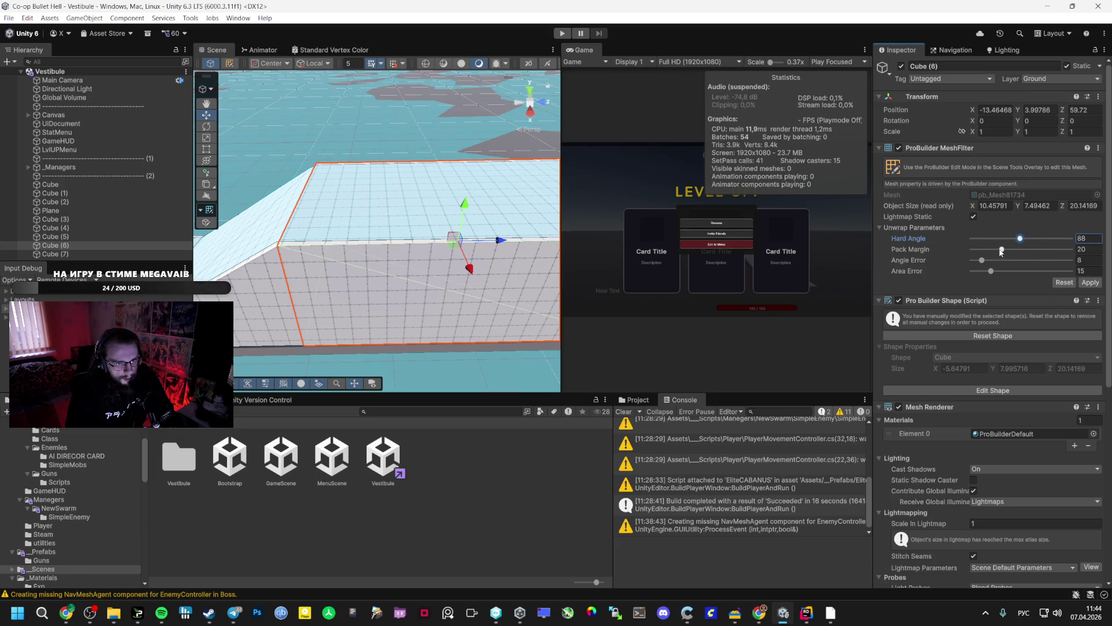
Disable Cube (6)'s Mesh Renderer so only its wireframe shows.
mouse_move(521, 232)
mouse_down()
mouse_move(435, 208)
mouse_move(596, 223)
mouse_move(796, 162)
mouse_move(873, 278)
mouse_up()
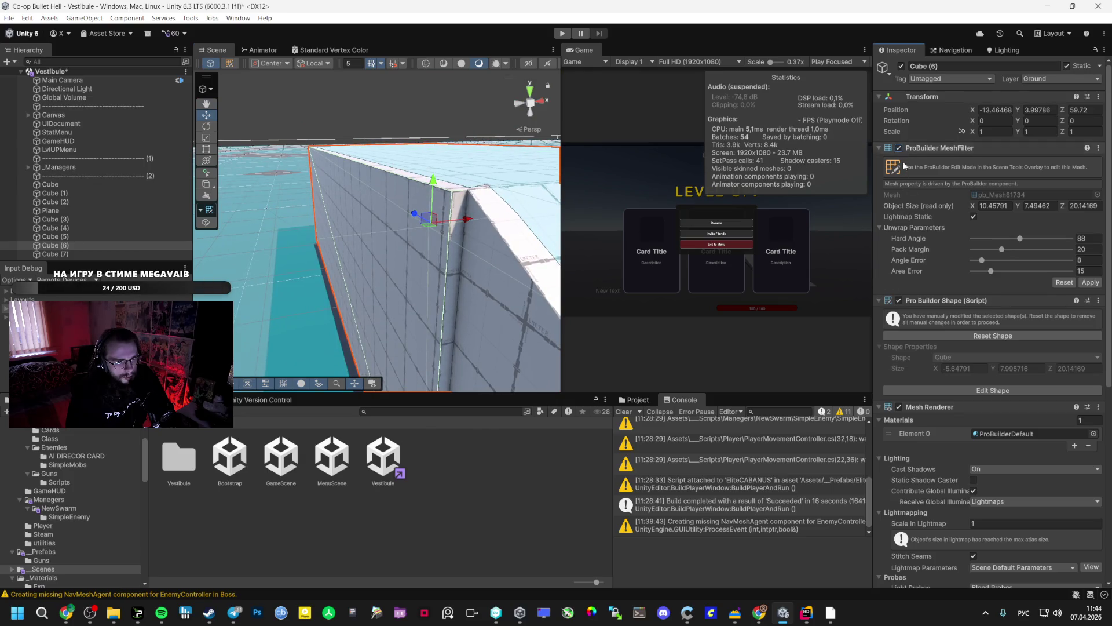
click(899, 407)
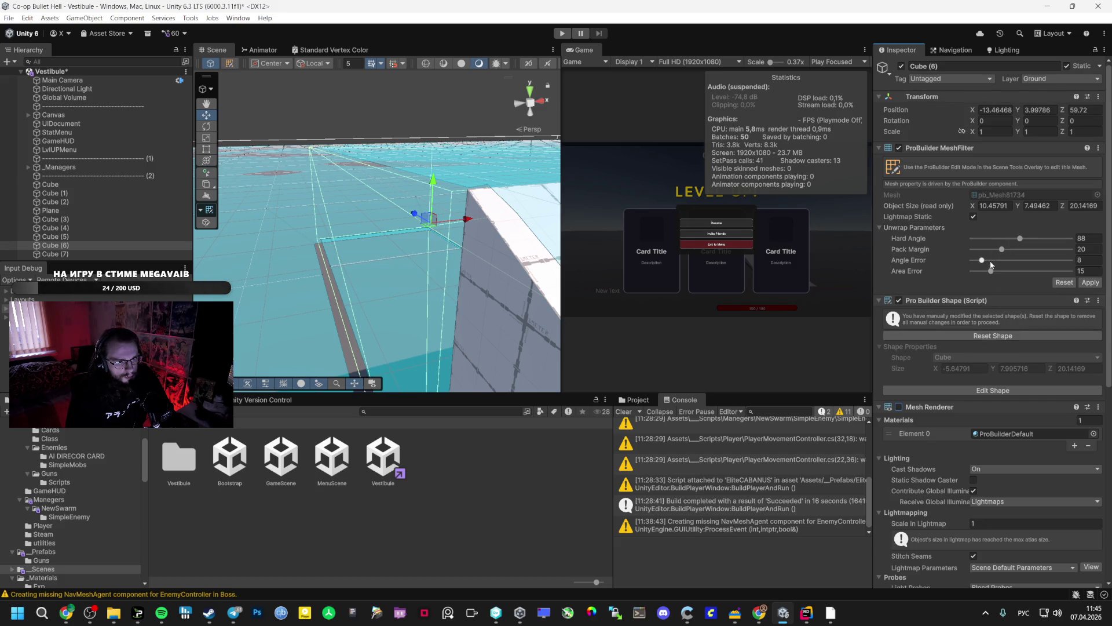
scroll(1006, 284, down, 8)
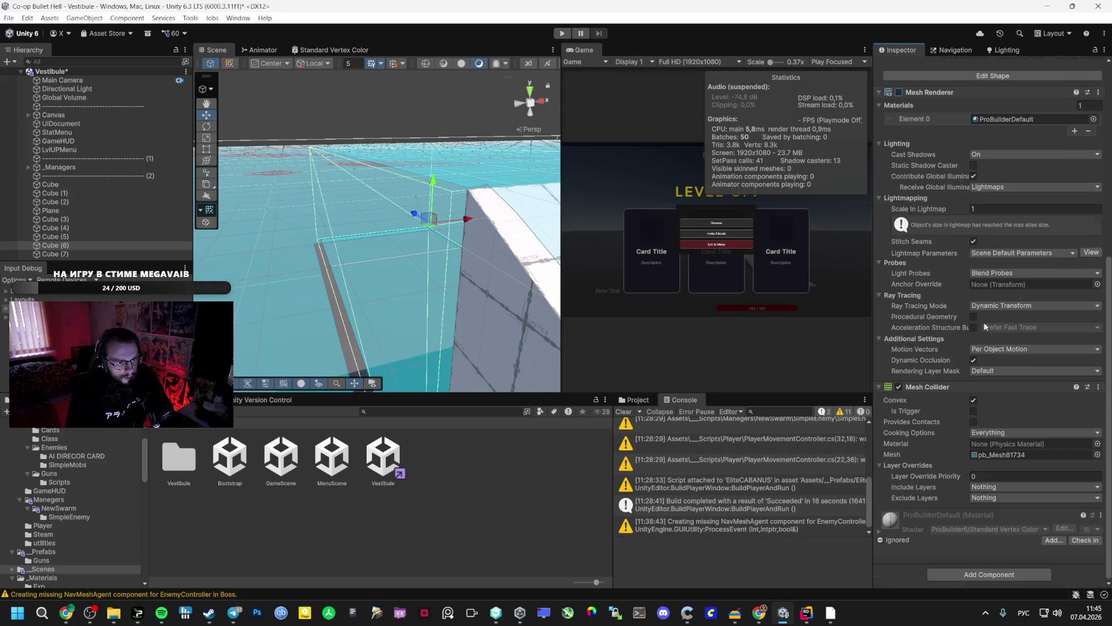
key(alt+Tab)
key(alt+Tab)
key(alt+Tab)
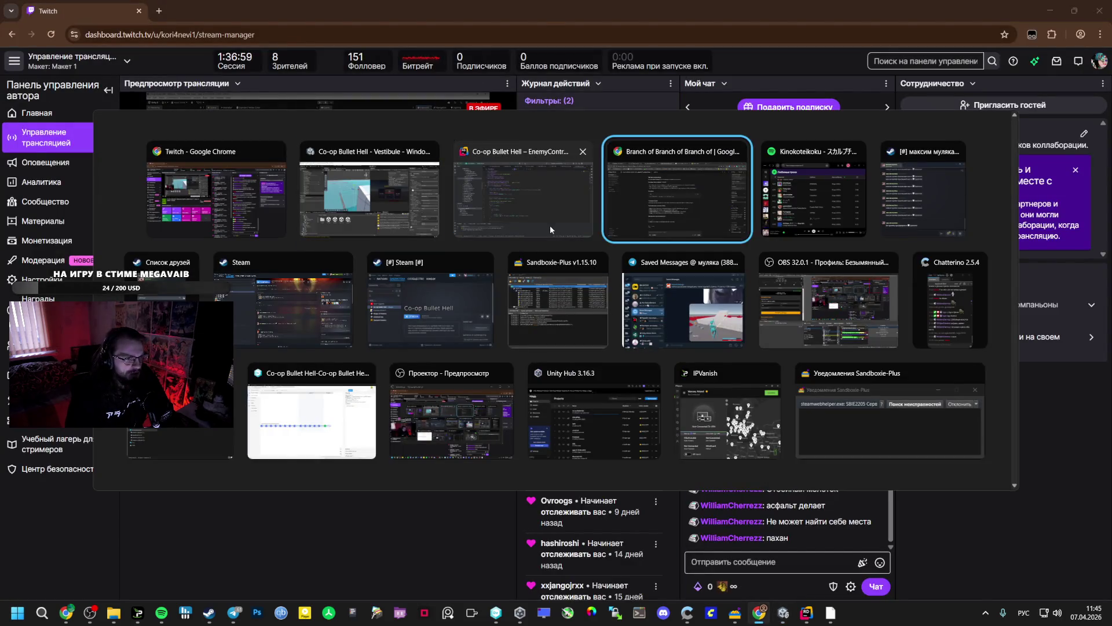
Read the reply down to its Convex collider, Flip Normals and Fill Hole advice.
scroll(476, 426, down, 1)
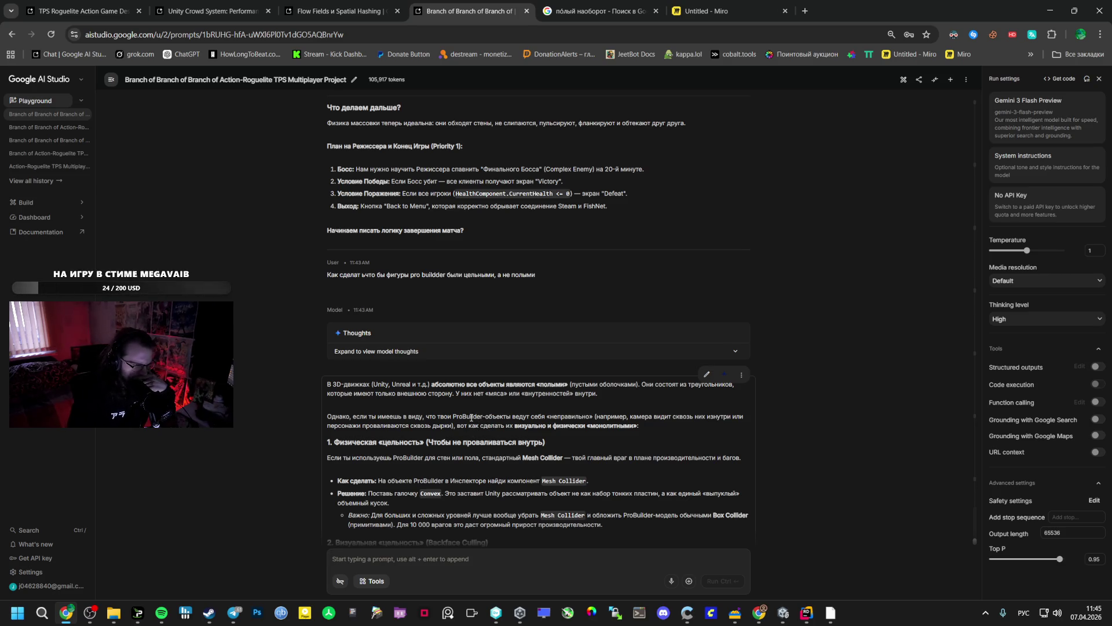
scroll(471, 417, down, 1)
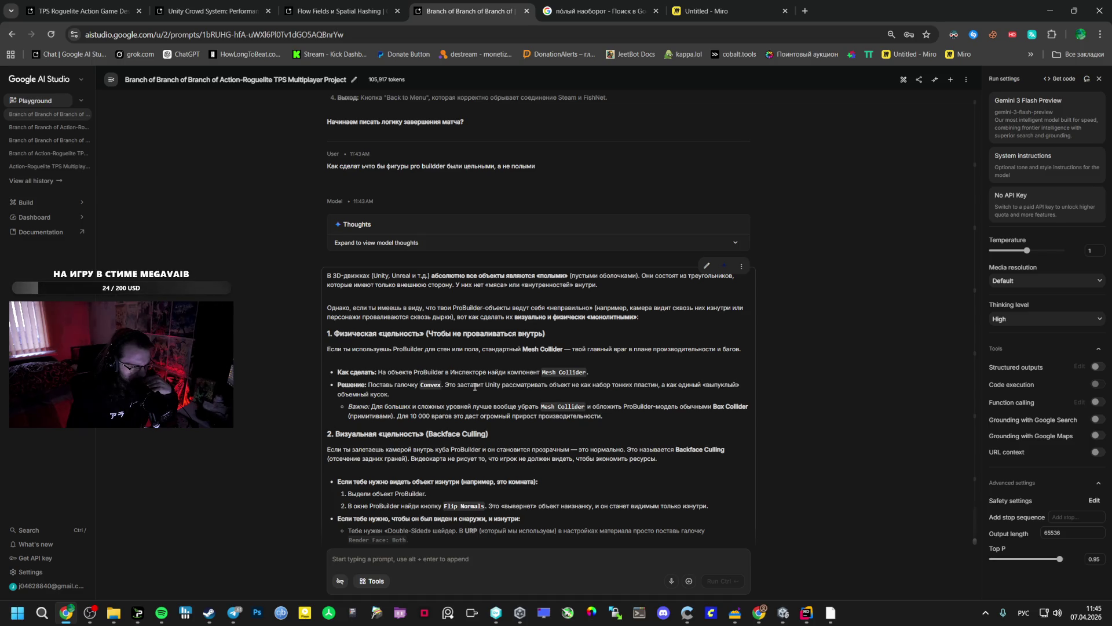
scroll(474, 386, down, 2)
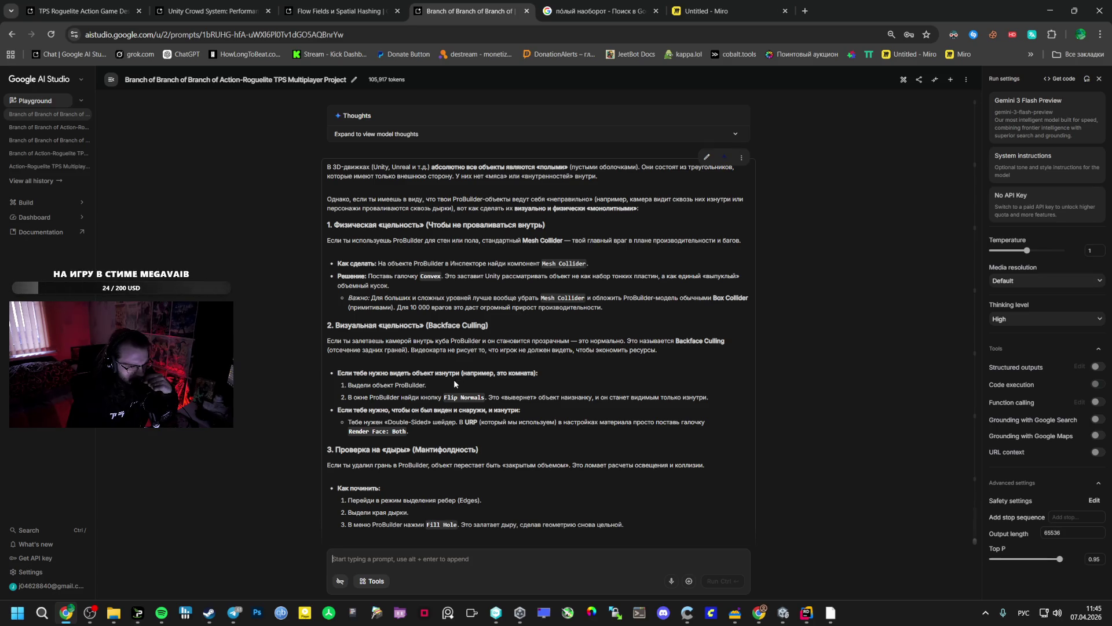
scroll(454, 383, down, 1)
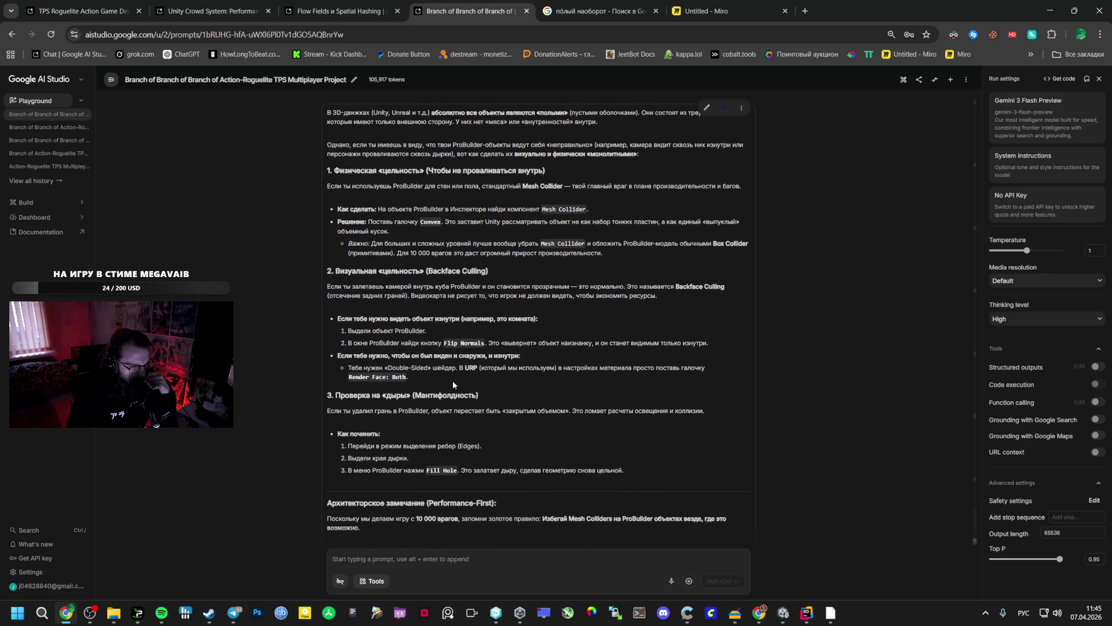
scroll(453, 384, down, 2)
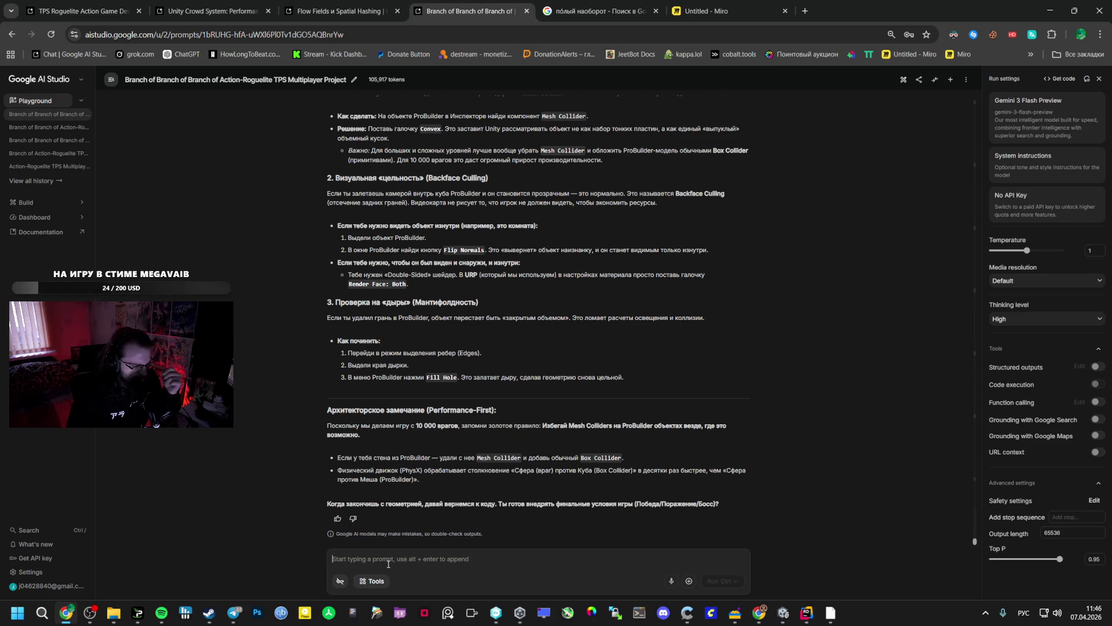
Draft an unsent Russian prompt complaining that the NavMesh marks the wall's inside as walkable.
text(Мне не нра)
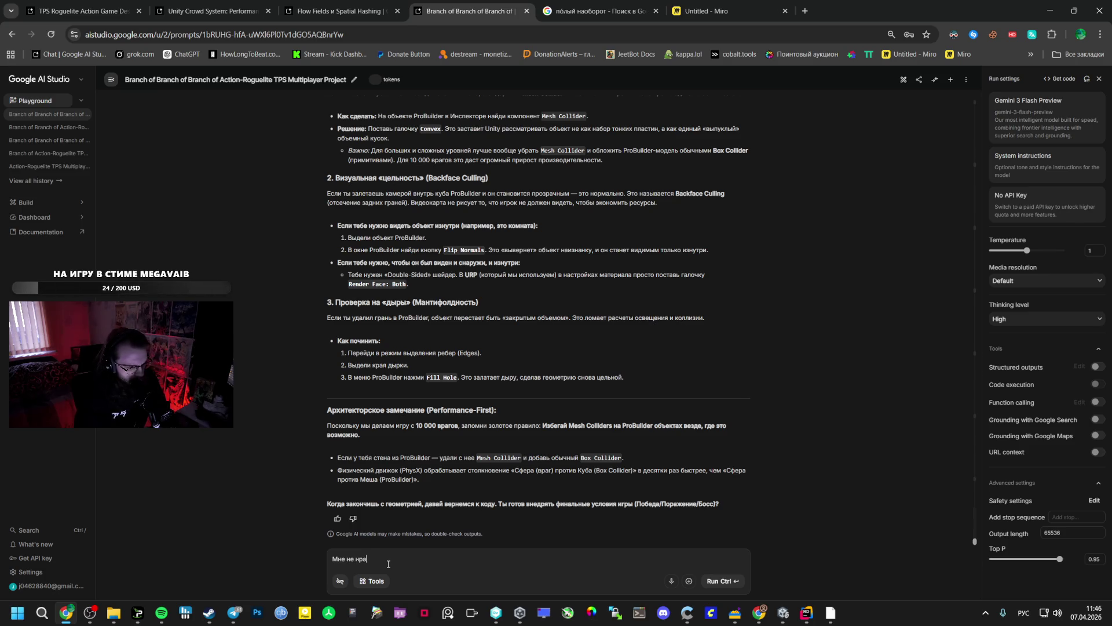
text(вится что)
key(alt+shift)
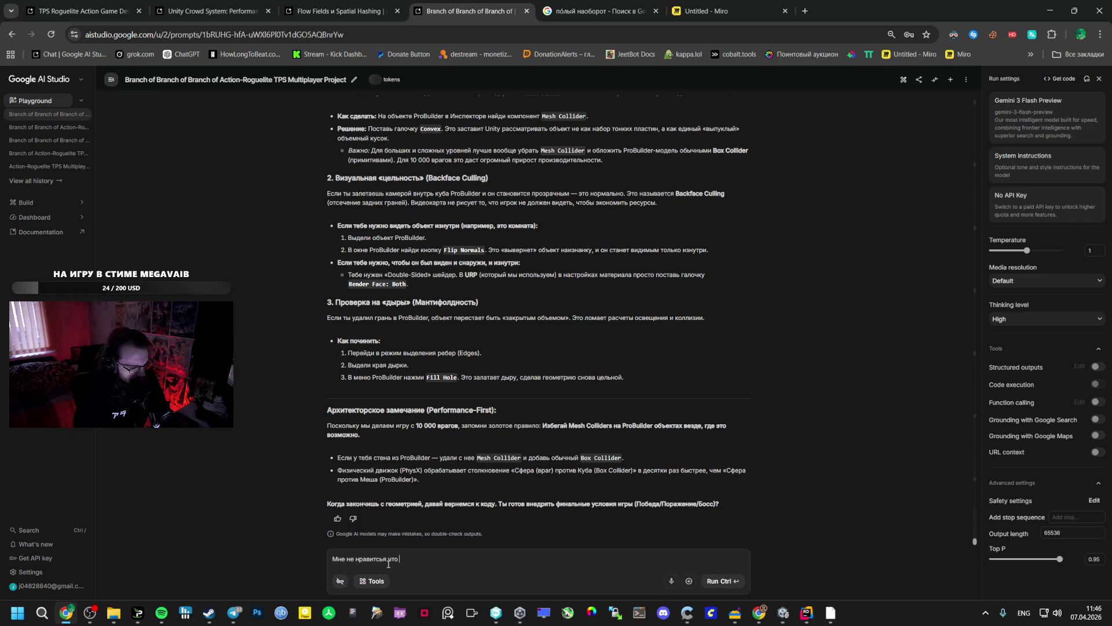
text(sh)
key(alt+shift)
text(рисует что т)
key(BackSpace)
text(внут)
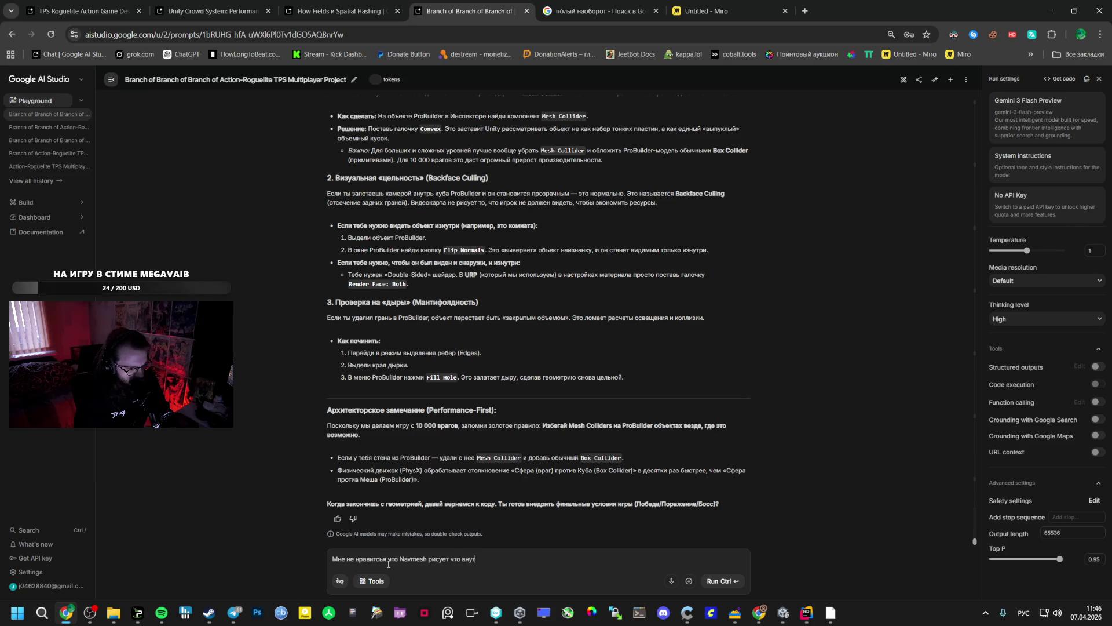
text(ри можно пройти,)
text( а если веша)
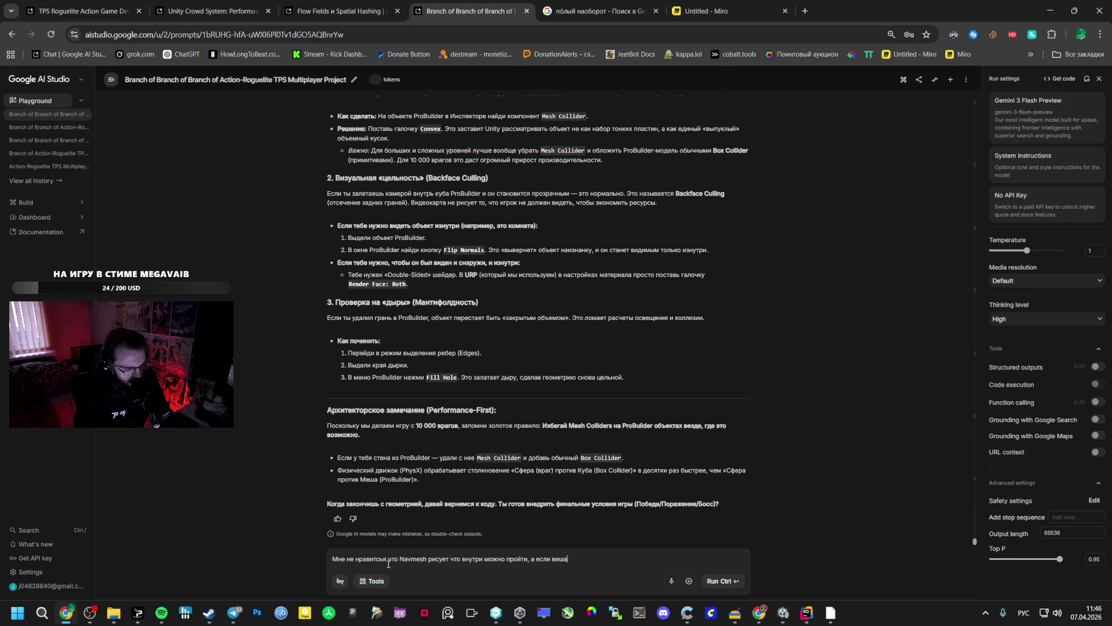
Return to the Unity Editor and bring up the wall cube's component search.
key(alt+Tab)
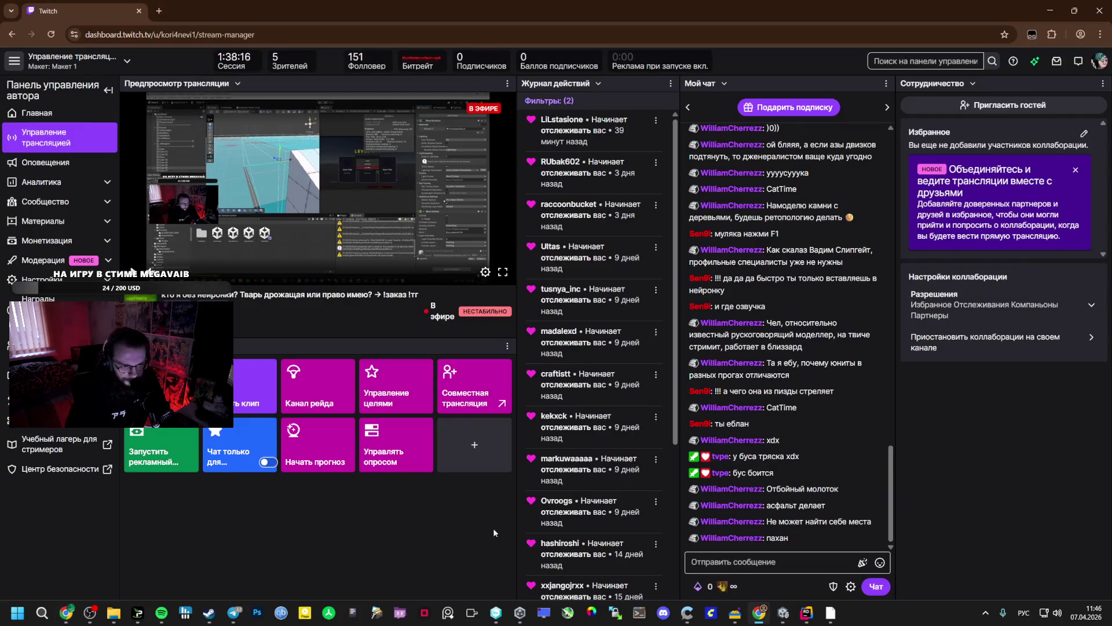
key(alt+Tab)
click(989, 570)
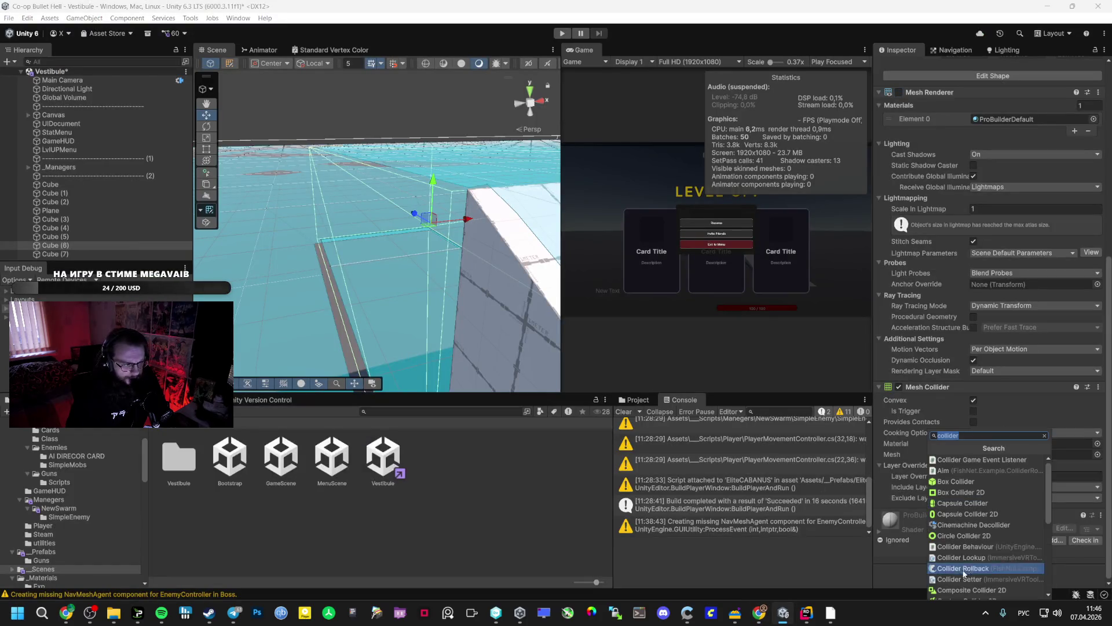
Add a NavMesh Modifier to the wall cube, leaving its mode unchanged and affected agents at All.
scroll(965, 458, down, 5)
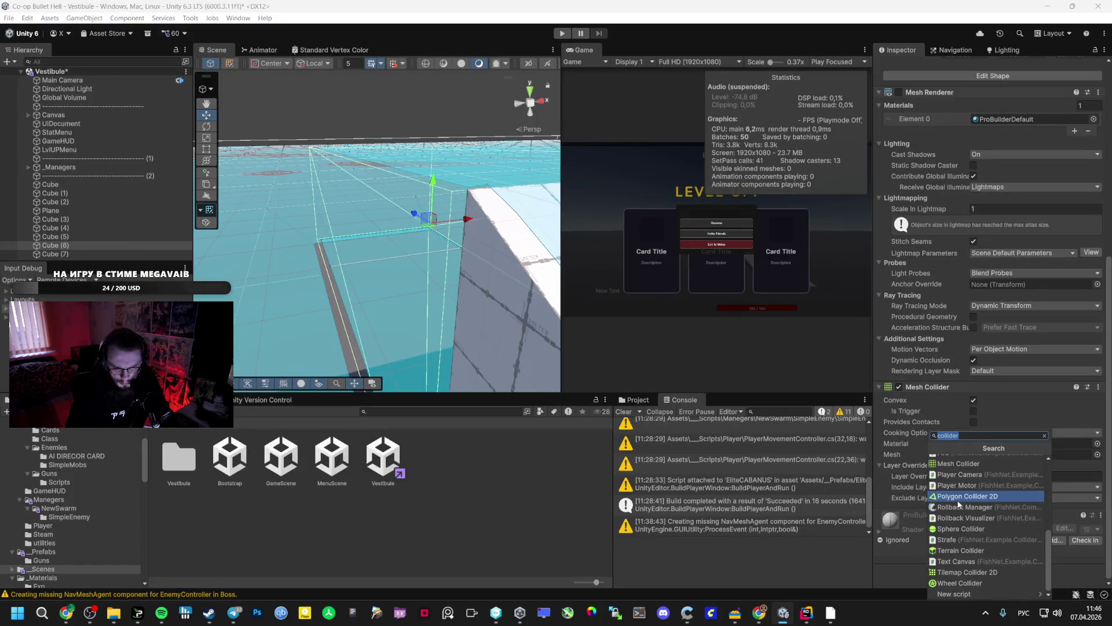
text(na)
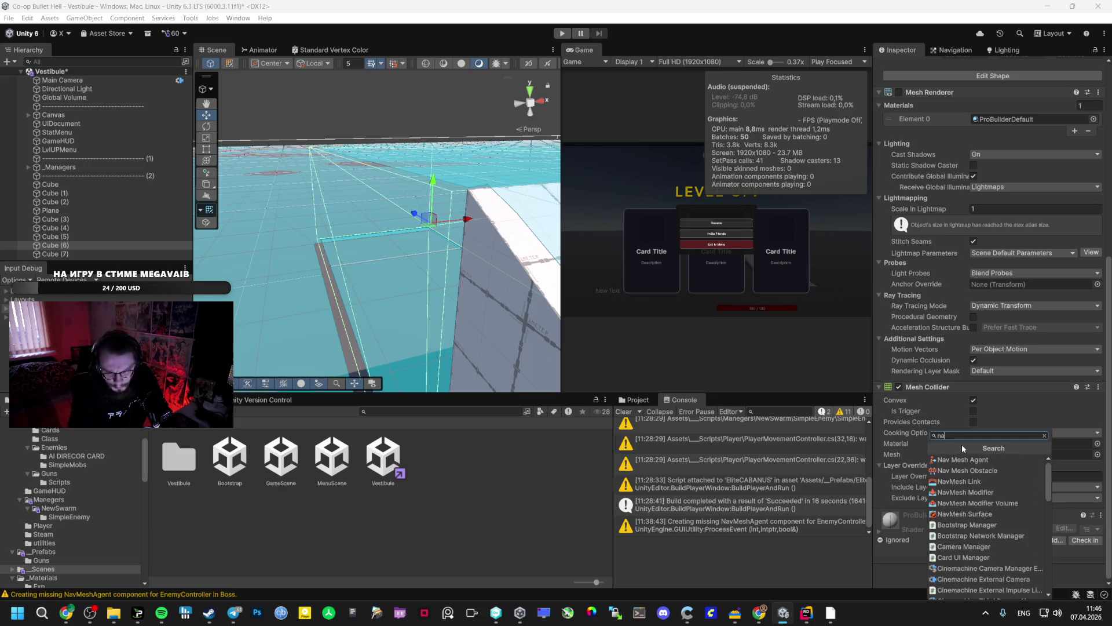
click(959, 492)
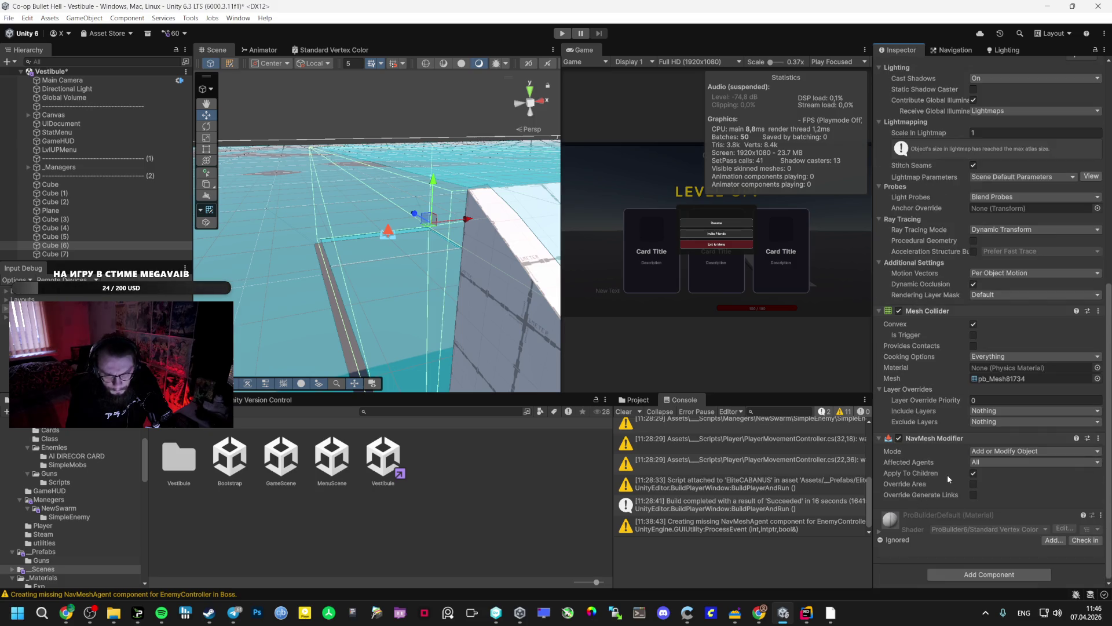
click(1005, 453)
click(964, 457)
click(973, 463)
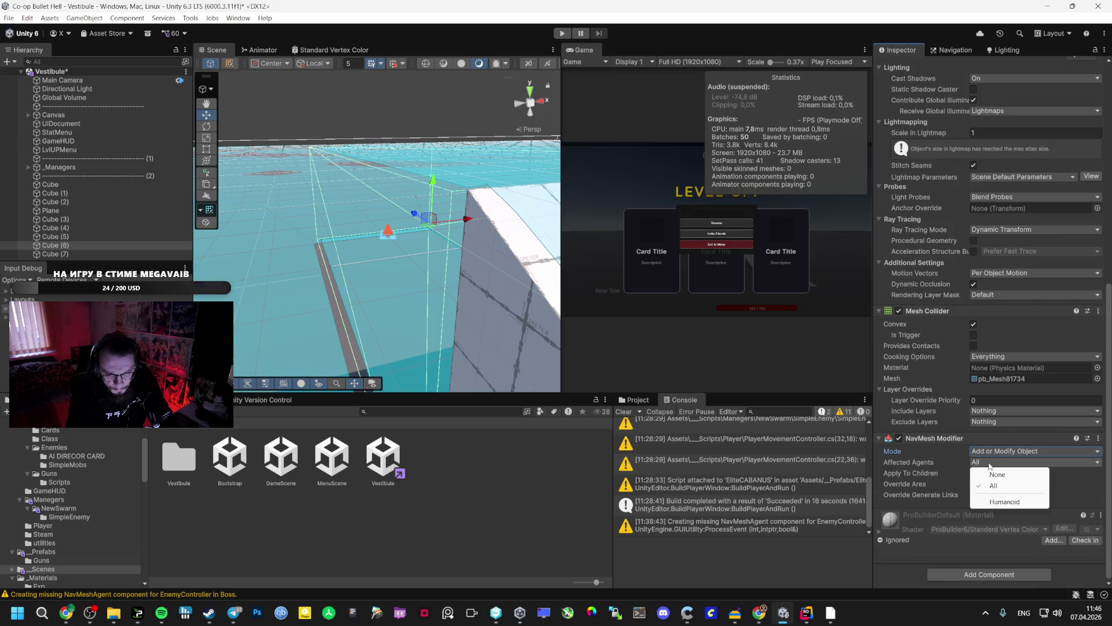
click(972, 465)
Turn the wall cube's rendering back on, then add and remove a NavMesh Surface.
drag(504, 330, 590, 338)
scroll(952, 228, up, 8)
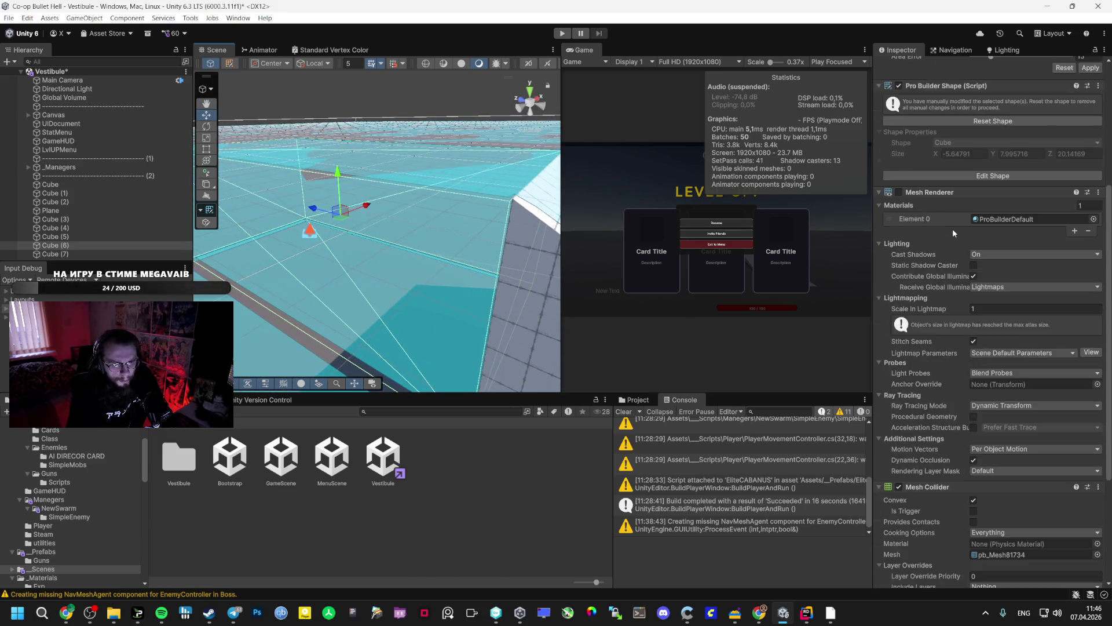
click(899, 280)
scroll(912, 295, down, 8)
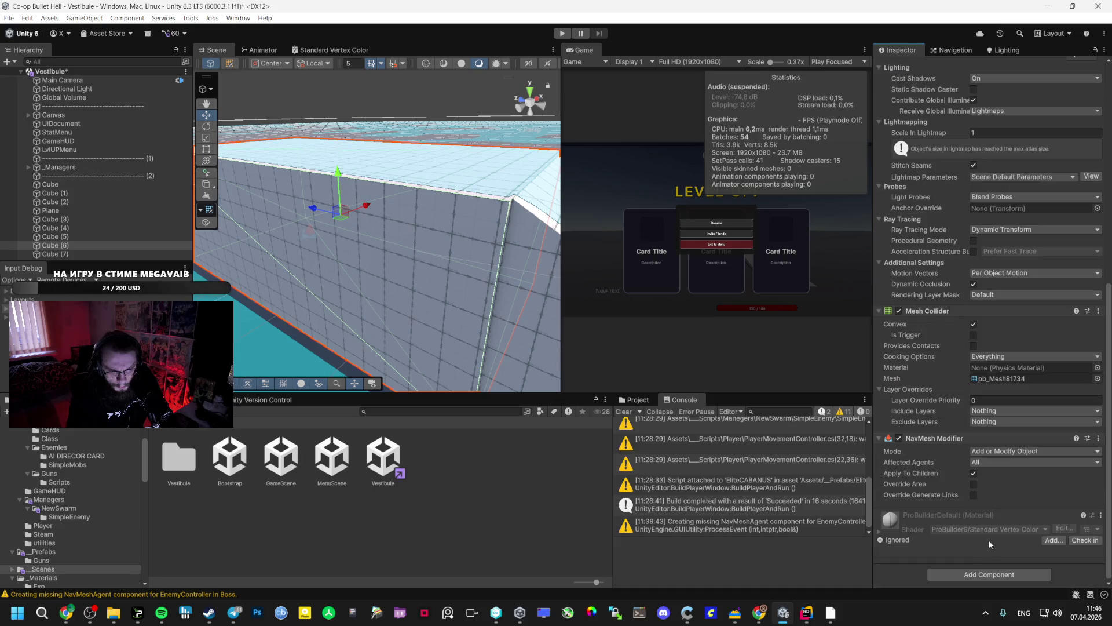
click(977, 574)
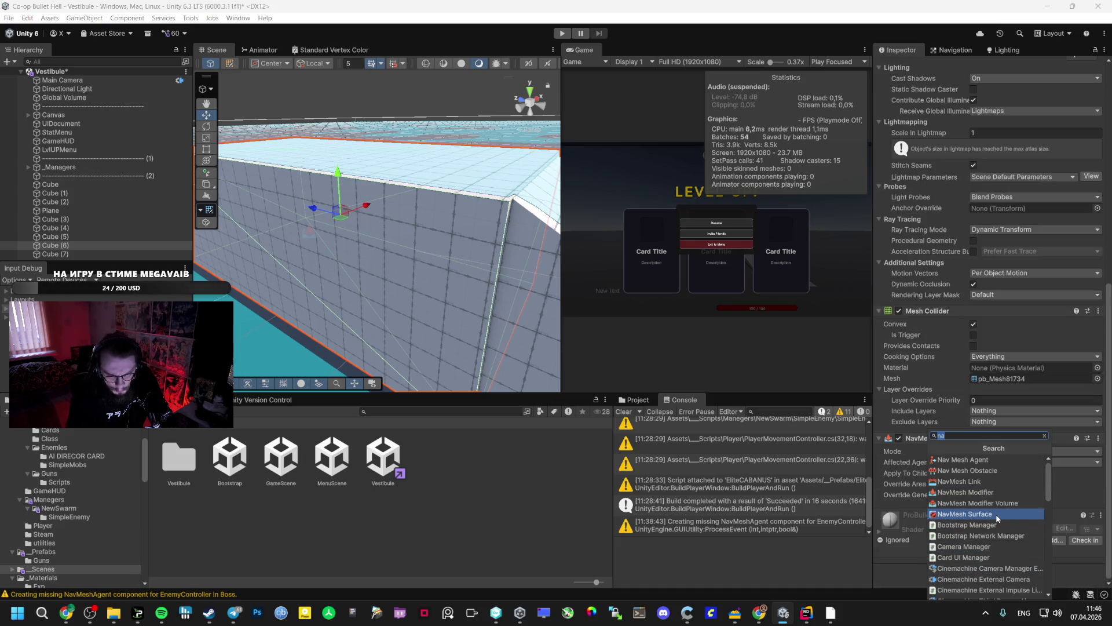
click(996, 513)
scroll(995, 468, down, 5)
click(1098, 367)
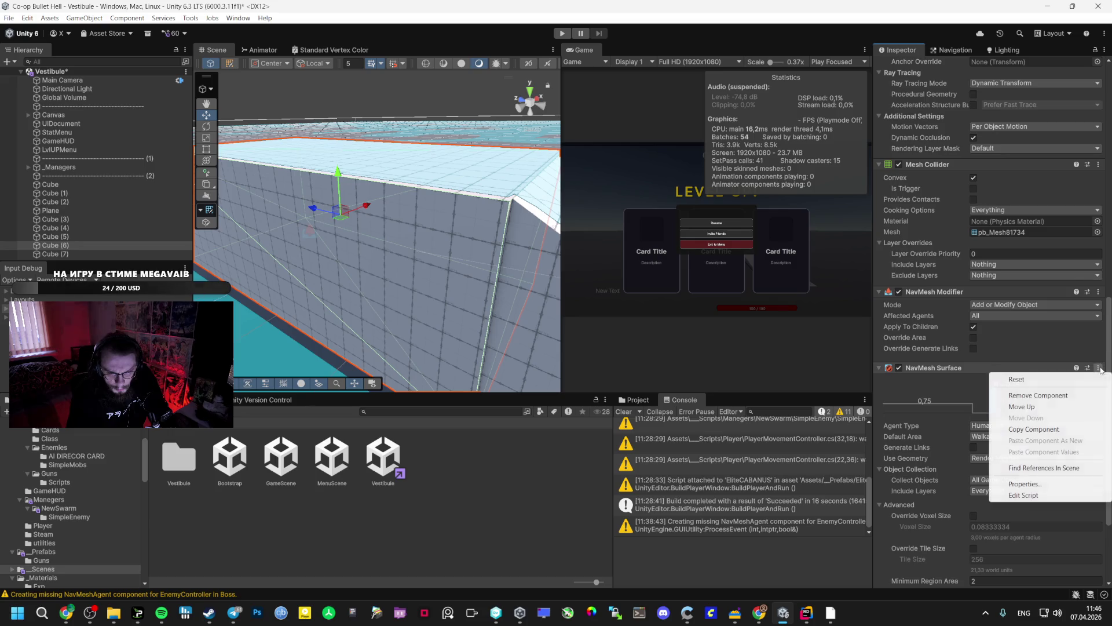
click(1028, 396)
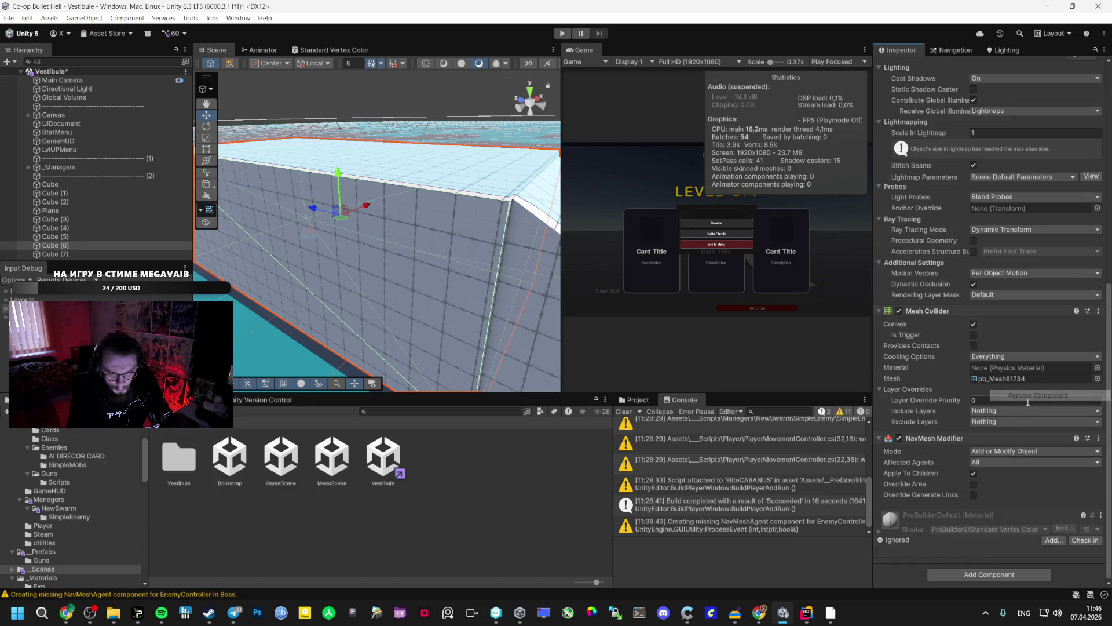
Add a Nav Mesh Obstacle, inspect its size and shape, then remove it.
click(991, 574)
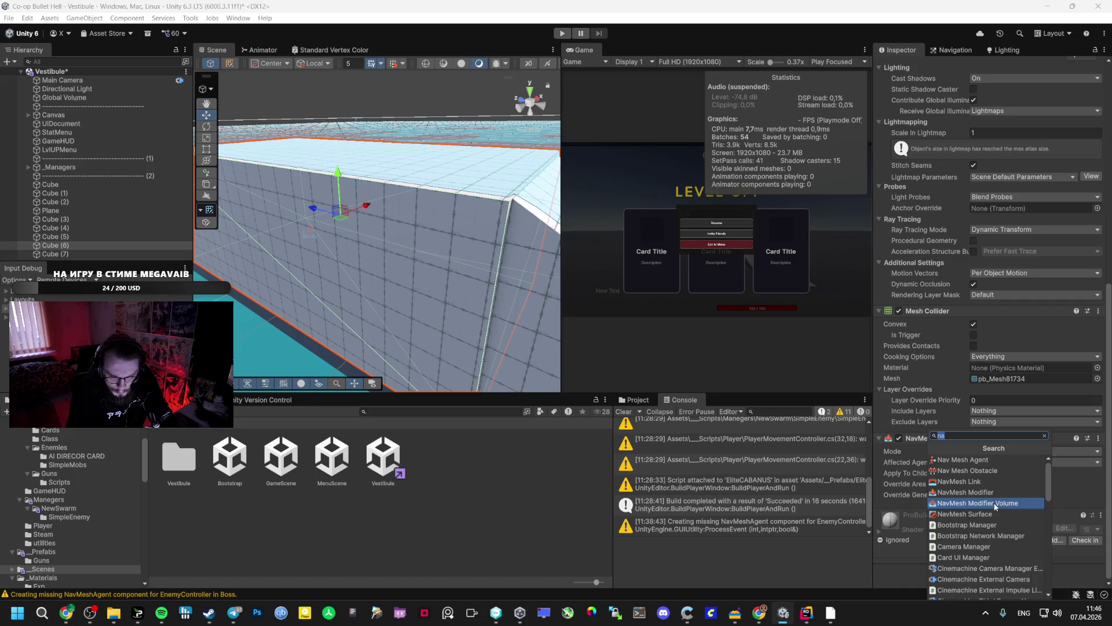
click(984, 470)
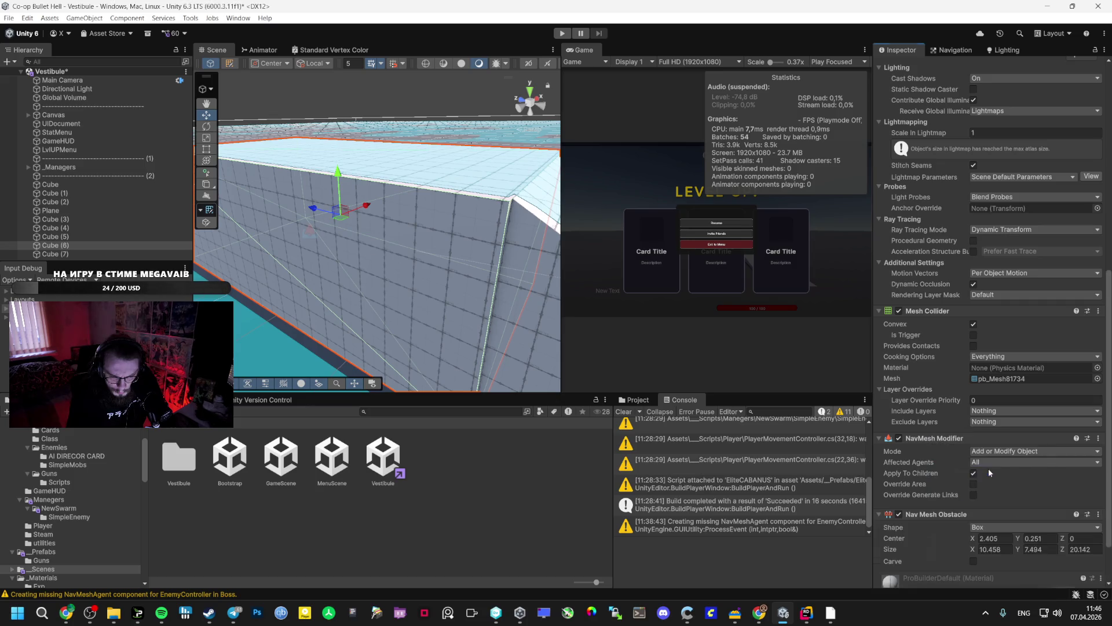
scroll(979, 481, down, 2)
click(1002, 490)
click(991, 470)
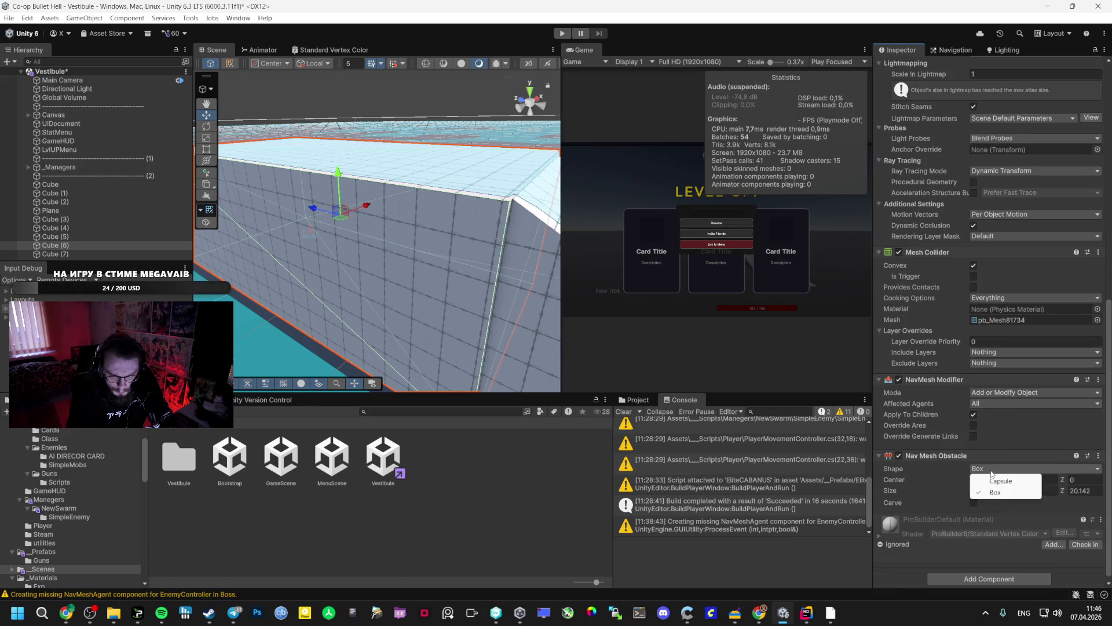
click(1098, 455)
click(985, 478)
Add a NavMesh Modifier Volume to the cube via the 'na' component search.
click(989, 573)
text(na)
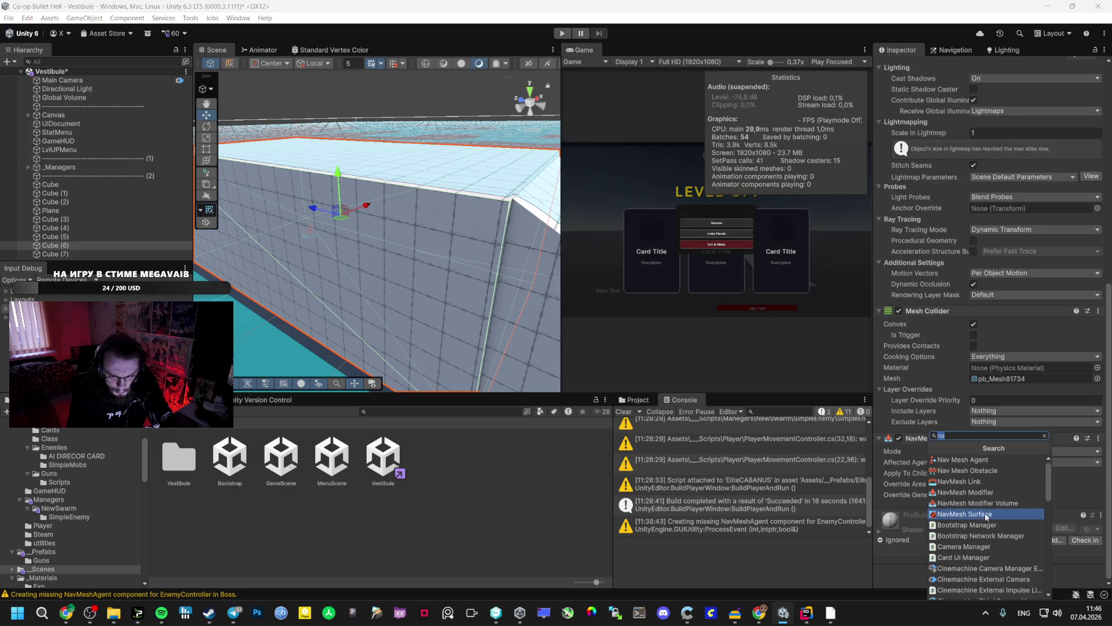
click(985, 503)
Set the volume's Area Type to Not Walkable, enable Edit Volume, and hide the cube mesh.
scroll(989, 498, down, 3)
click(994, 484)
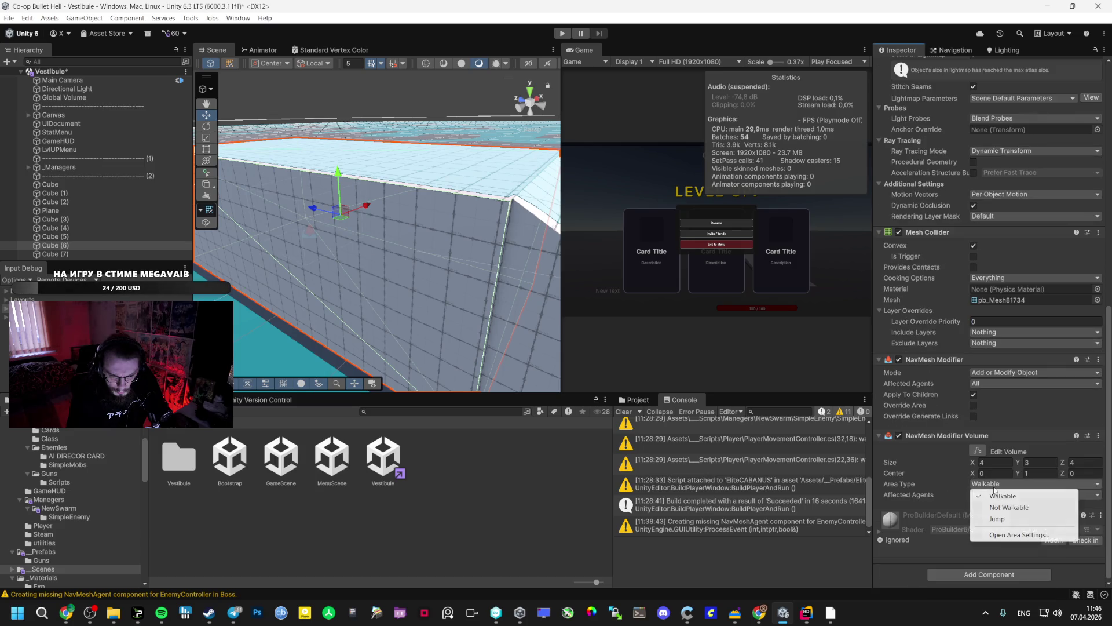
click(999, 507)
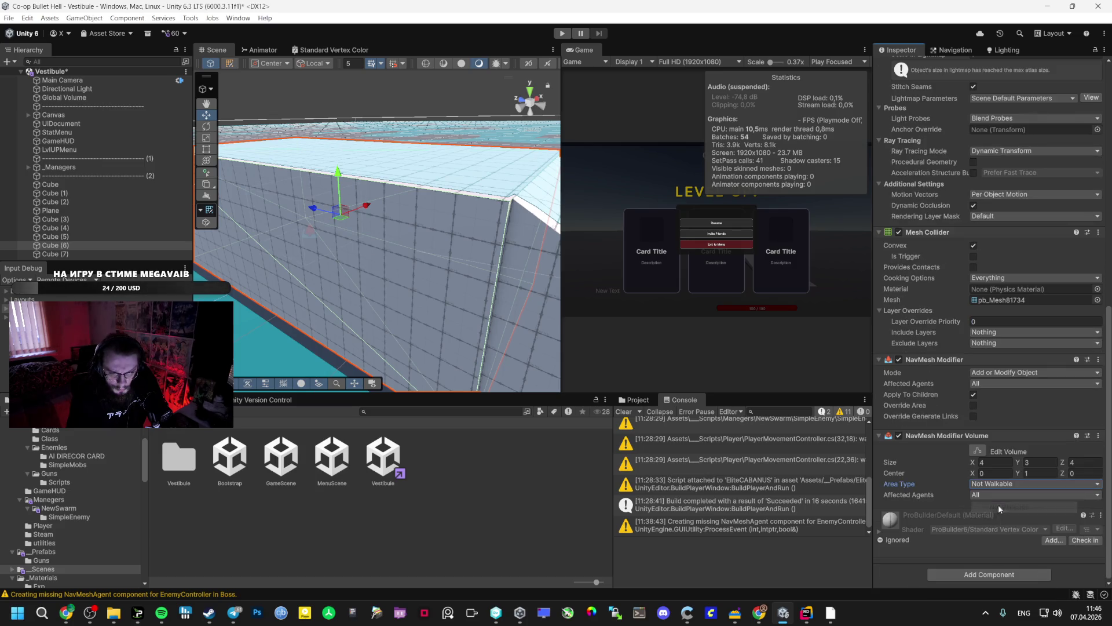
click(981, 455)
mouse_move(525, 285)
mouse_down()
mouse_move(400, 227)
mouse_move(215, 224)
mouse_move(17, 261)
mouse_move(984, 232)
mouse_move(822, 200)
mouse_up()
scroll(918, 208, up, 5)
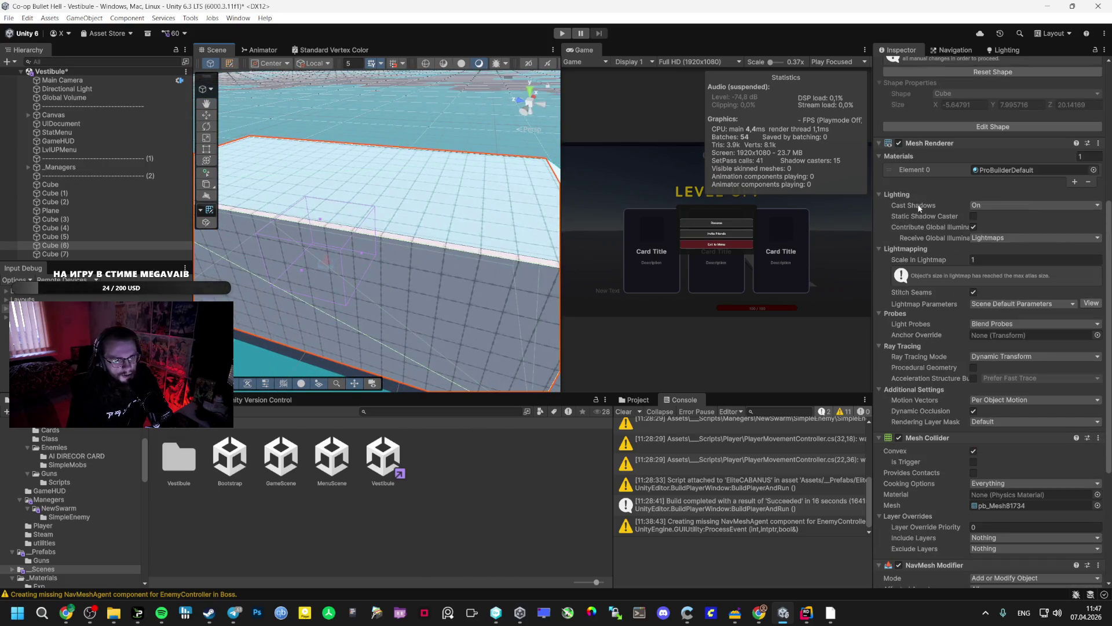
click(899, 143)
mouse_move(522, 220)
mouse_down()
mouse_move(506, 236)
mouse_move(518, 231)
mouse_up()
scroll(997, 517, down, 5)
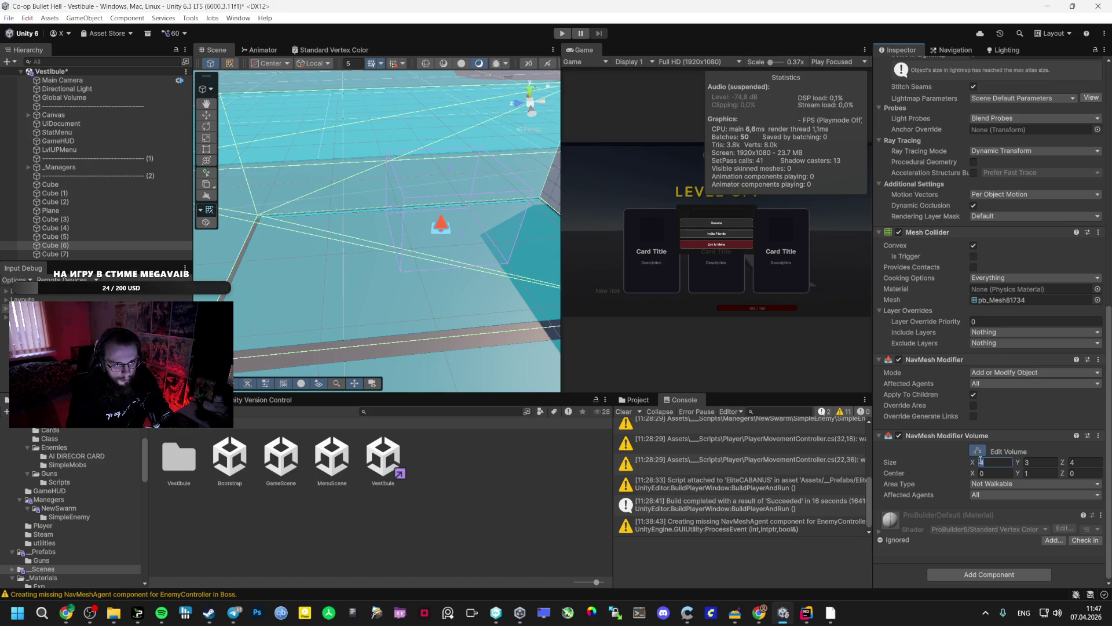
Enter the cube's size into the volume: 10.45791 × 7.49462 × 20.14169.
text(0)
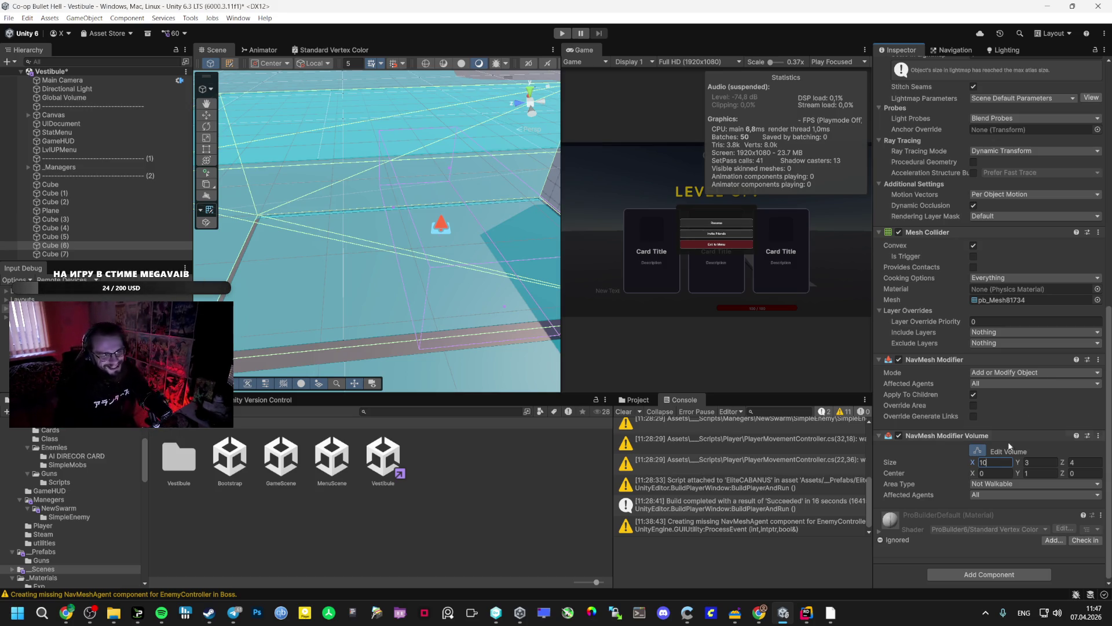
mouse_move(515, 252)
mouse_down()
mouse_move(497, 273)
mouse_move(642, 260)
mouse_move(632, 255)
mouse_move(581, 258)
mouse_move(654, 290)
mouse_move(773, 276)
mouse_up()
scroll(975, 242, up, 5)
scroll(975, 242, up, 5)
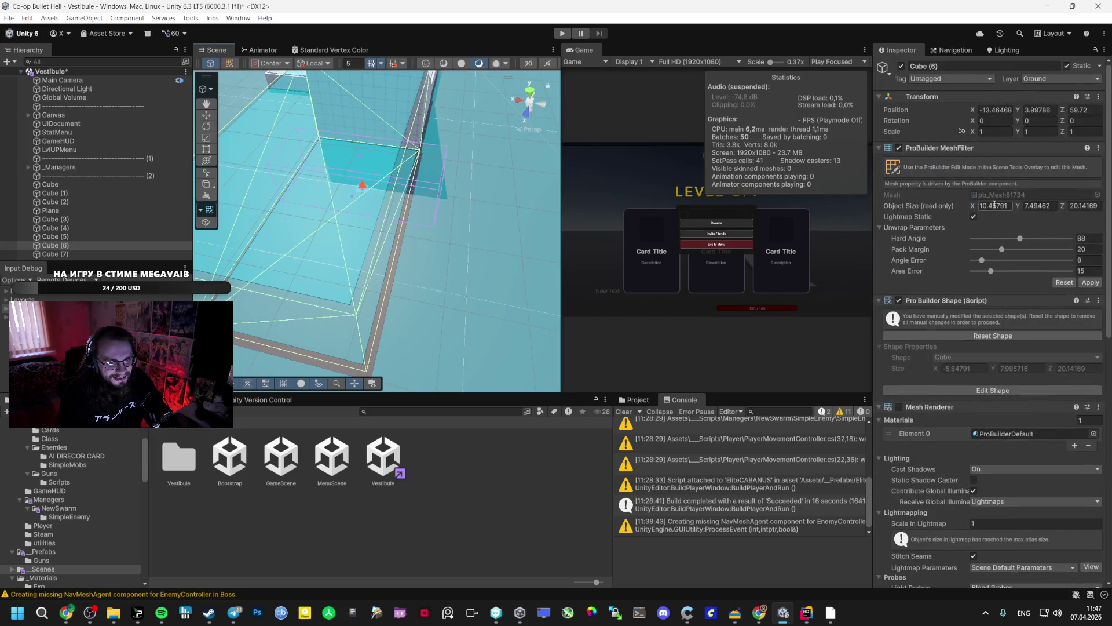
scroll(982, 348, down, 8)
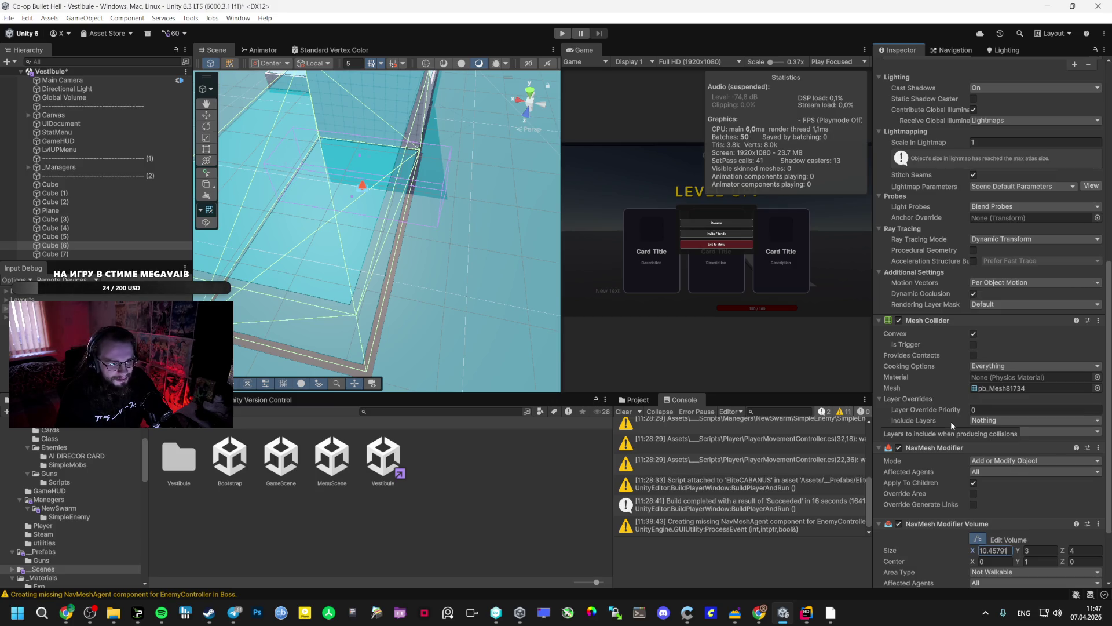
scroll(981, 344, up, 8)
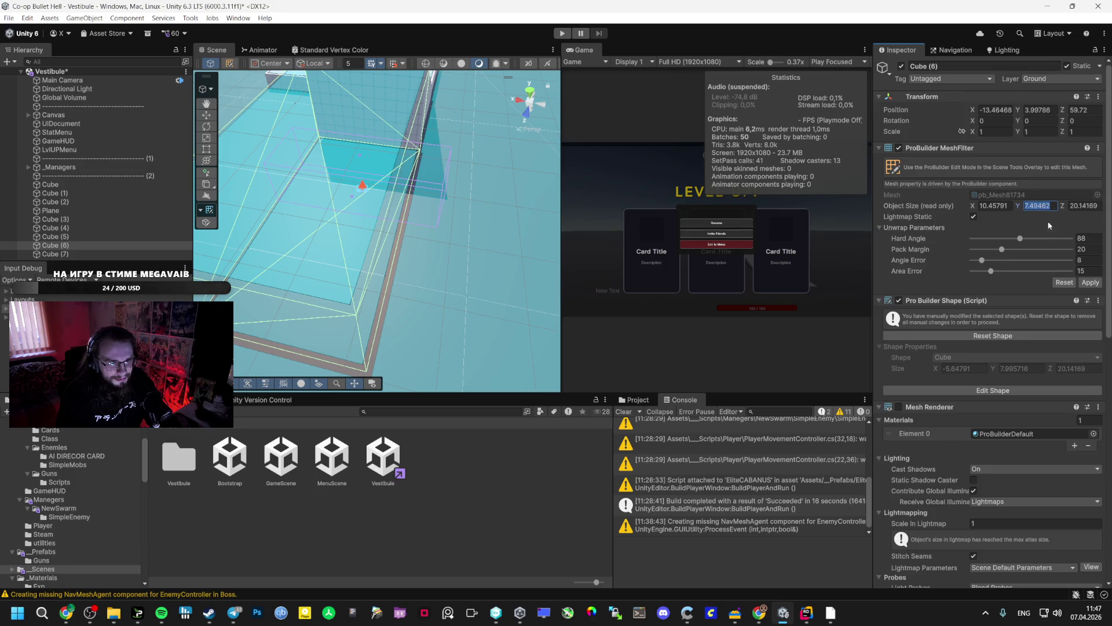
scroll(1018, 426, down, 10)
key(ctrl+z)
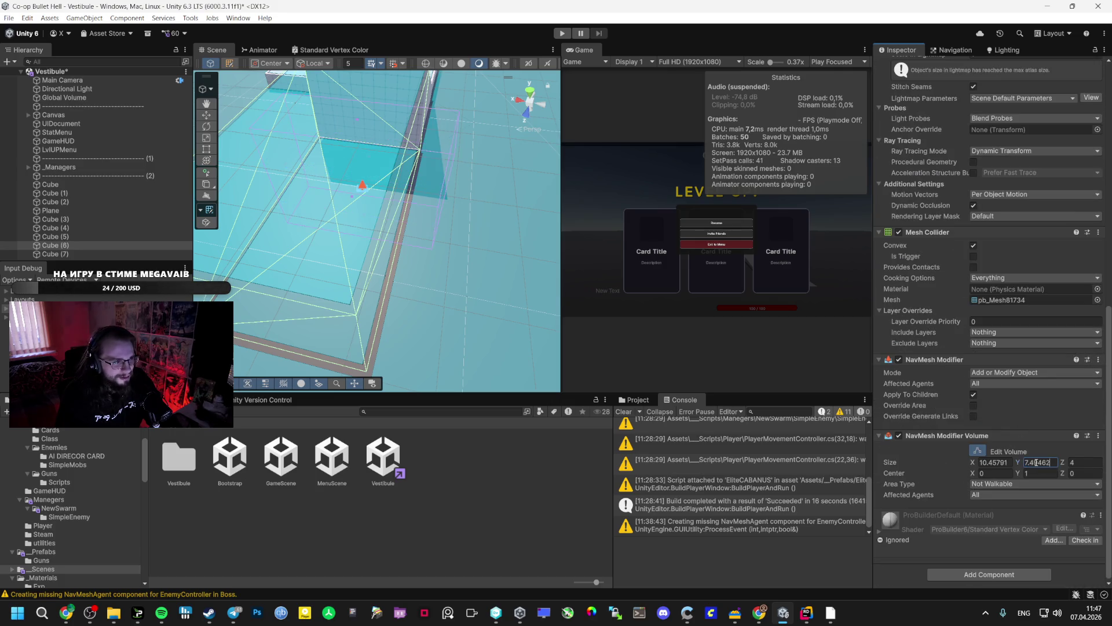
scroll(1002, 352, up, 10)
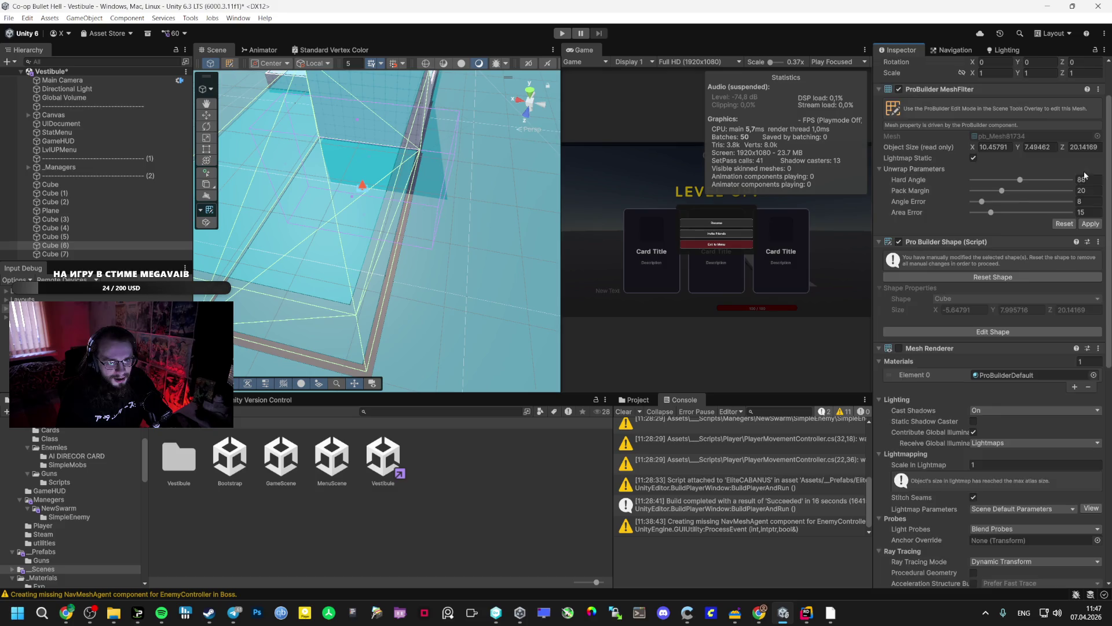
scroll(1037, 432, down, 10)
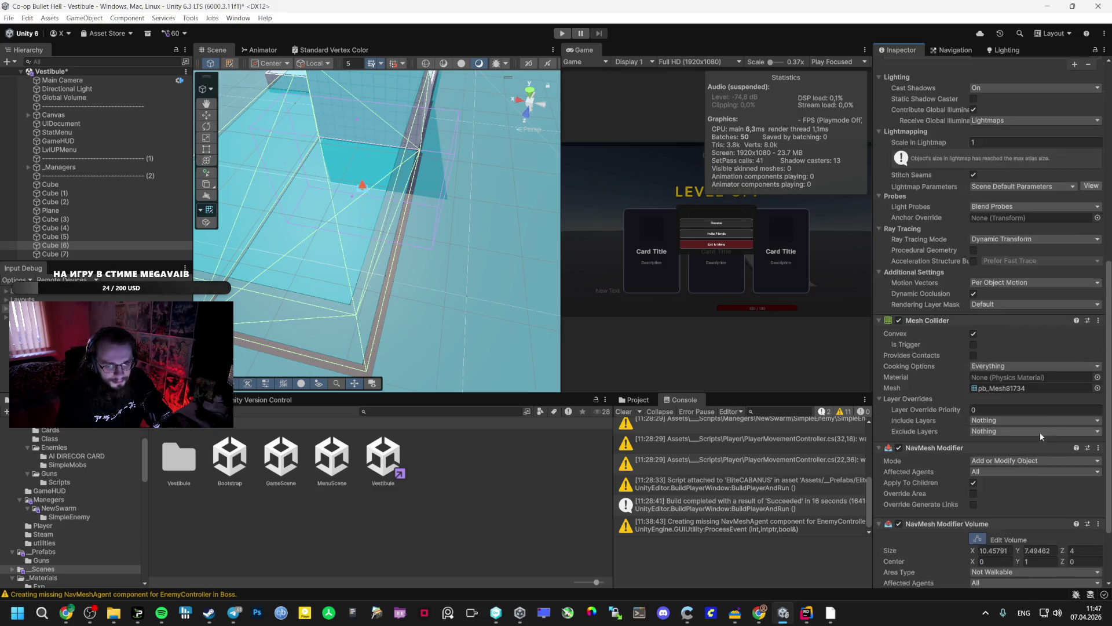
text(20.14169)
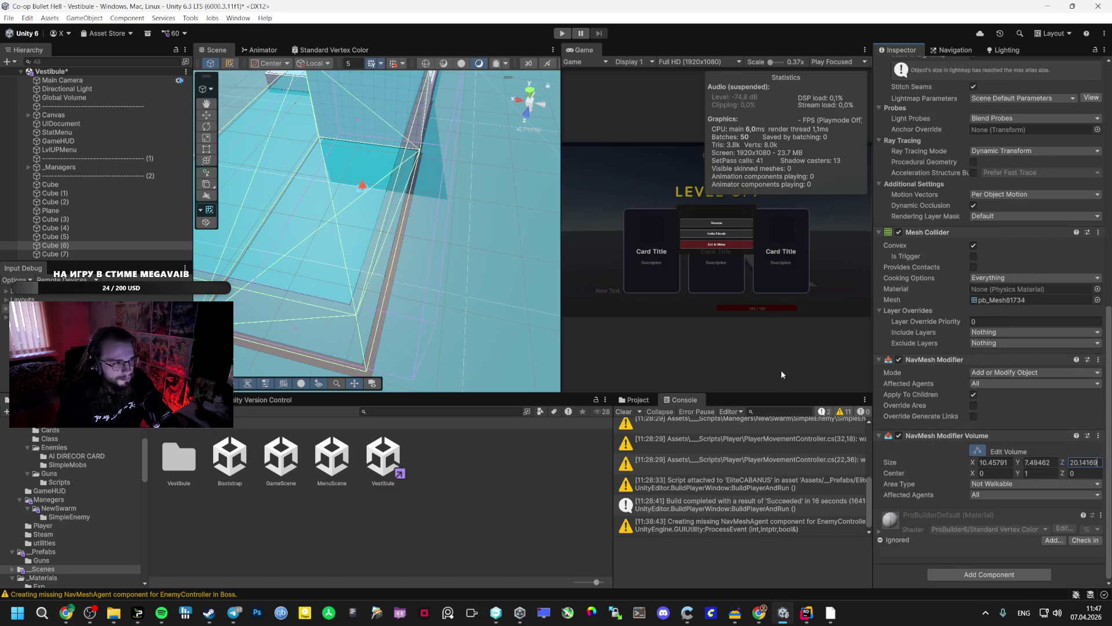
mouse_move(448, 237)
mouse_down()
mouse_move(497, 247)
mouse_move(581, 189)
mouse_move(531, 201)
mouse_up()
Lower the volume's Center Y and check the result in the scene.
click(1032, 473)
text(0)
drag(440, 278, 486, 296)
scroll(947, 283, up, 15)
scroll(930, 291, up, 5)
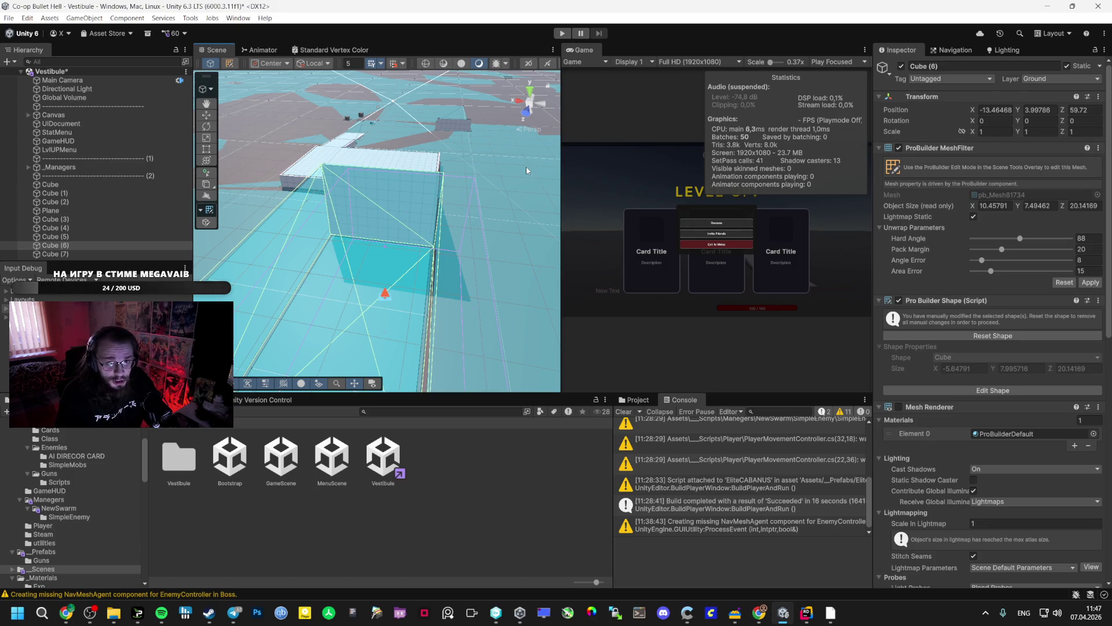
scroll(467, 201, up, 5)
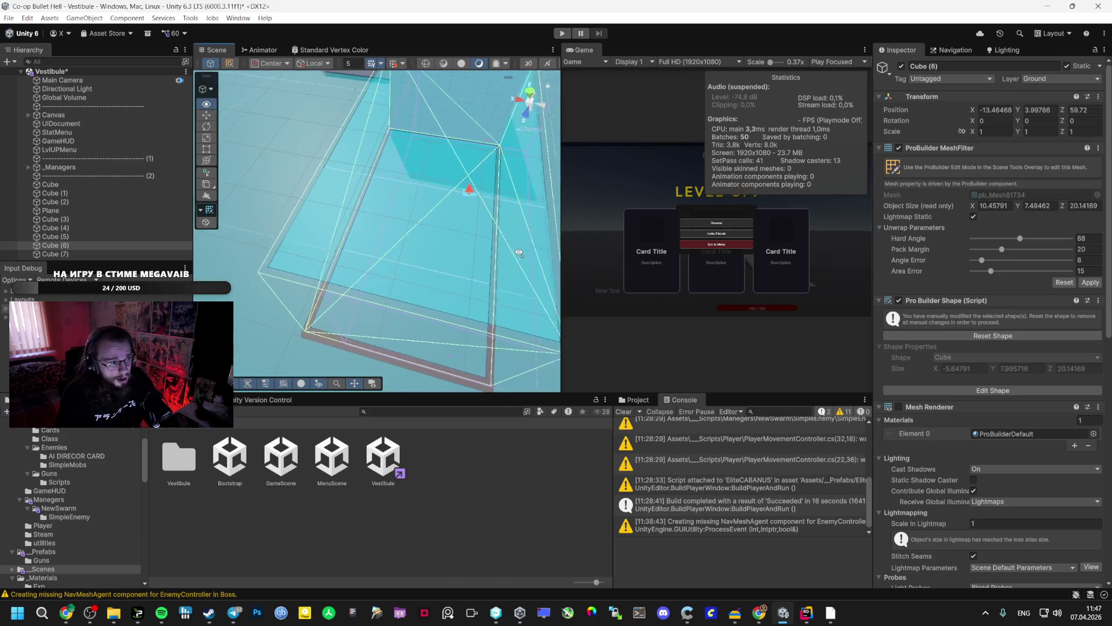
Compare Cube (7) and the other cubes, then reselect the wall Cube (6).
click(466, 201)
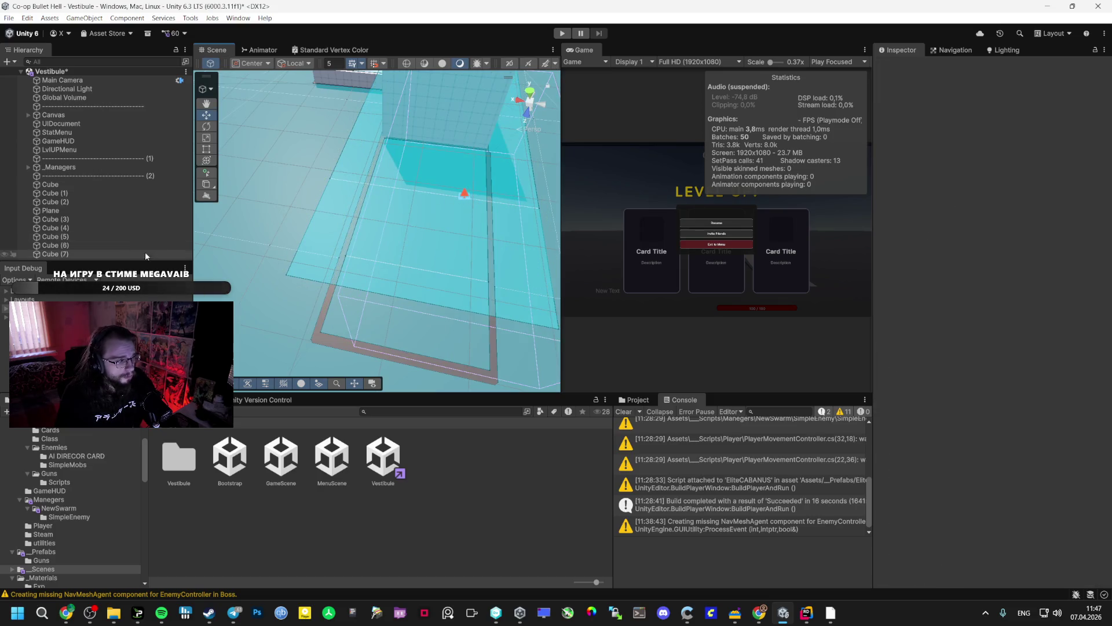
click(93, 210)
click(101, 253)
click(101, 245)
click(103, 237)
click(103, 228)
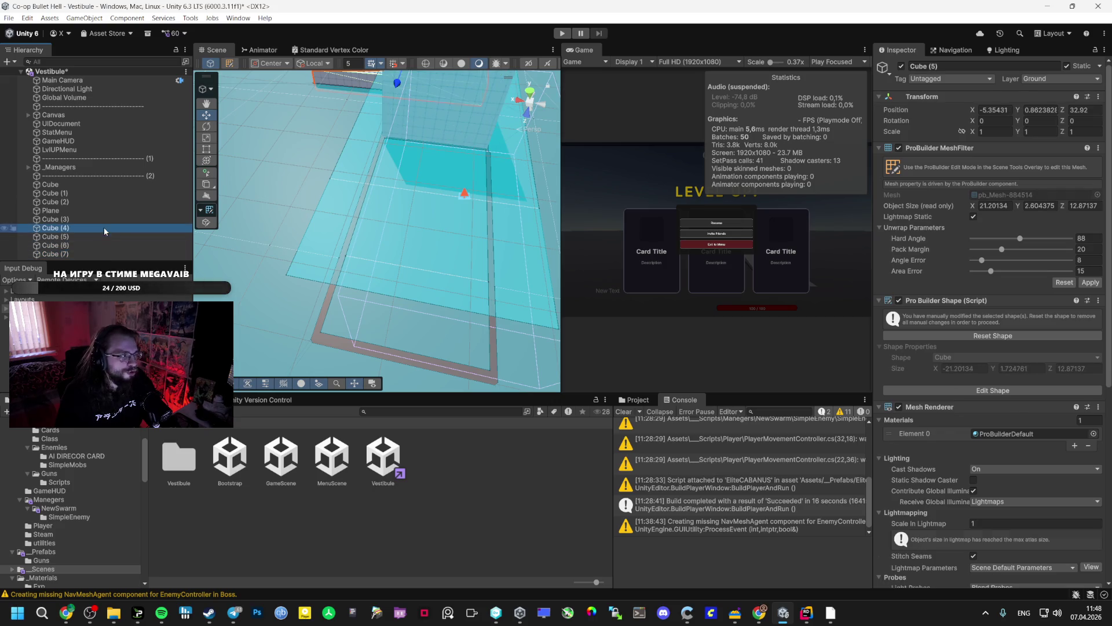
click(103, 219)
click(96, 243)
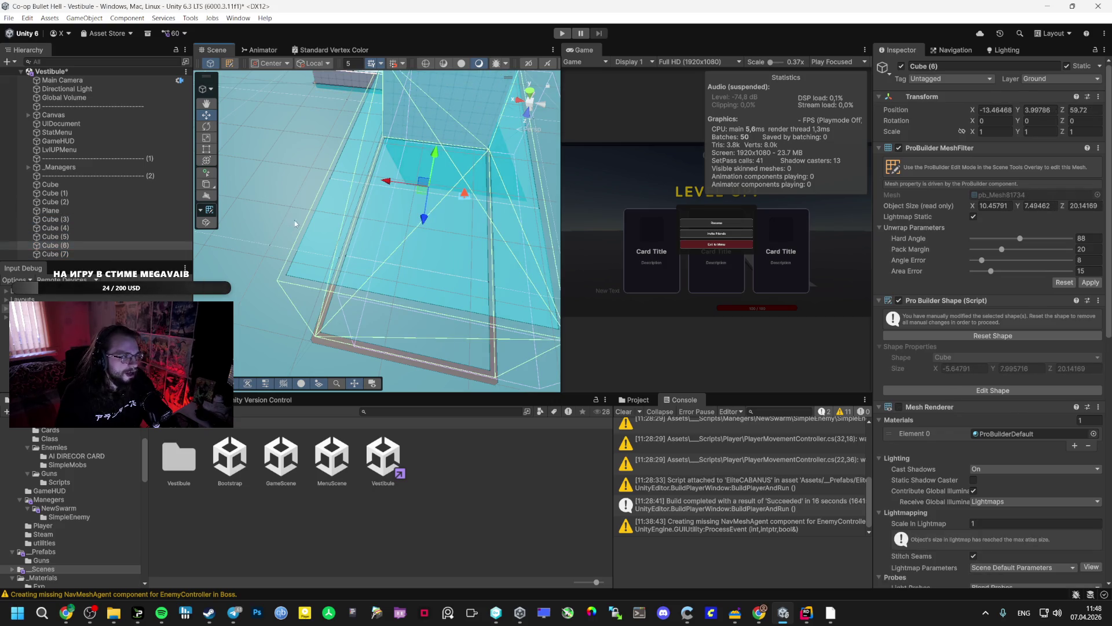
scroll(993, 406, down, 5)
scroll(993, 407, down, 4)
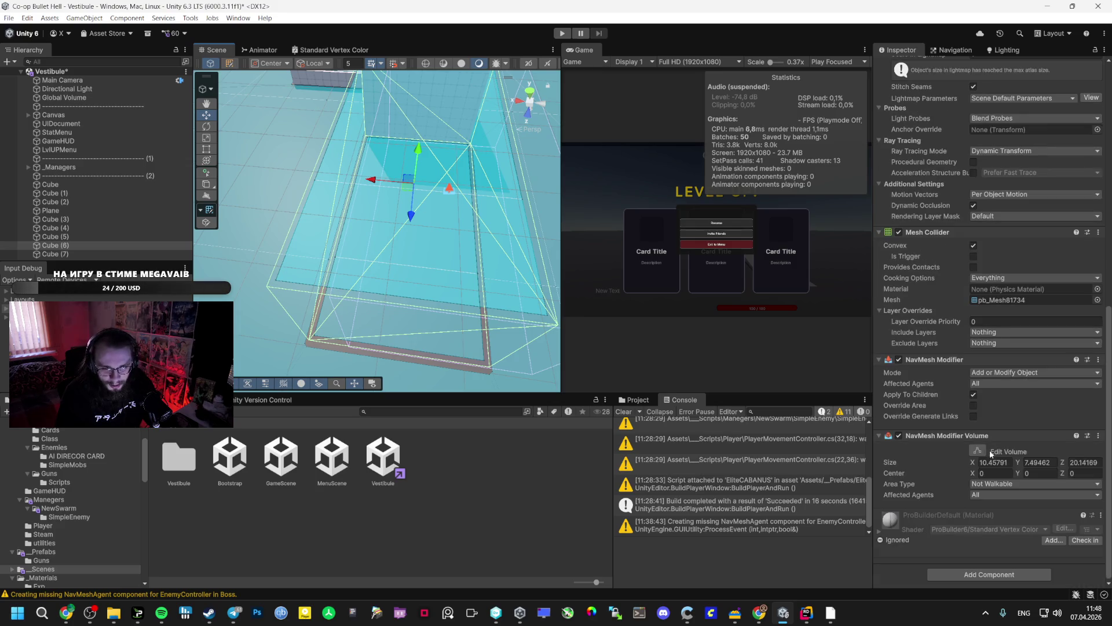
Set the volume's Center Y to -0.64 and tune Center X around 2.4–2.65 to align with the cube.
click(985, 473)
text(1.5)
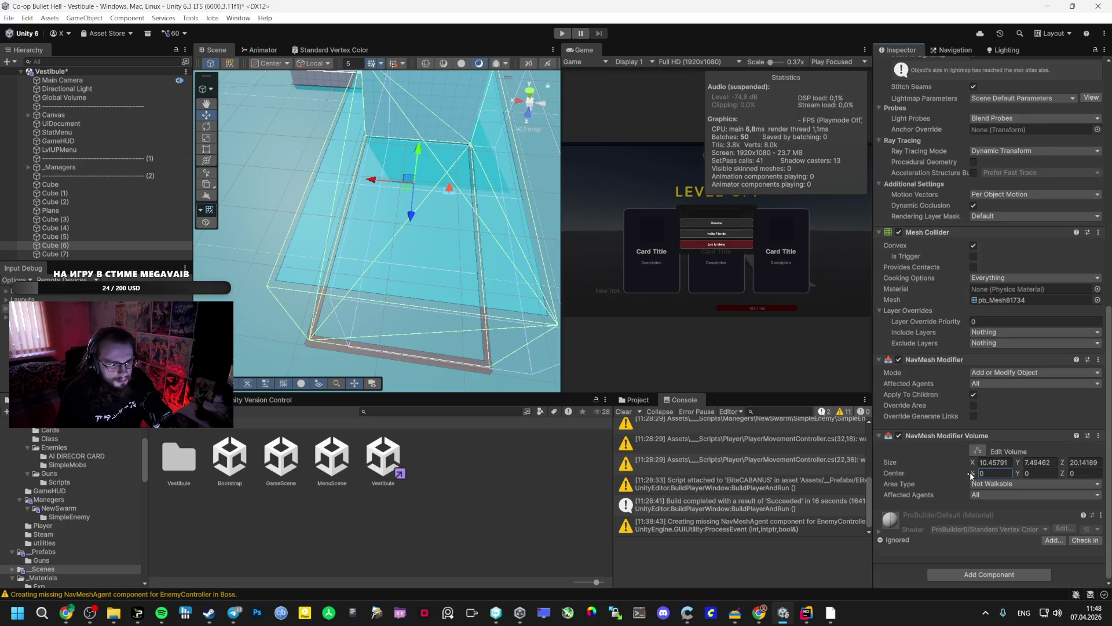
key(BackSpace)
key(BackSpace)
key(BackSpace)
text(2.56)
click(1022, 473)
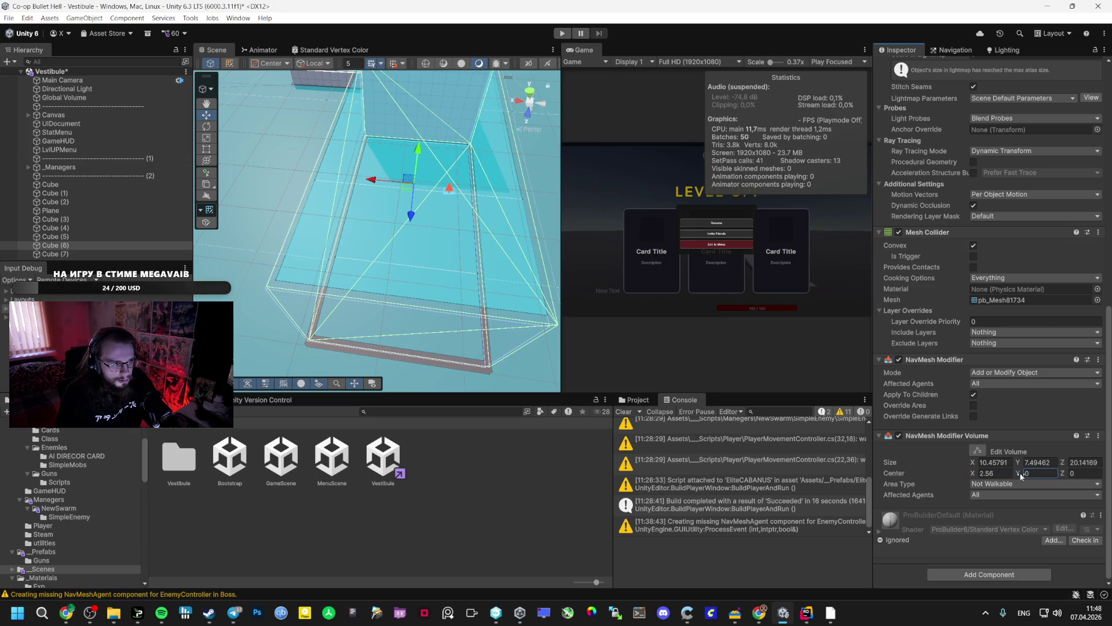
key(BackSpace)
key(BackSpace)
text(64)
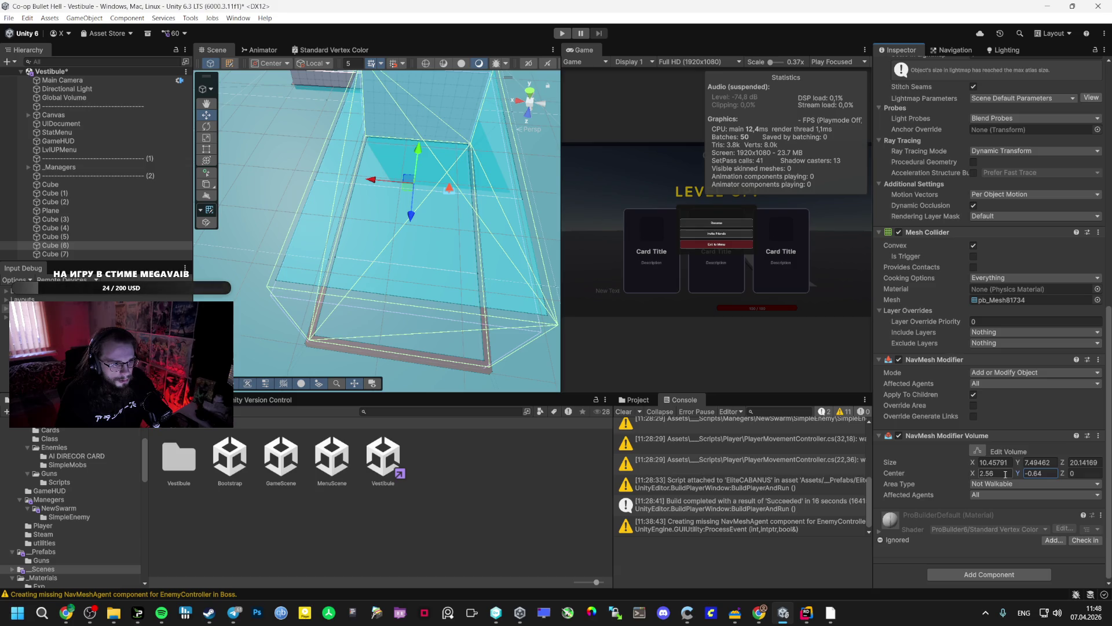
click(979, 474)
text(2.65)
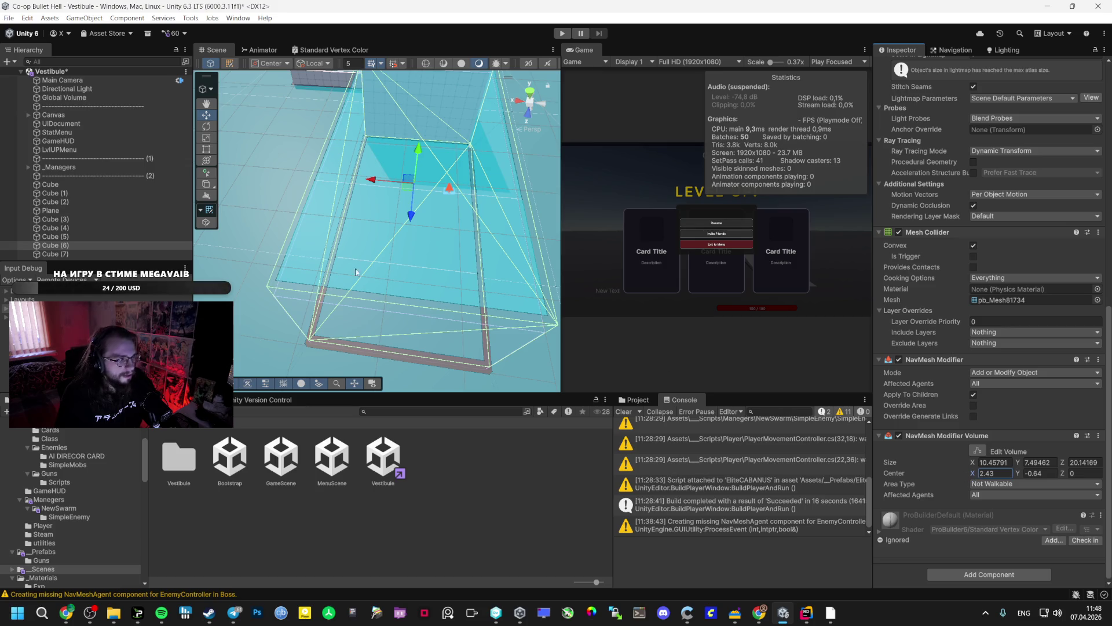
click(120, 219)
Rebake the Plane's NavMesh Surface, check the wall area, then switch to Google AI Studio.
click(120, 211)
scroll(1053, 504, down, 10)
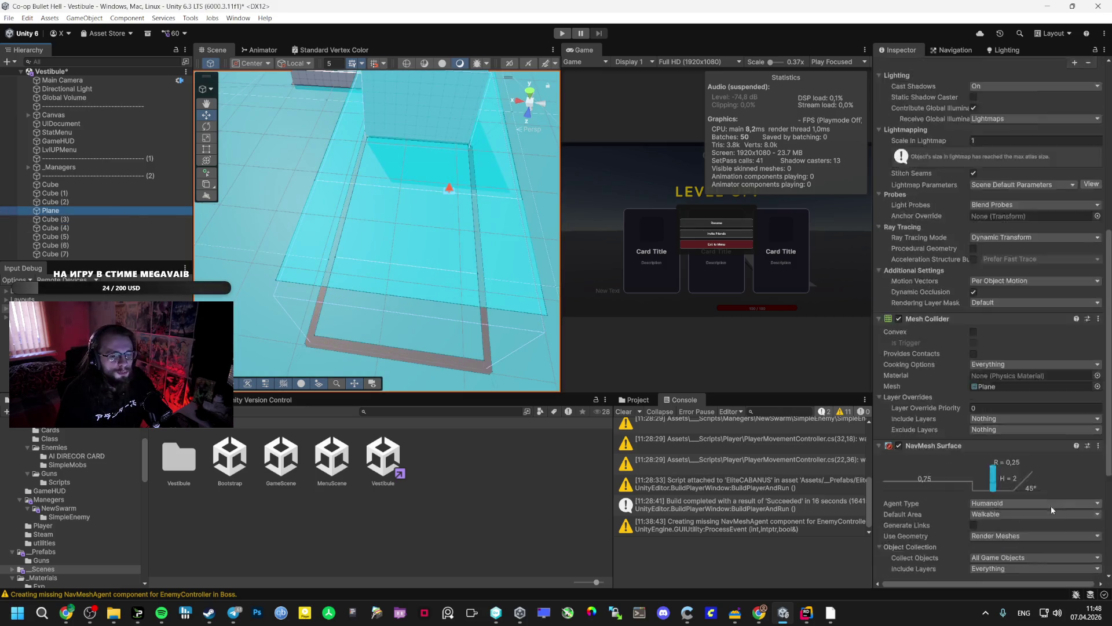
click(1041, 548)
mouse_move(477, 272)
mouse_down()
mouse_move(447, 264)
mouse_move(450, 220)
mouse_move(775, 177)
mouse_move(877, 103)
mouse_move(951, 135)
mouse_move(1100, 145)
mouse_move(87, 174)
mouse_move(332, 207)
mouse_up()
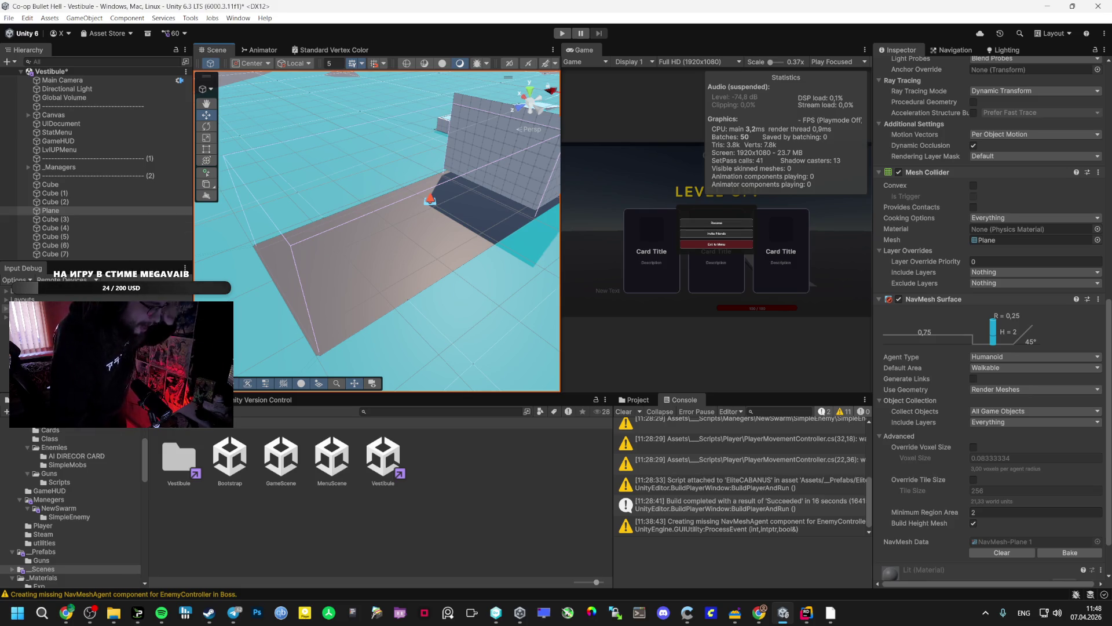
click(72, 608)
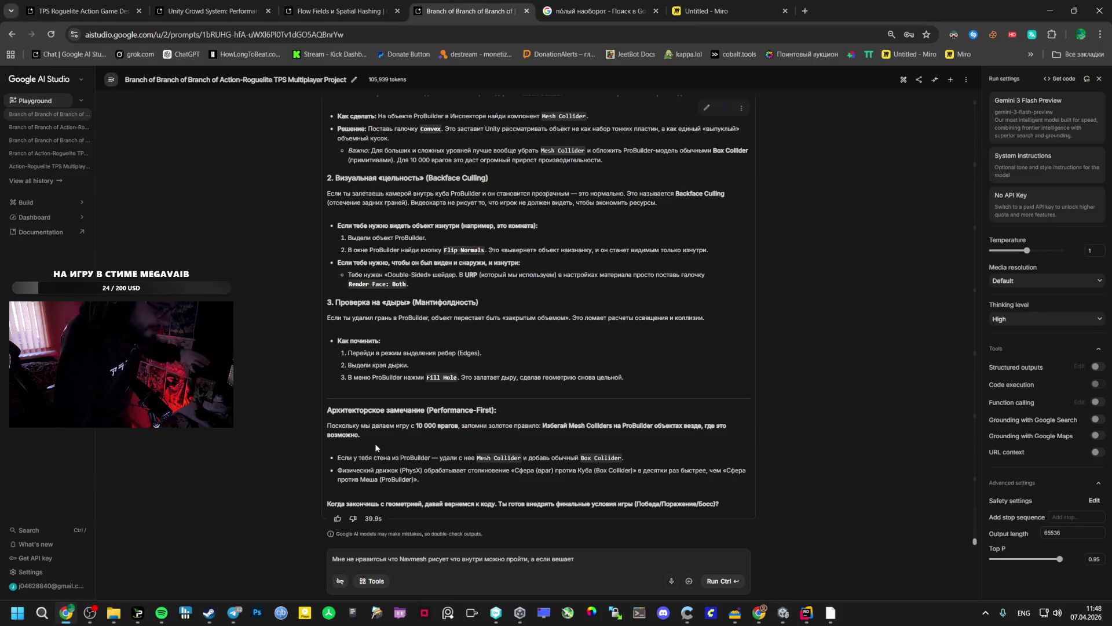
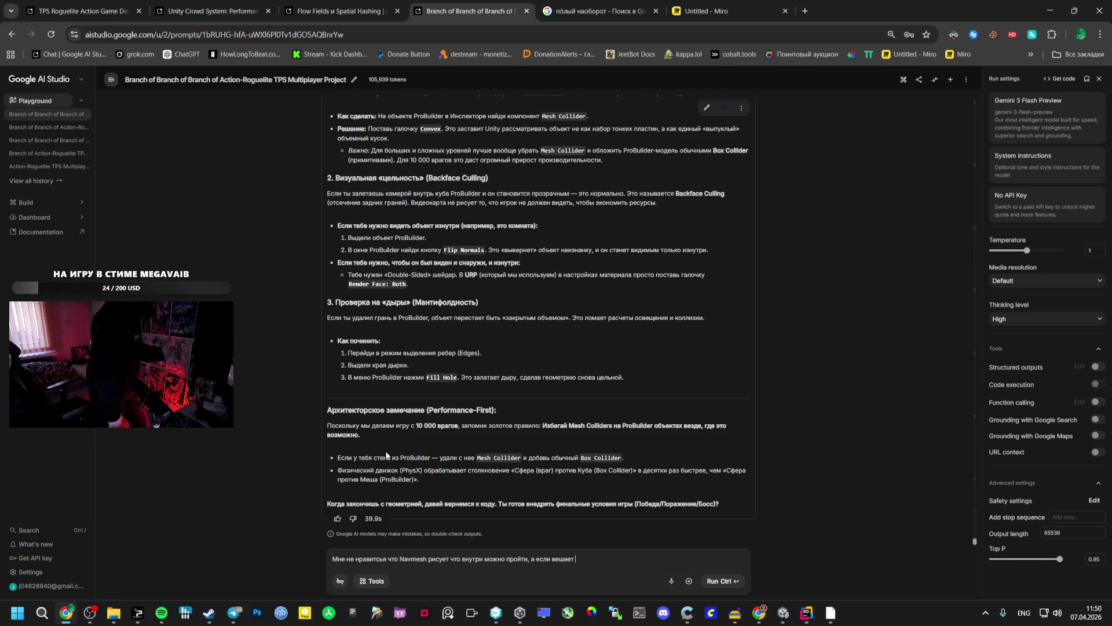
Bring Spotify to the front and pause the current Liked Songs track.
click(161, 612)
scroll(332, 329, up, 1)
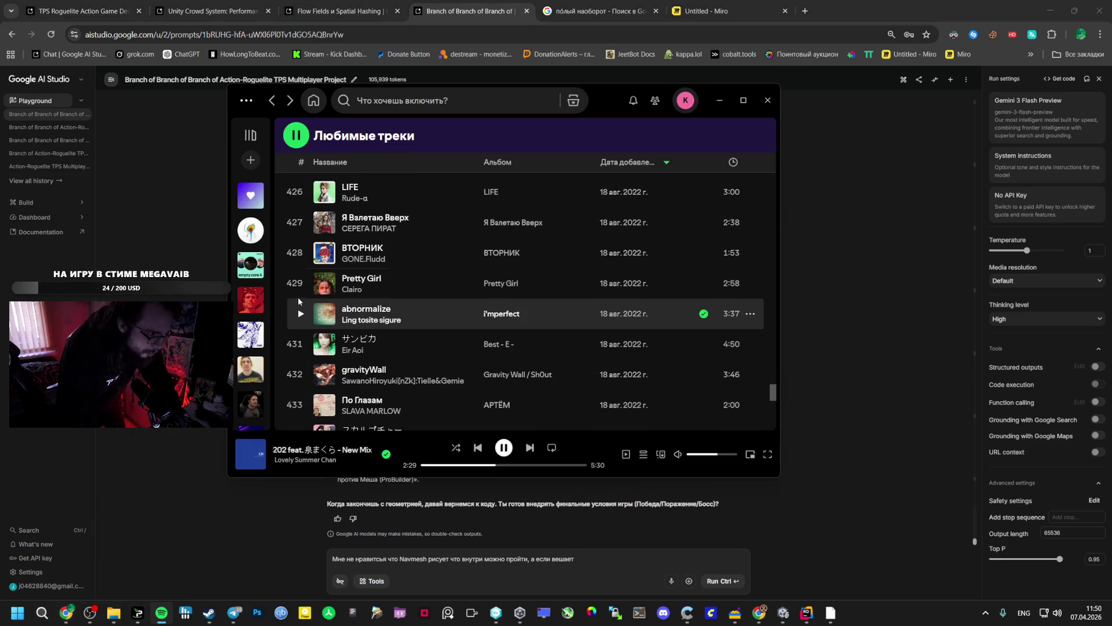
click(504, 448)
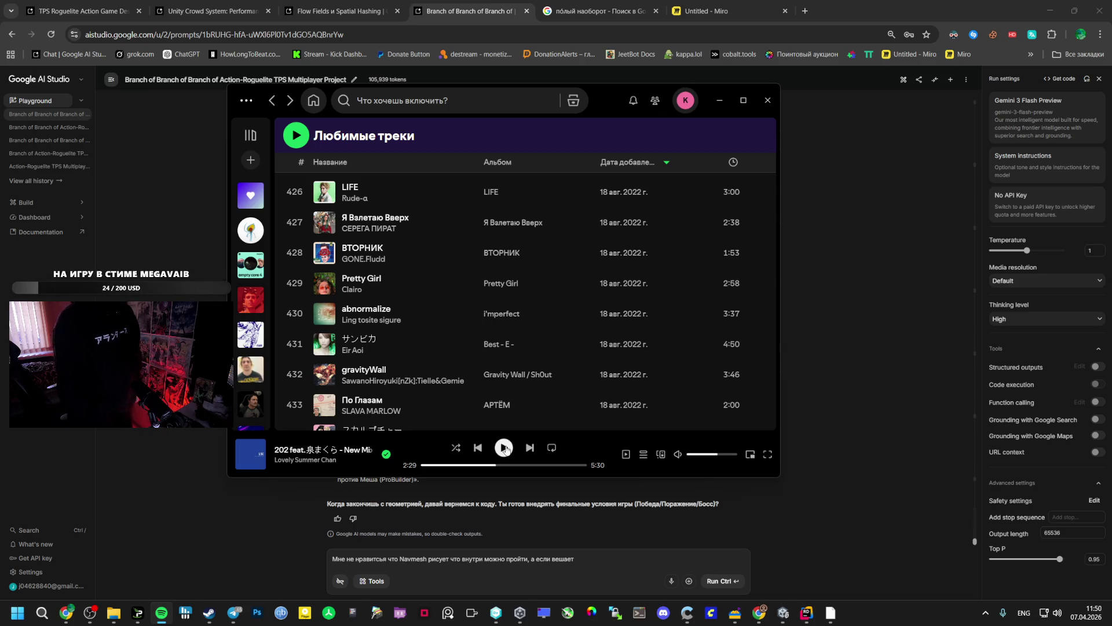
Play gravityWall from Liked Songs, then go back to the TPS Roguelite Action Game Design chat.
scroll(359, 330, down, 15)
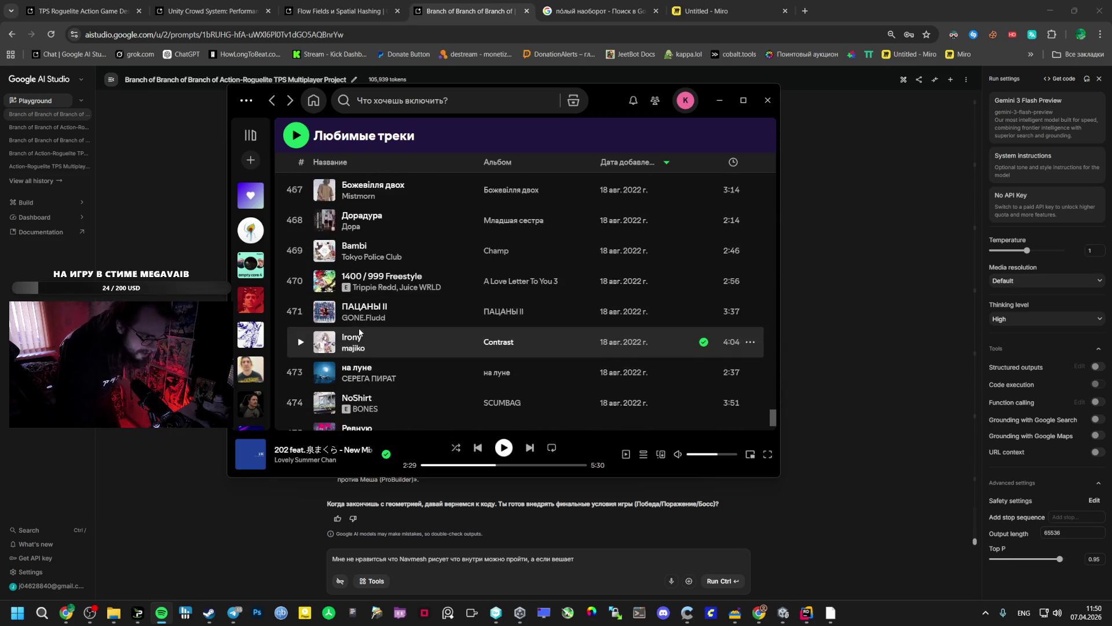
scroll(359, 330, up, 13)
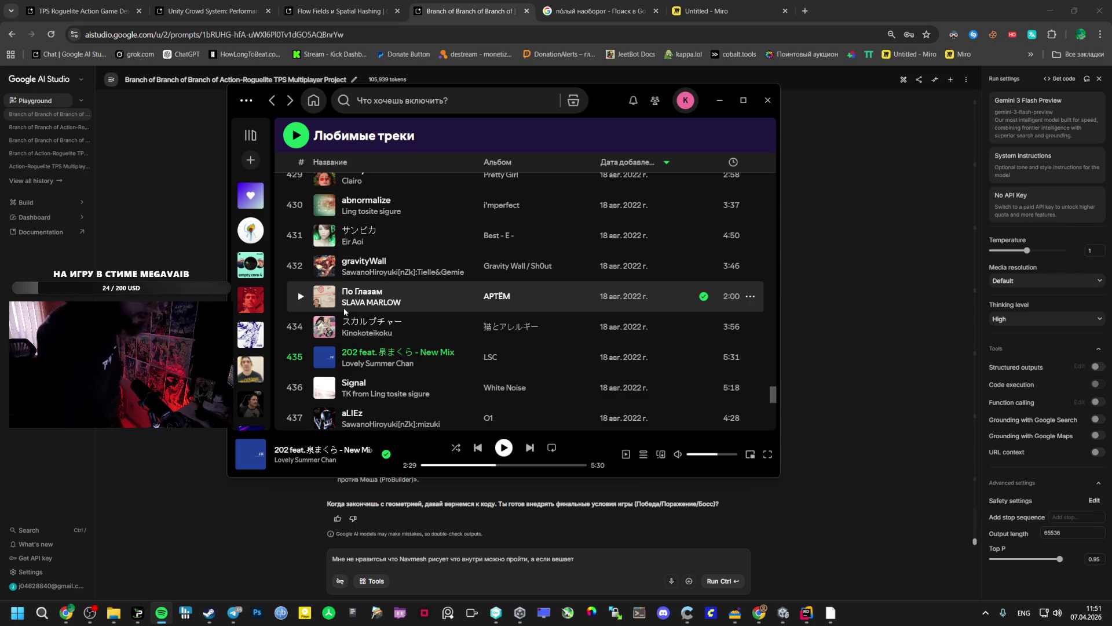
click(306, 270)
click(306, 270)
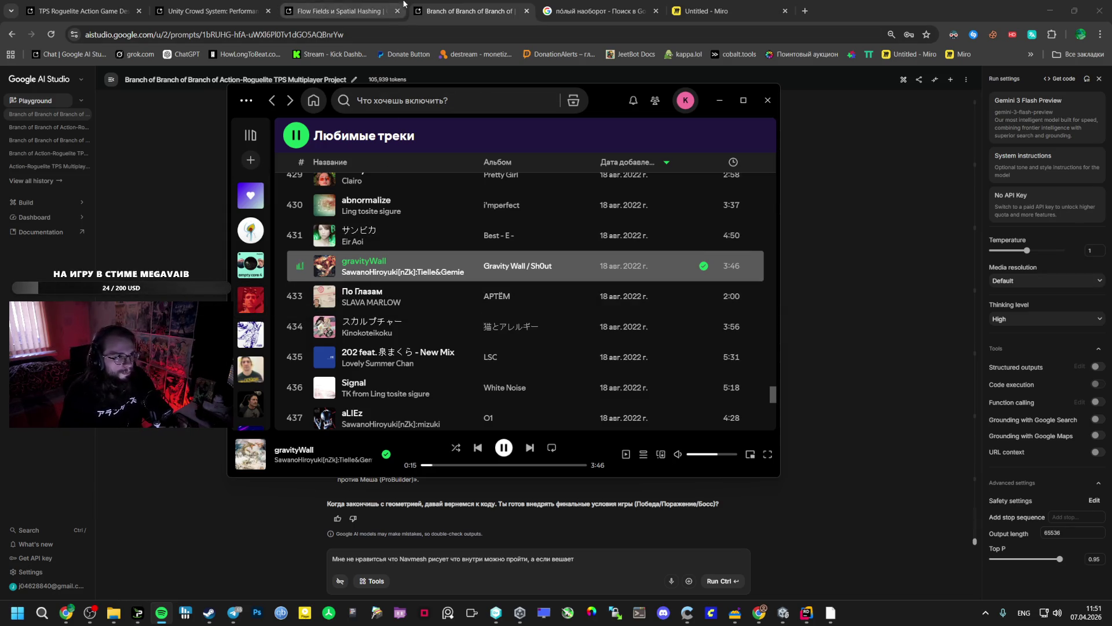
click(84, 11)
scroll(479, 345, down, 6)
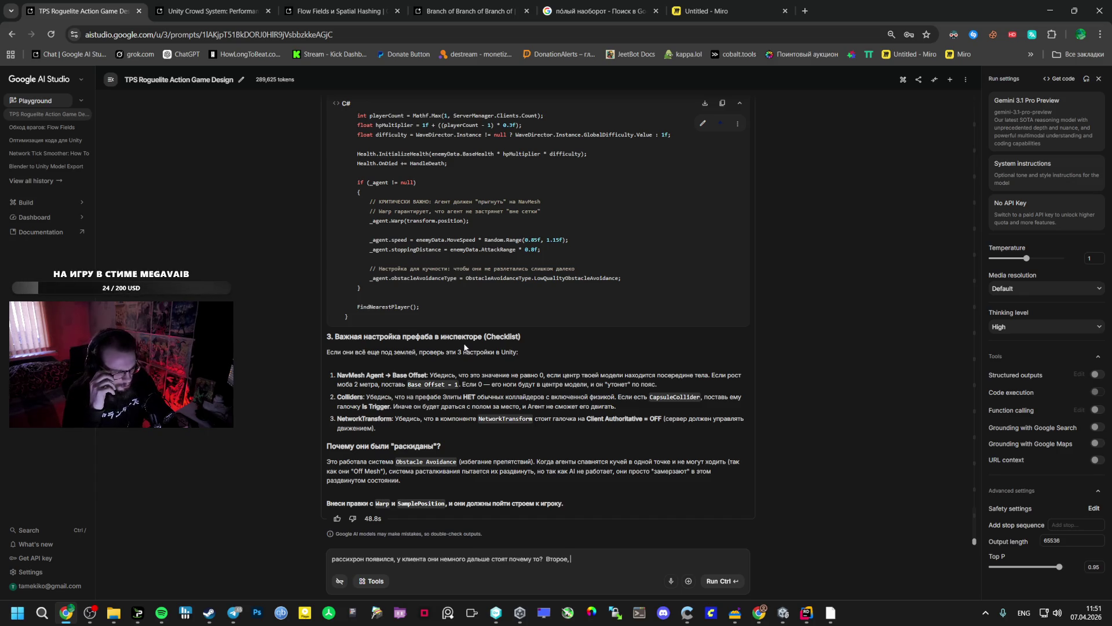
Skim Gemini's spawn-fix answer, then switch to the Unity editor's Vestibule scene.
scroll(406, 346, up, 10)
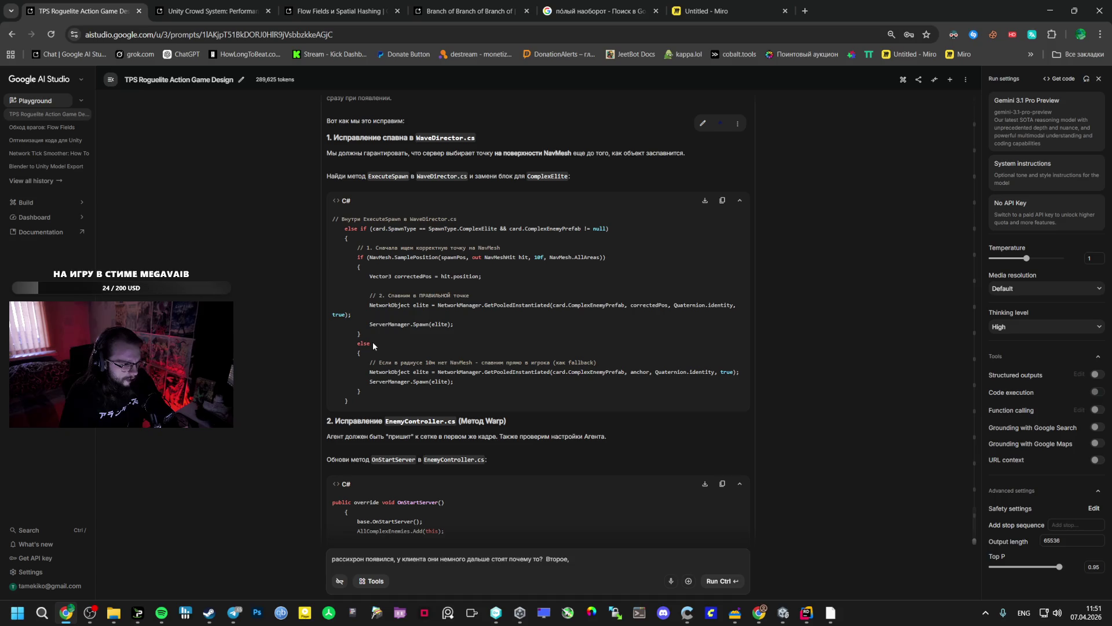
scroll(373, 346, up, 3)
scroll(374, 349, down, 3)
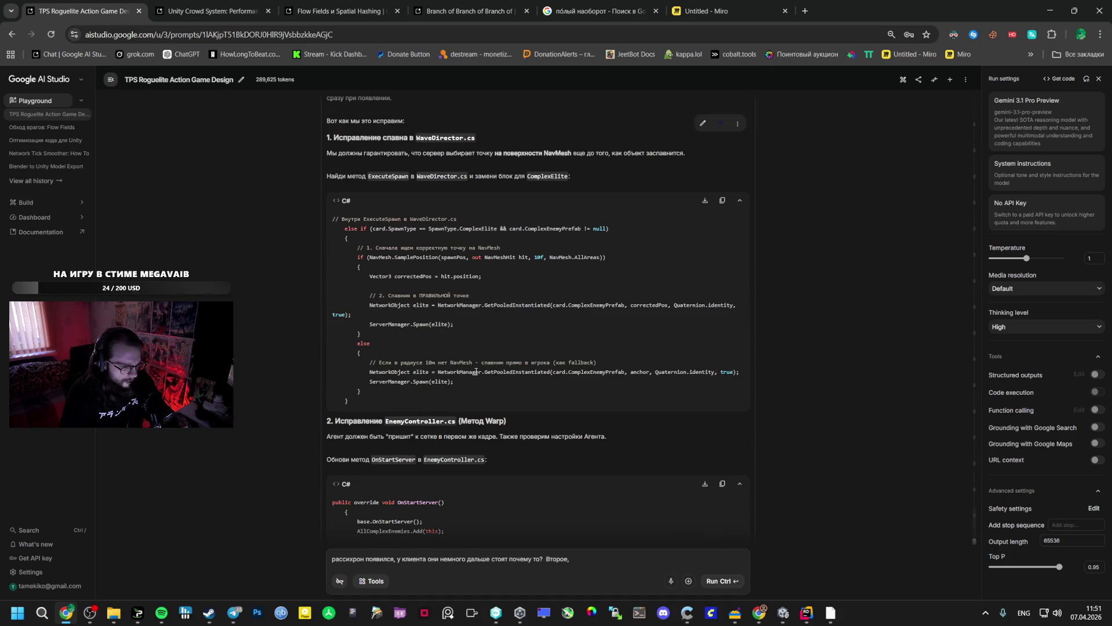
click(783, 613)
Save the level, open the Bootstrap scene, enter Play mode and create a lobby.
mouse_move(811, 612)
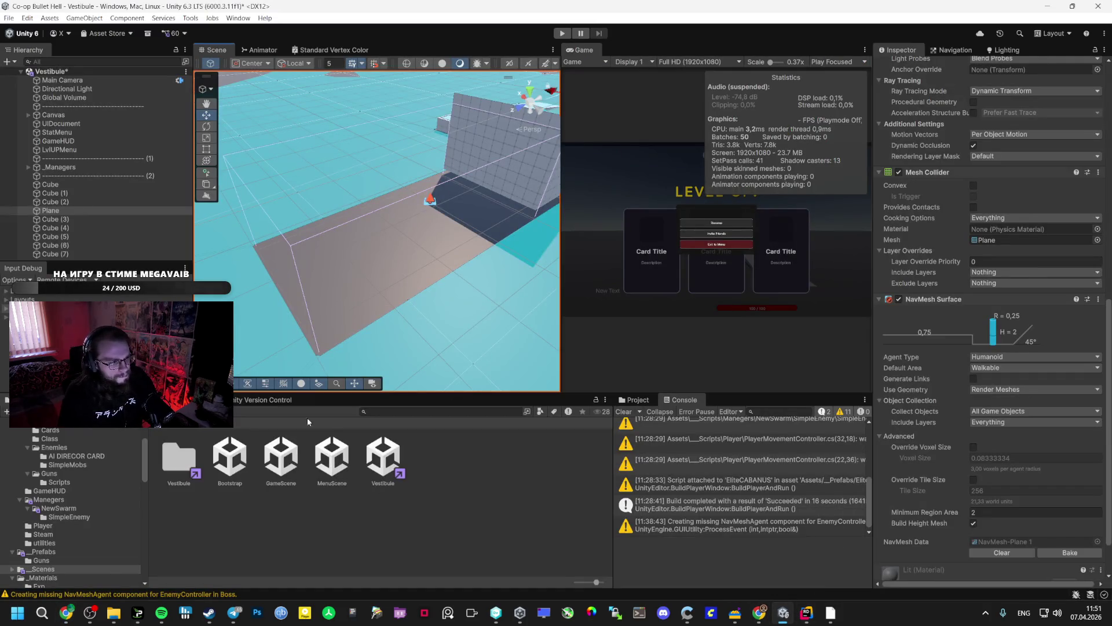
double_click(230, 456)
click(533, 329)
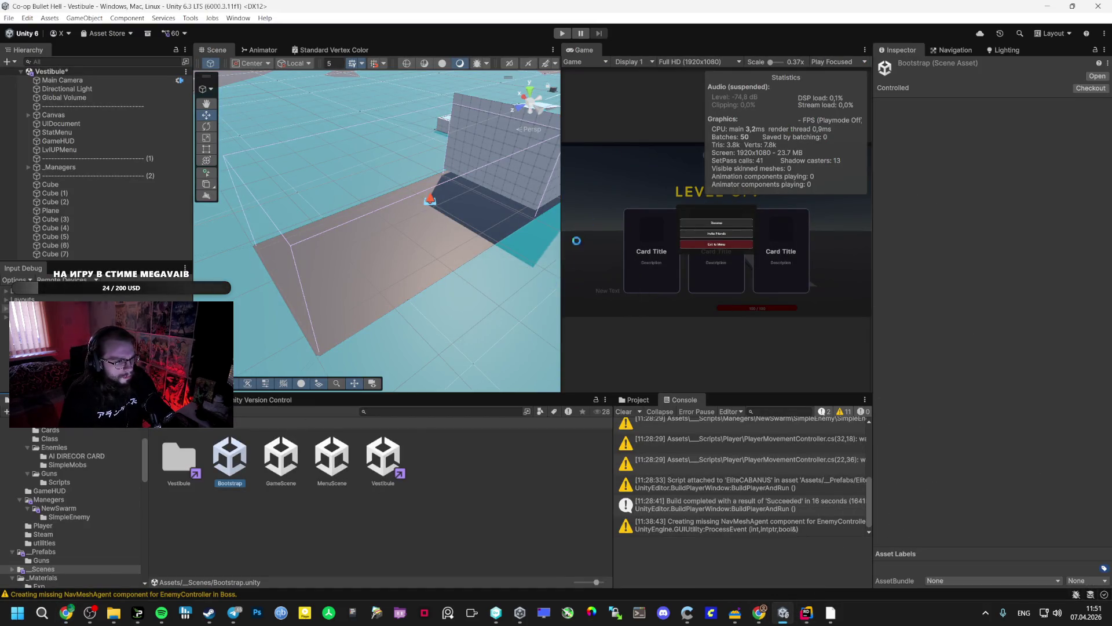
click(560, 33)
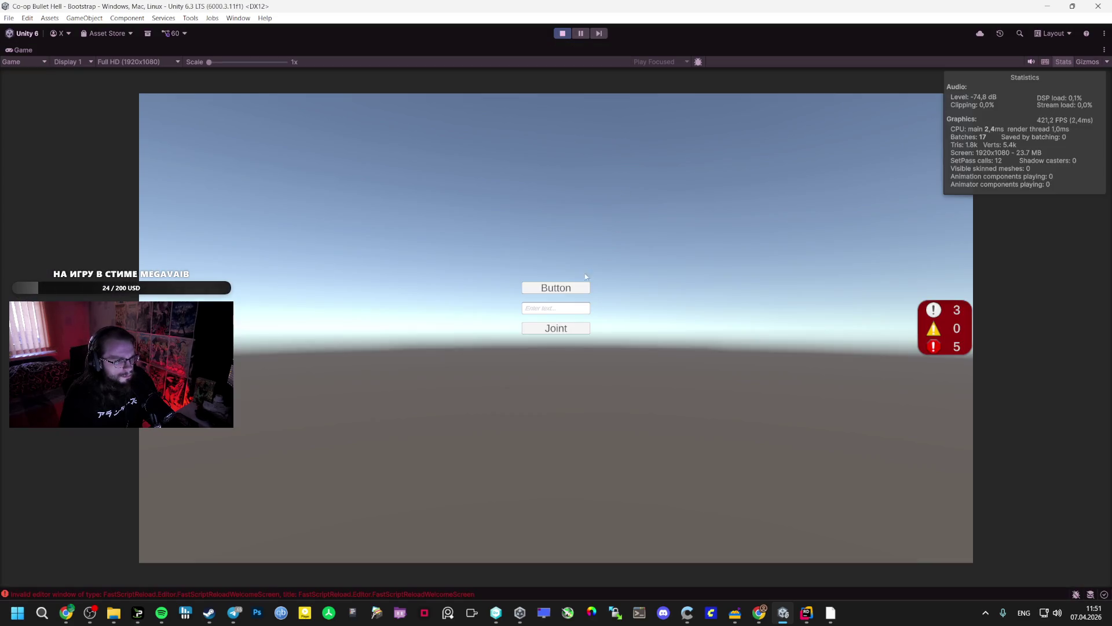
click(544, 287)
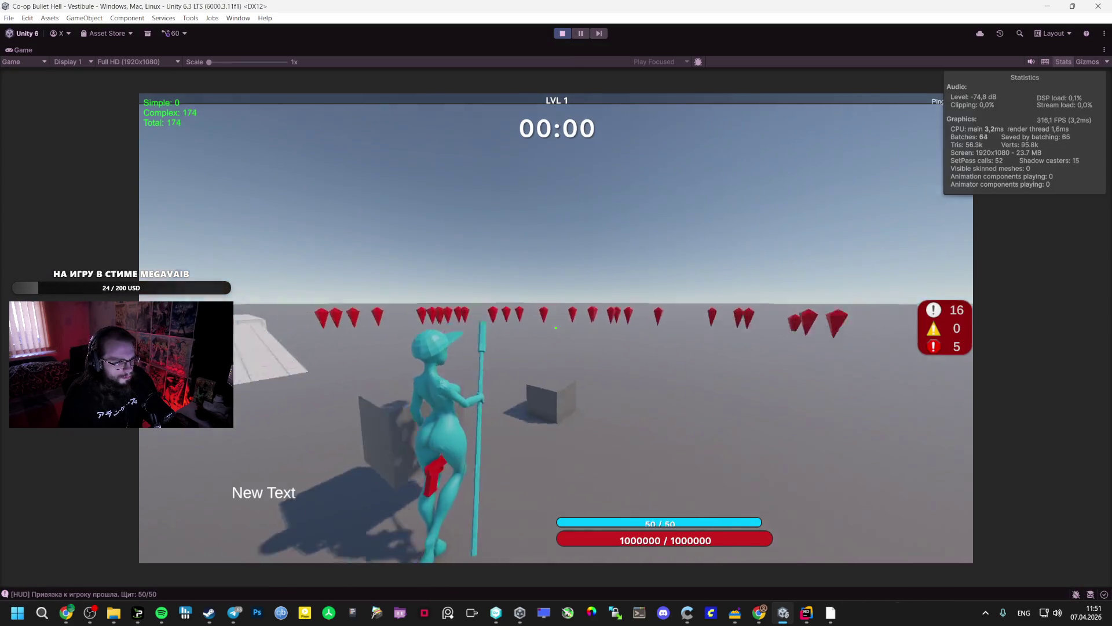
Walk the character onto the platform near the enemies, use the pause menu, then stop Play mode.
key(w)
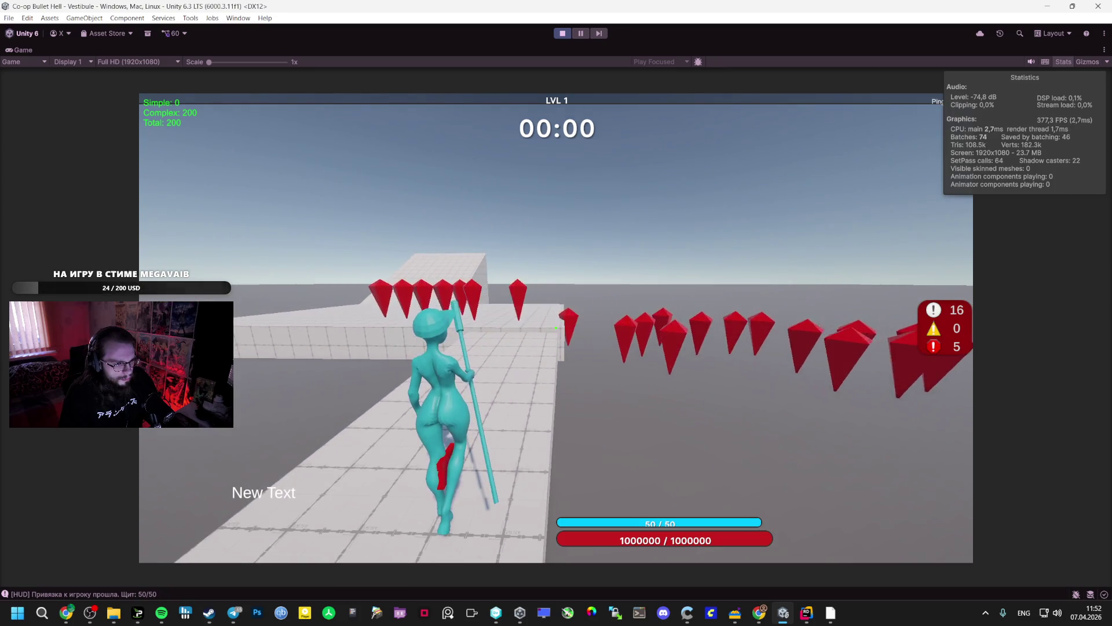
key(w)
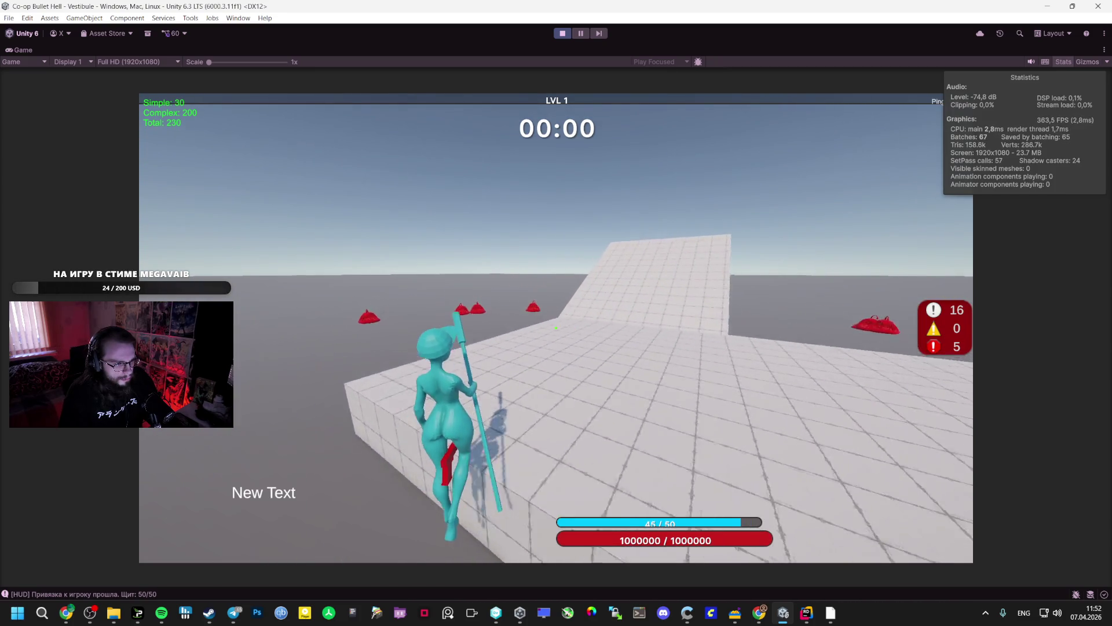
key(w)
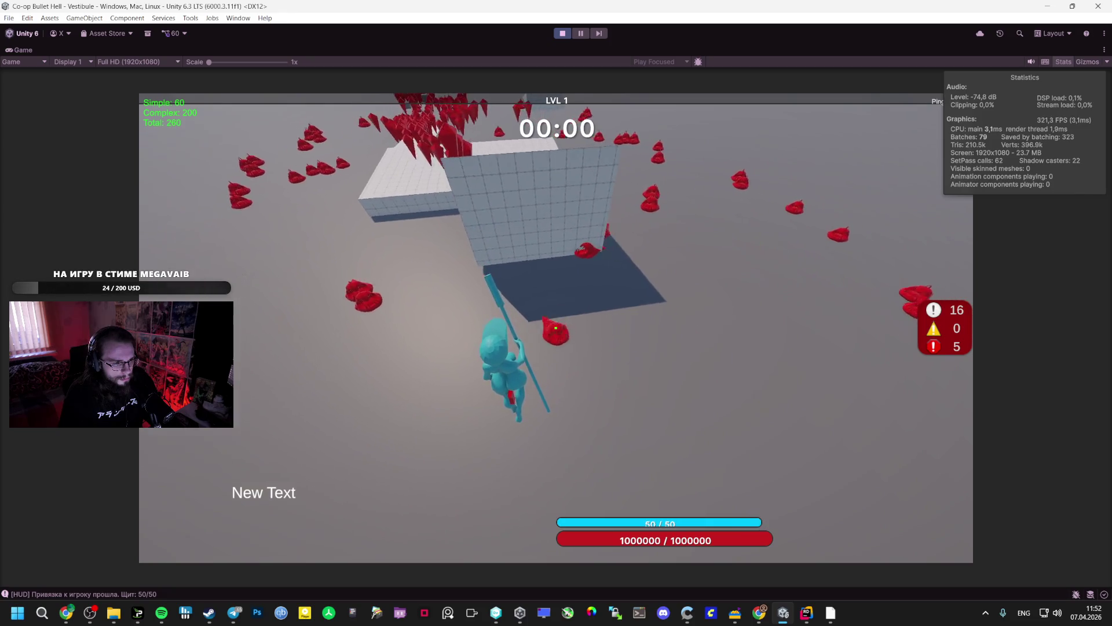
key(Escape)
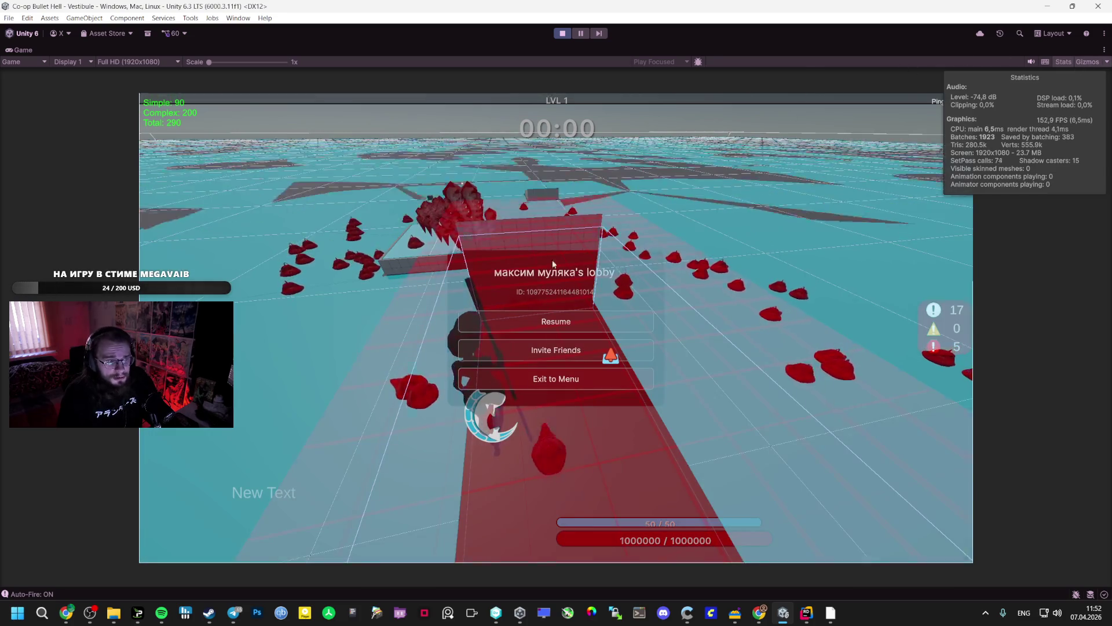
click(556, 321)
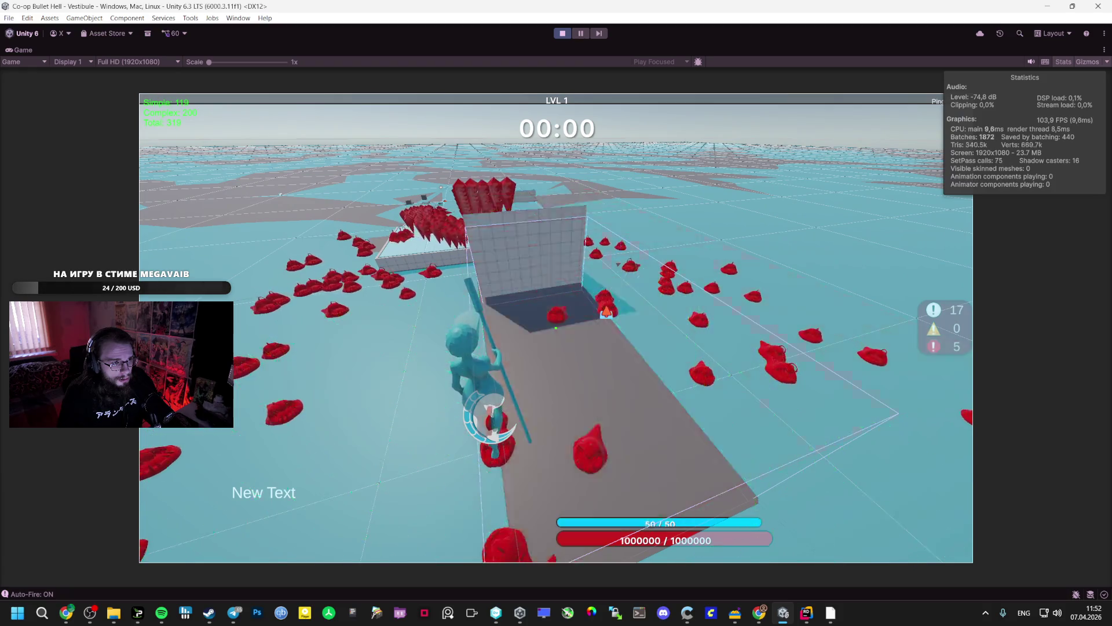
key(Escape)
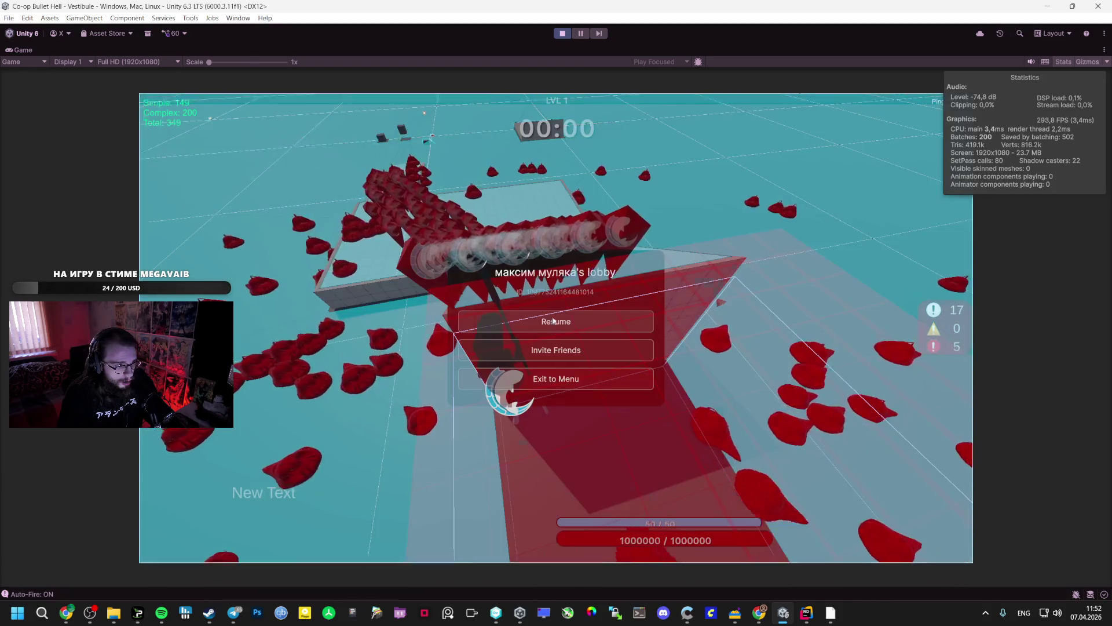
click(561, 33)
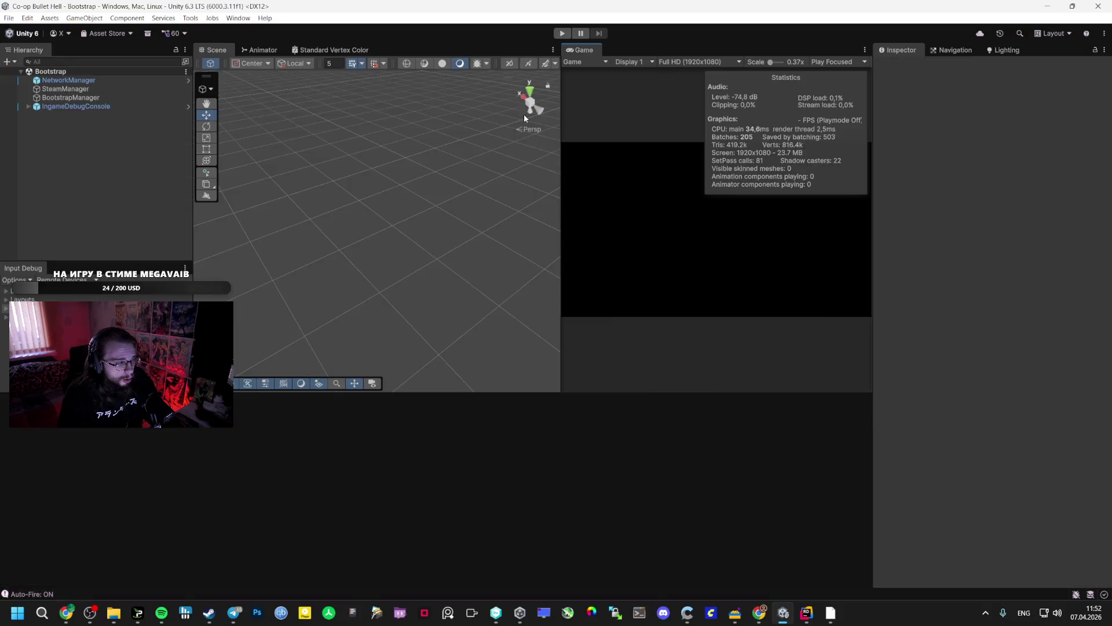
Frame Cube (6) in the Vestibule scene view and orbit around the surrounding terrain.
click(383, 460)
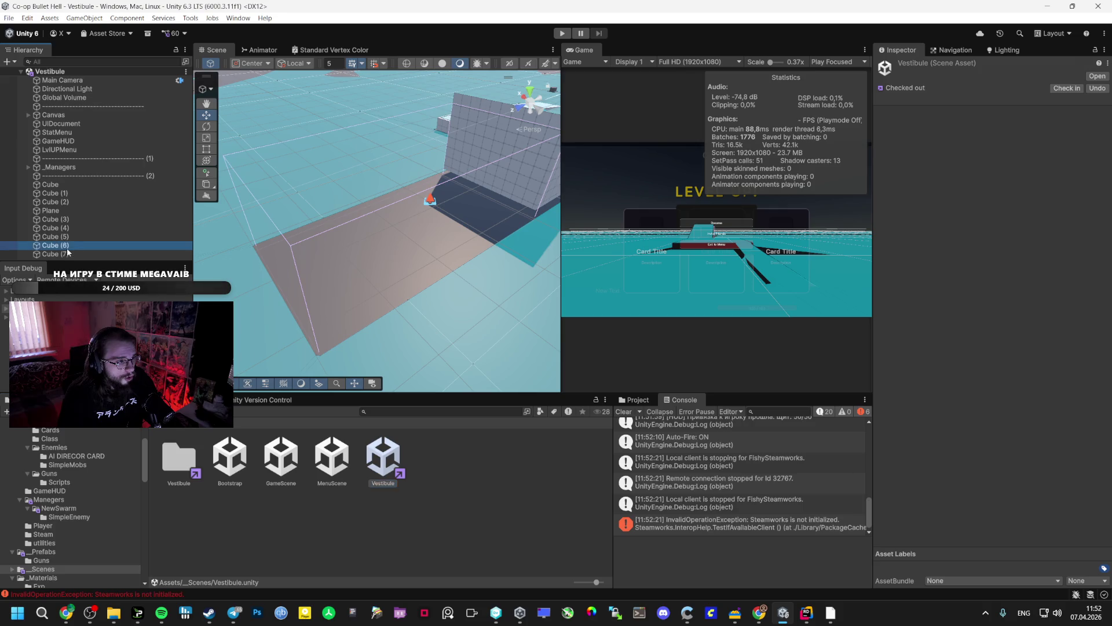
click(359, 232)
mouse_move(360, 232)
mouse_down()
mouse_move(406, 164)
mouse_move(514, 163)
mouse_up()
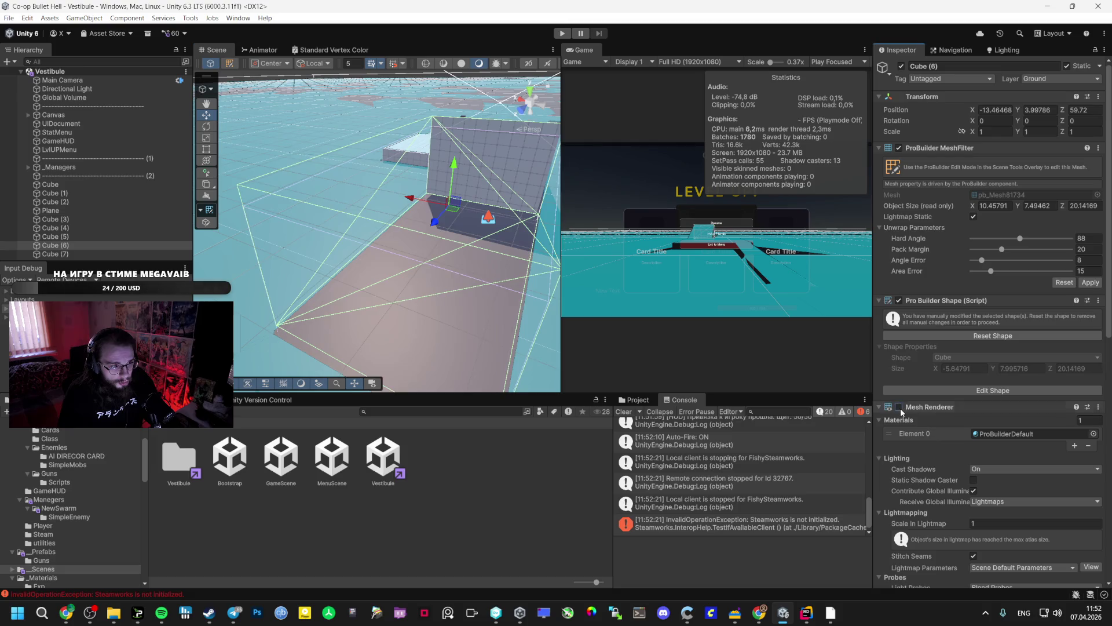
key(f)
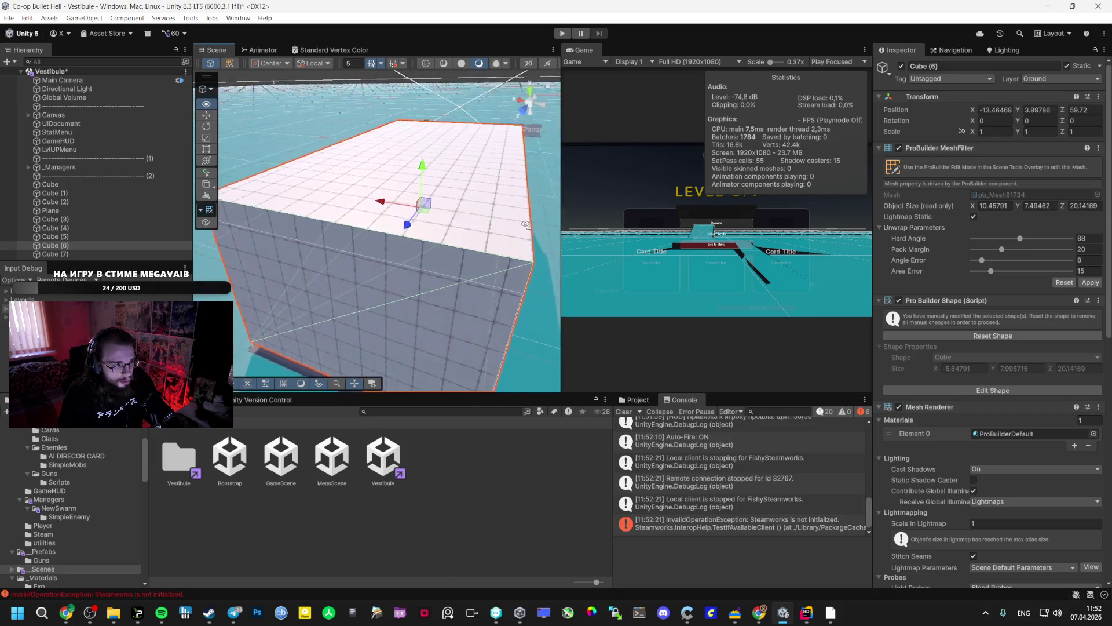
drag(526, 224, 417, 145)
Playtest again from Bootstrap: create a lobby, walk toward the ramp, then stop Play mode.
click(562, 33)
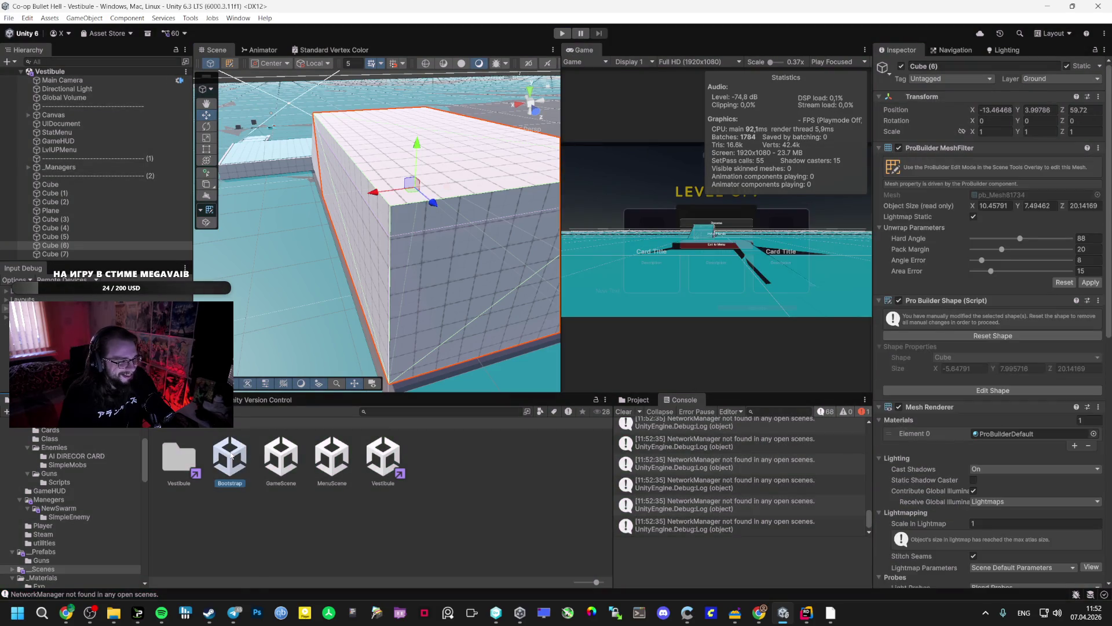
click(561, 33)
key(ctrl+p)
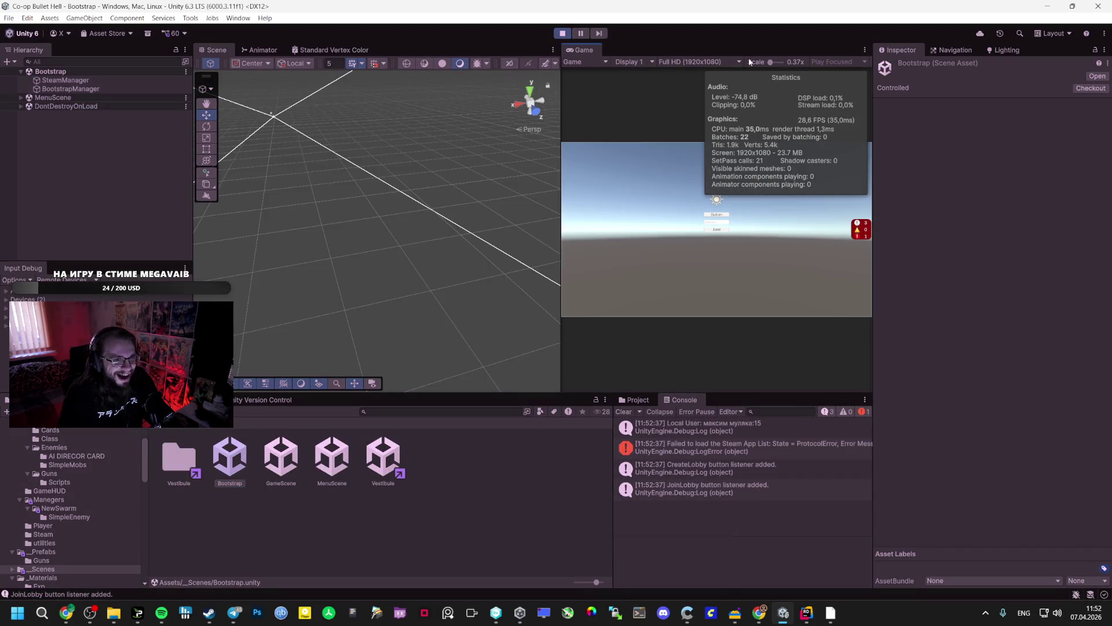
key(shift+space)
click(547, 289)
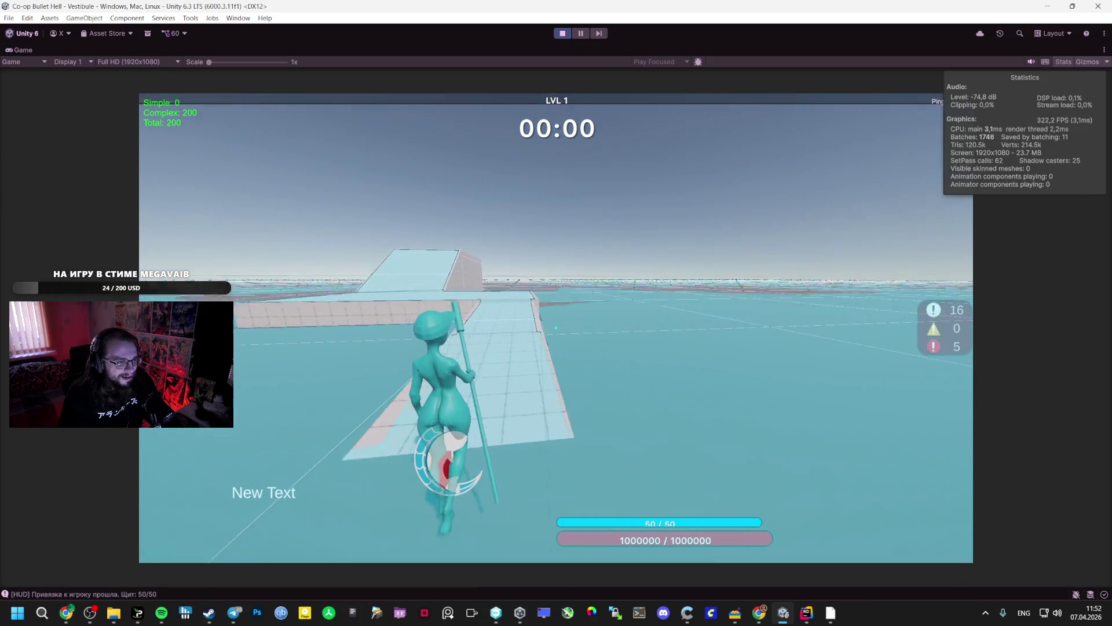
key(w)
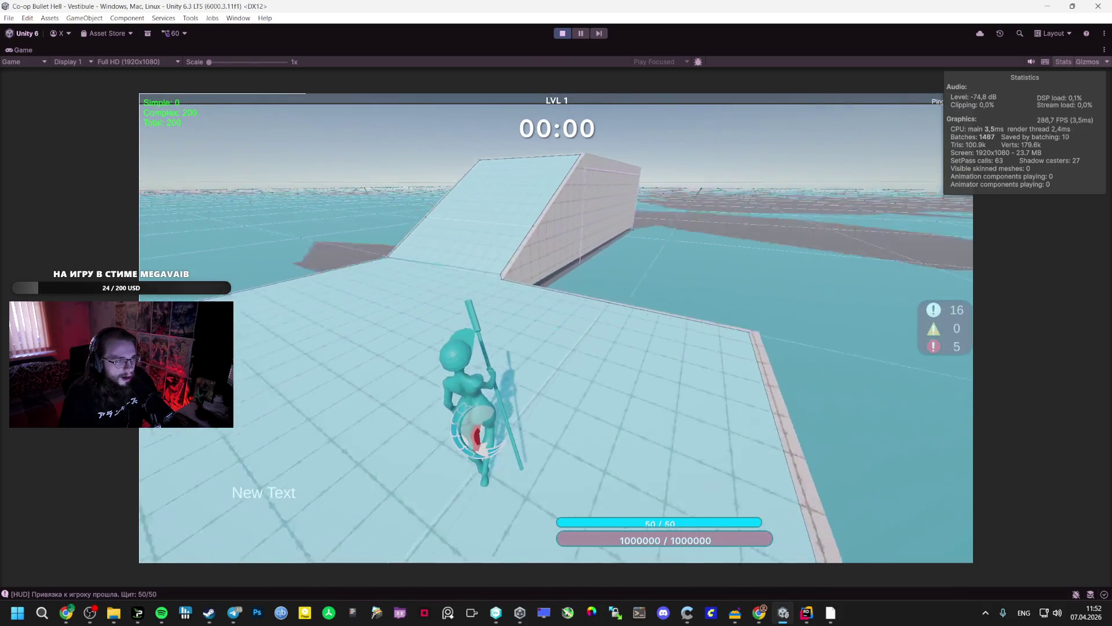
key(Escape)
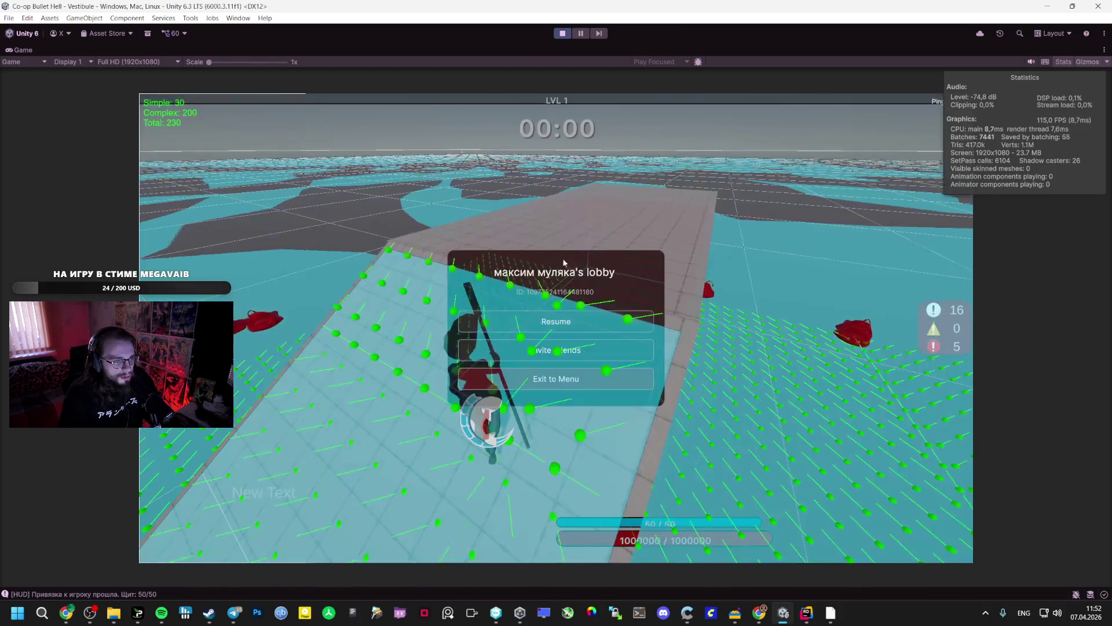
click(562, 33)
Reopen the Vestibule scene and bake the Plane's NavMesh Surface.
click(390, 466)
double_click(390, 466)
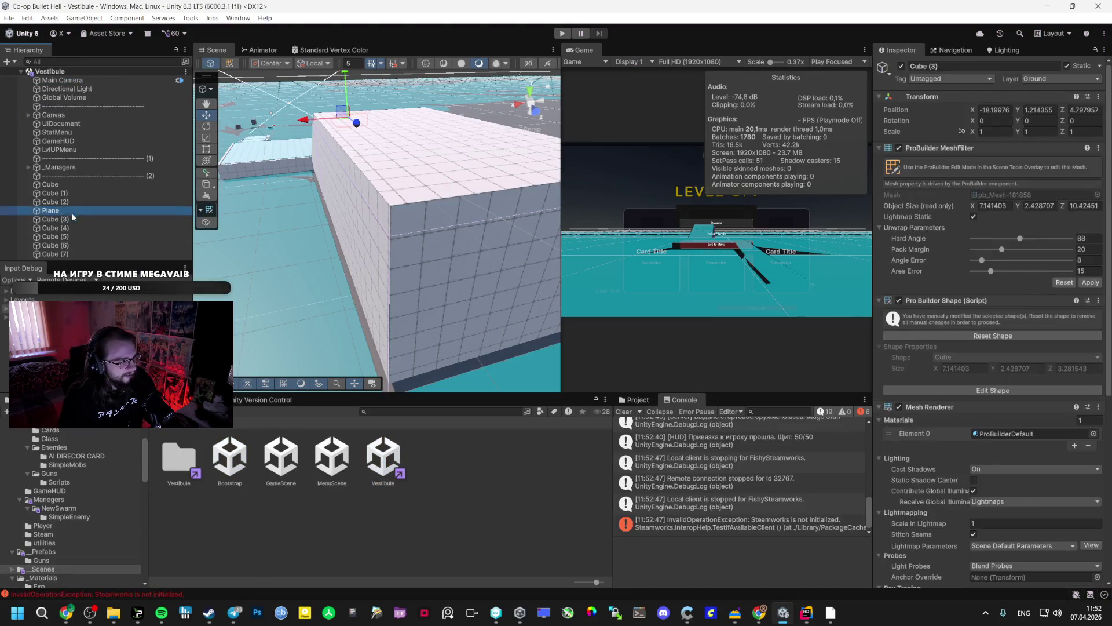
scroll(945, 347, down, 10)
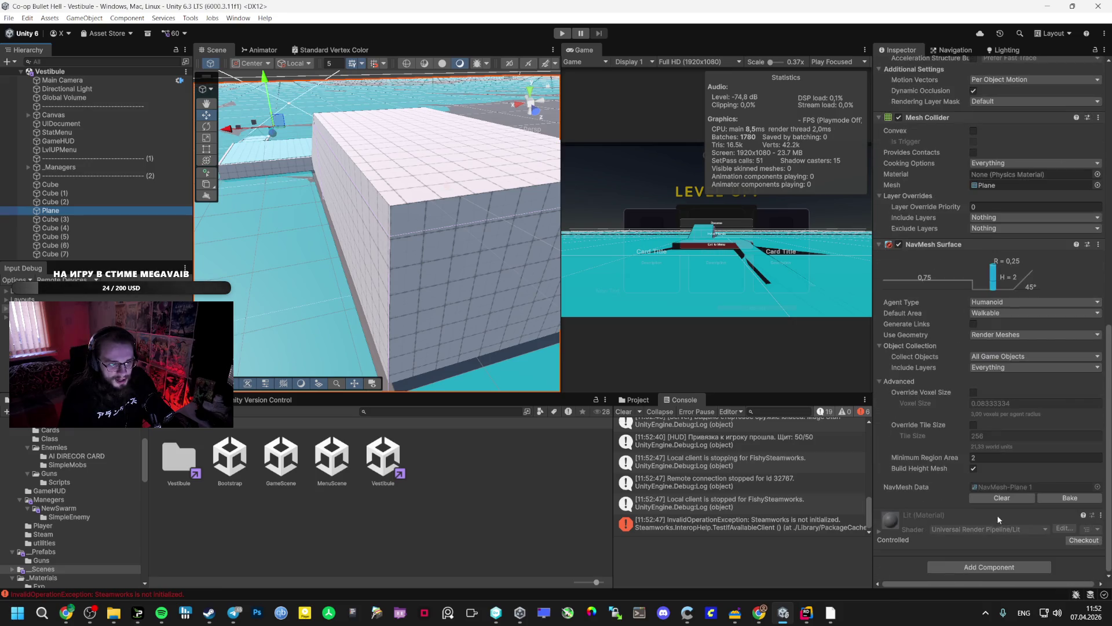
click(1058, 498)
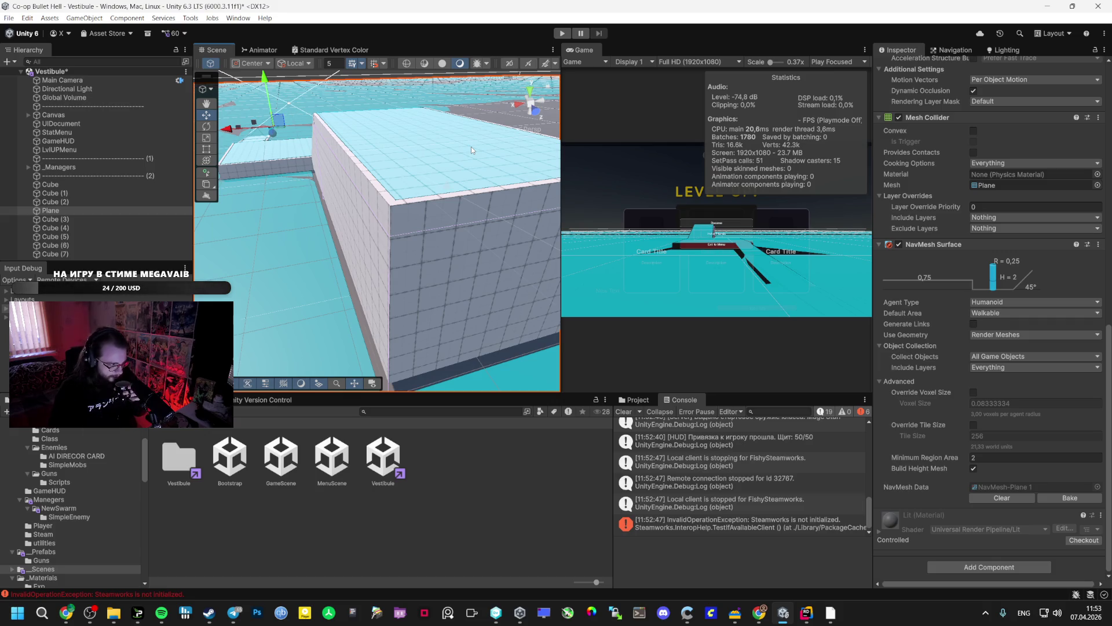
click(161, 612)
Bring Spotify forward, nudge the volume down during gravityWall, then return to the AI Studio chat.
click(161, 613)
click(161, 613)
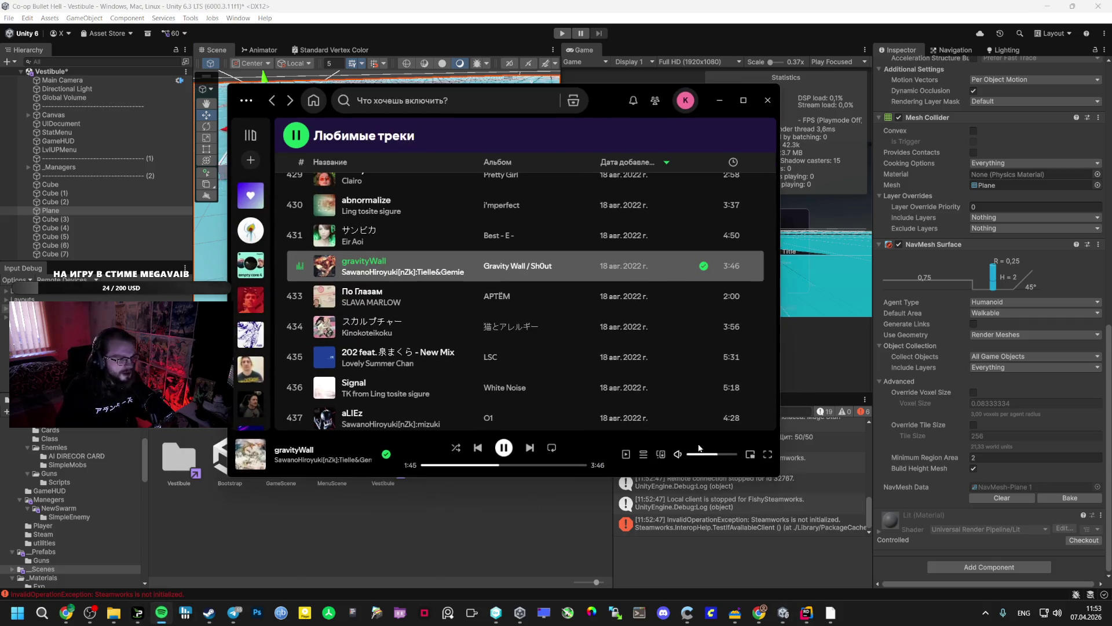
drag(731, 457, 725, 458)
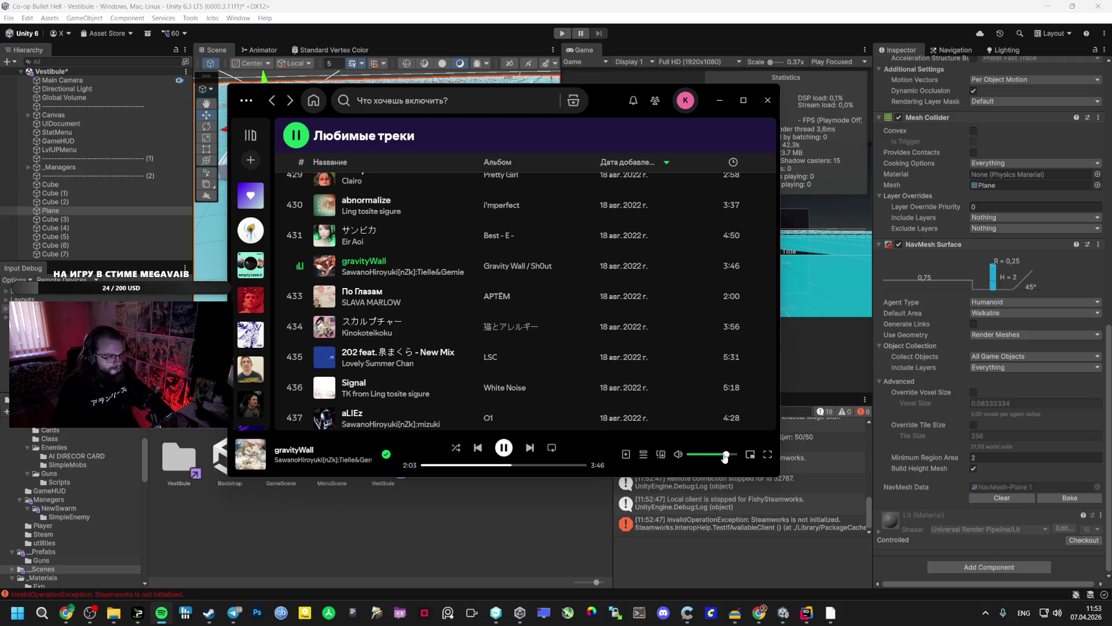
scroll(421, 348, up, 3)
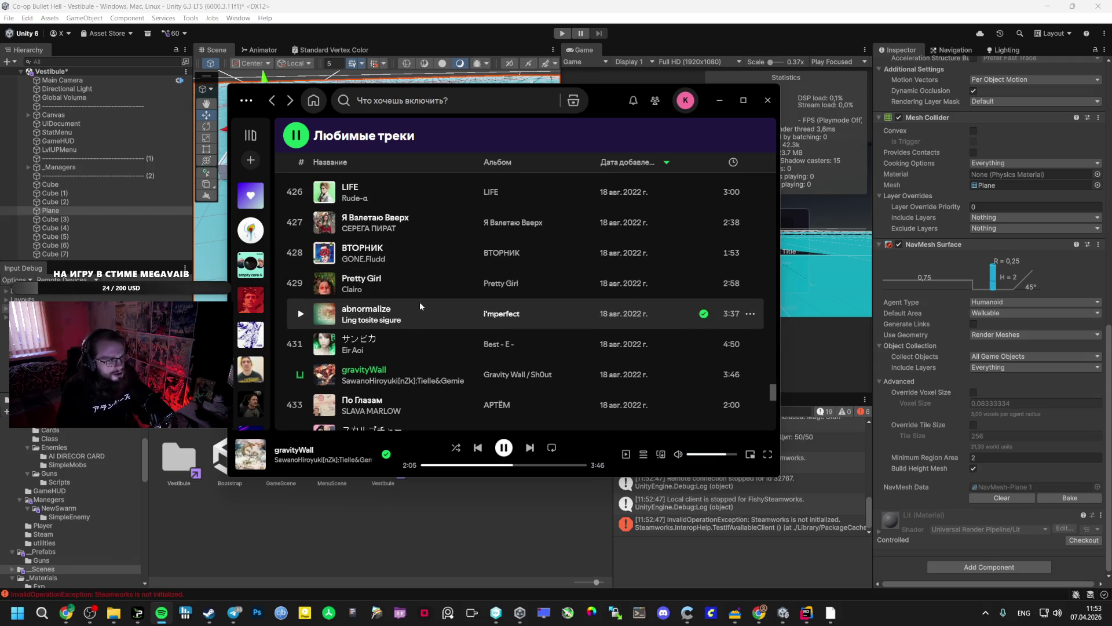
mouse_move(66, 613)
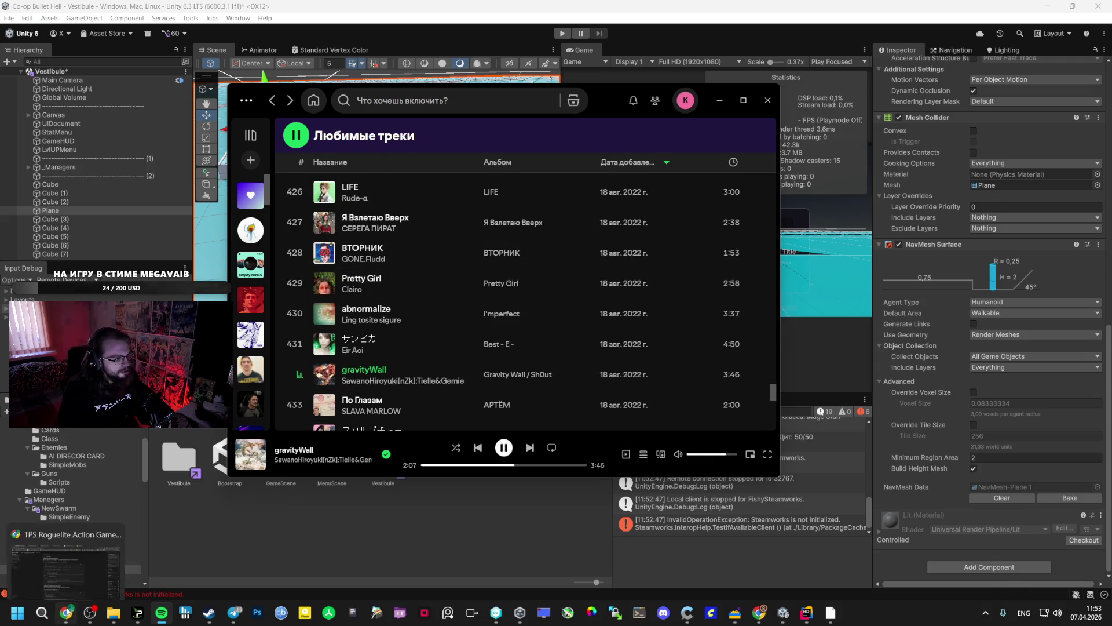
click(66, 571)
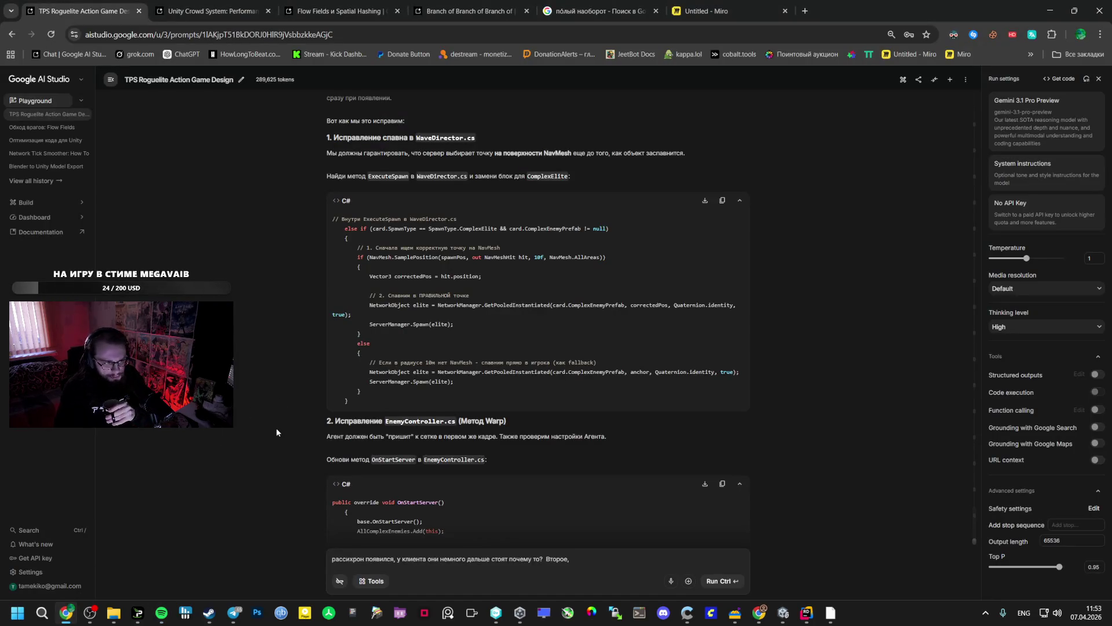
Switch the model to Gemini 3 Flash Preview, trim the prompt's trailing word, and send it.
scroll(460, 311, down, 5)
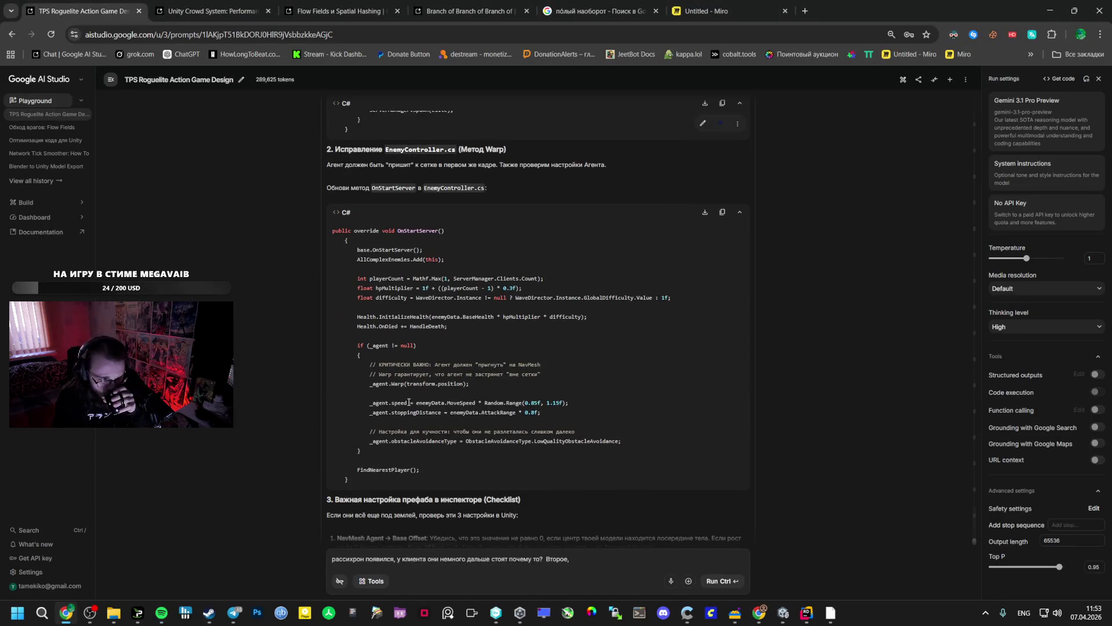
scroll(409, 401, down, 3)
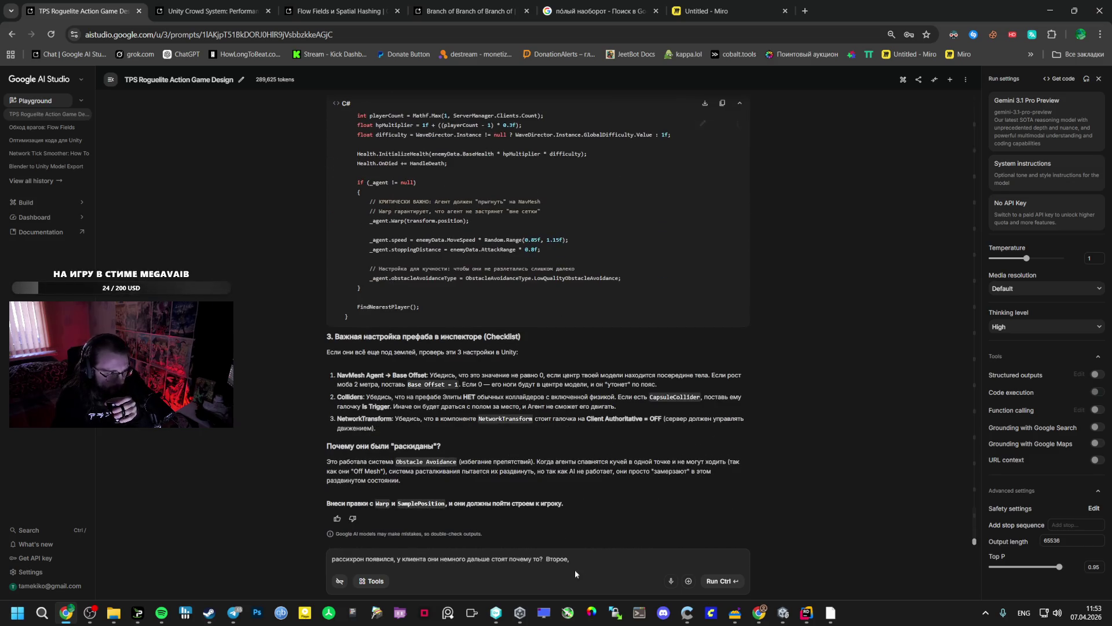
drag(573, 573, 343, 560)
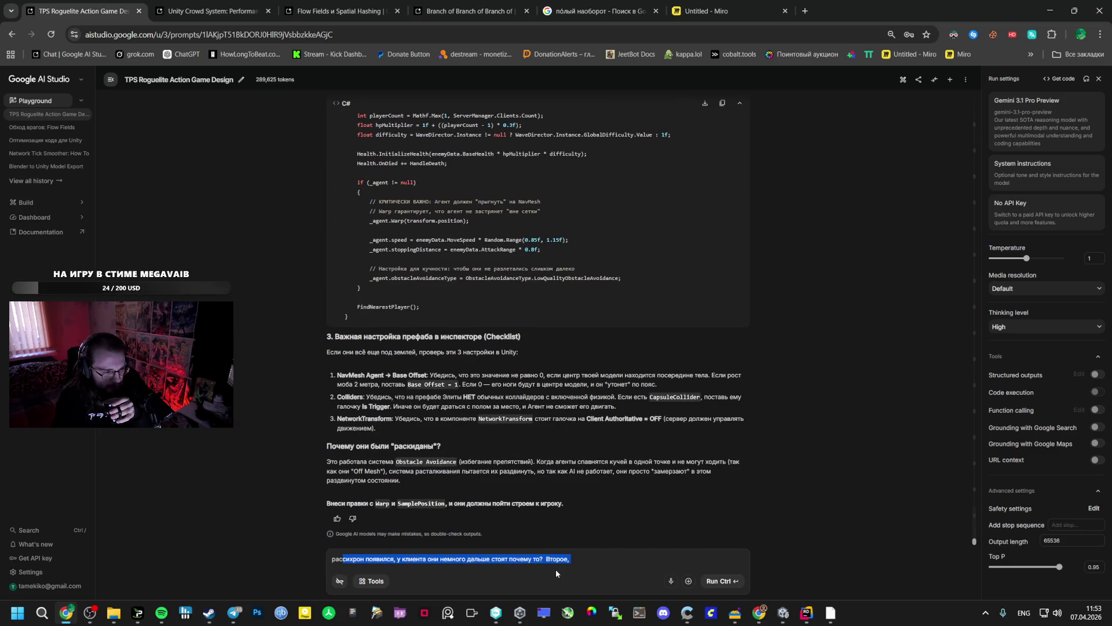
drag(571, 559, 301, 547)
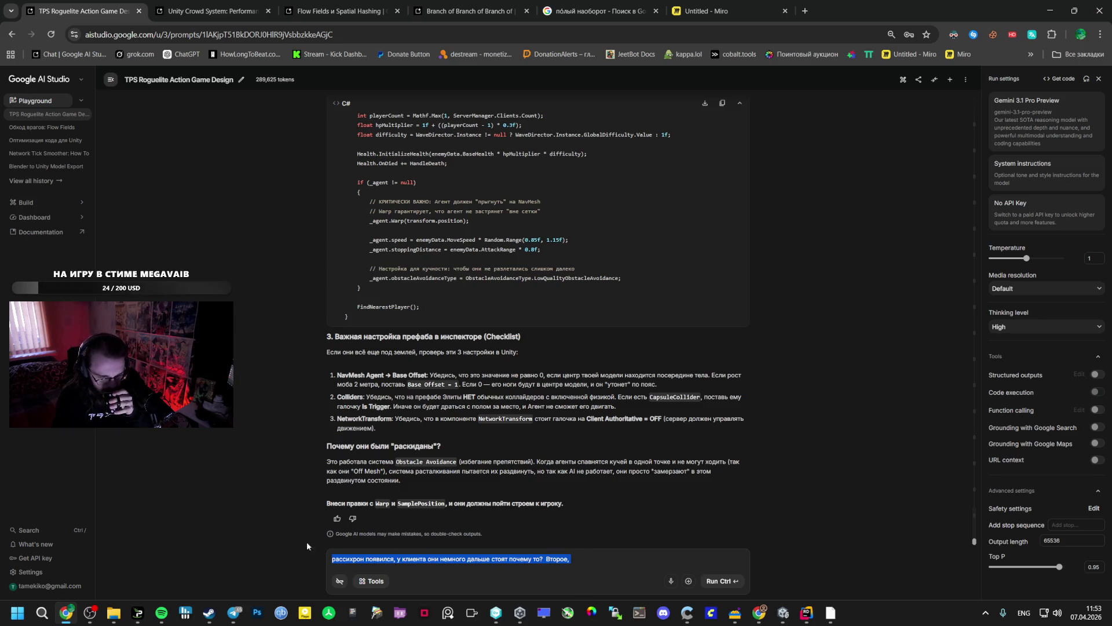
click(1043, 110)
click(946, 192)
drag(572, 560, 559, 561)
key(BackSpace)
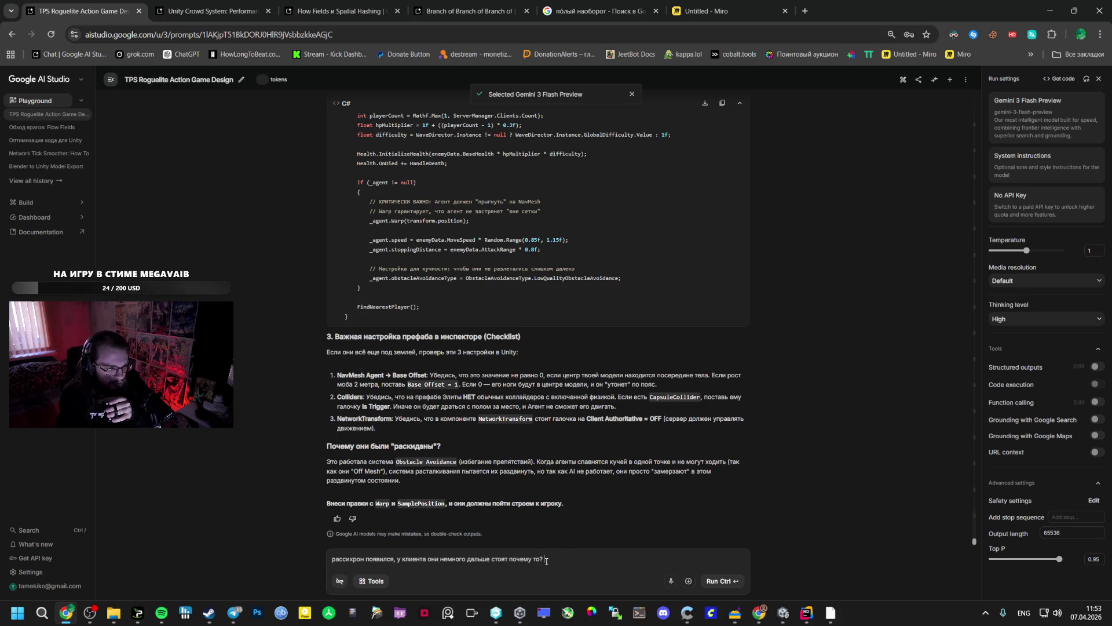
click(720, 587)
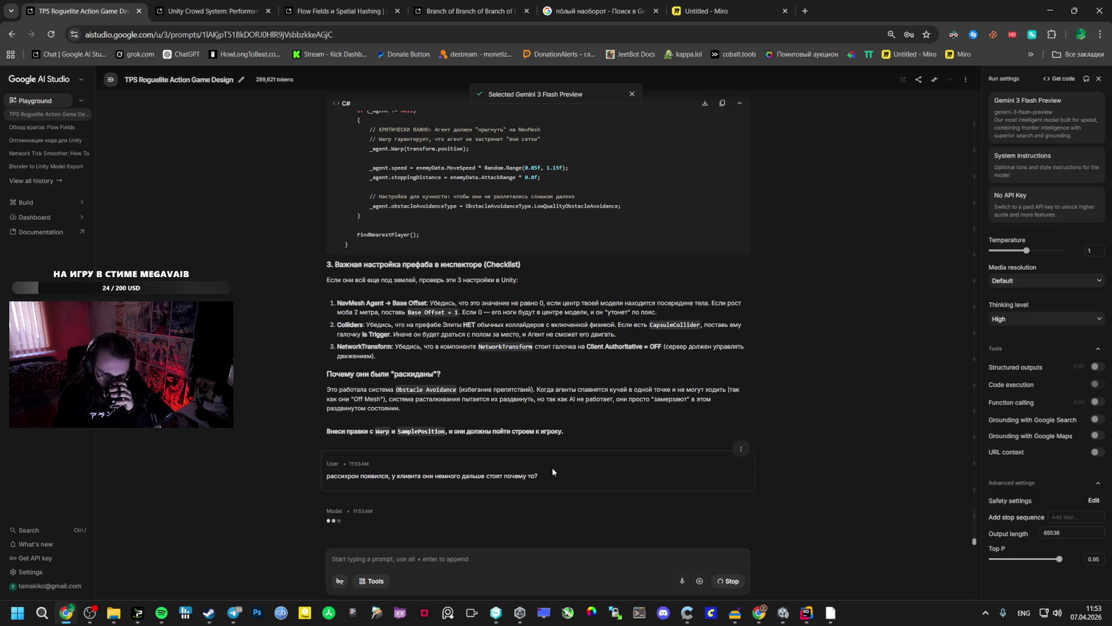
Bring up Spotify, then open a new Chrome tab for a Google search.
click(164, 618)
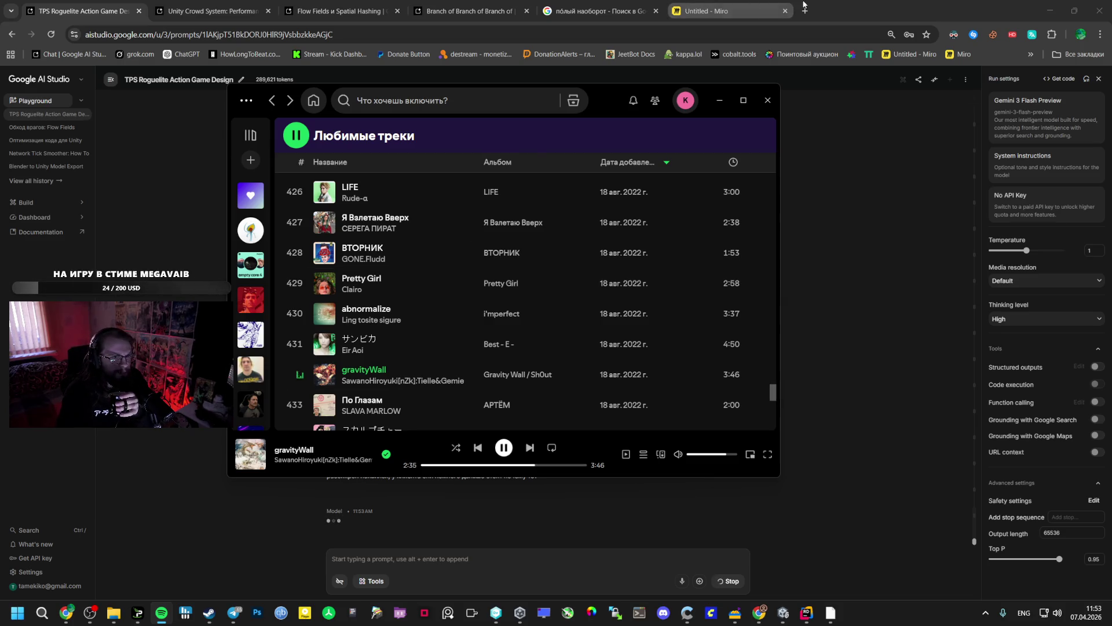
click(805, 10)
click(765, 261)
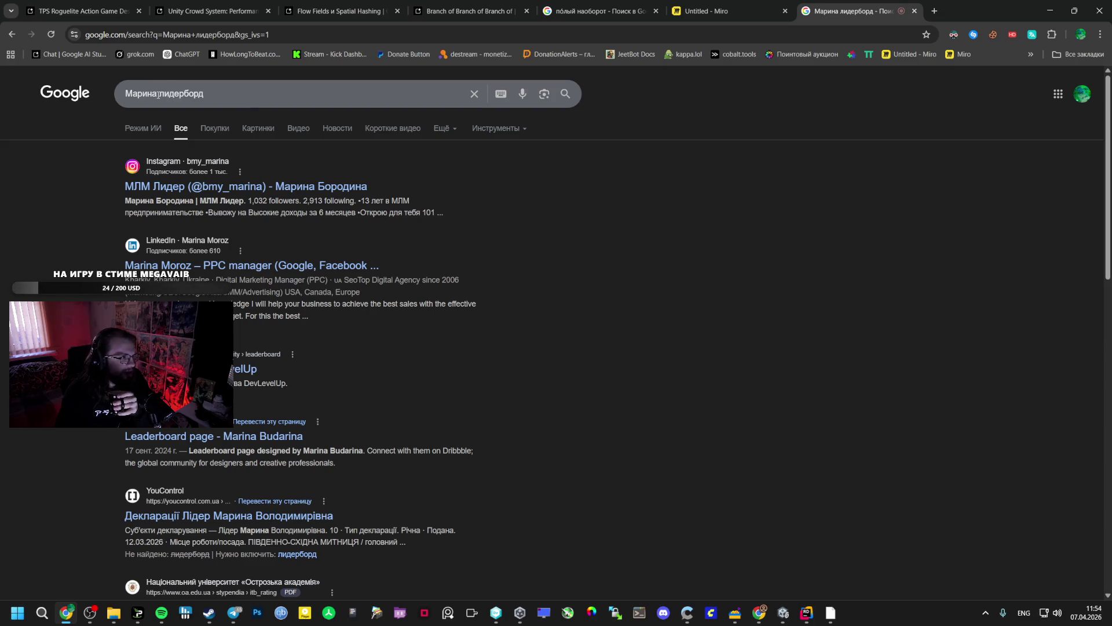
Replace the first query word with 'lmarena' and run the Google search.
double_click(157, 94)
text(lmare)
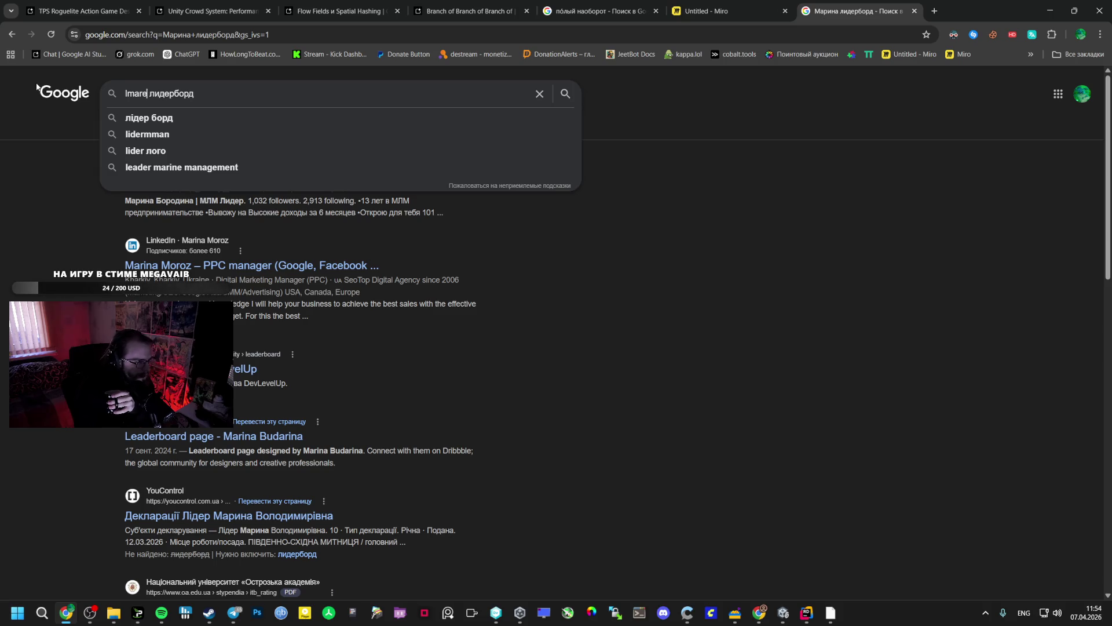
text(na)
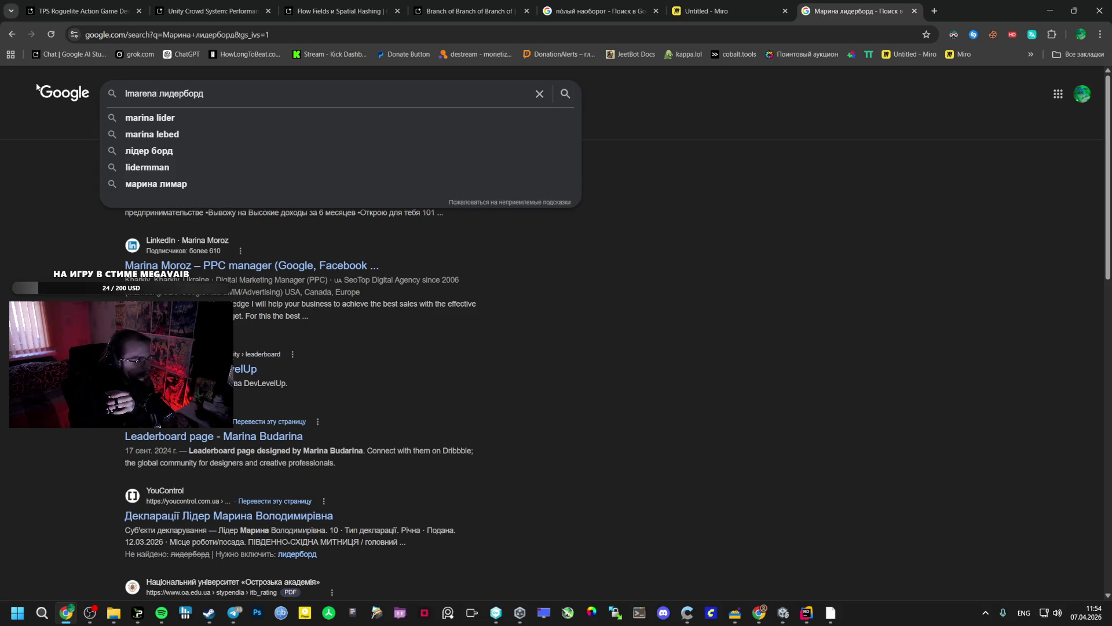
key(Return)
Open the LMArena leaderboard on Hugging Face, close the cookie notice, and view all Code rankings.
click(178, 184)
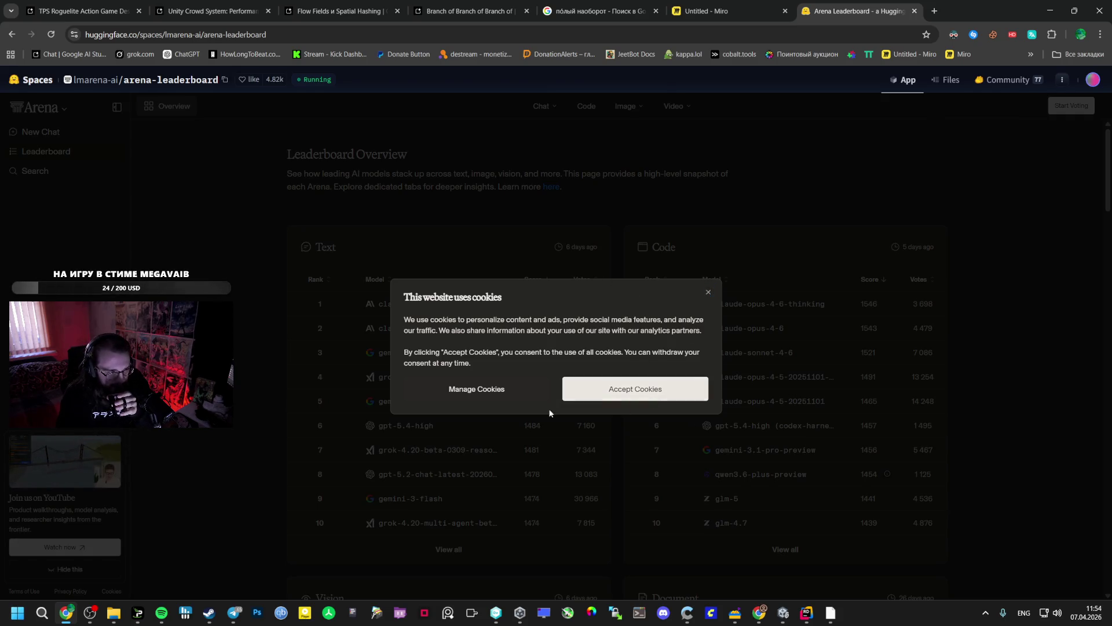
right_click(710, 294)
click(706, 296)
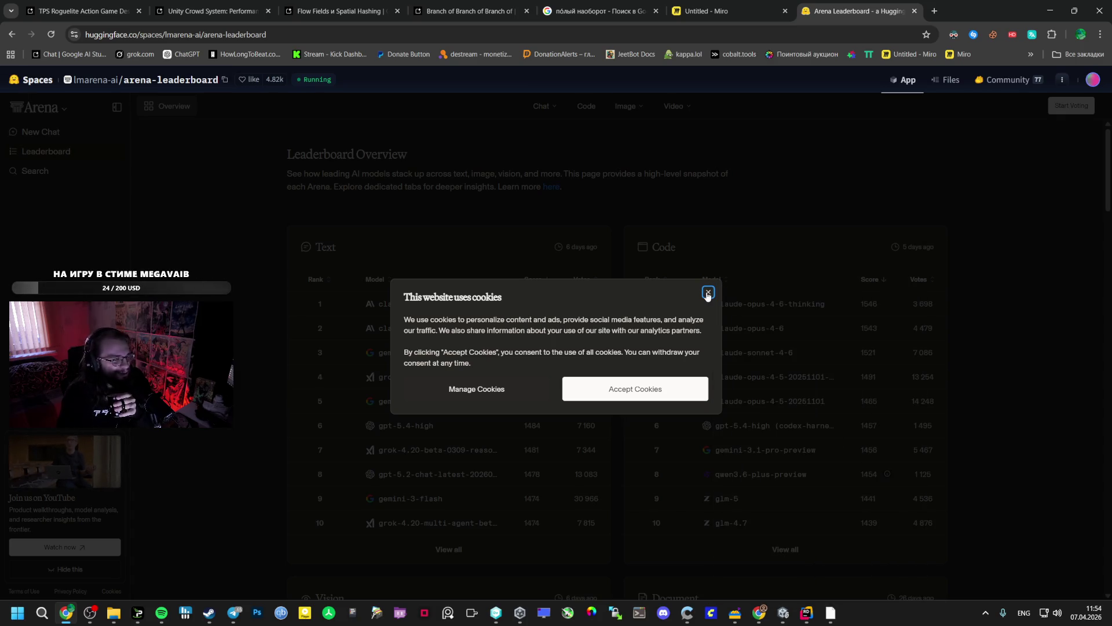
click(645, 397)
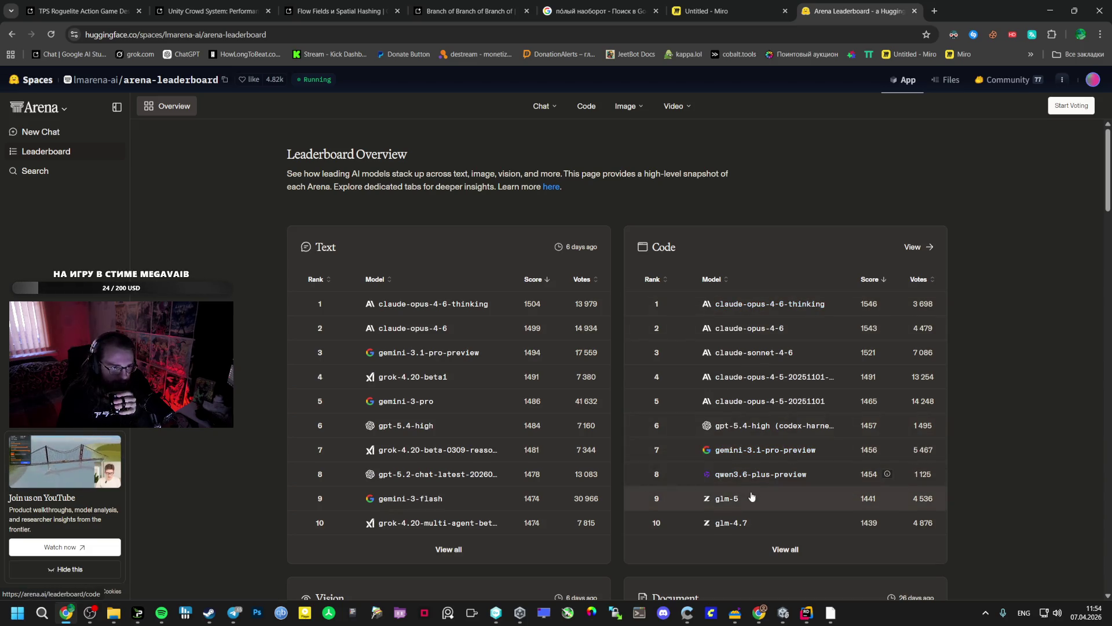
click(769, 550)
scroll(621, 456, down, 3)
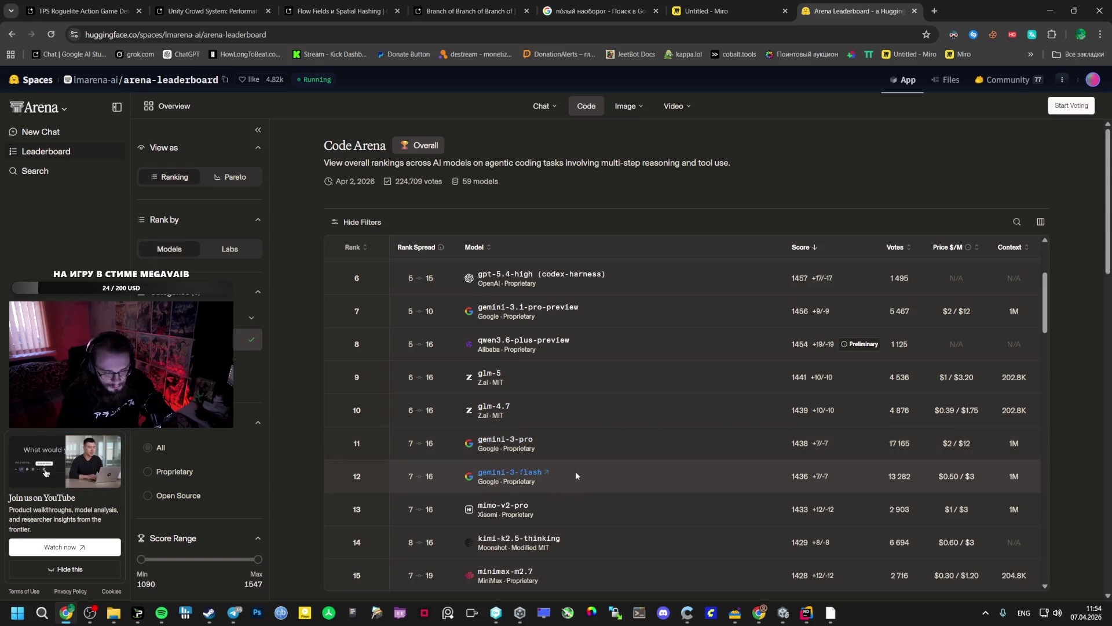
click(81, 11)
Scroll to Gemini's new reply and select the OnStartClient C# block disabling NavMeshAgent on clients.
scroll(428, 457, down, 3)
scroll(428, 457, up, 1)
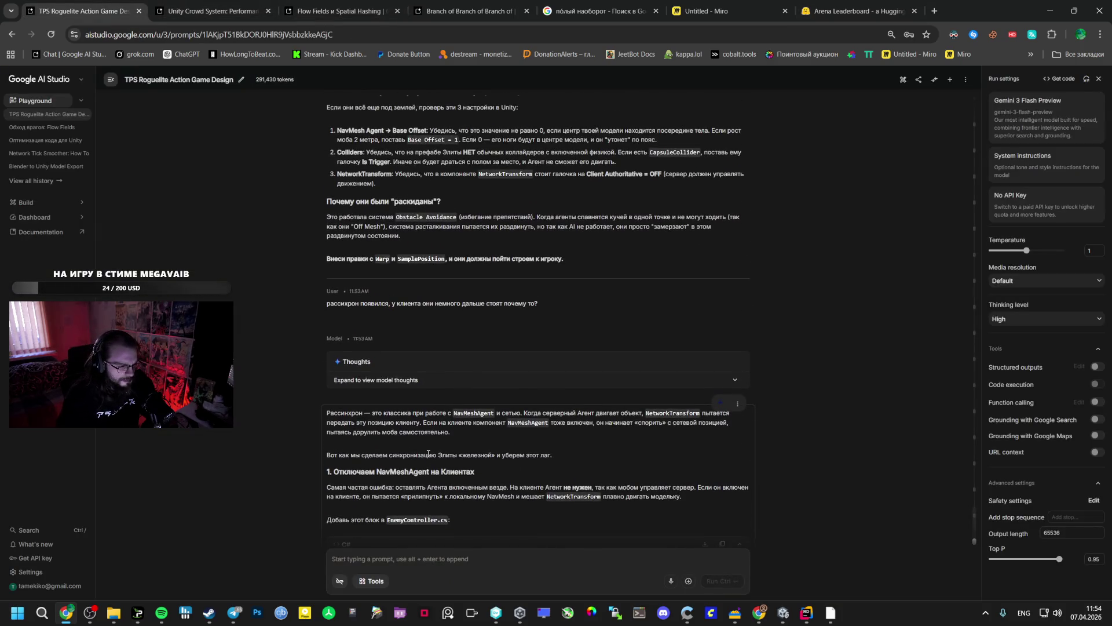
scroll(437, 438, down, 2)
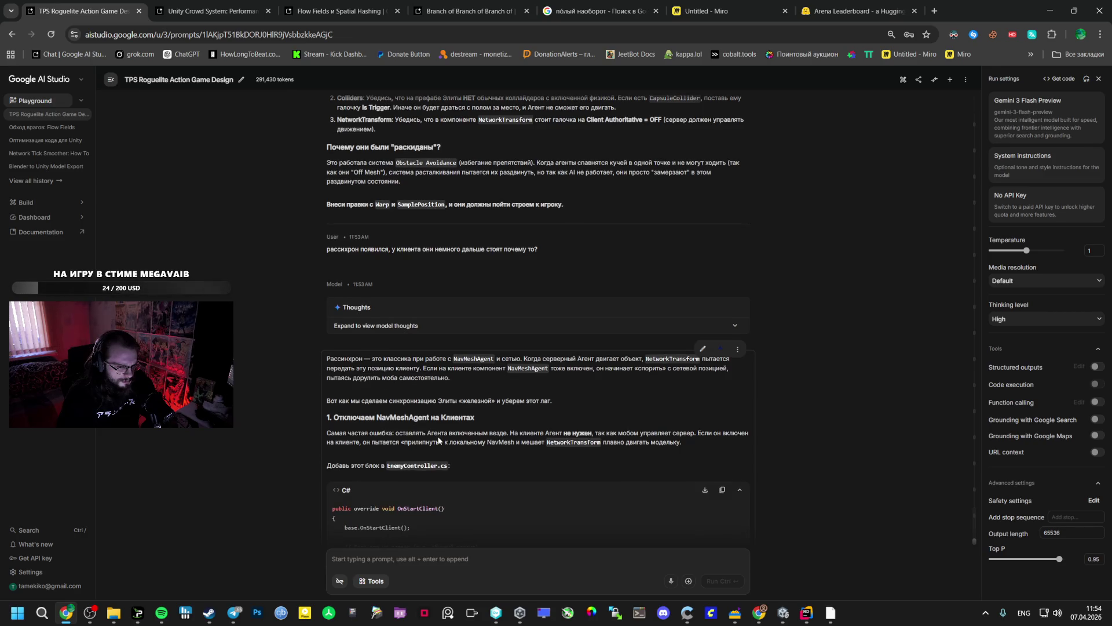
scroll(433, 432, down, 1)
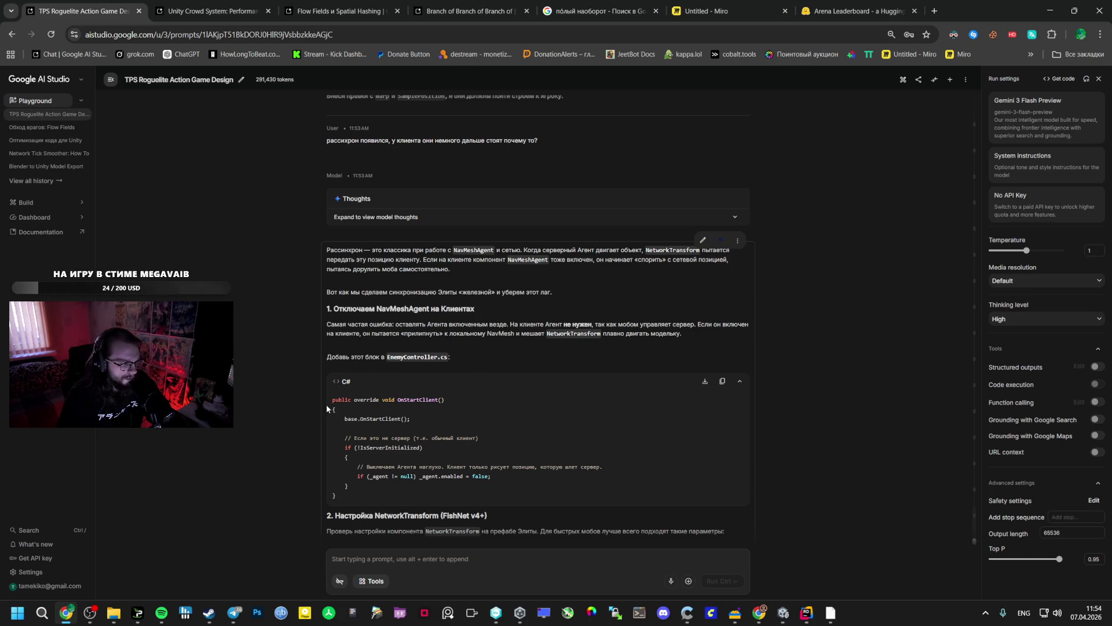
drag(337, 409, 344, 499)
key(ctrl+c)
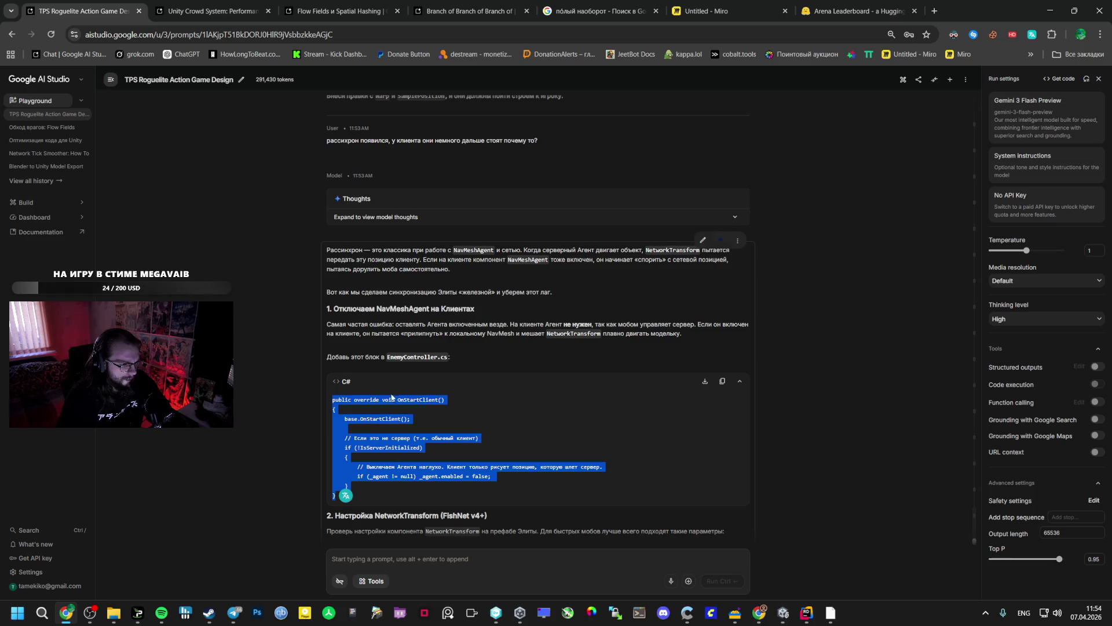
Paste Gemini's OnStartClient override above OnStartServer in EnemyController.cs.
click(807, 613)
click(147, 133)
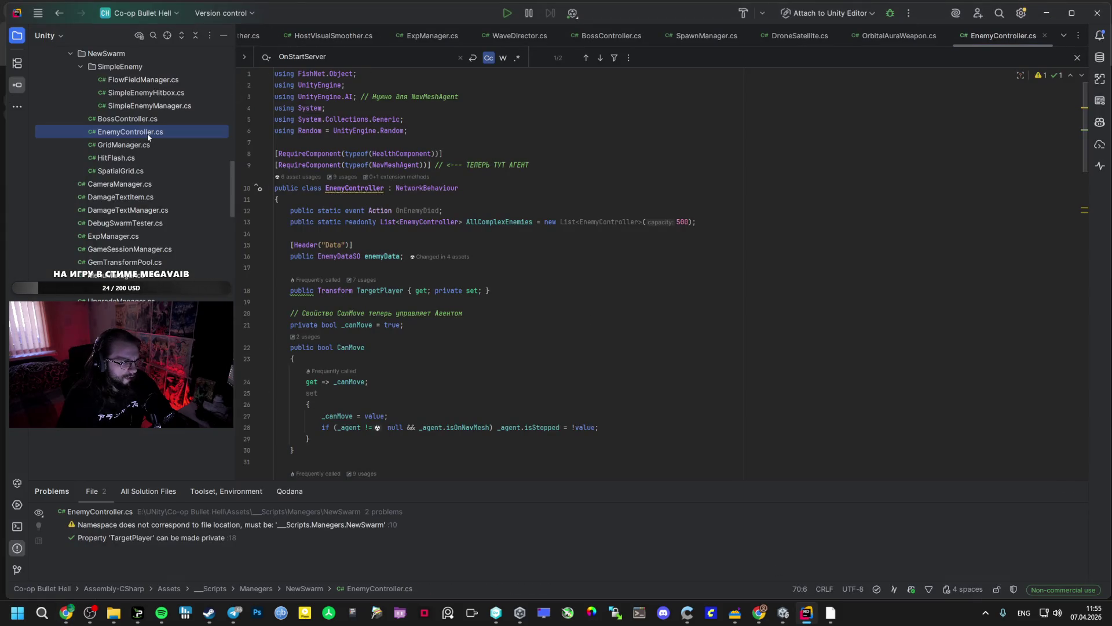
scroll(328, 374, down, 3)
scroll(327, 375, down, 7)
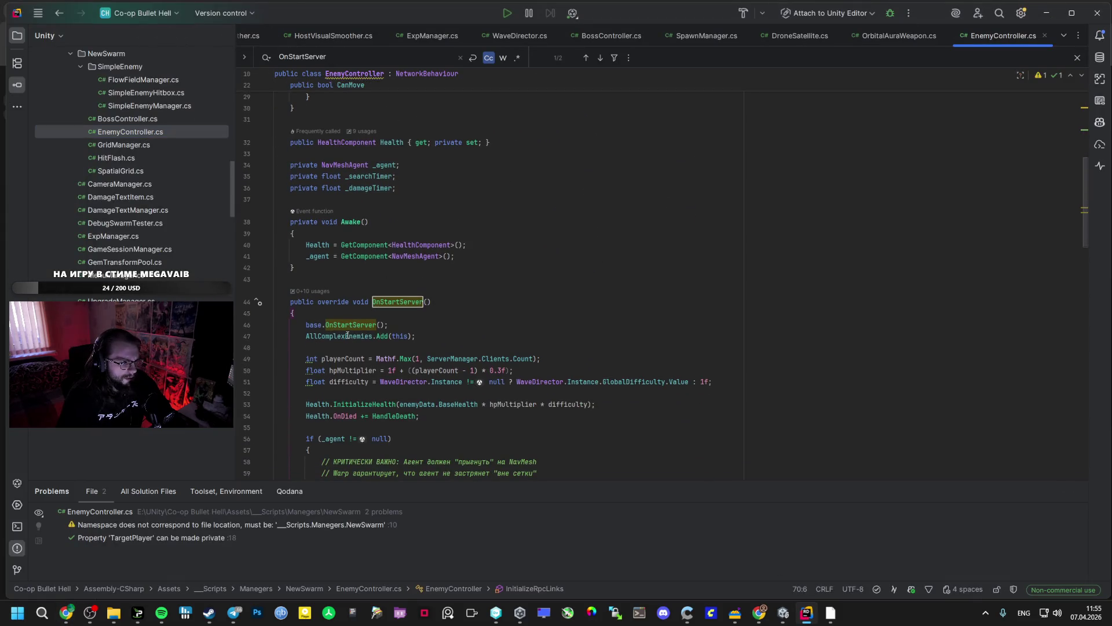
key(alt+Tab)
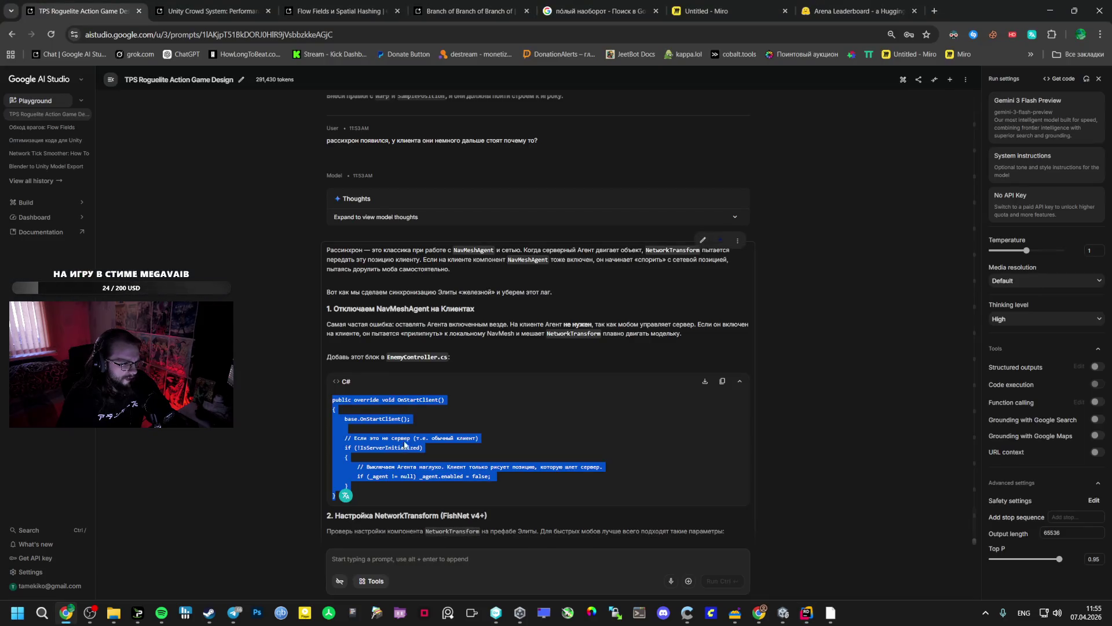
key(alt+Tab)
key(alt+Tab)
key(alt+Tab)
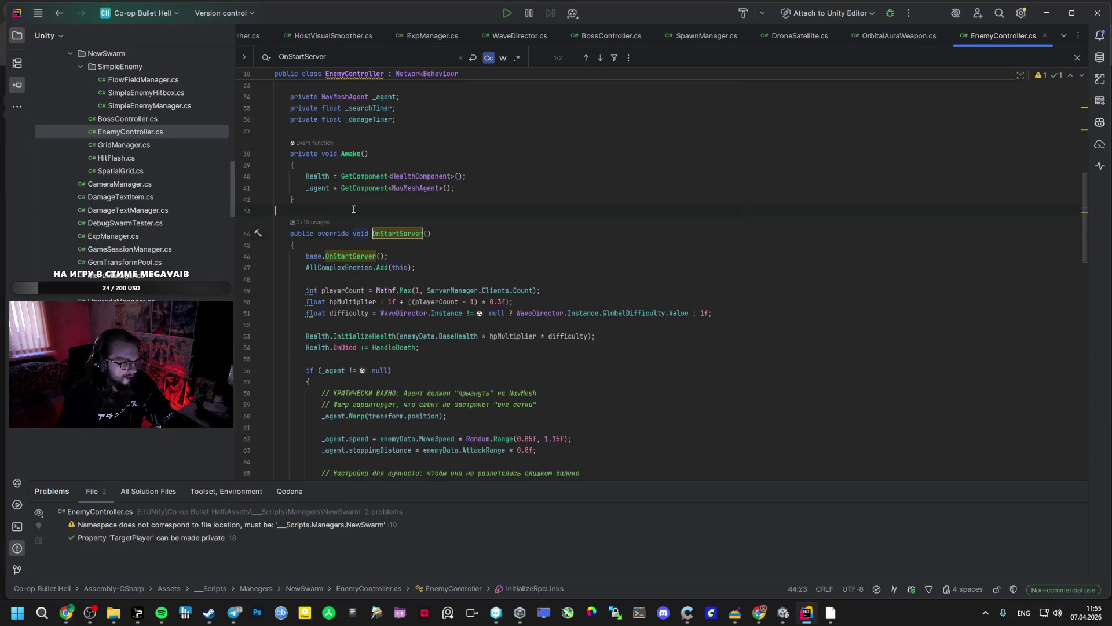
key(ctrl+v)
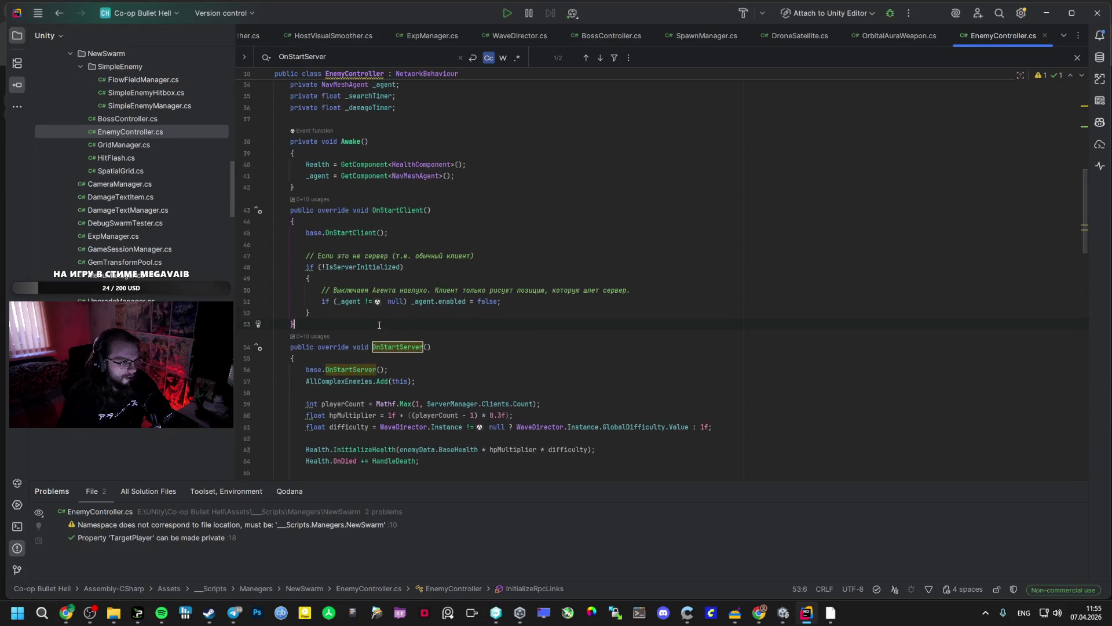
Read the rest of Gemini's answer, then return to Unity's Vestibule scene.
key(alt+Tab)
scroll(441, 369, down, 3)
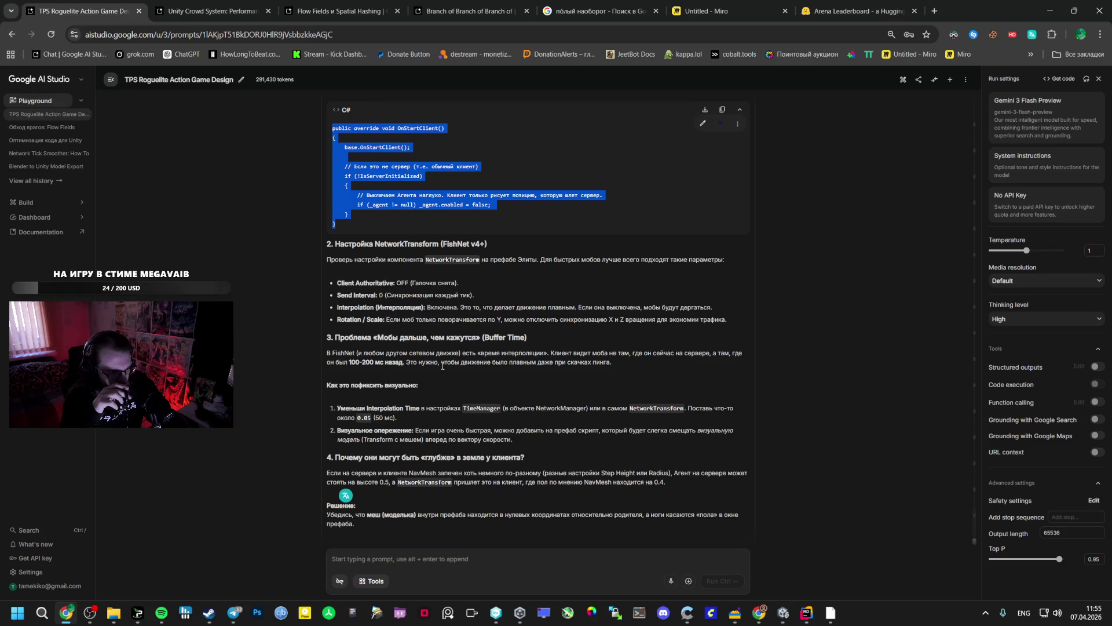
key(alt+Tab)
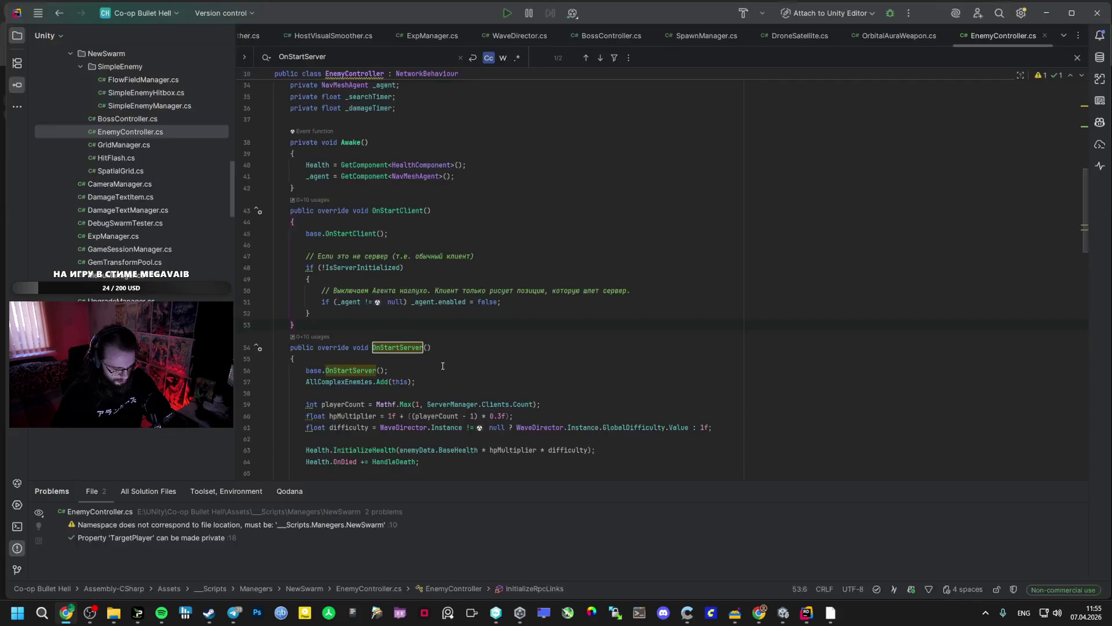
key(alt+Tab)
key(alt+Tab)
key(alt+Tab)
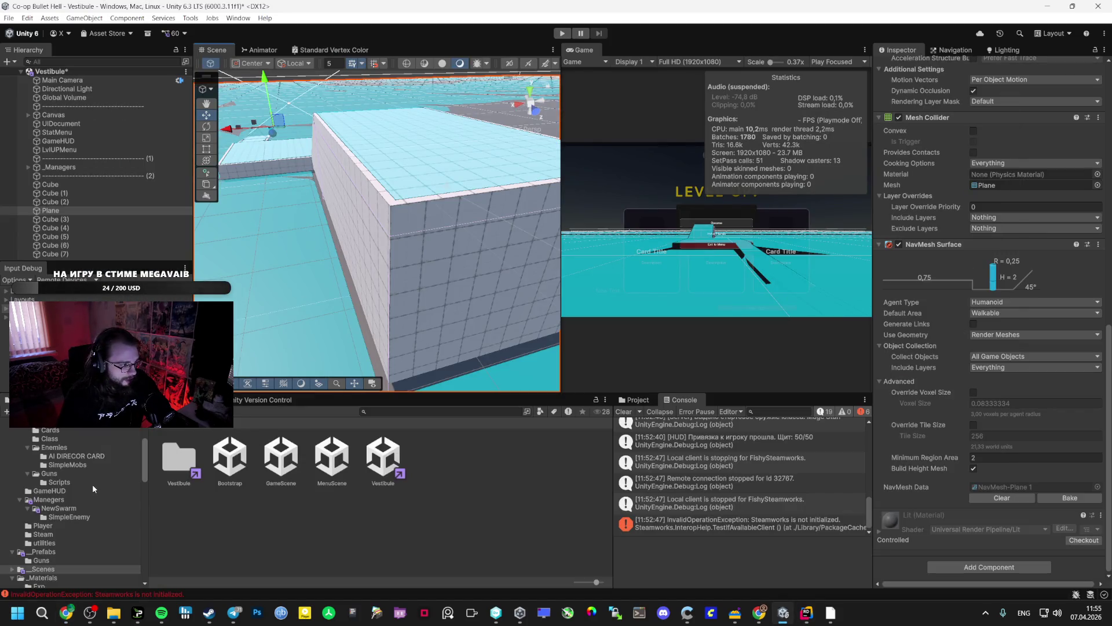
In Assets/_Prefabs, set the Rombus prefab's NetworkTransform Send Interval to 4.
scroll(92, 485, down, 5)
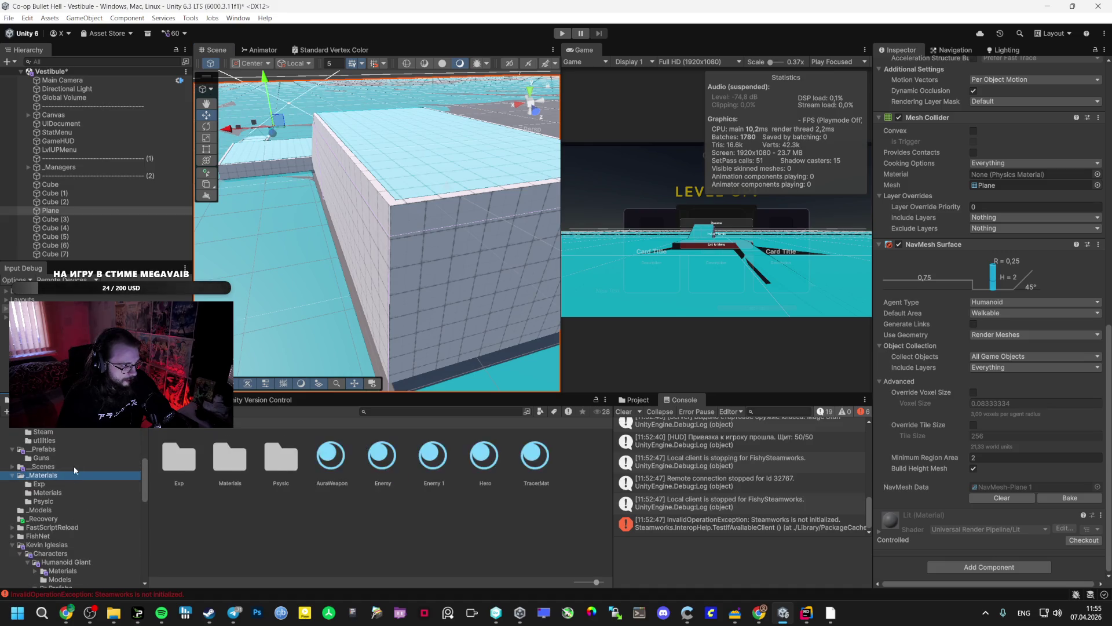
click(79, 451)
click(521, 459)
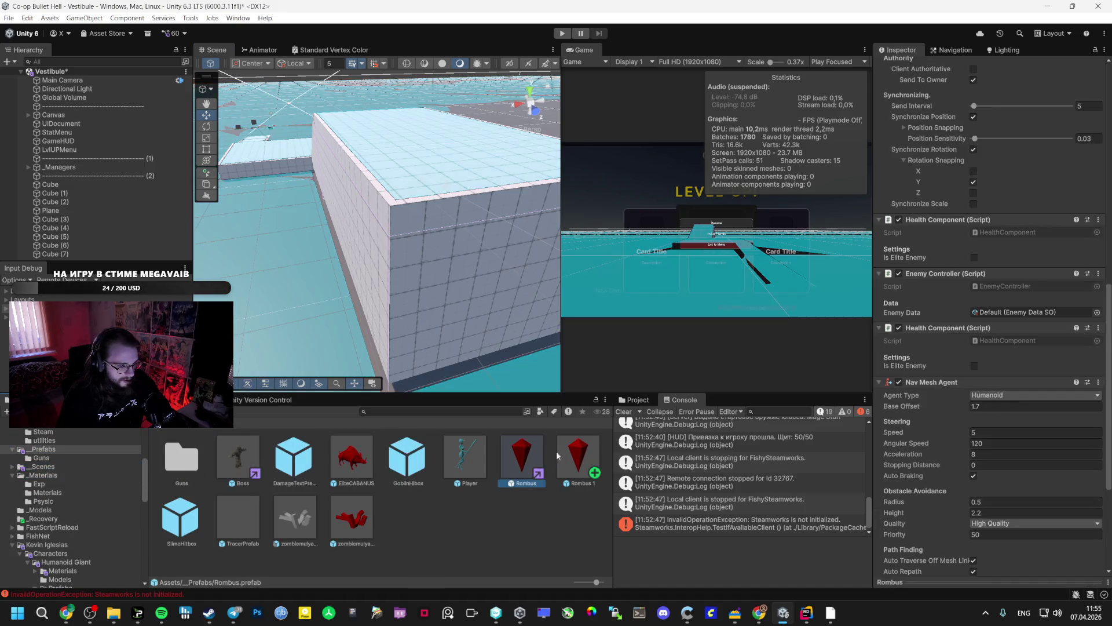
scroll(988, 367, down, 3)
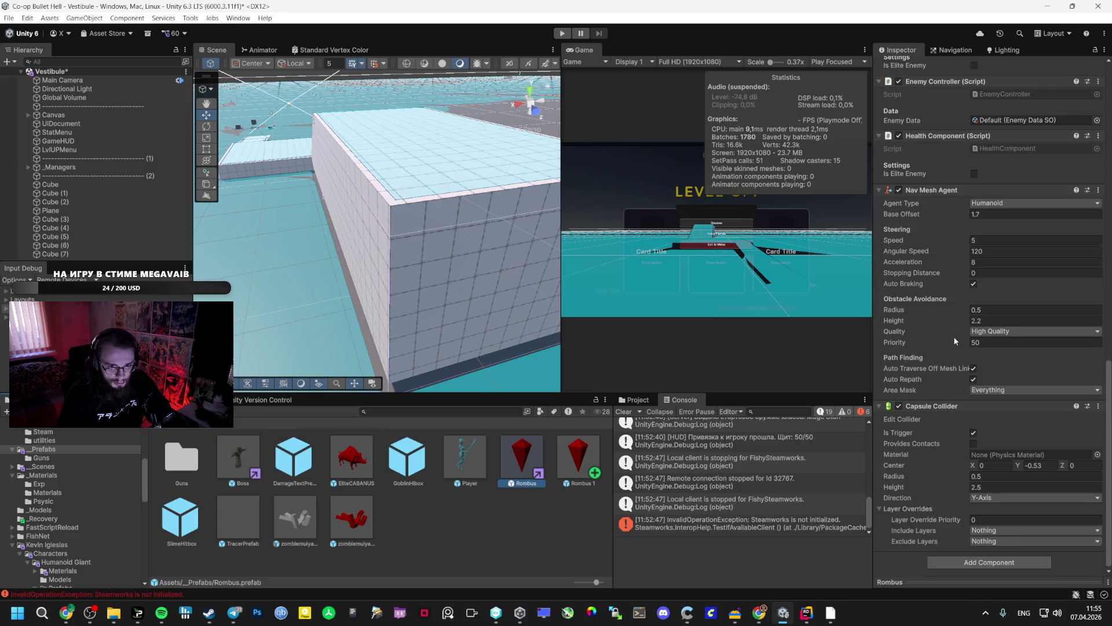
scroll(980, 378, up, 10)
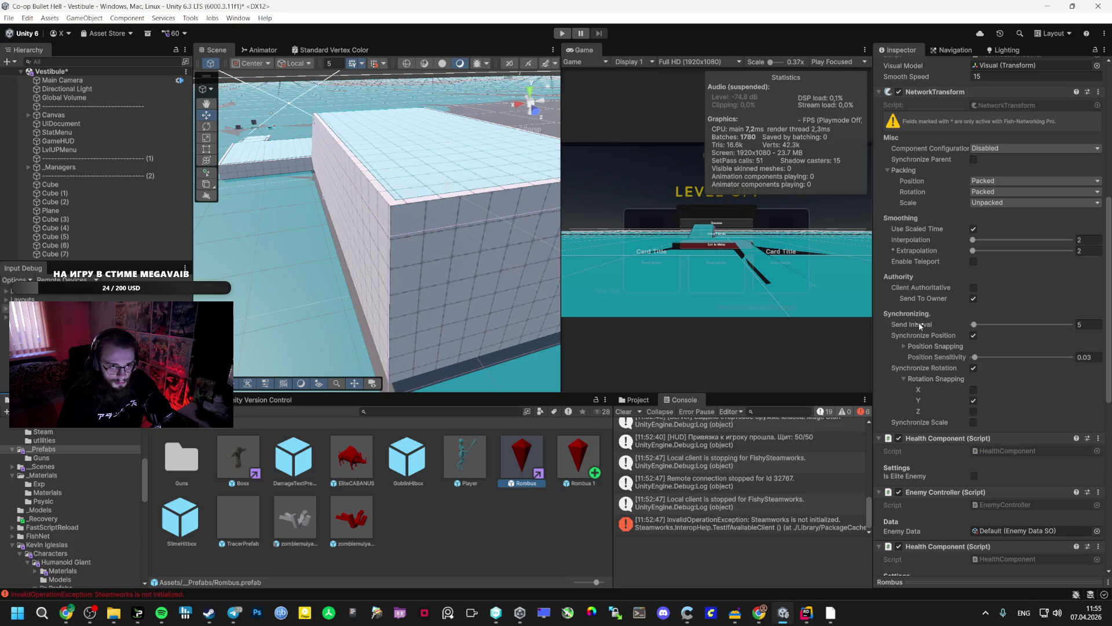
mouse_move(921, 326)
click(972, 325)
Bring up Gemini's NetworkTransform and interpolation advice in AI Studio.
key(alt+Tab)
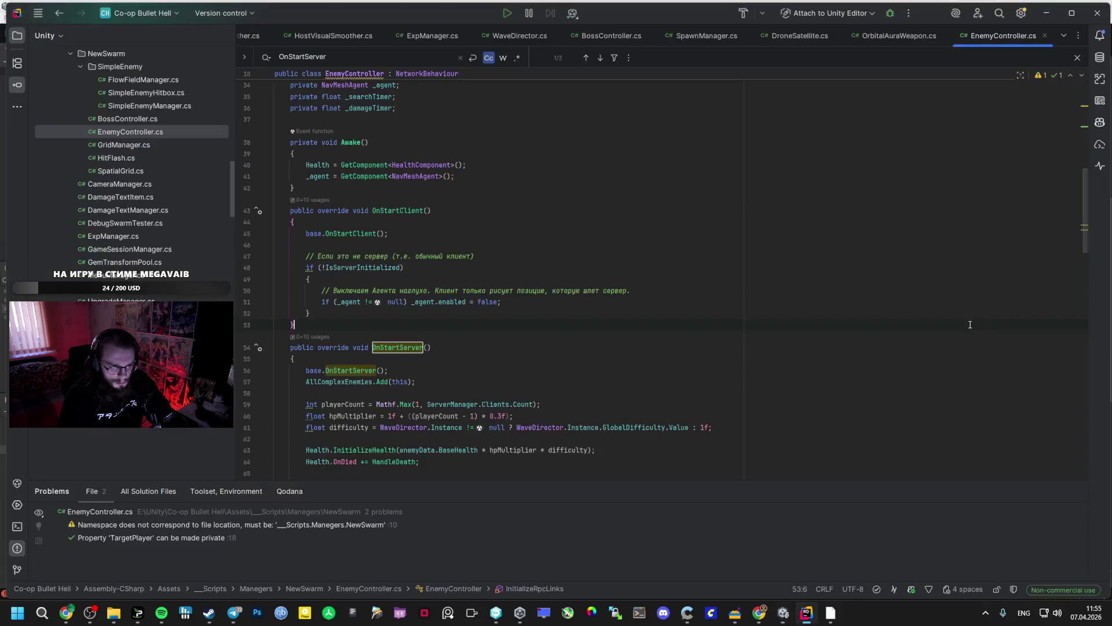
key(alt+Tab)
key(alt+Tab)
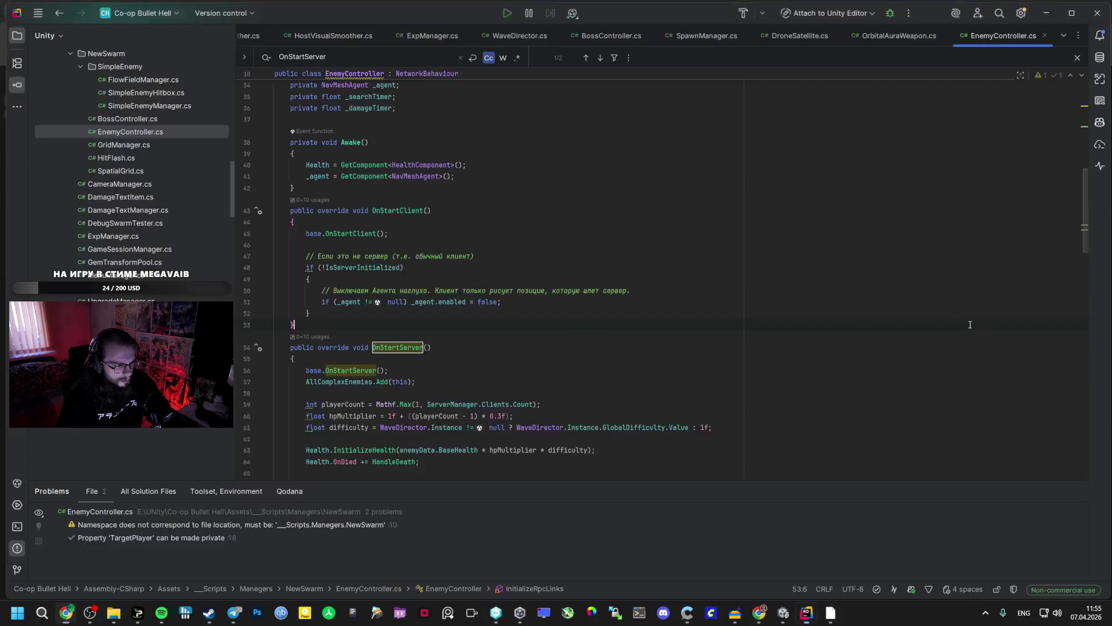
key(alt+Tab)
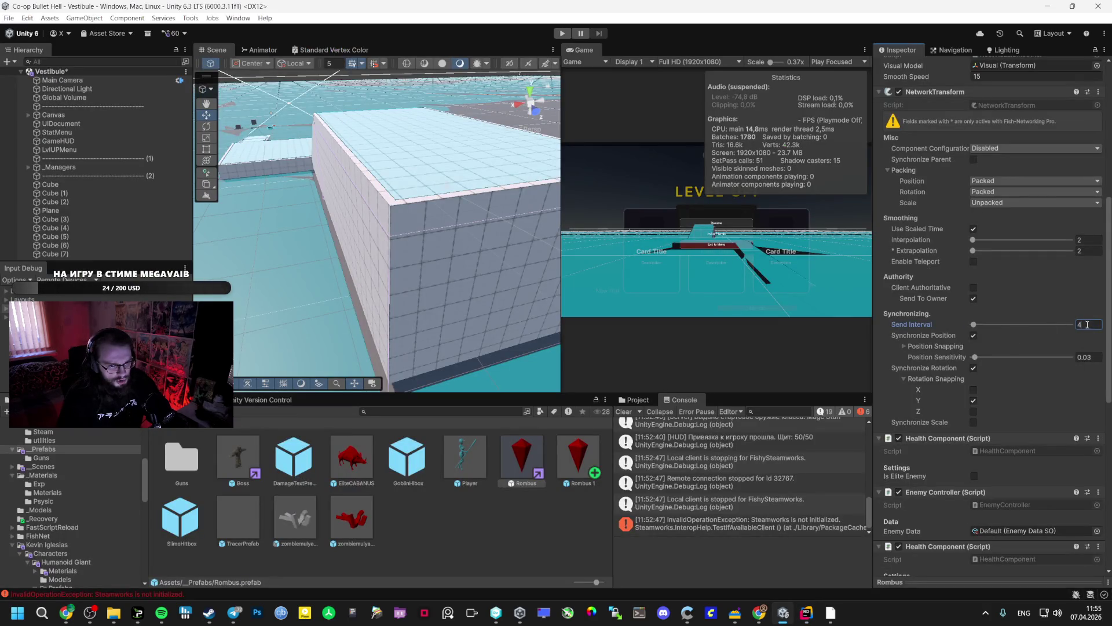
key(alt+Tab)
key(alt+Tab)
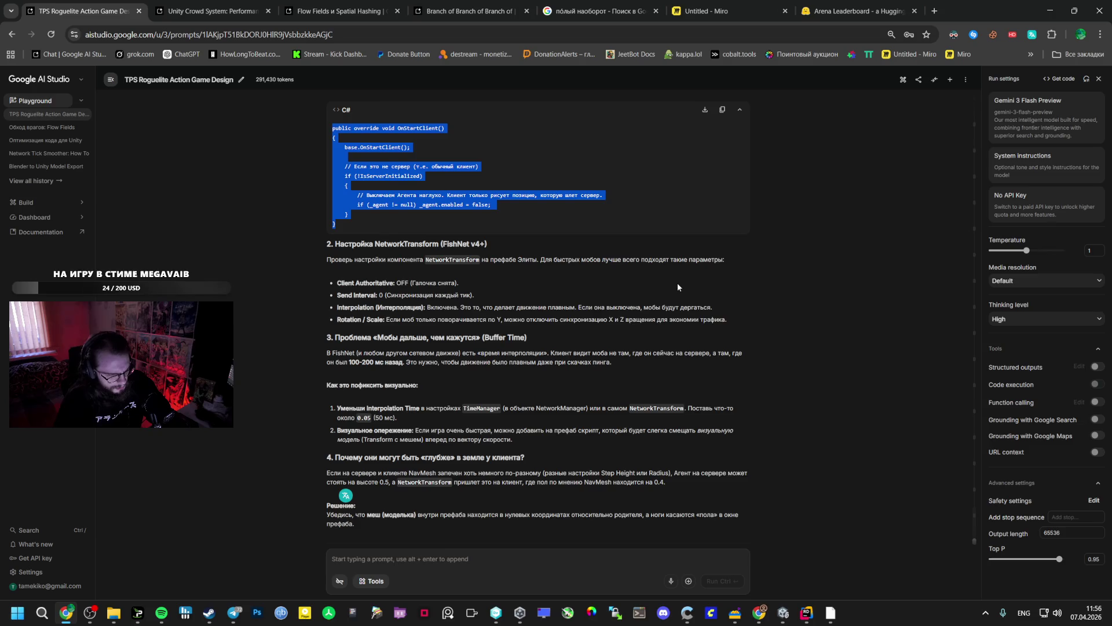
Play Аниме мир by kizaru from Spotify's Liked Songs.
scroll(610, 334, down, 3)
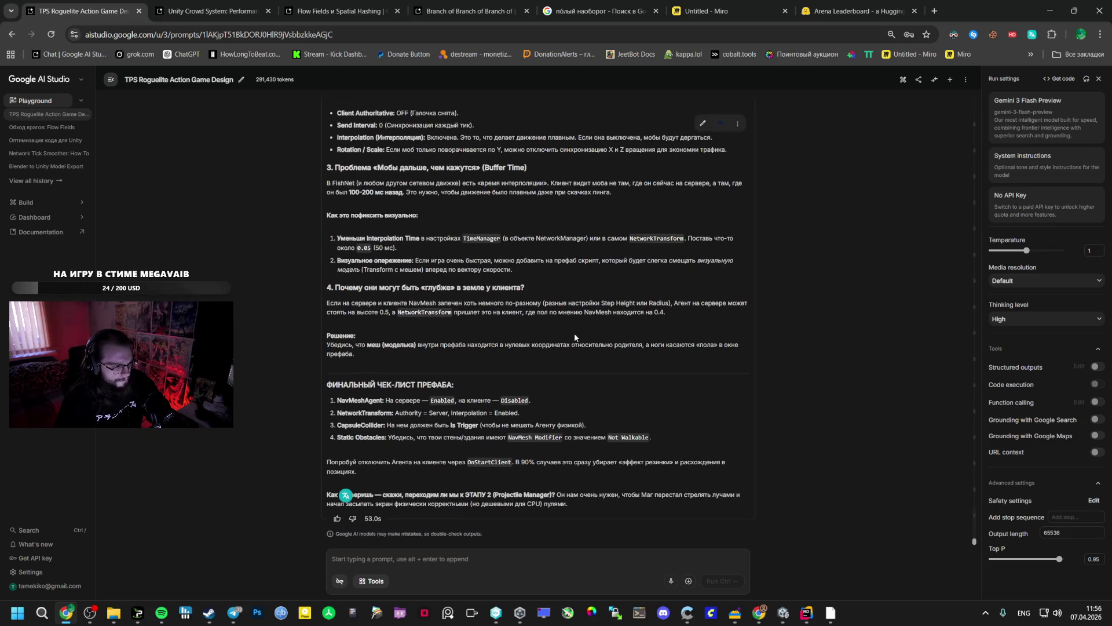
key(alt+Tab)
key(Tab)
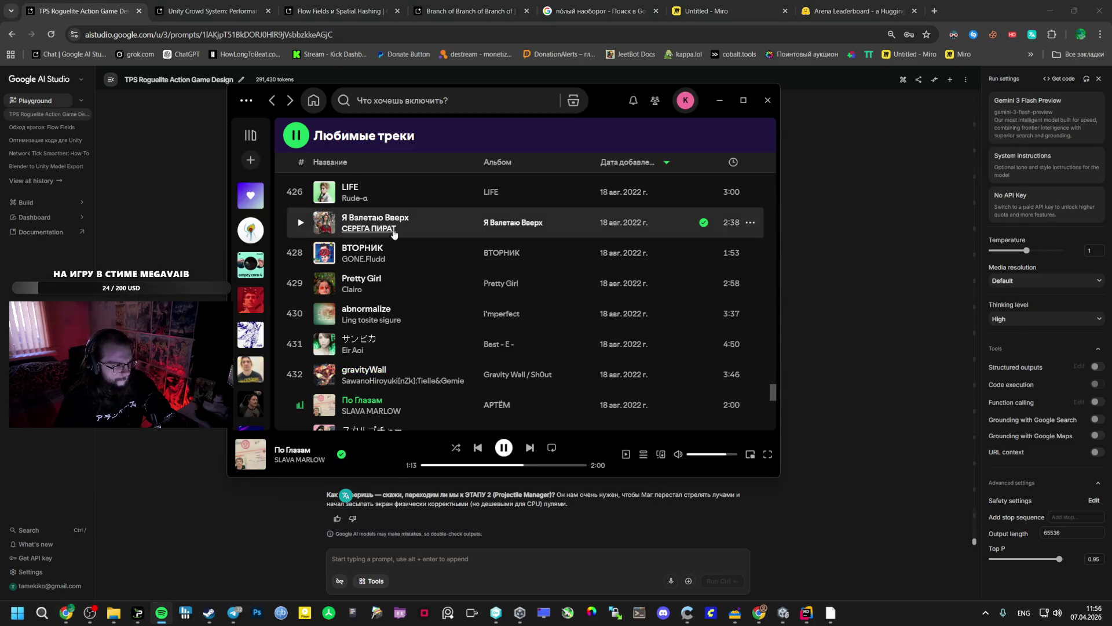
scroll(399, 230, up, 3)
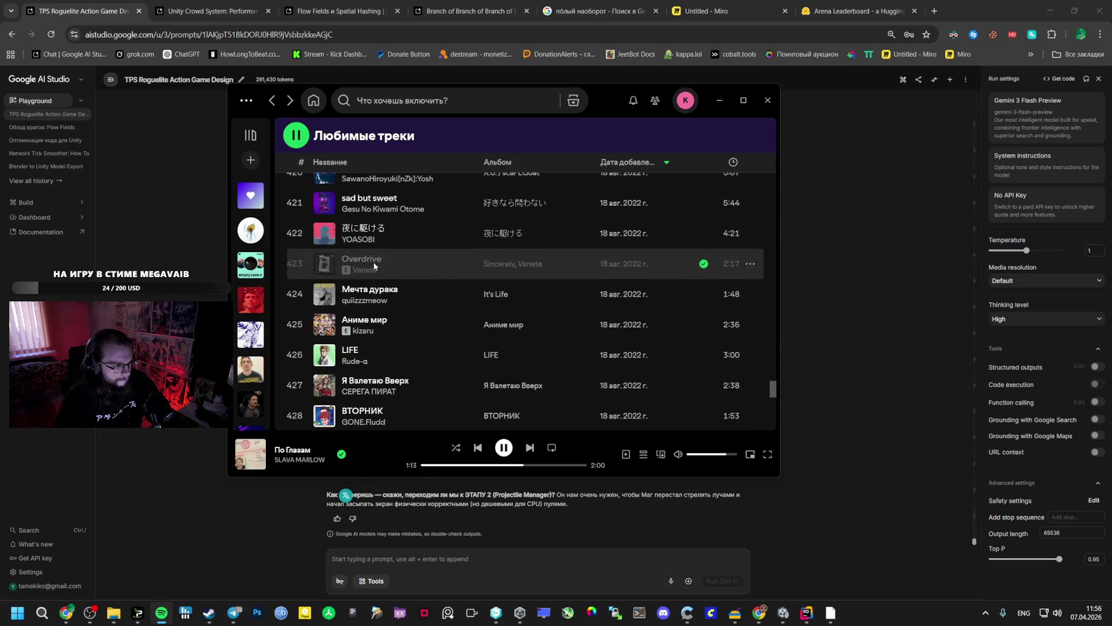
click(302, 325)
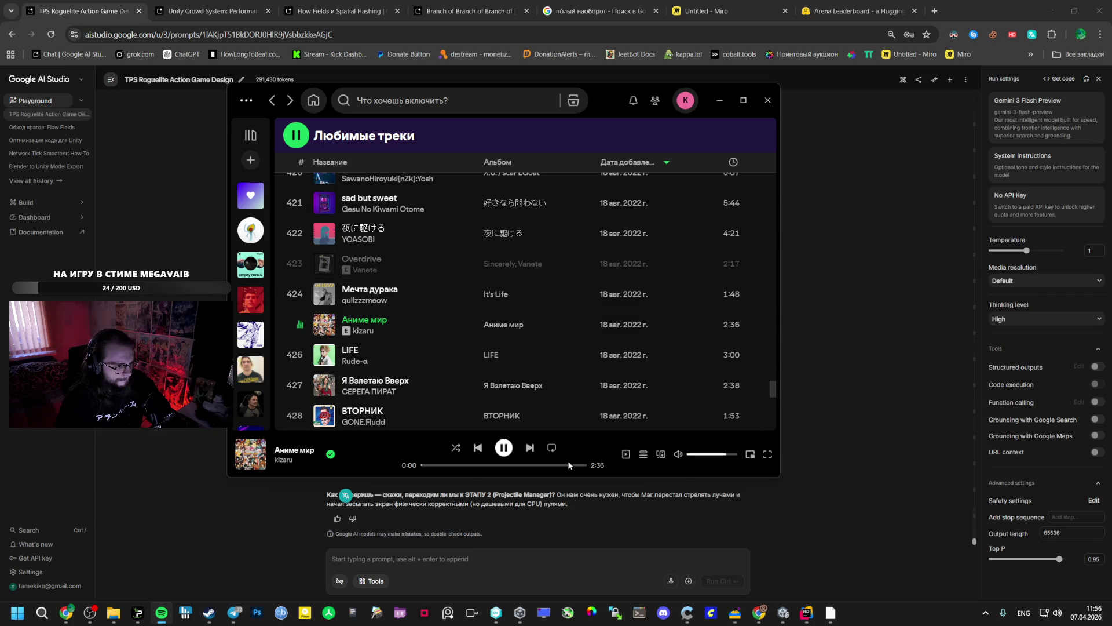
Briefly switch to LIFE and back to Аниме мир, then return to Unity's Vestibule scene.
scroll(323, 337, down, 5)
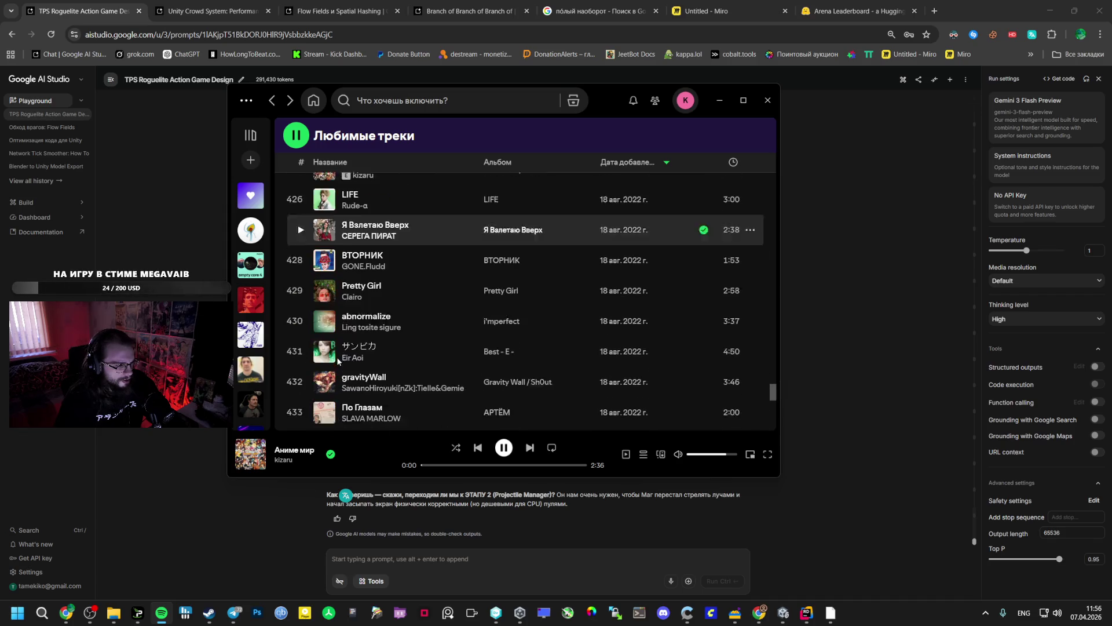
scroll(317, 319, up, 4)
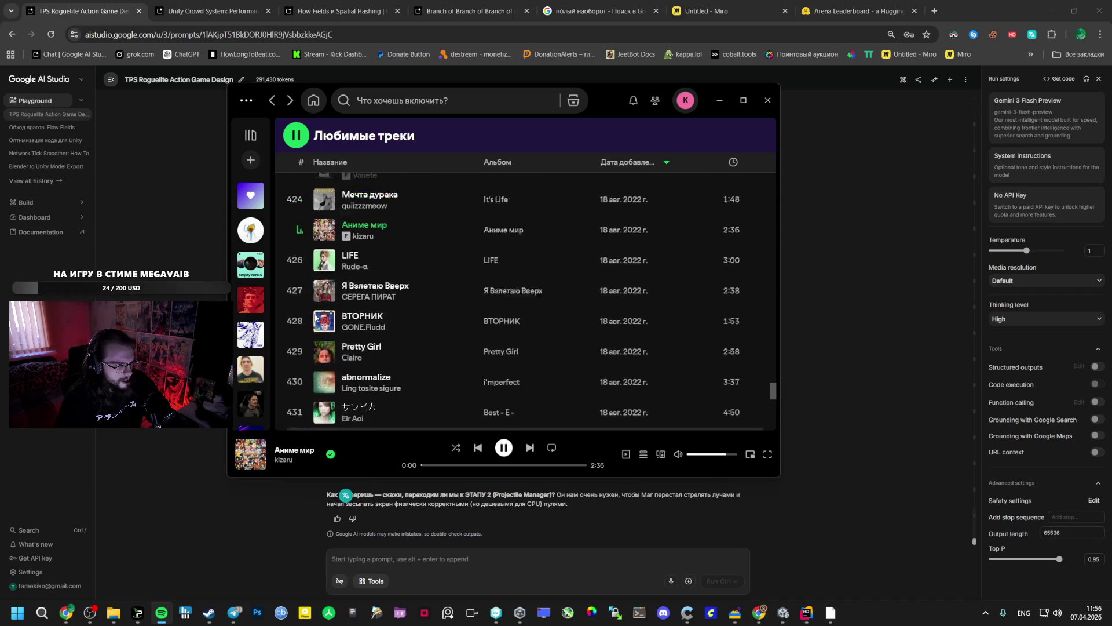
scroll(316, 321, down, 9)
scroll(316, 322, down, 5)
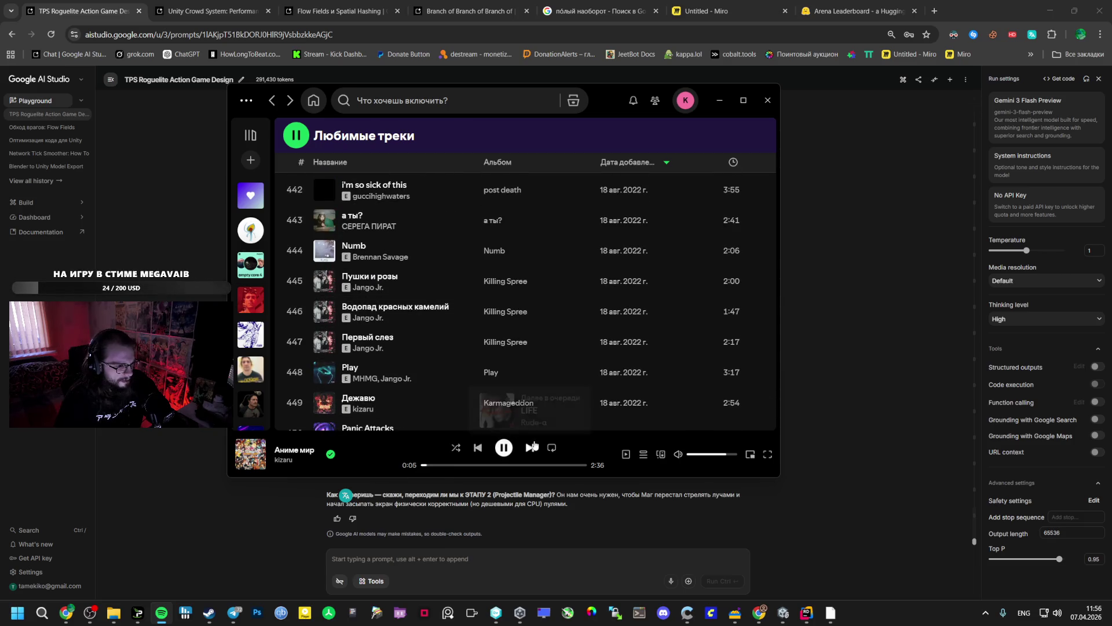
double_click(481, 446)
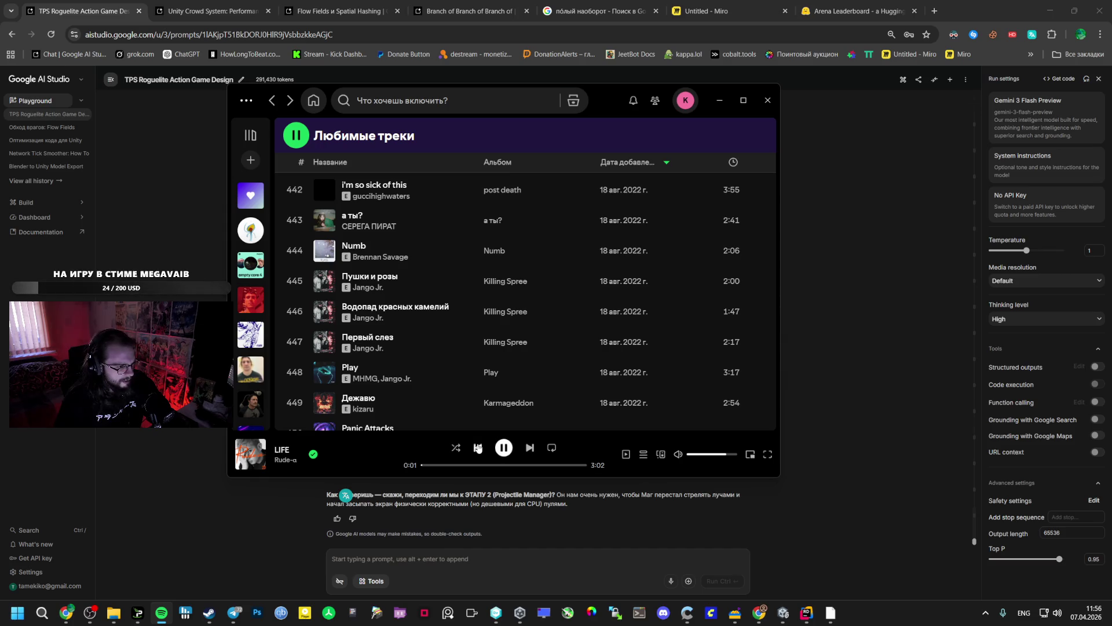
click(477, 447)
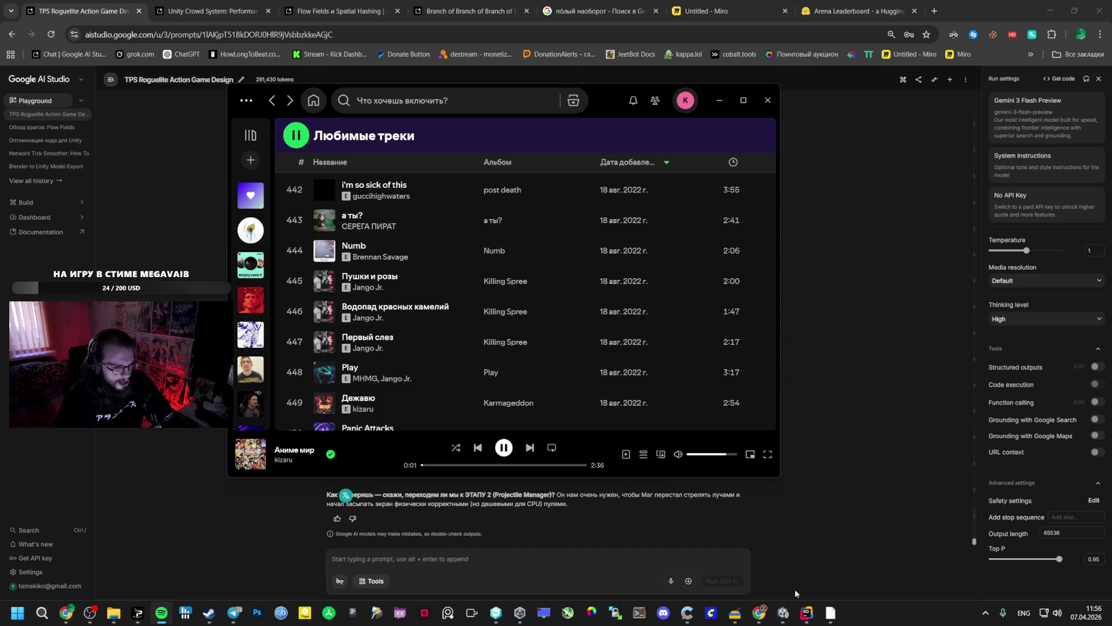
click(783, 612)
mouse_move(405, 278)
mouse_down()
mouse_move(421, 189)
mouse_move(474, 179)
mouse_move(478, 160)
mouse_move(471, 171)
mouse_move(857, 185)
mouse_move(871, 171)
mouse_move(952, 273)
mouse_move(936, 299)
mouse_up()
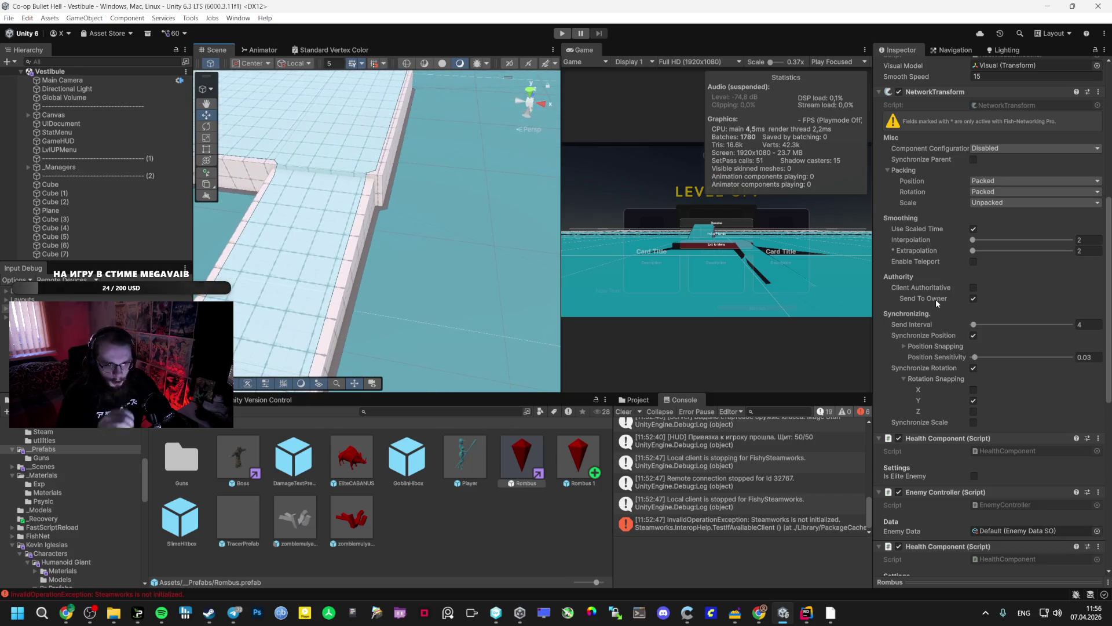
Glance at Spotify, then show Gemini's final NavMeshAgent, NetworkTransform and collider checklist.
key(alt+Tab)
key(alt+Tab)
key(alt+Tab)
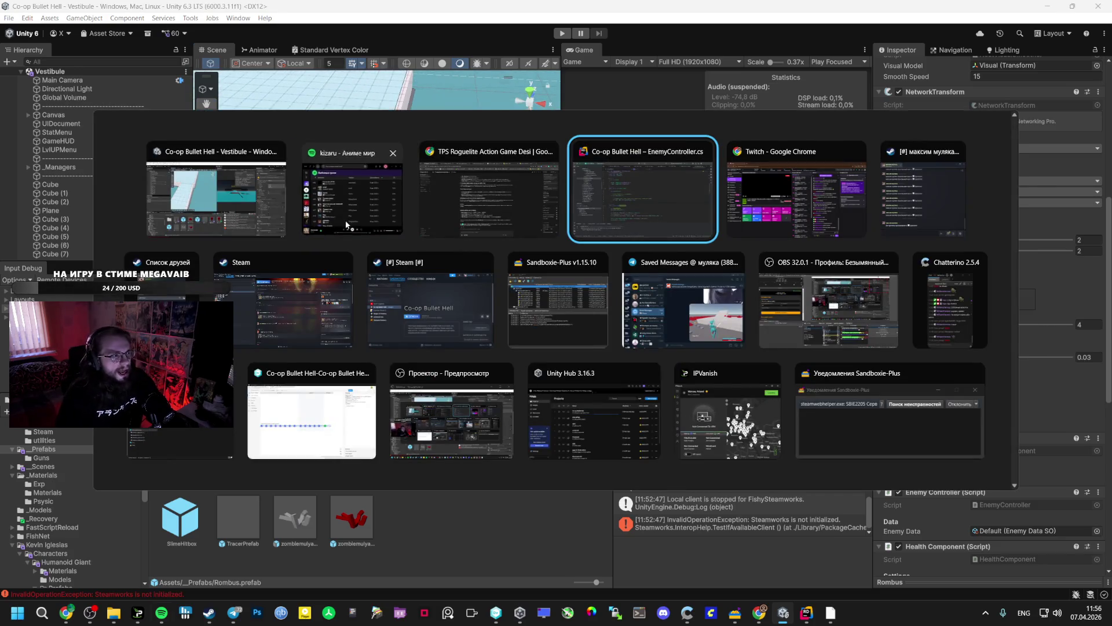
click(347, 225)
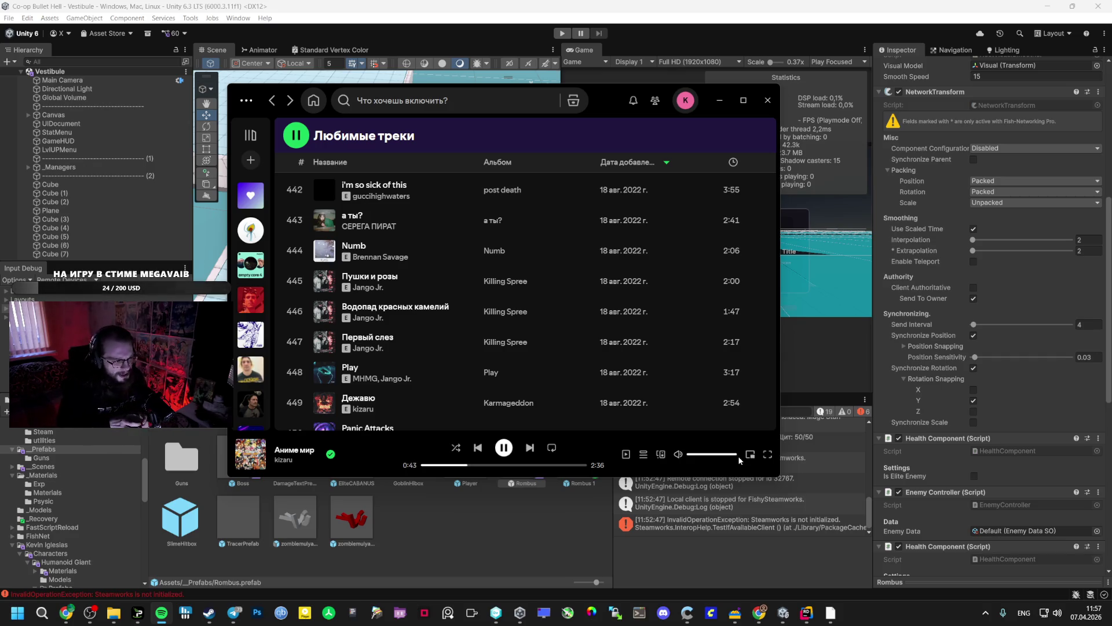
key(alt+Tab)
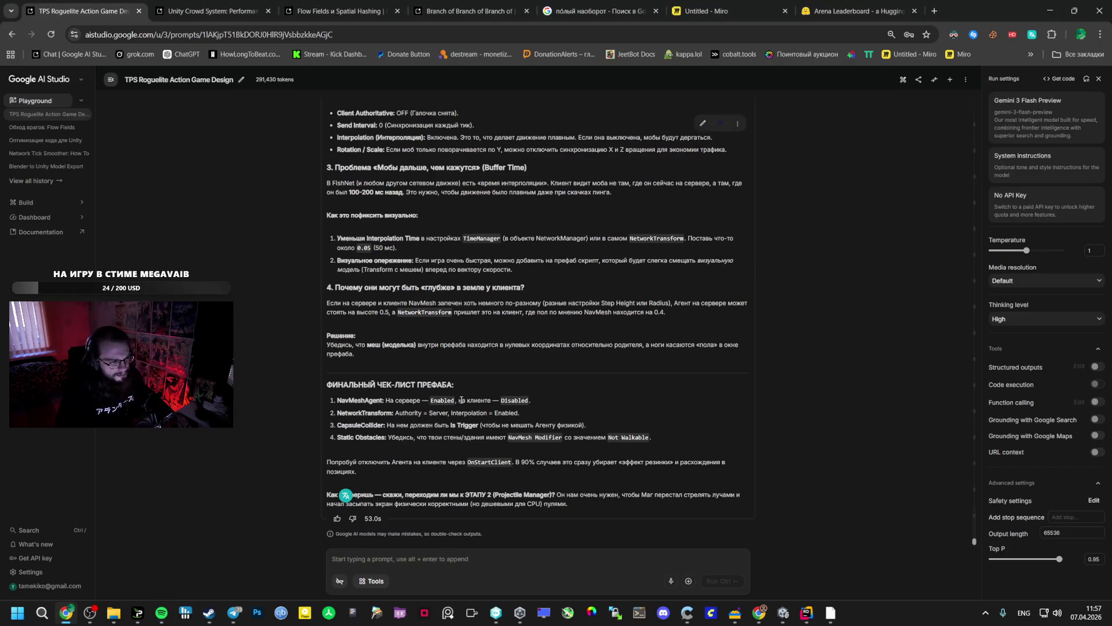
Highlight 'Enabled' in Gemini's NavMeshAgent checklist, check Unity's File menu, then open EnemyController.cs in Rider.
double_click(439, 401)
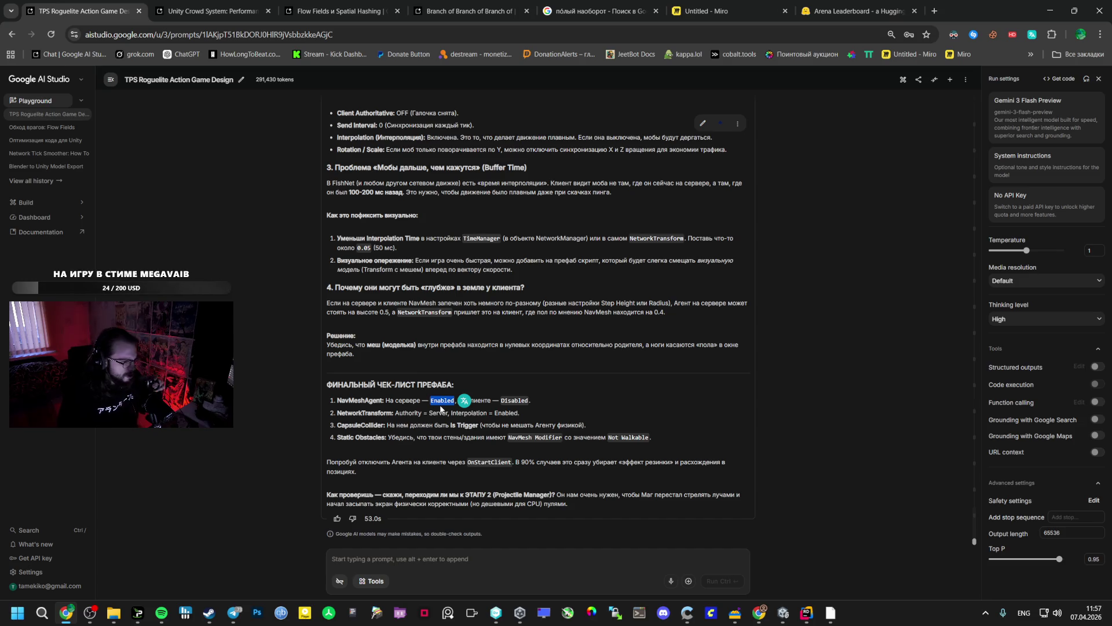
click(442, 409)
scroll(579, 423, up, 2)
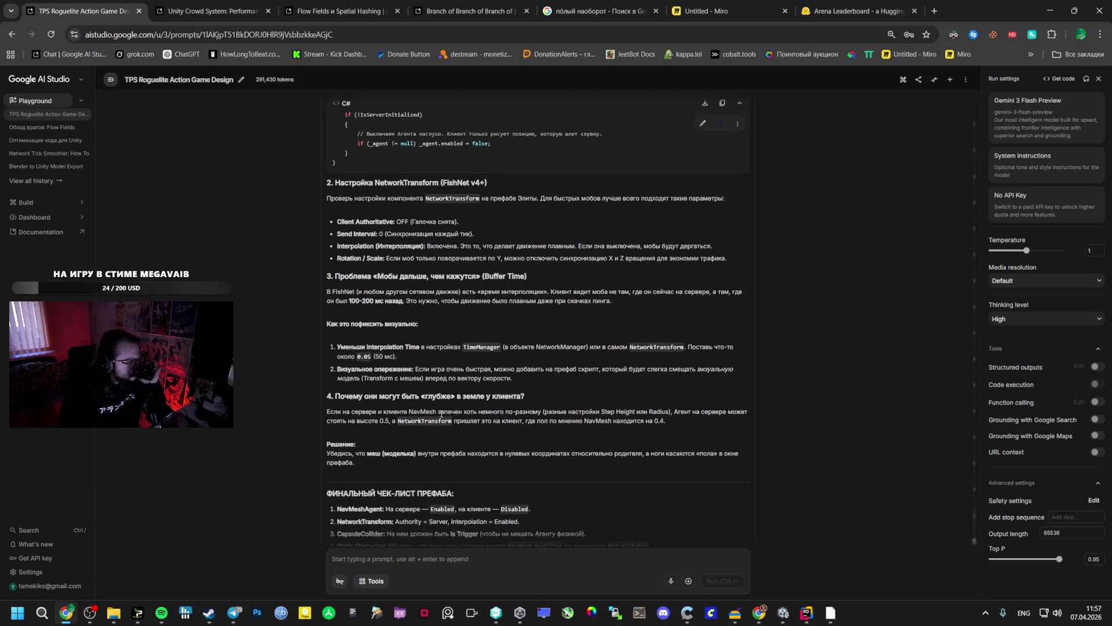
click(784, 613)
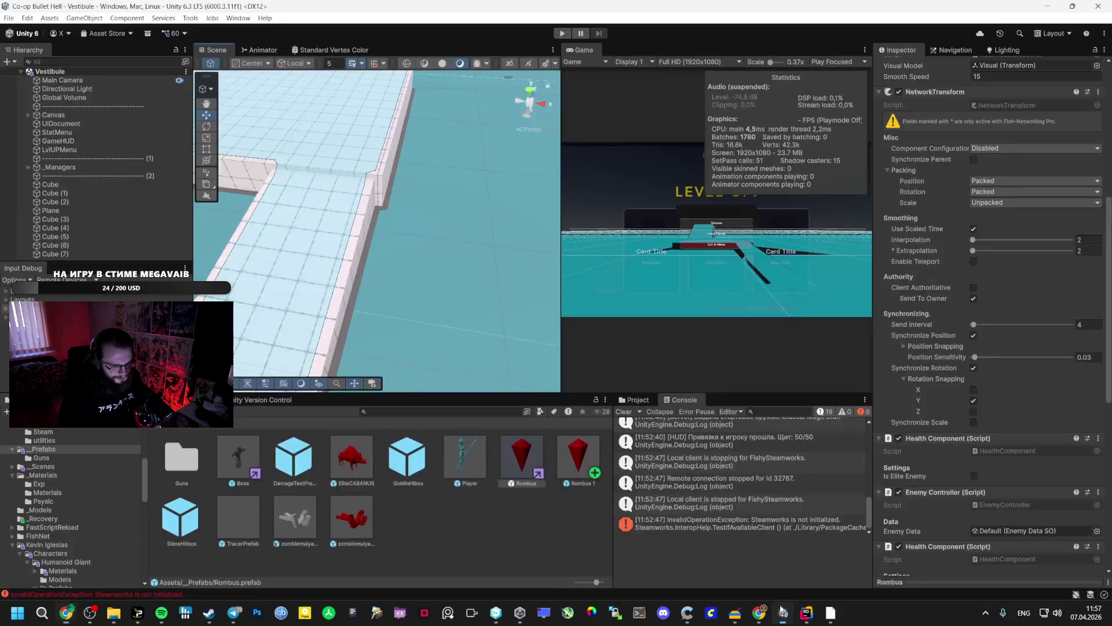
click(8, 18)
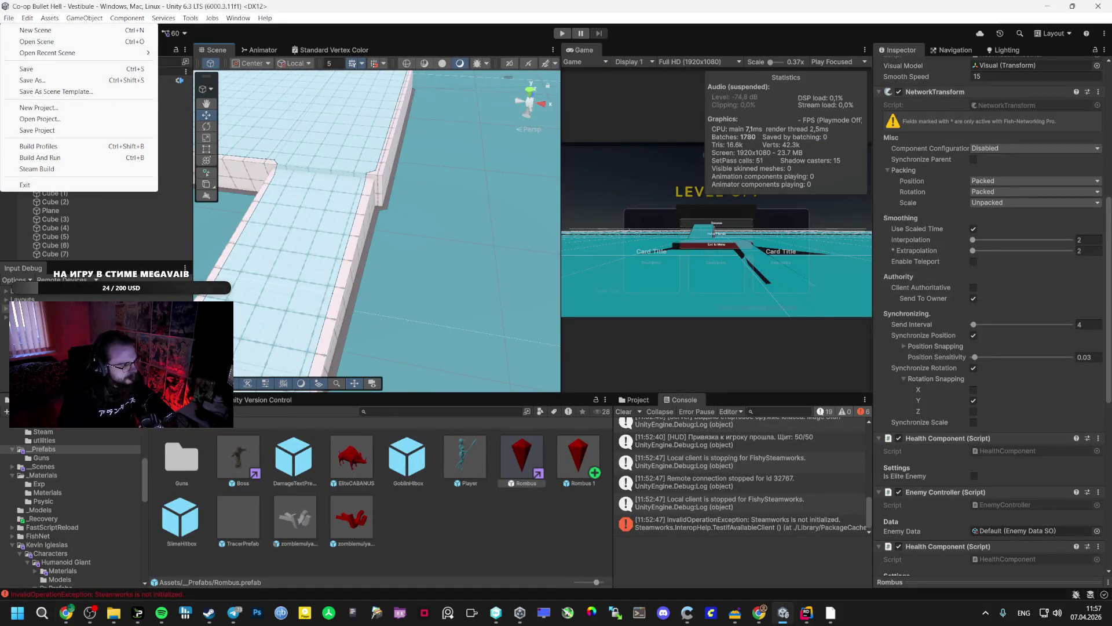
click(806, 613)
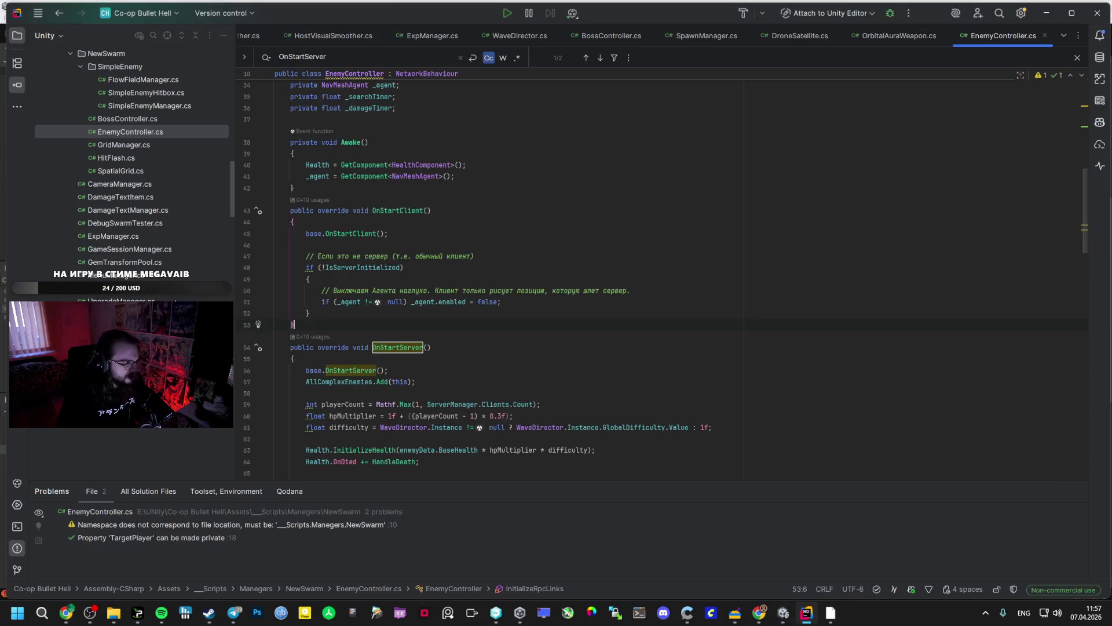
Open WaveDirector.cs, select the whole OnStartServer method and comment it out, then return to Unity.
double_click(115, 249)
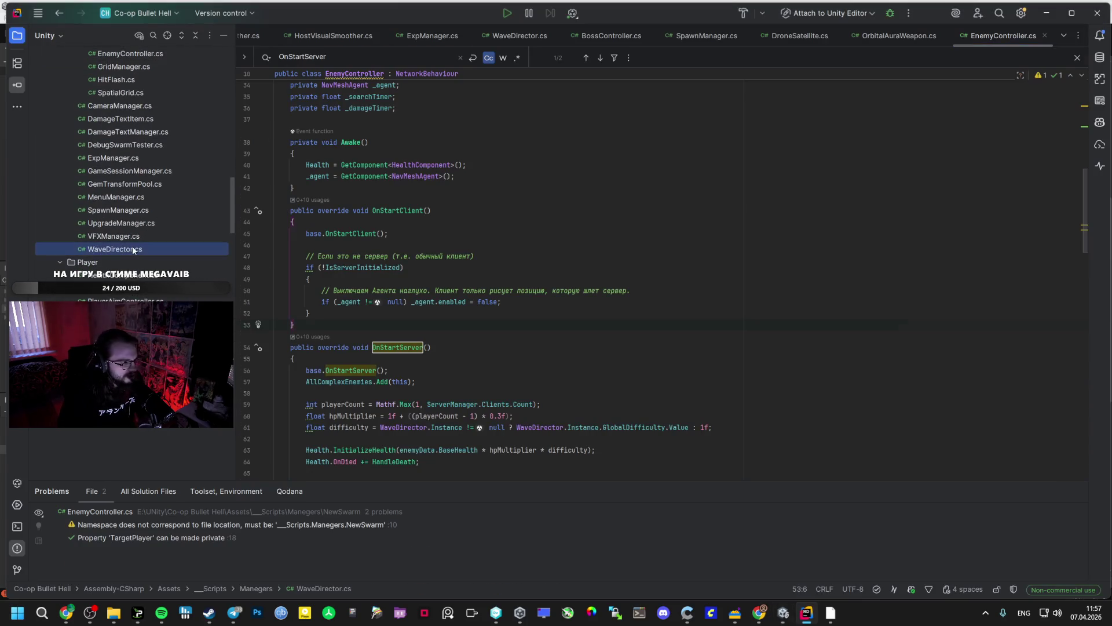
scroll(489, 223, up, 5)
scroll(489, 224, up, 10)
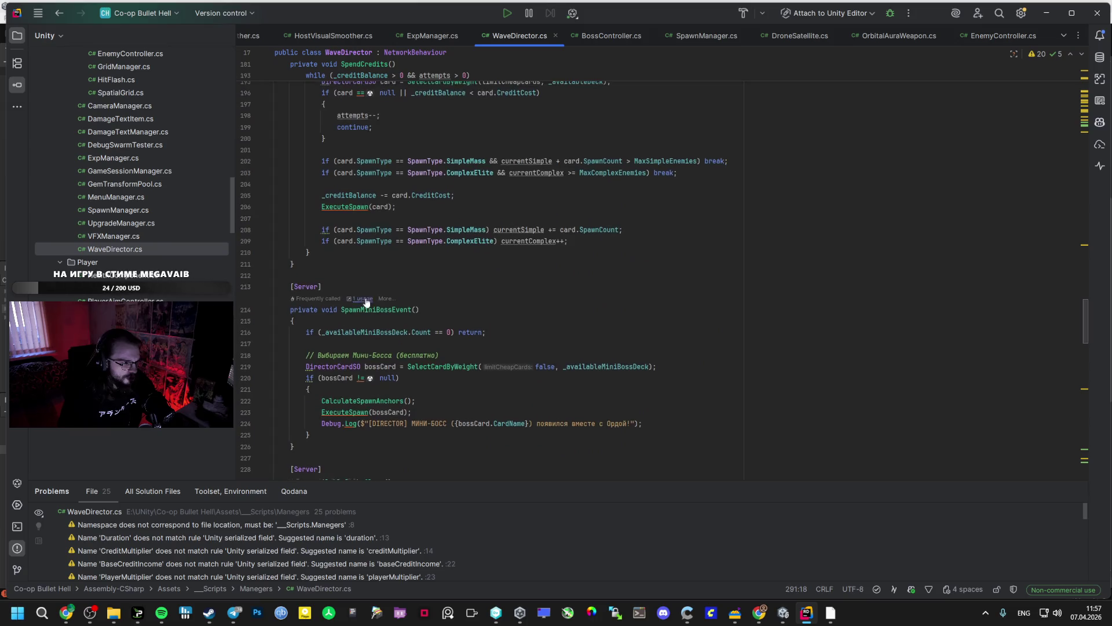
scroll(327, 234, up, 12)
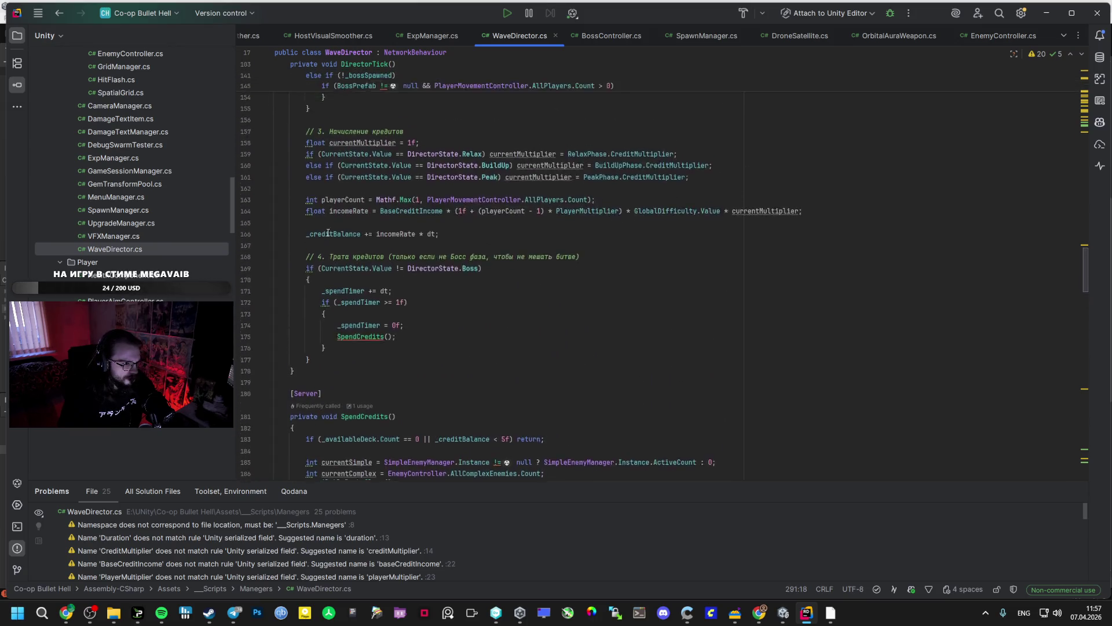
scroll(335, 237, up, 9)
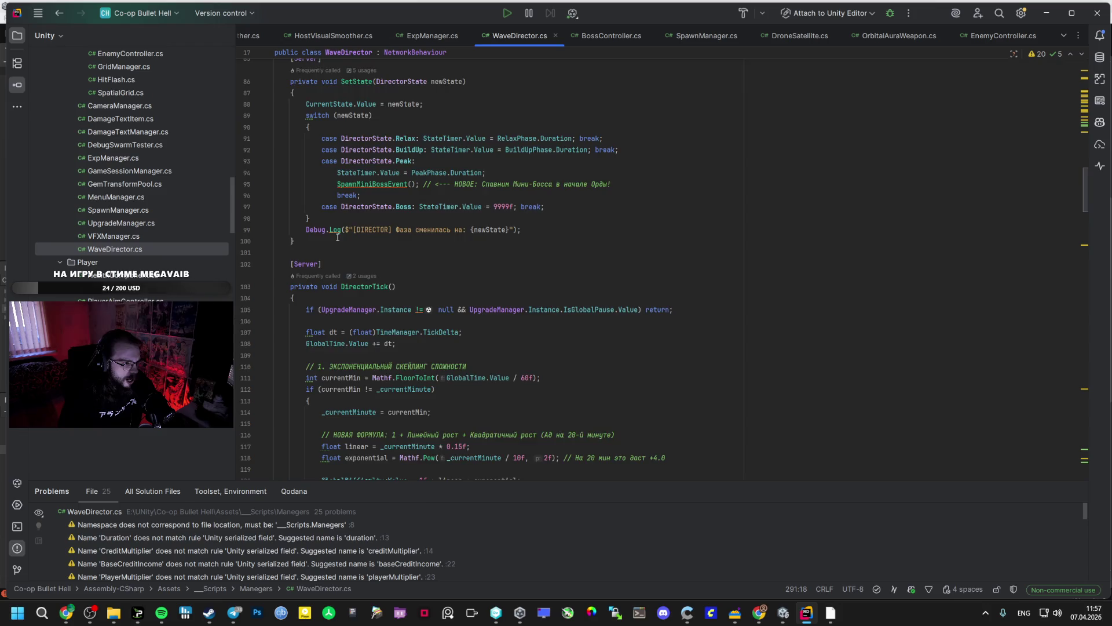
scroll(339, 257, up, 3)
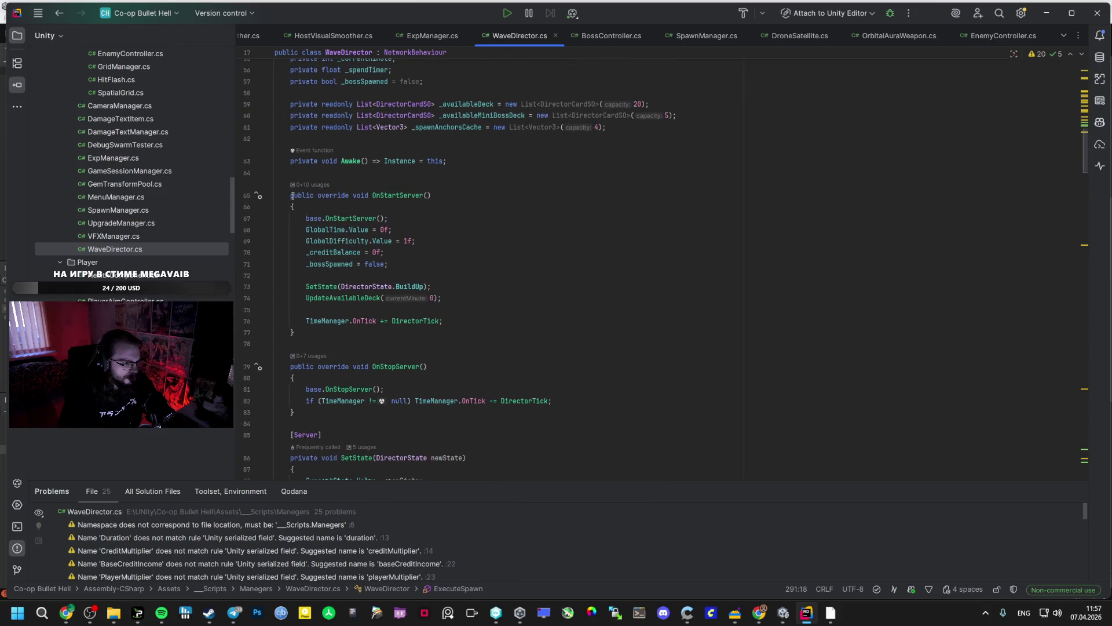
scroll(307, 221, up, 1)
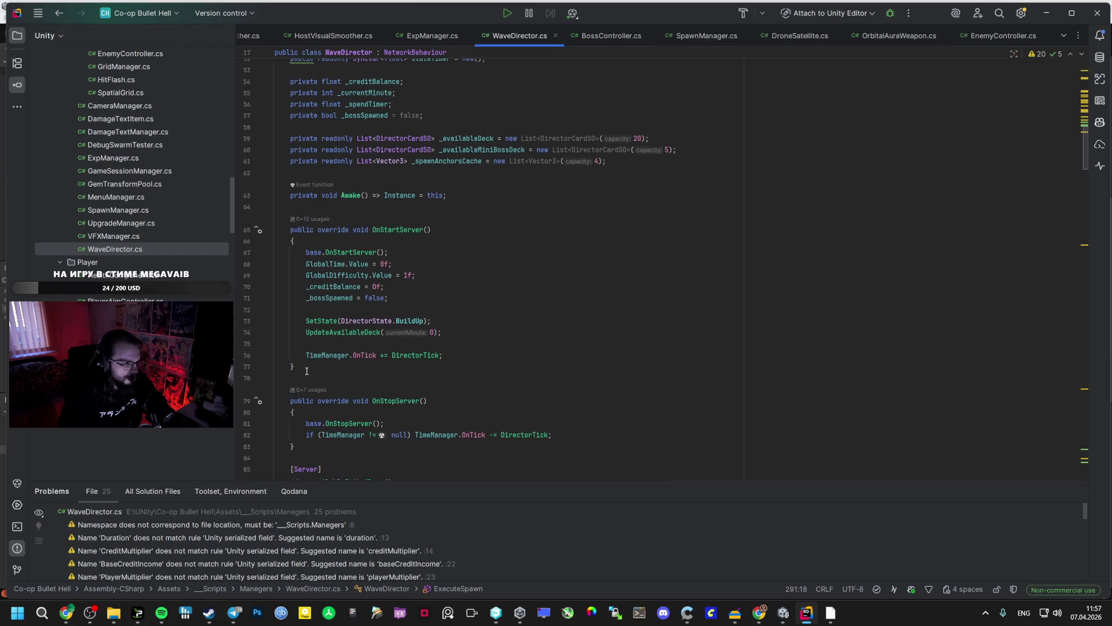
drag(329, 365, 302, 355)
drag(299, 256, 299, 224)
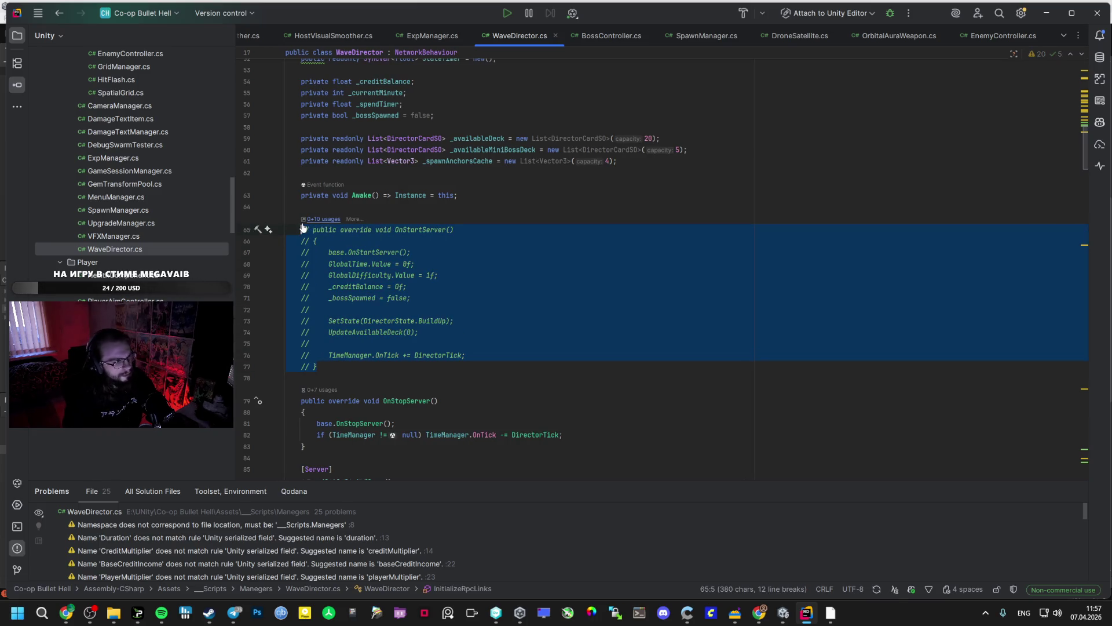
click(784, 612)
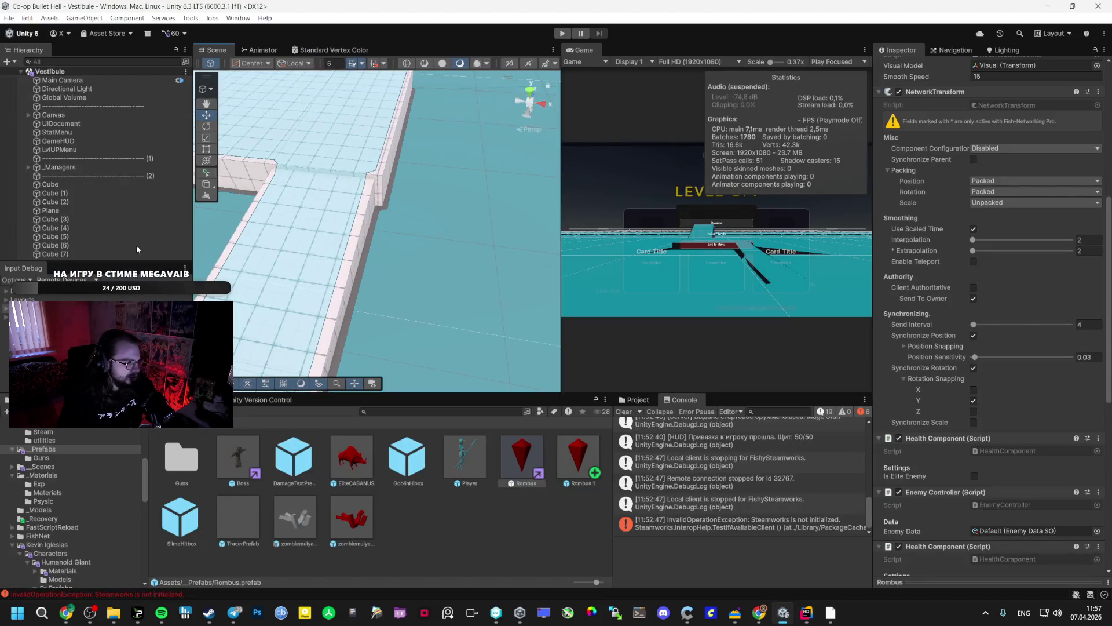
After the domain reload, start a File > Build And Run of the game, then switch to Spotify.
click(12, 22)
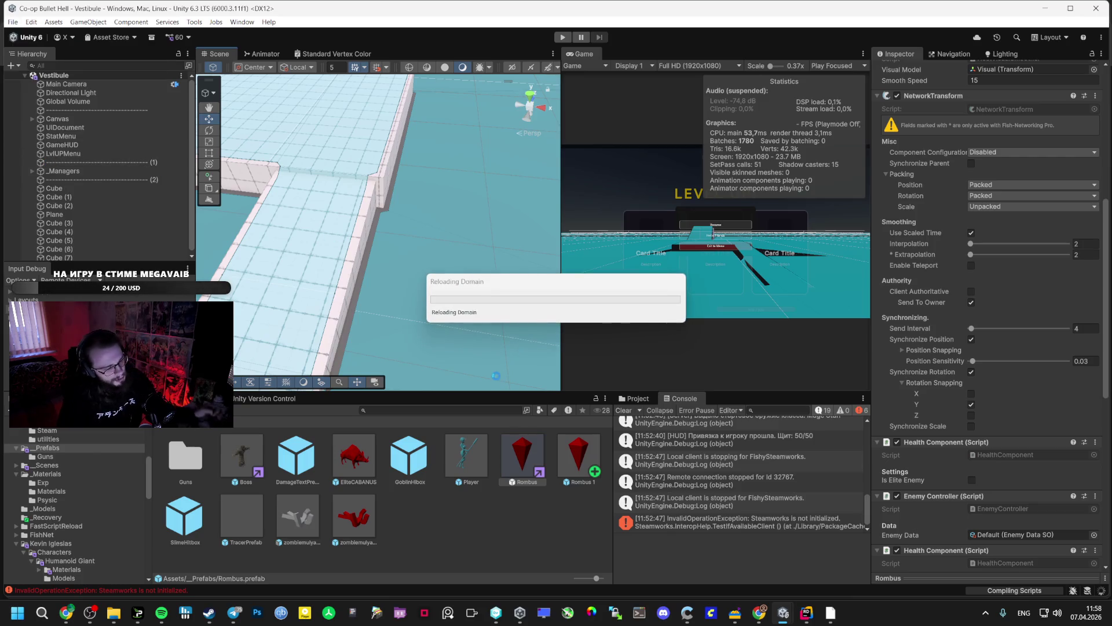
mouse_move(829, 620)
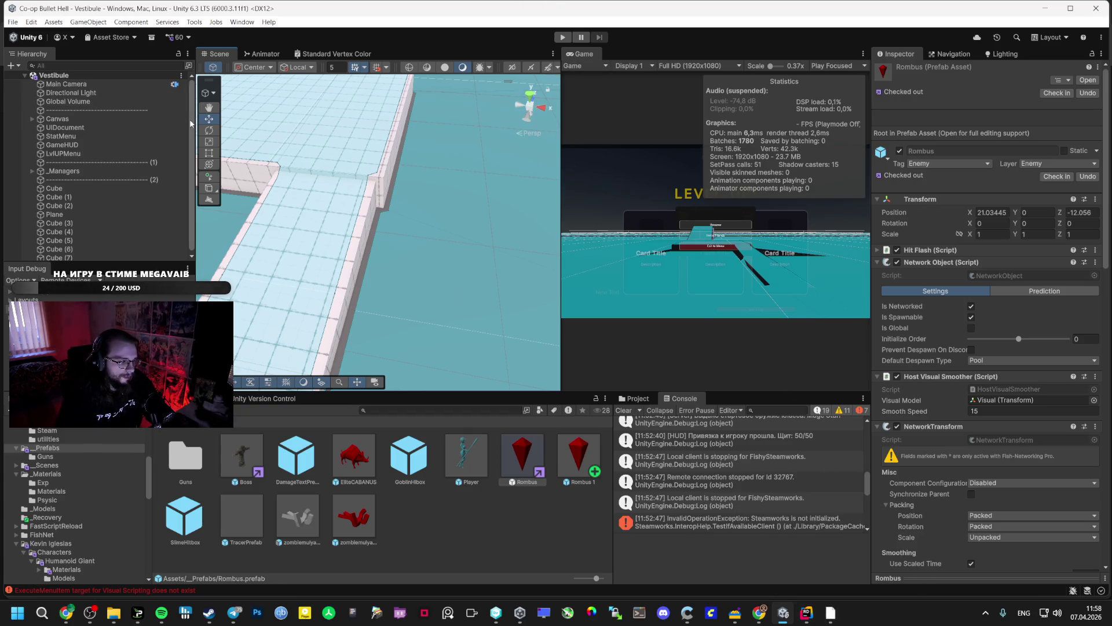
click(12, 21)
click(52, 111)
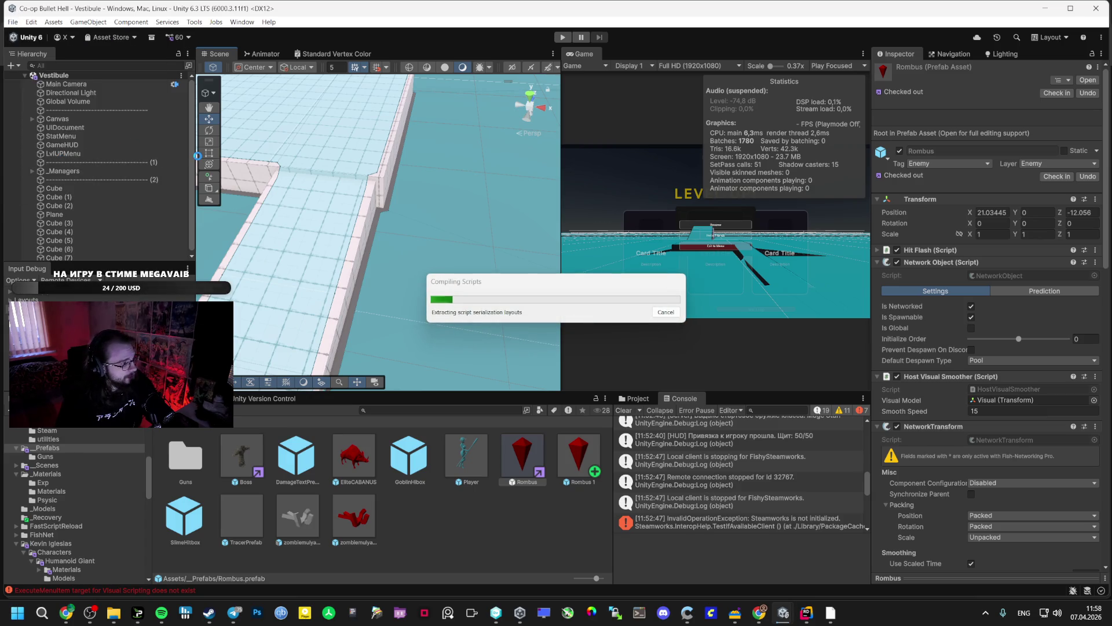
key(alt+Tab)
key(alt+Tab)
key(alt+Tab)
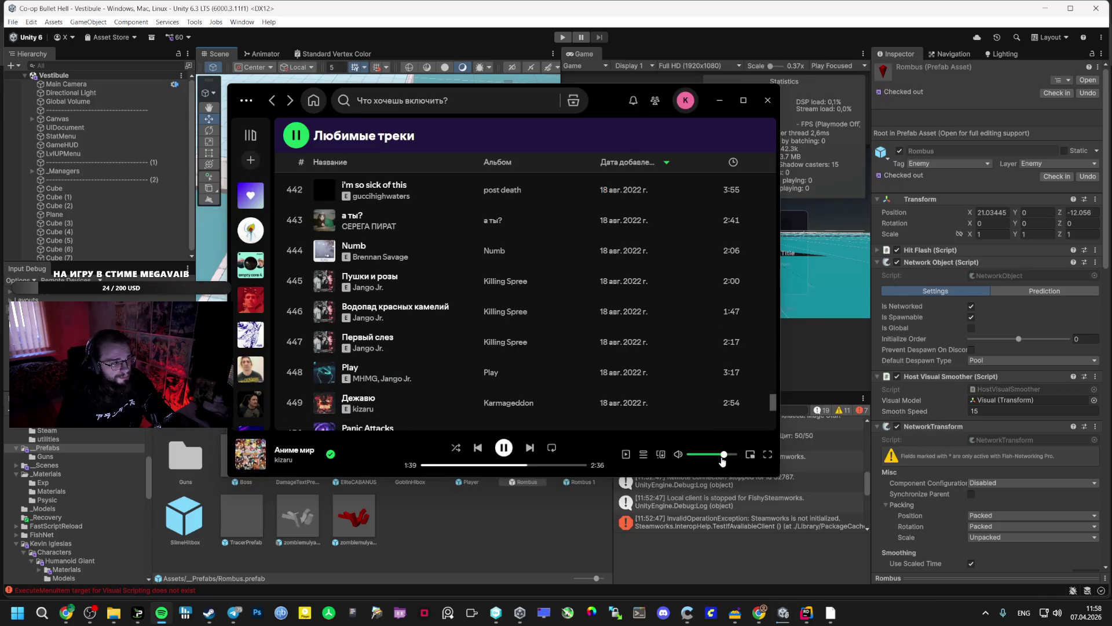
Play Мой байк from Spotify's Liked Songs, then bring the Steam library forward.
scroll(310, 255, up, 1)
scroll(310, 304, up, 3)
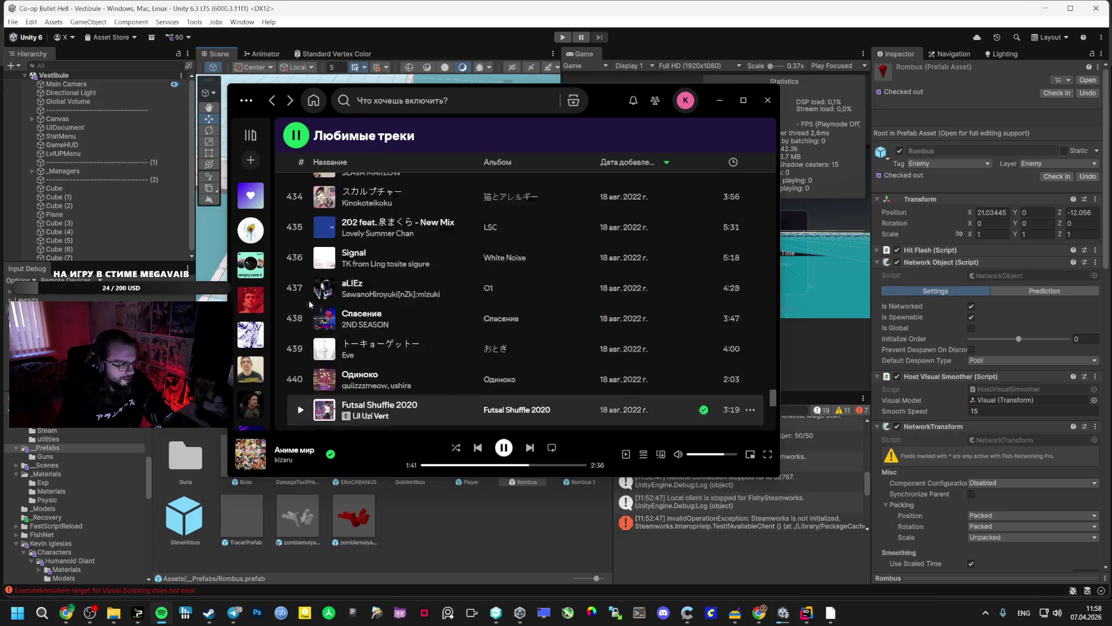
scroll(310, 304, up, 2)
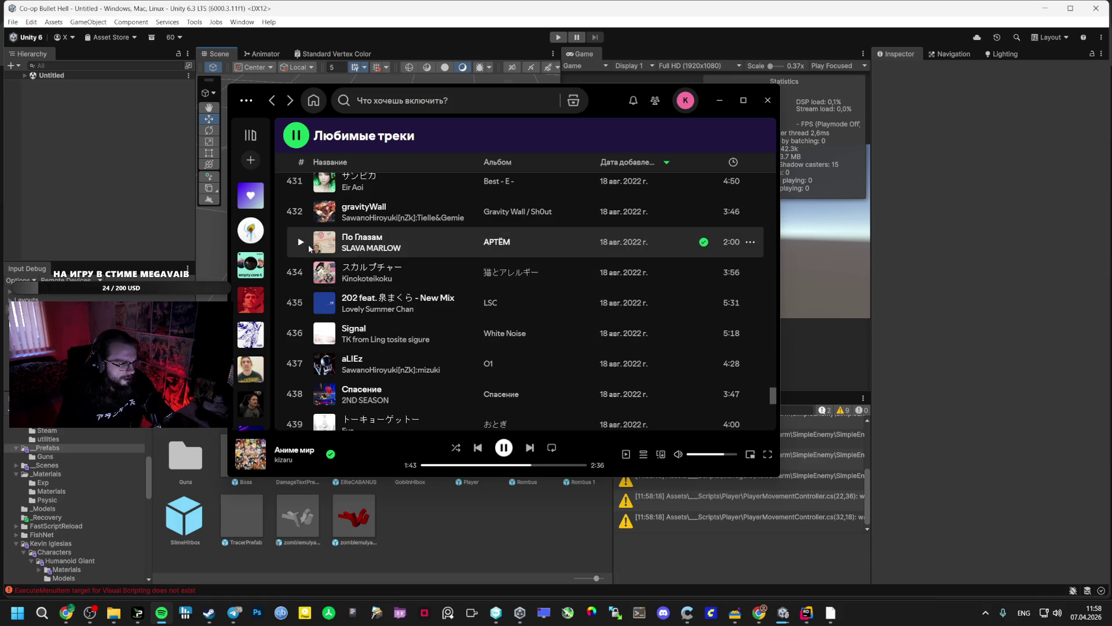
scroll(308, 287, up, 7)
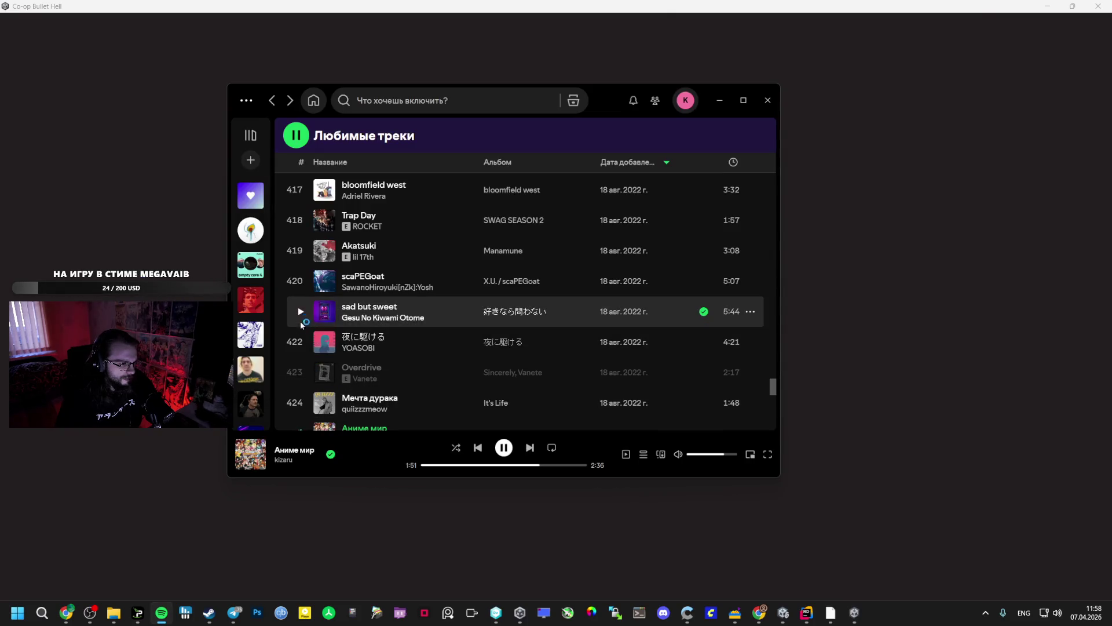
scroll(299, 341, up, 4)
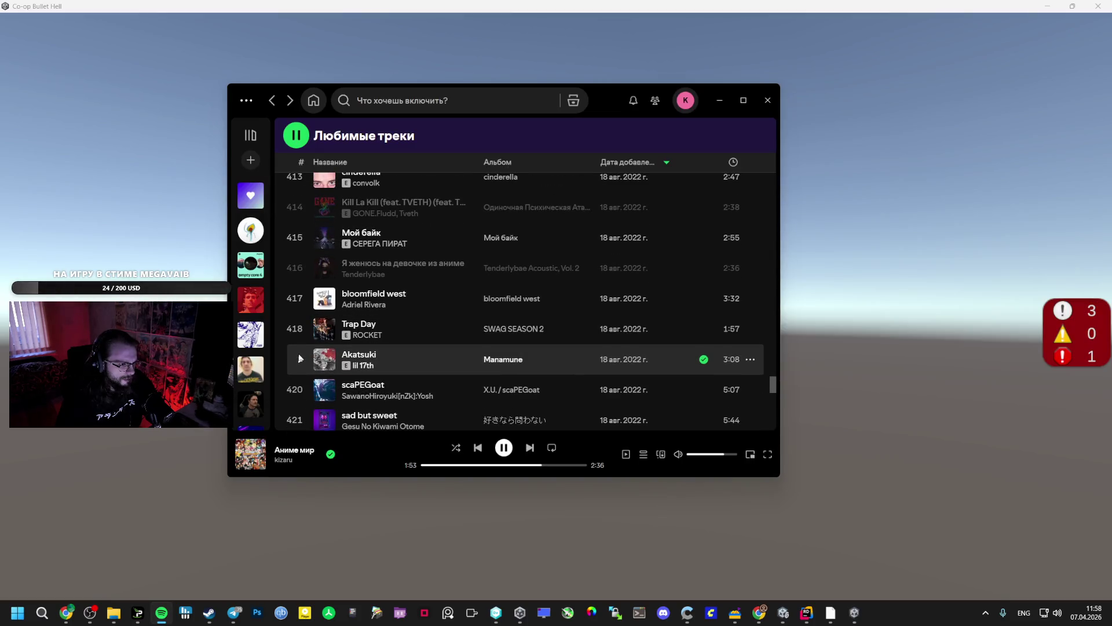
scroll(300, 353, up, 2)
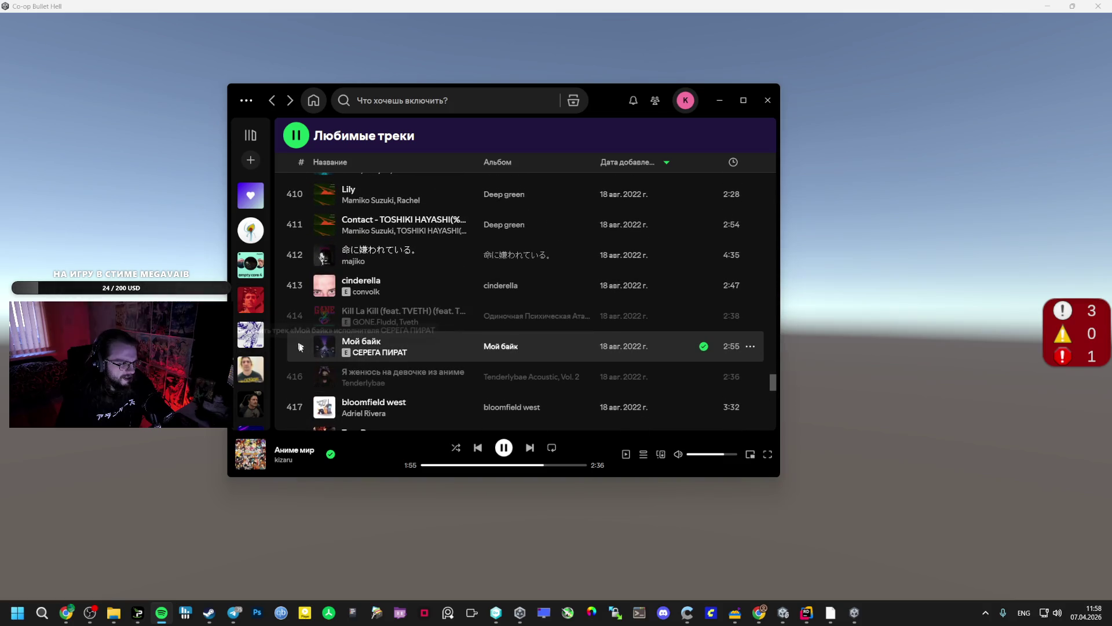
click(299, 346)
key(alt+Tab)
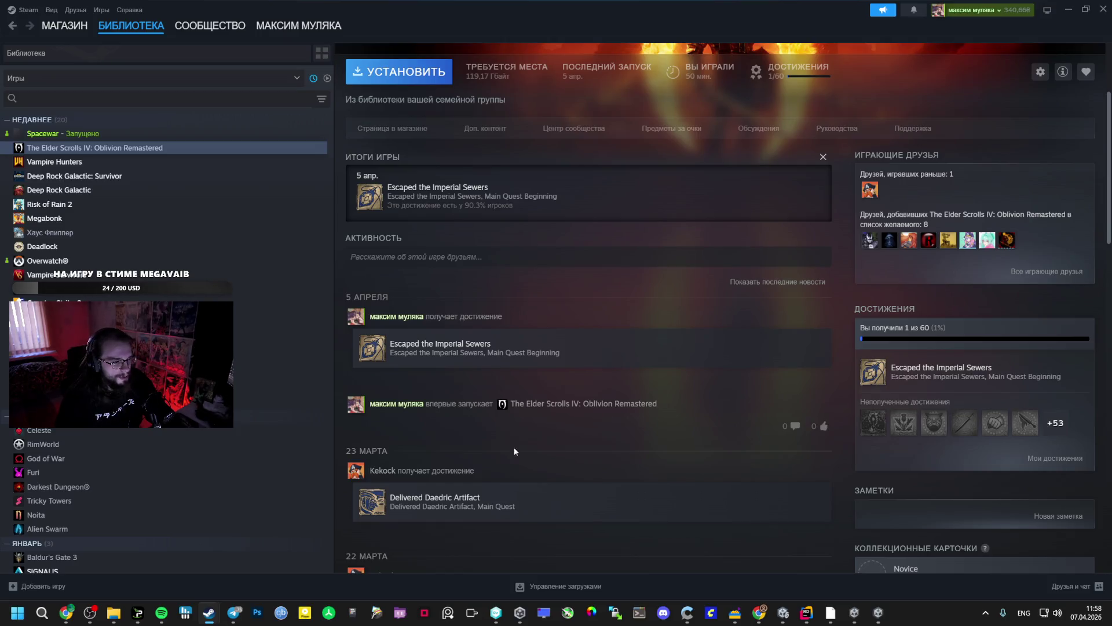
Accept the Spacewar game invite in Steam chat, then minimize the chat and close the friends list.
mouse_move(209, 612)
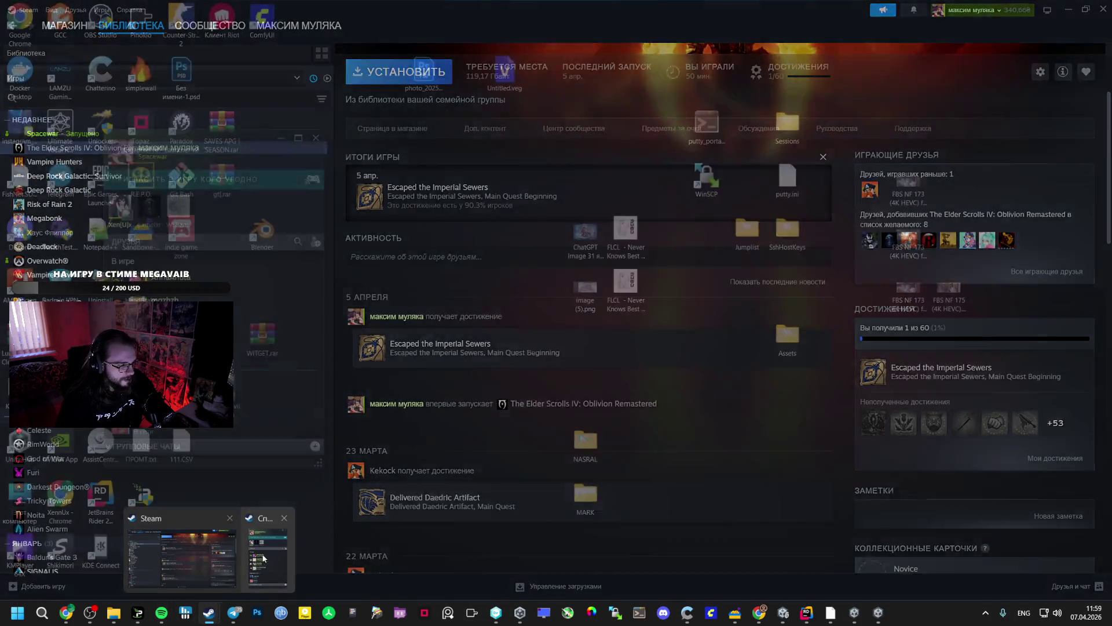
click(263, 558)
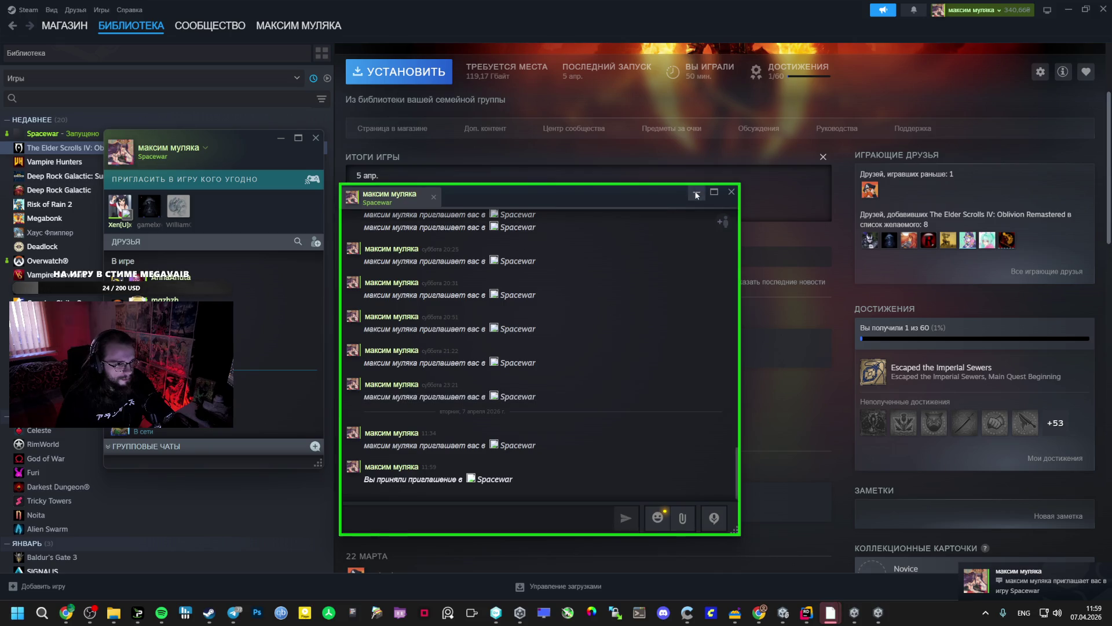
click(696, 195)
scroll(564, 158, up, 2)
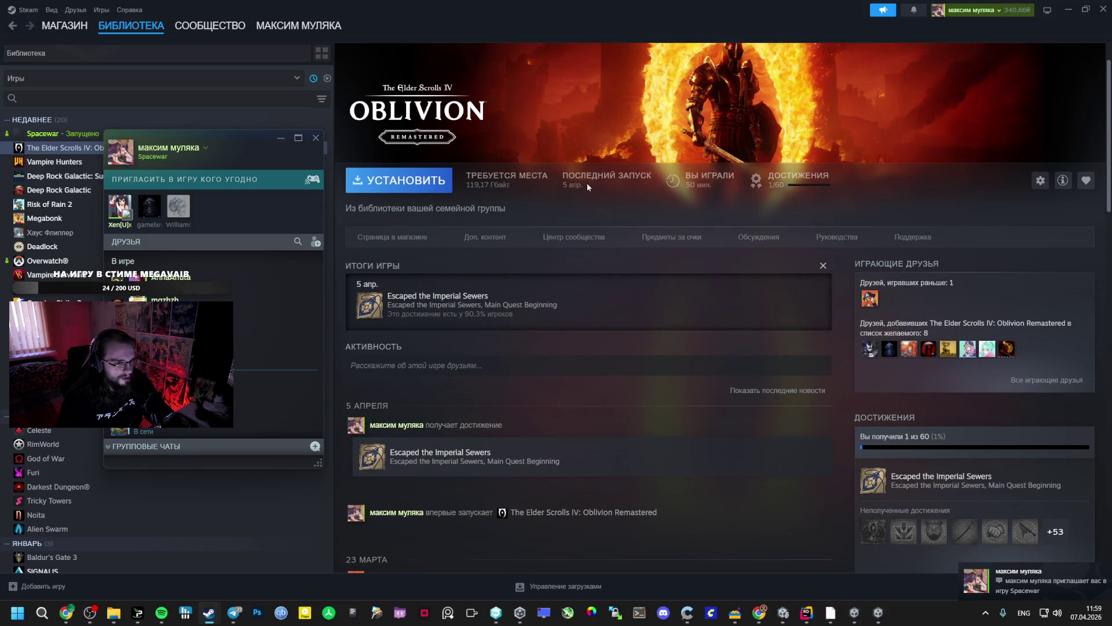
click(282, 140)
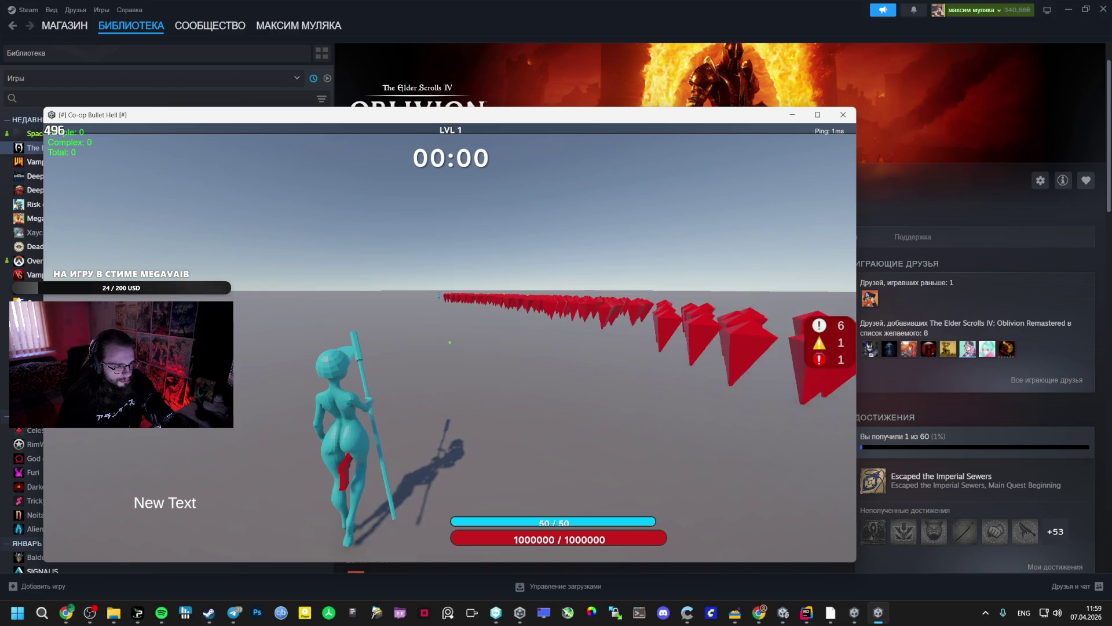
Dismiss the full-screen game's pause menu and bring the windowed game client forward.
key(alt+Tab)
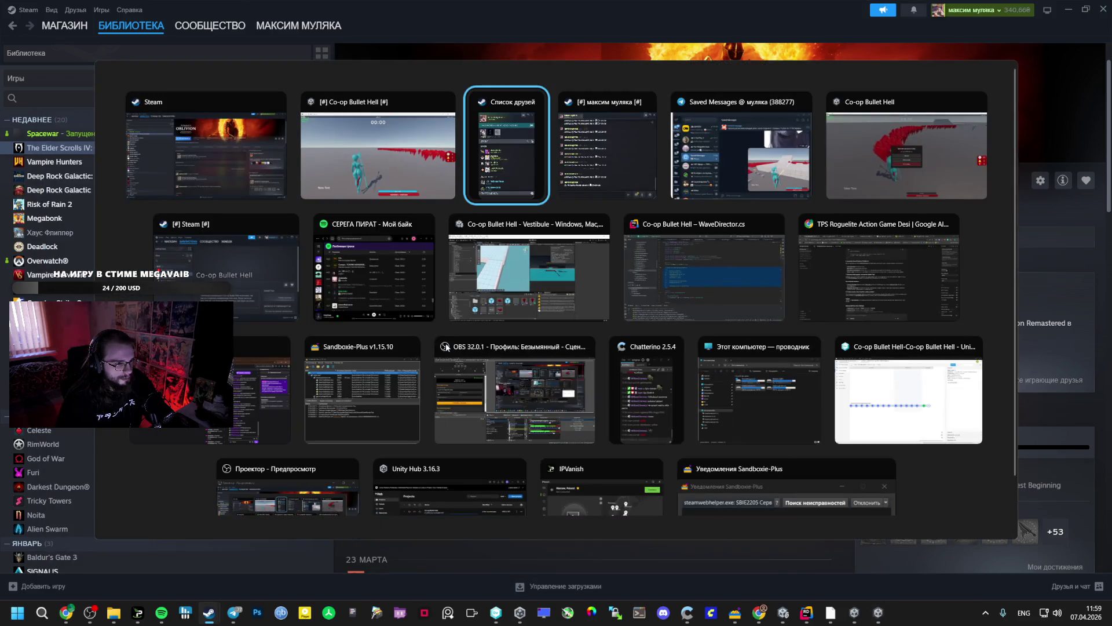
click(904, 145)
key(Escape)
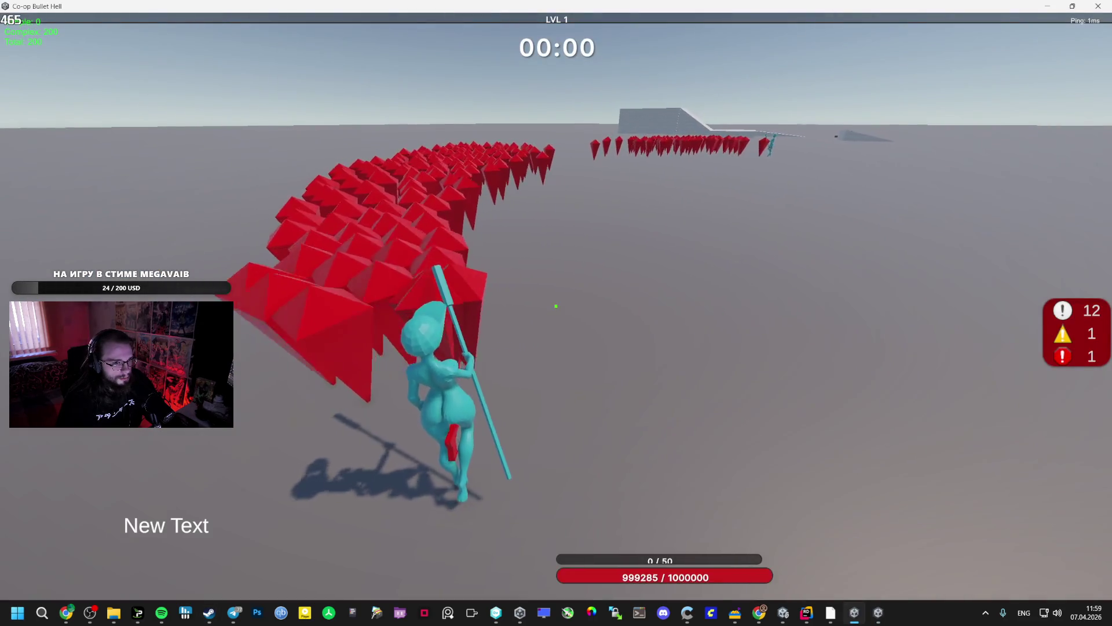
key(alt+Tab)
key(alt+Tab)
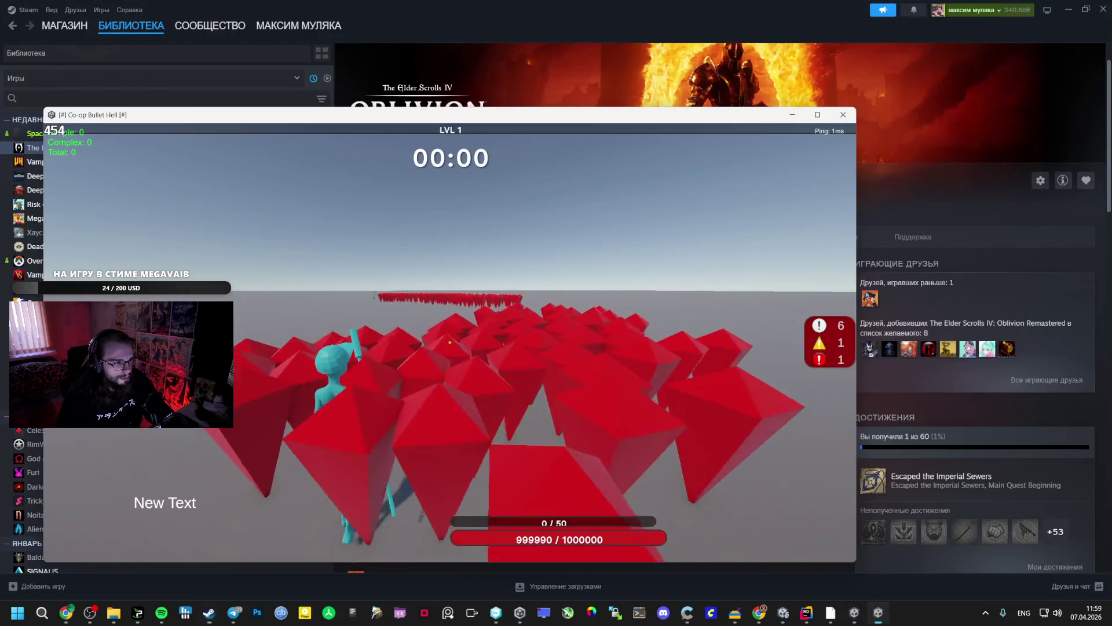
key(alt+Tab)
key(Tab)
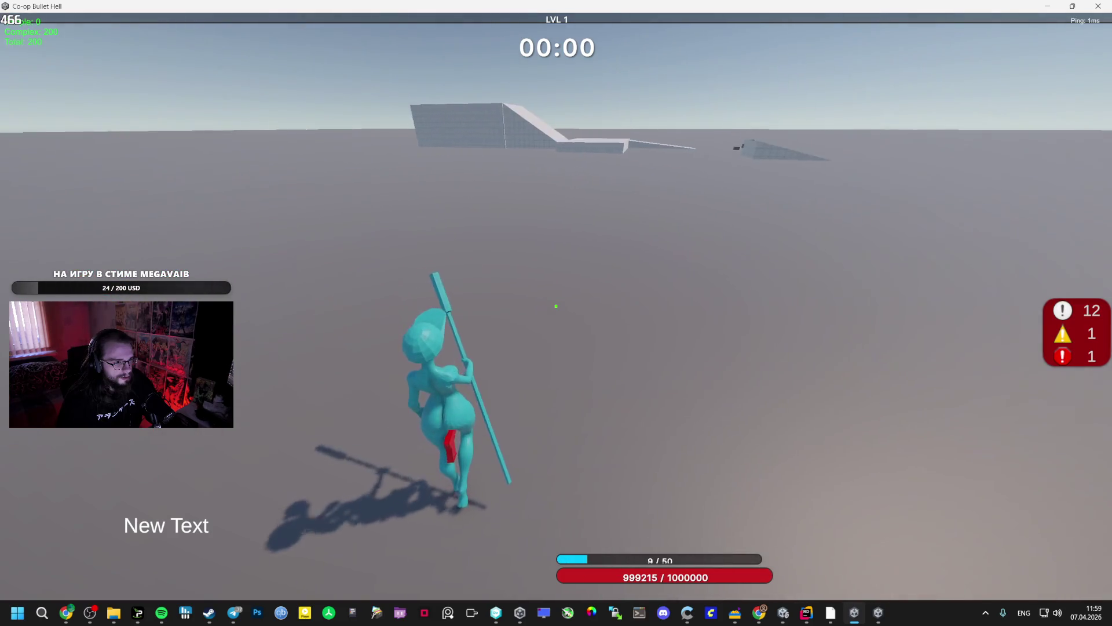
Walk the second player's character up the ramp with W.
key(w)
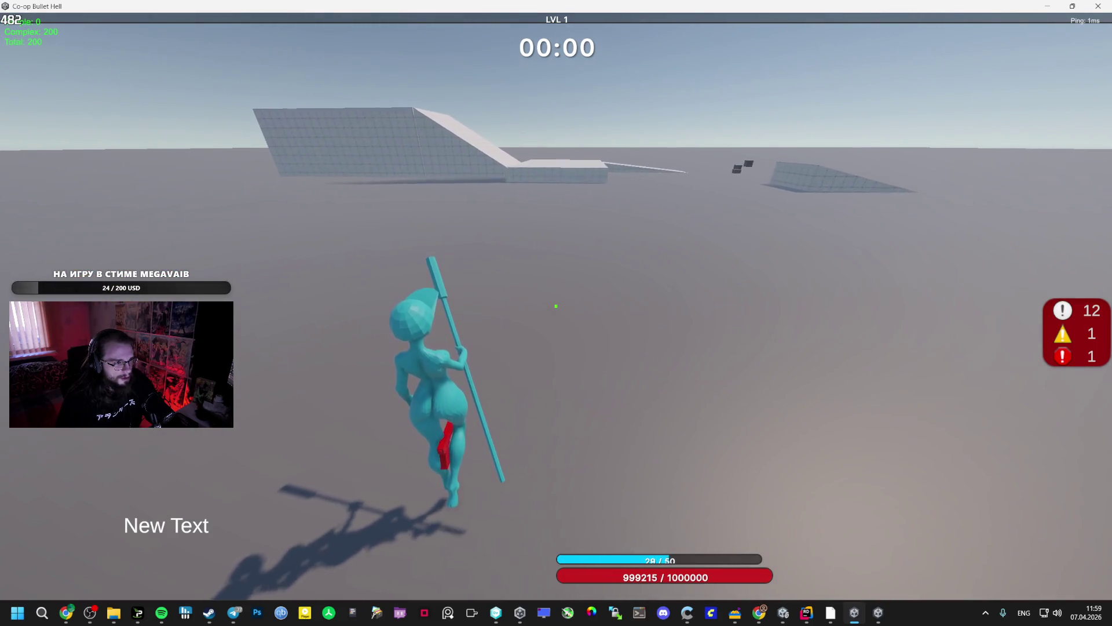
key(w)
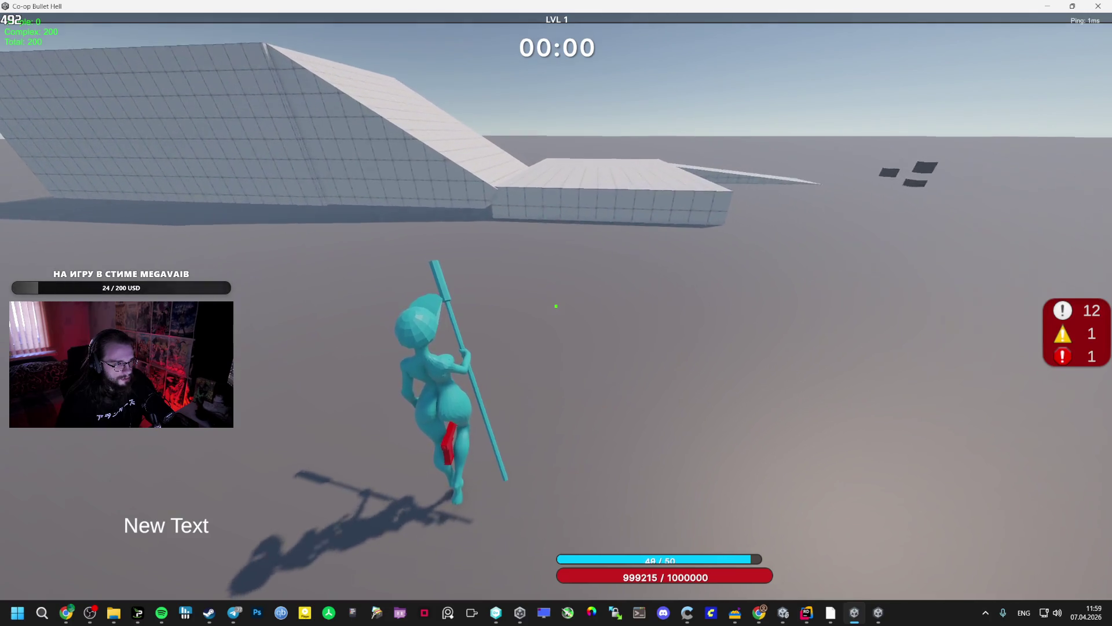
key(w)
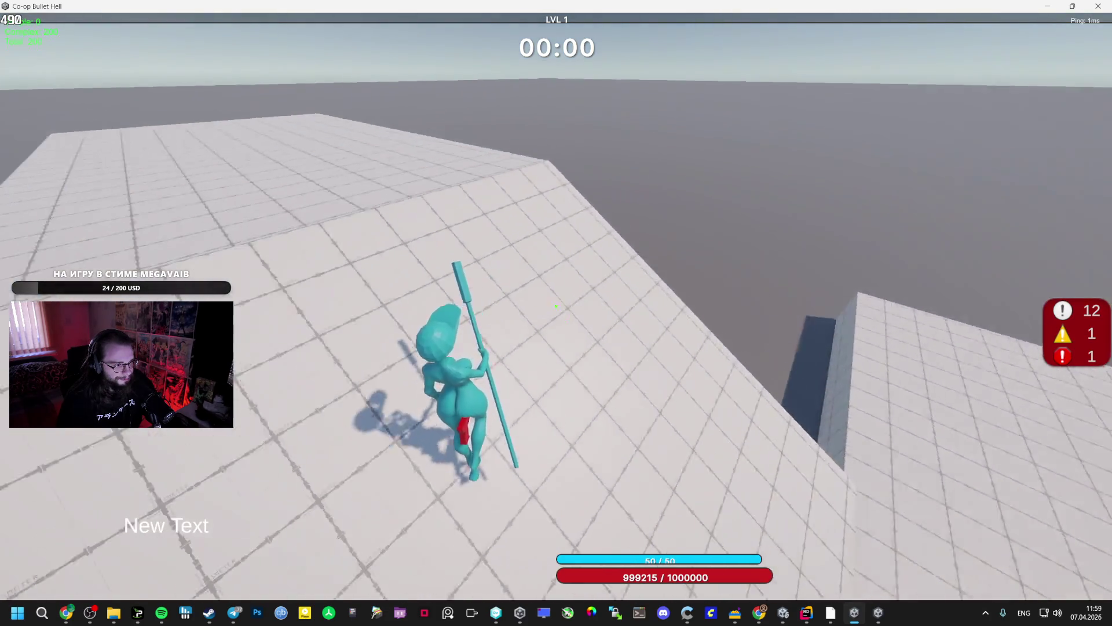
key(alt+Tab)
key(w)
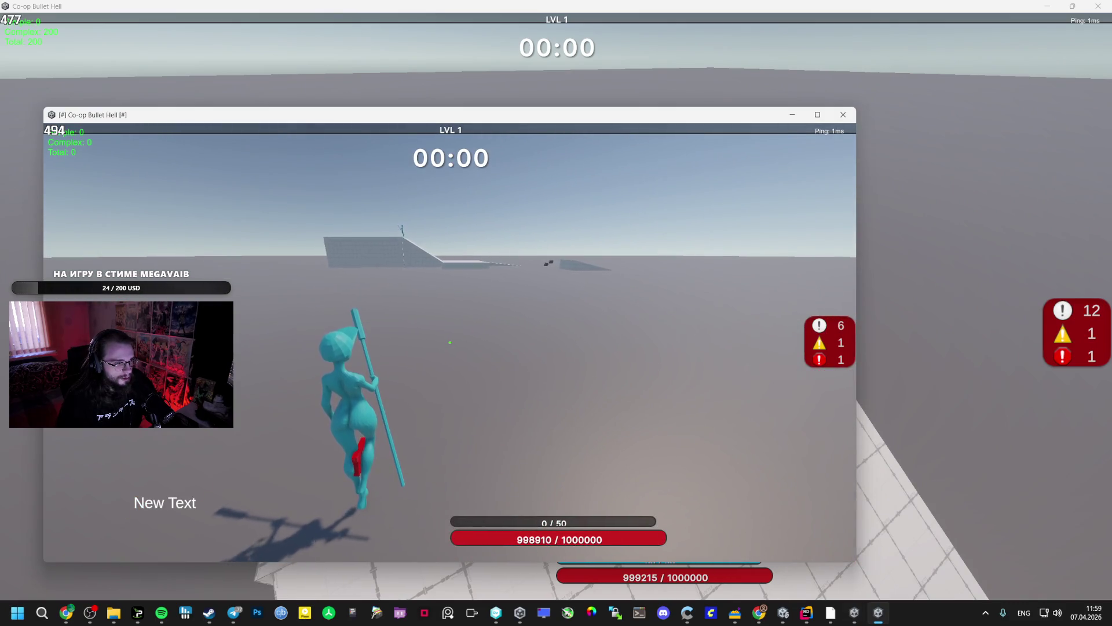
Narrow the second game window, resume, and run the character up the ramp onto the platform.
key(Escape)
drag(44, 262, 286, 262)
click(571, 336)
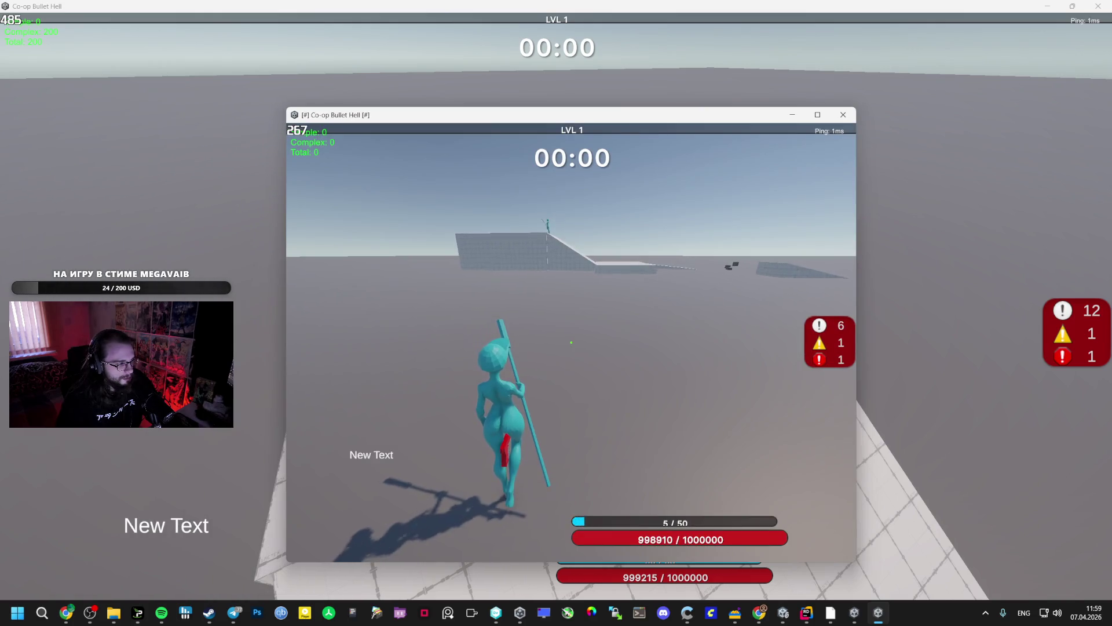
key(w)
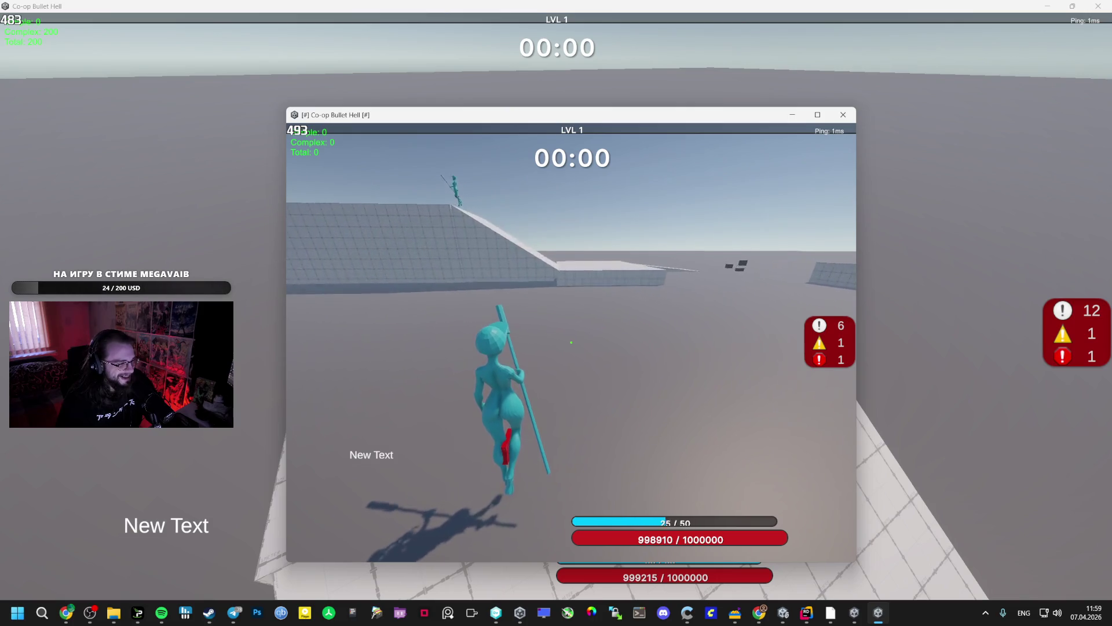
key(w)
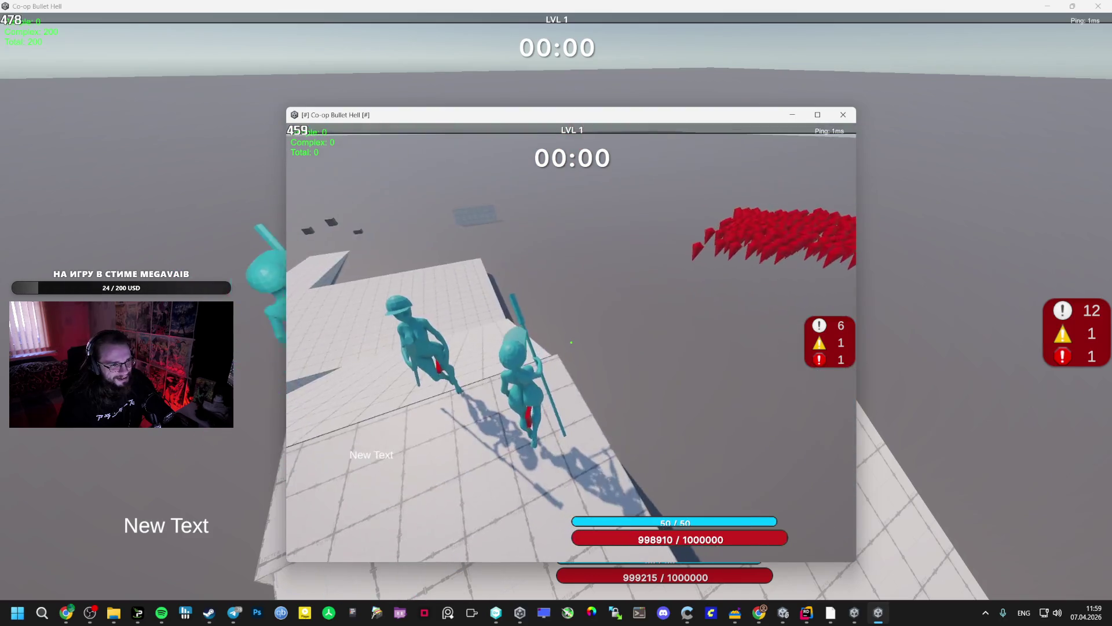
Move the windowed game copy aside and compare both players' views in the two instances.
key(Escape)
drag(571, 116, 955, 115)
key(alt+Tab)
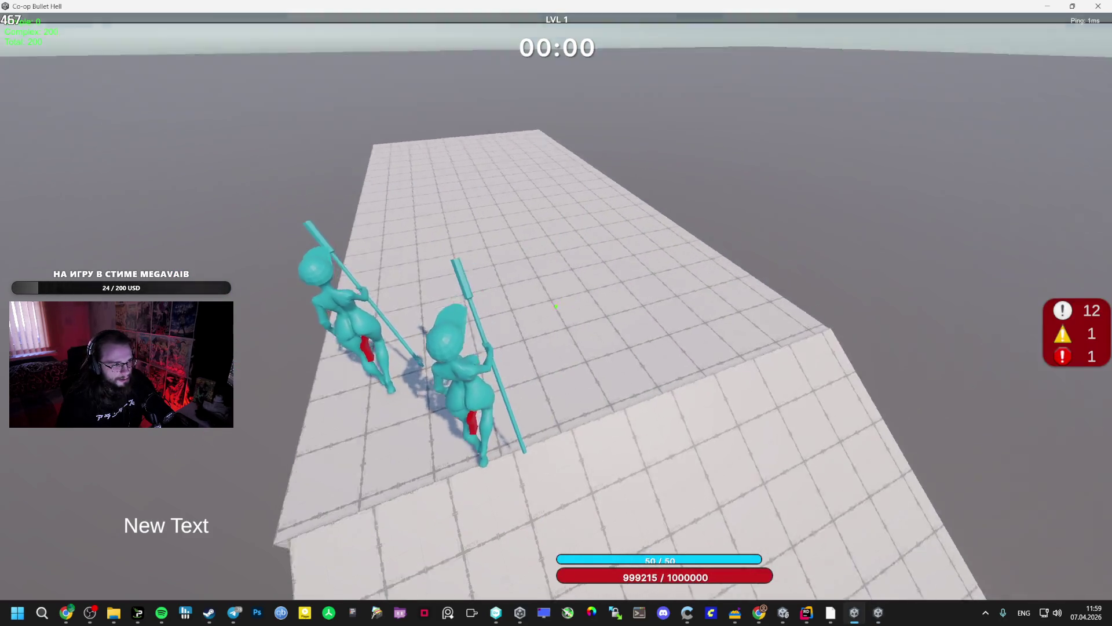
key(alt+Tab)
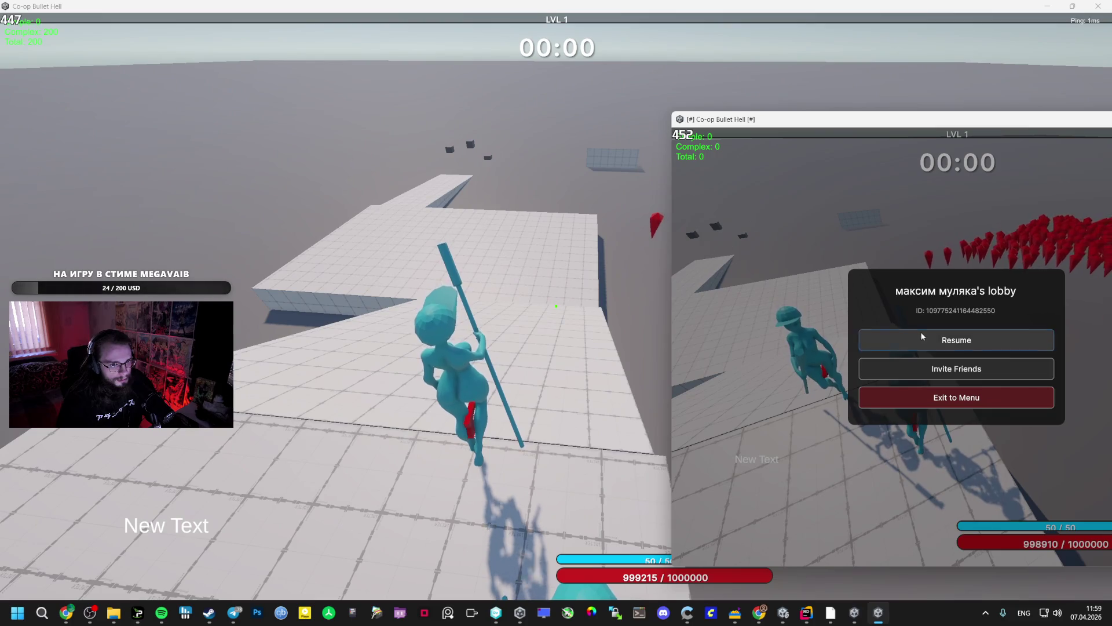
Resume the windowed game and play both instances among the red crystal enemies.
click(922, 336)
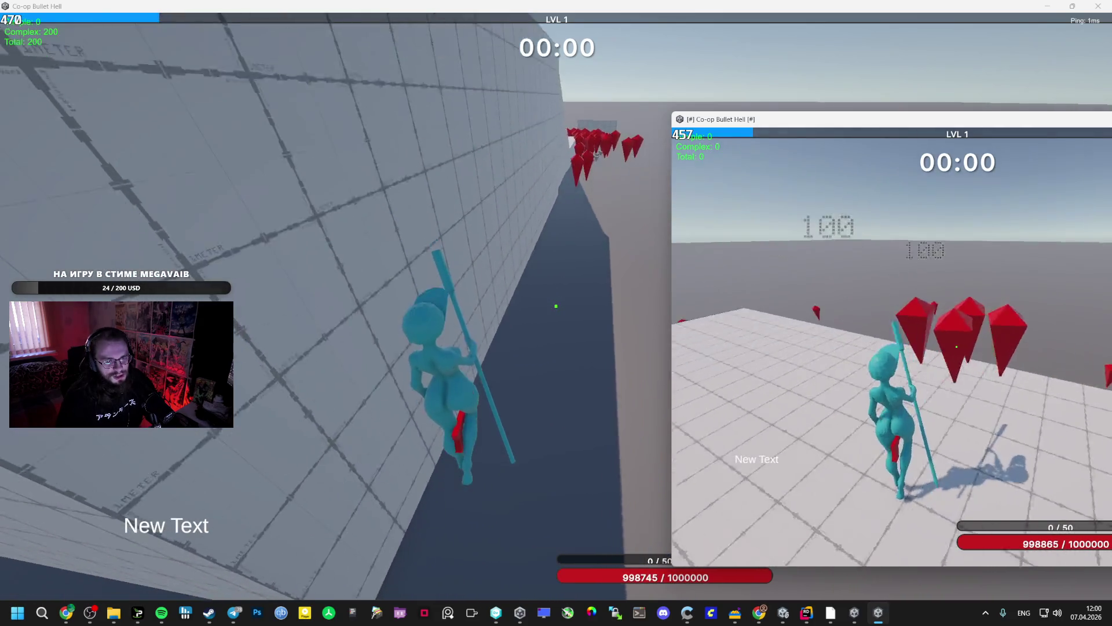
key(alt+Tab)
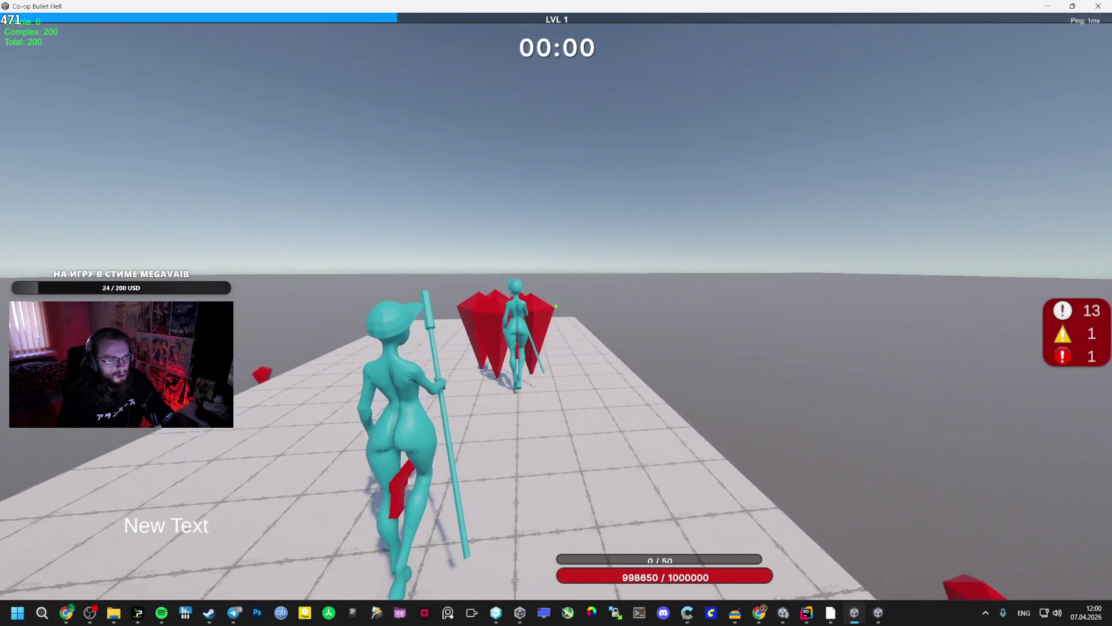
key(alt+Tab)
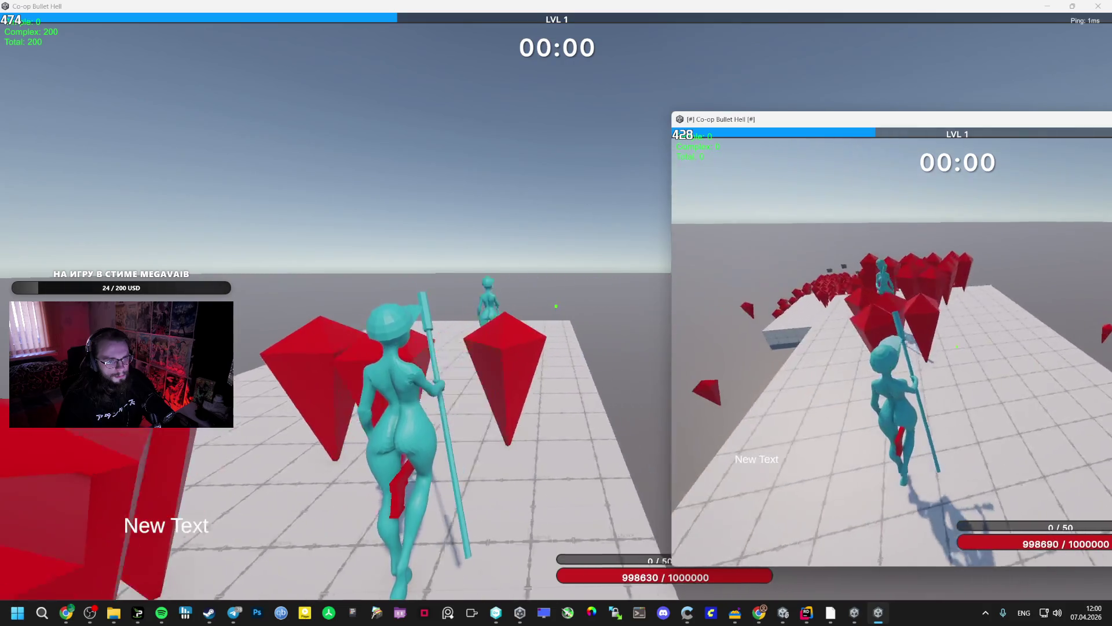
Pause the windowed game and open File Explorer at This PC.
key(Escape)
key(Escape)
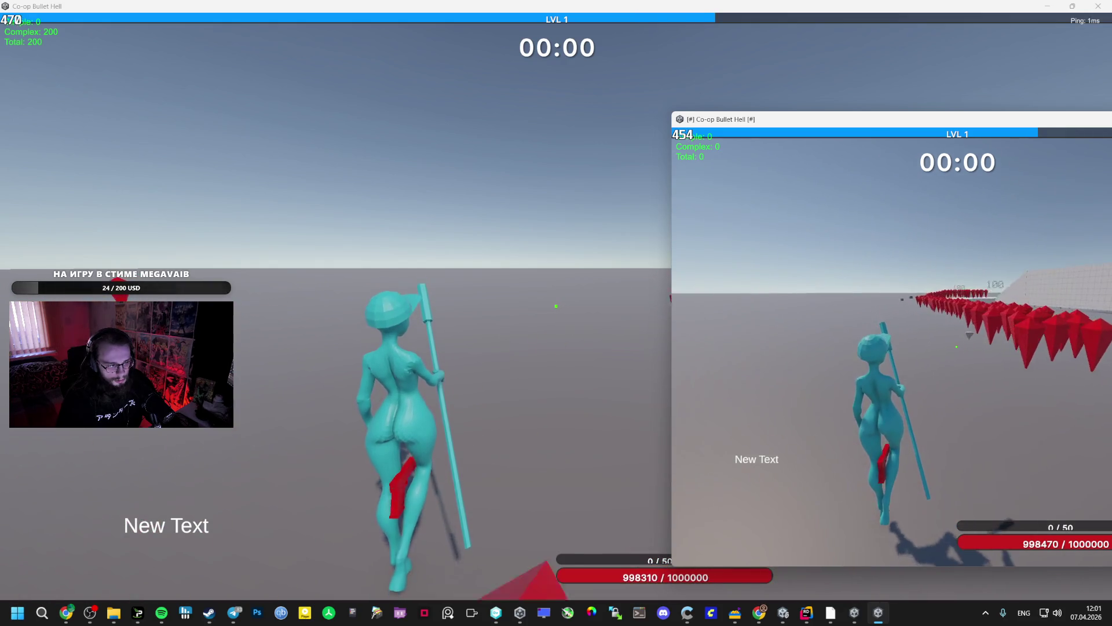
key(Escape)
click(114, 612)
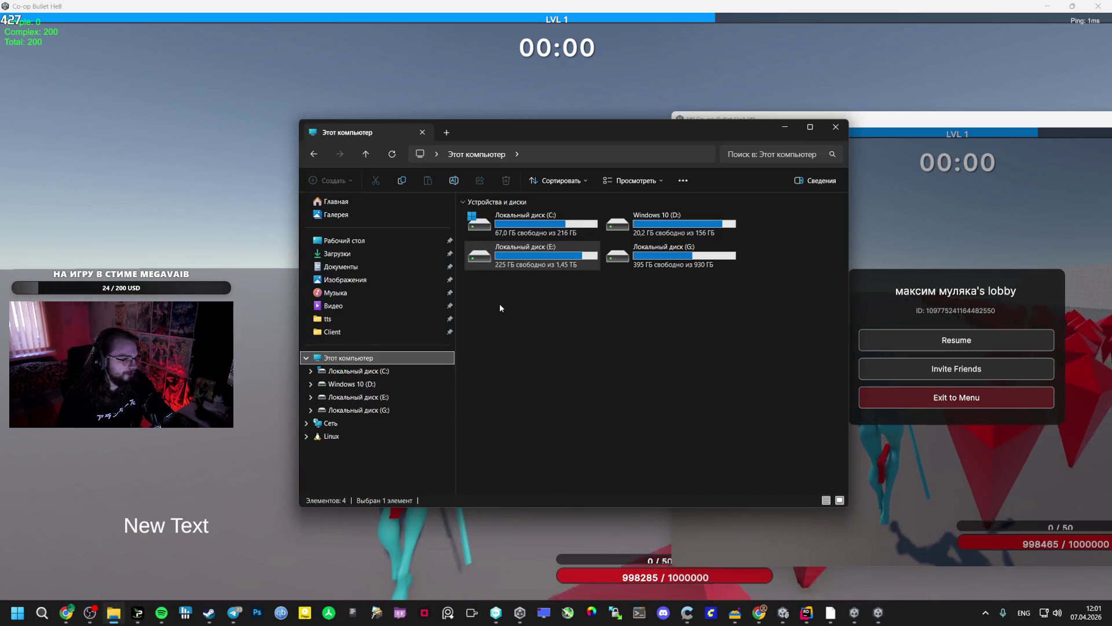
Navigate to E:\UNity\Co-op Bullet Hell\GAME, sorting the files by name.
drag(479, 136, 440, 126)
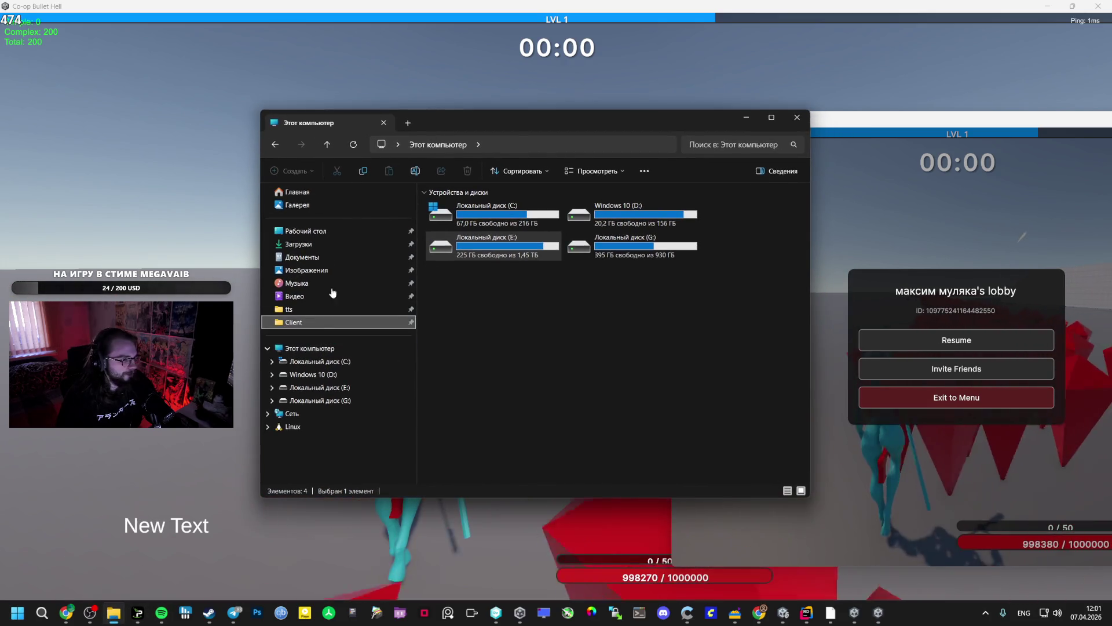
click(496, 145)
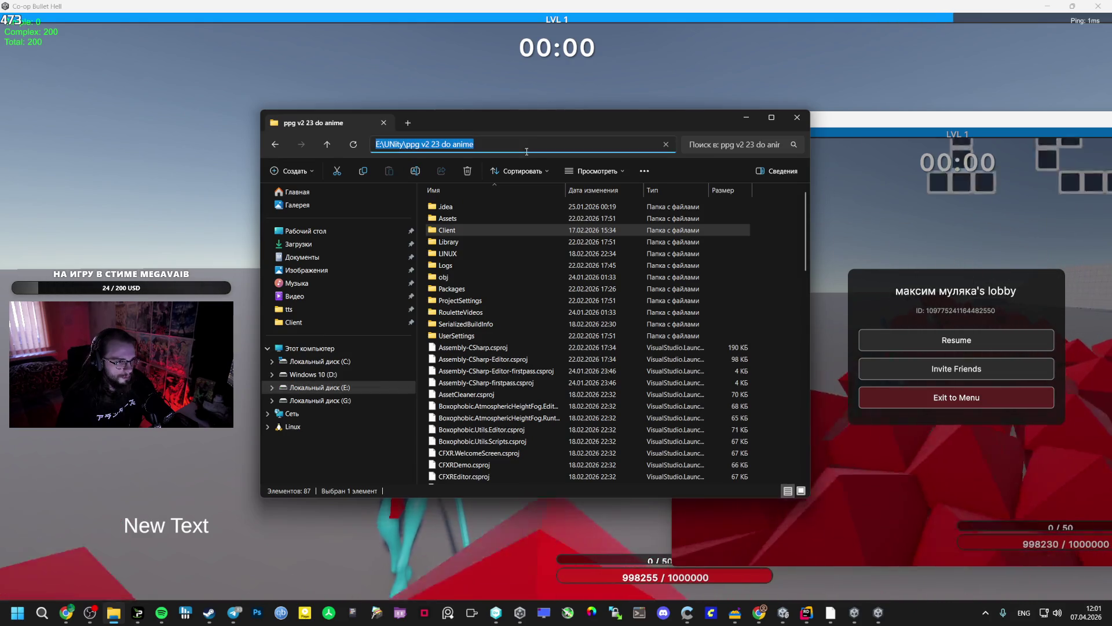
click(526, 147)
click(462, 265)
double_click(462, 266)
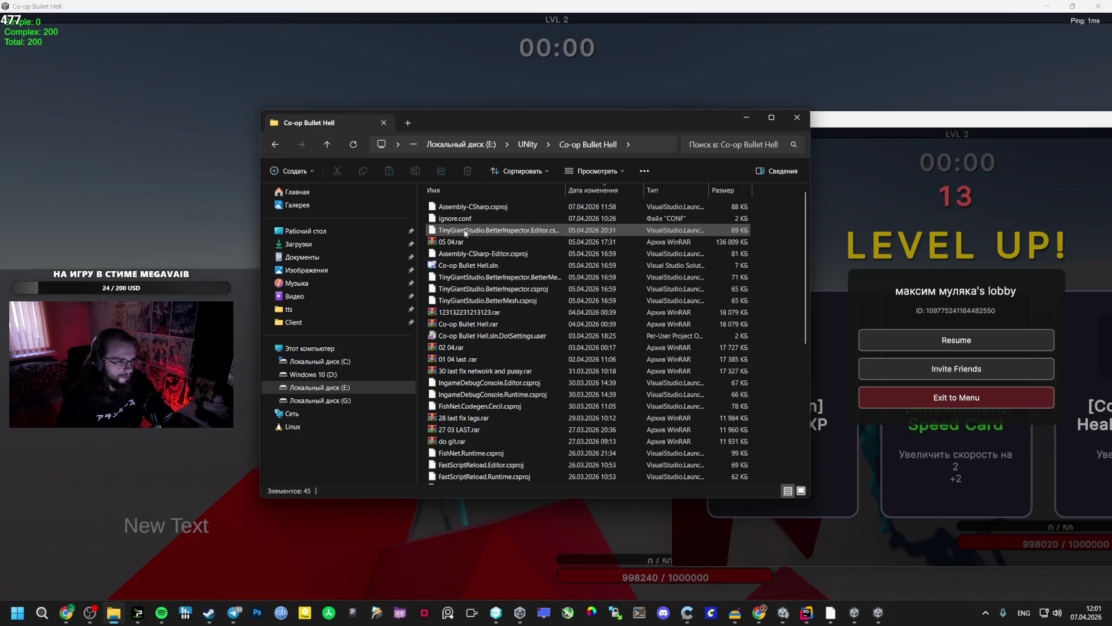
click(507, 194)
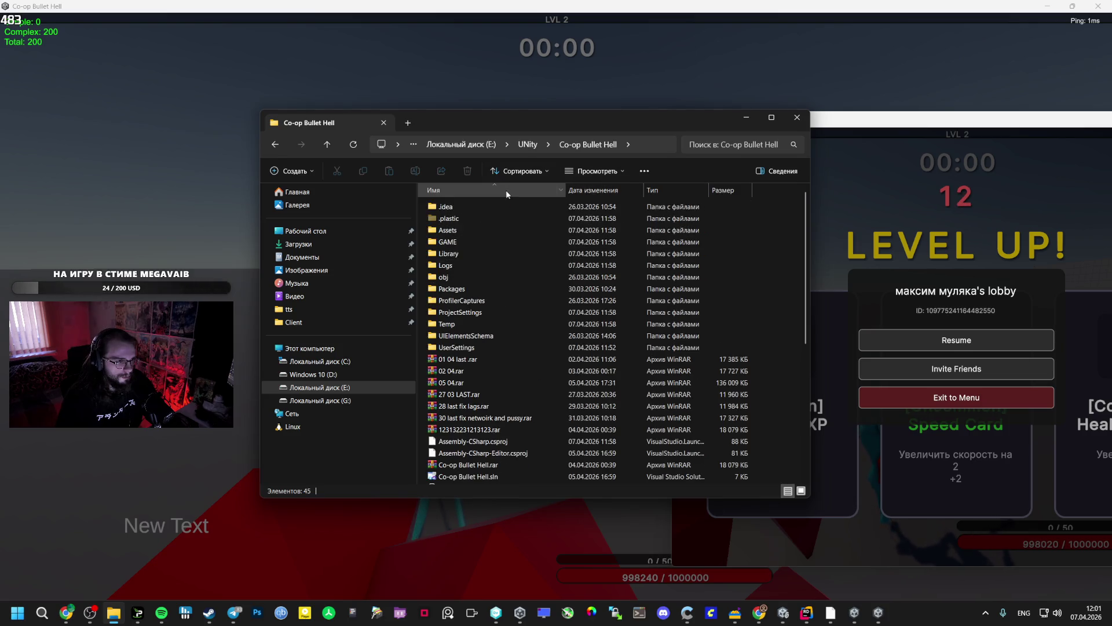
double_click(473, 244)
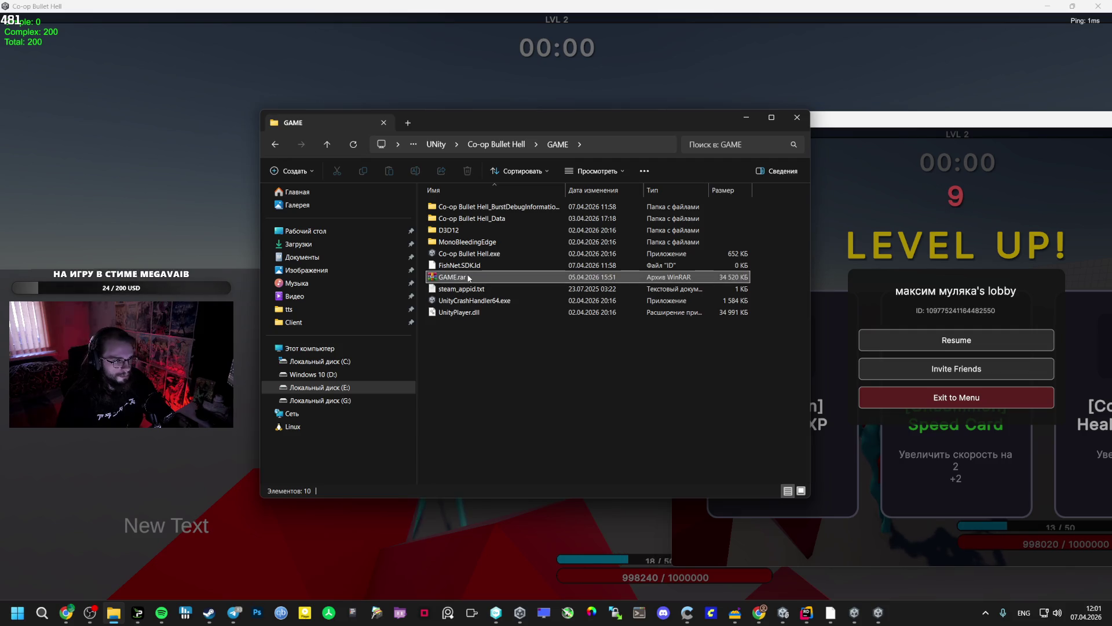
Select the build files from Co-op Bullet Hell_Data to UnityPlayer.dll and pack them into GAME.rar with WinRAR.
drag(469, 329, 471, 221)
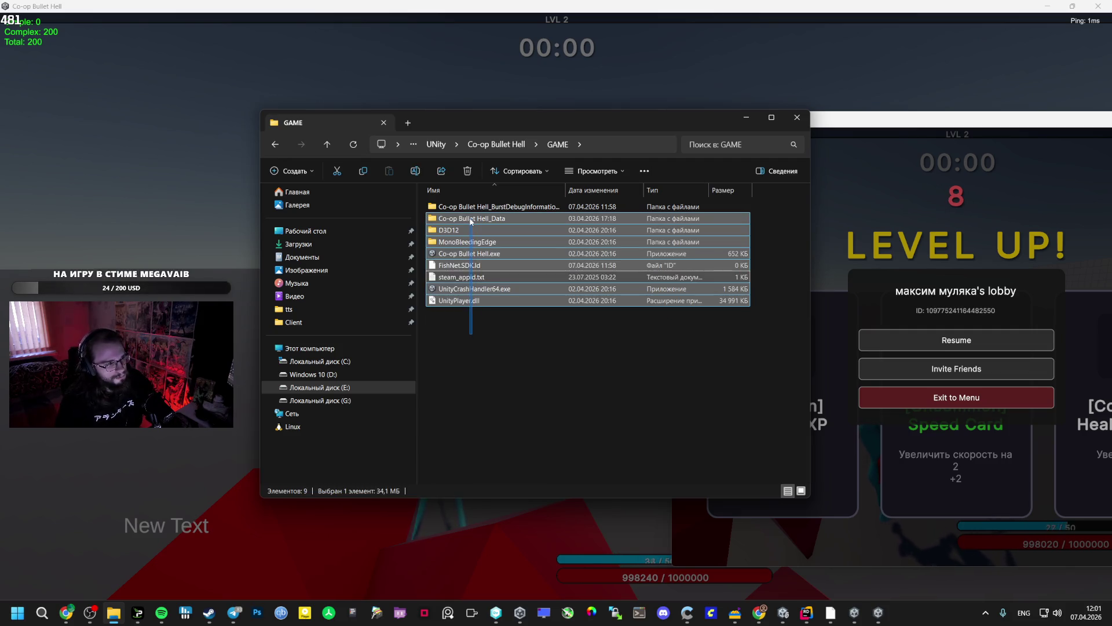
right_click(473, 221)
mouse_move(579, 260)
click(658, 282)
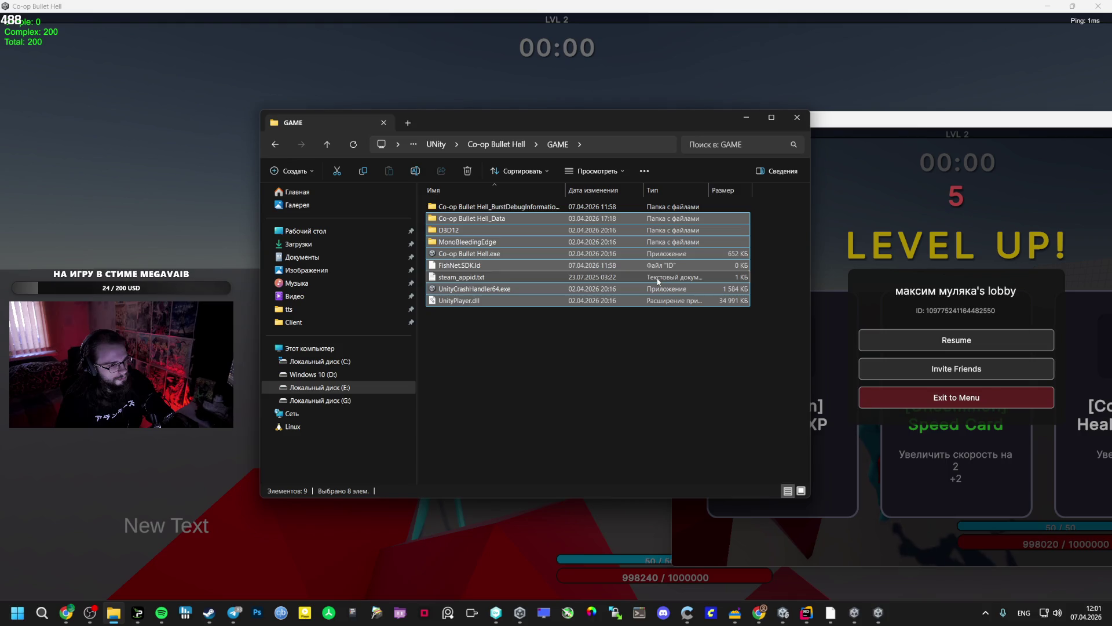
right_click(494, 218)
mouse_move(579, 262)
click(684, 268)
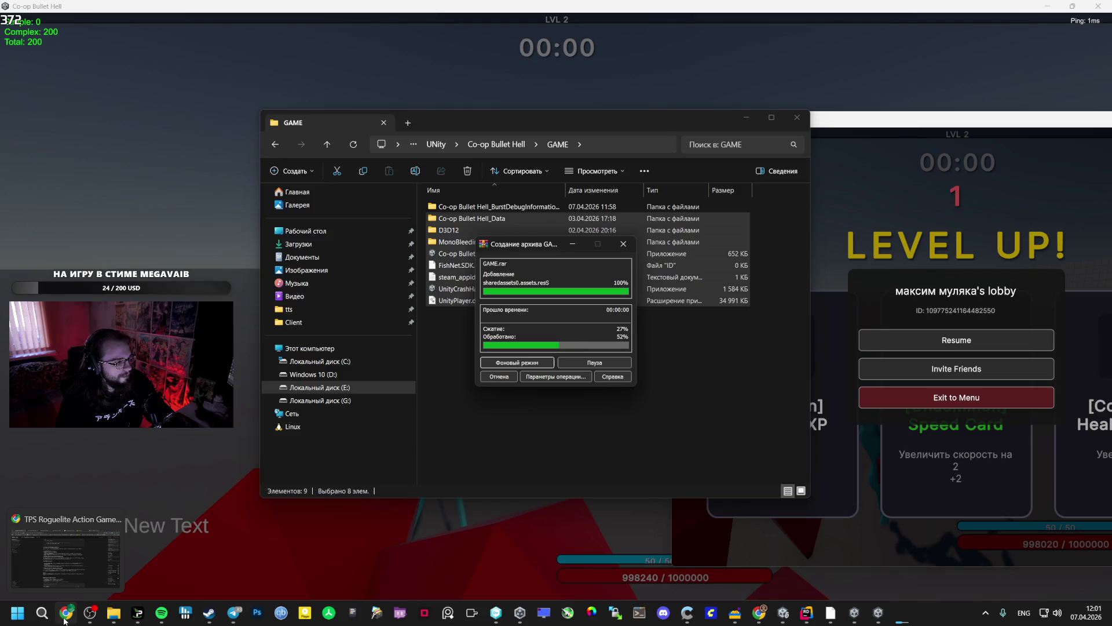
click(64, 621)
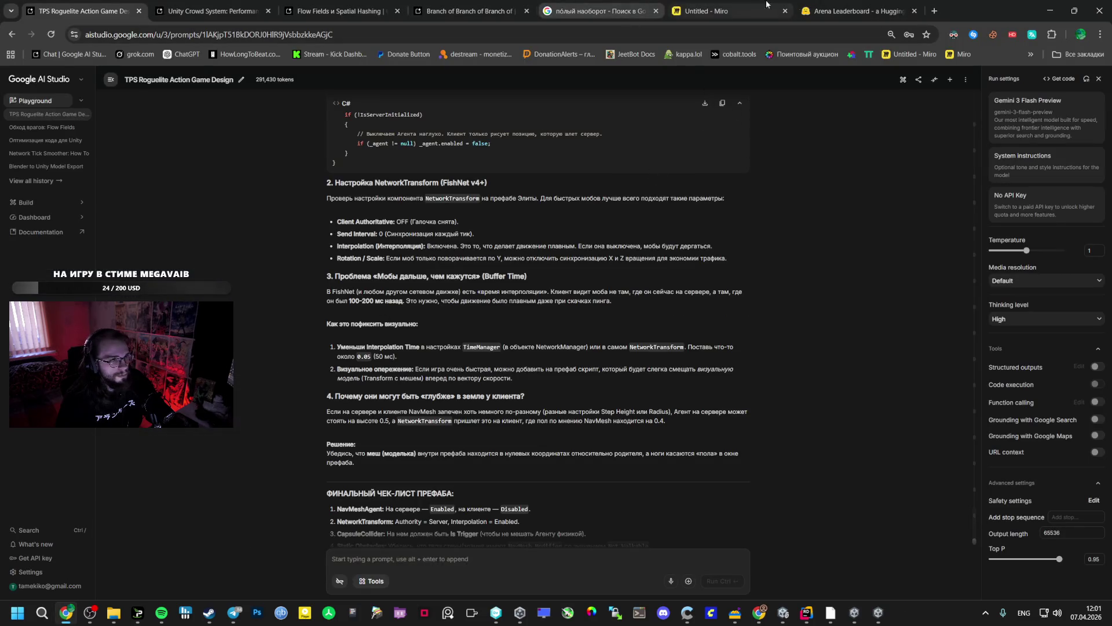
click(937, 11)
click(1057, 90)
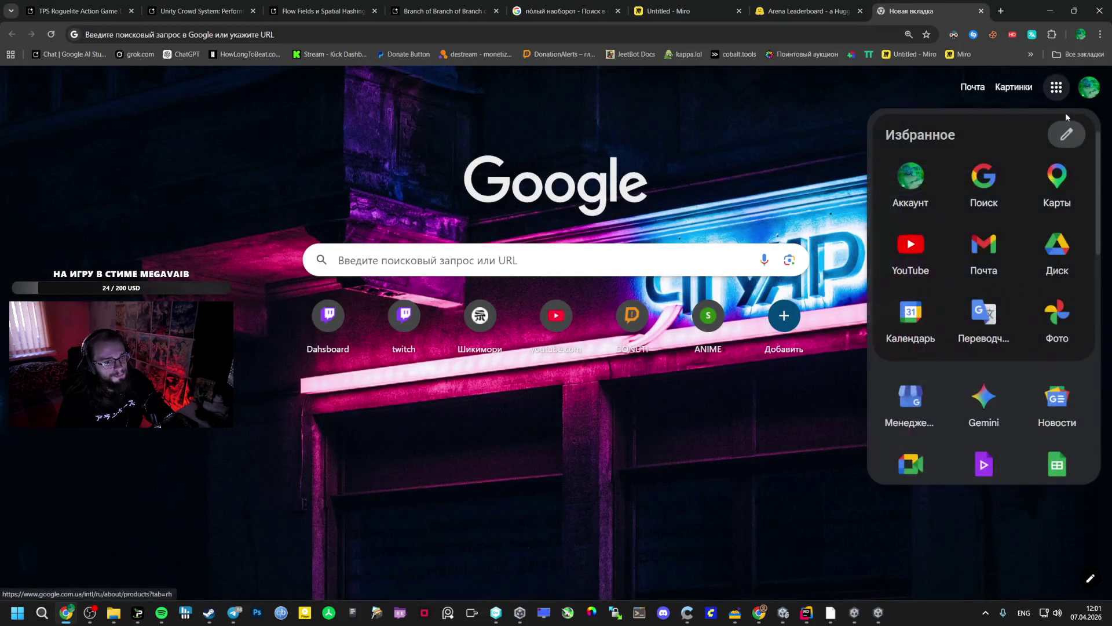
key(ctrl+w)
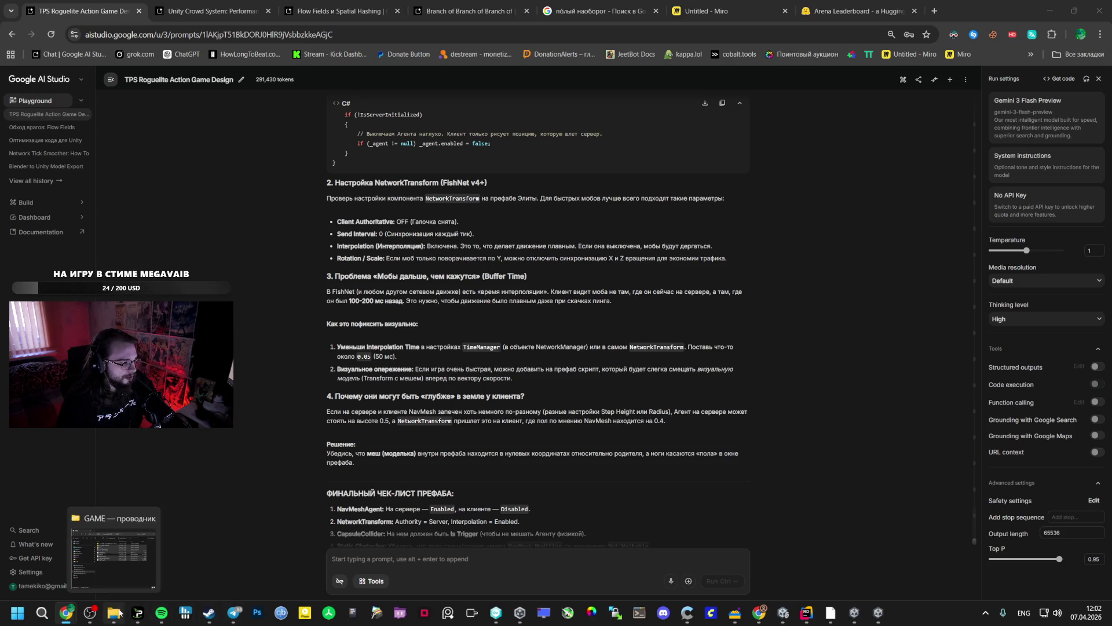
click(114, 612)
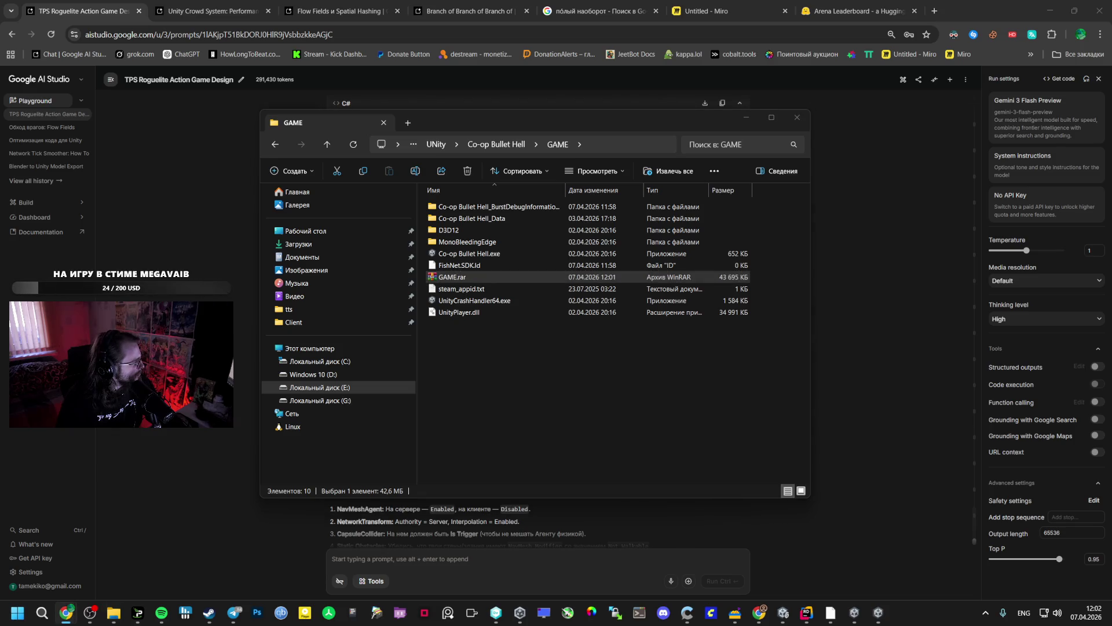
Check GAME.rar, minimise Explorer and return to the Co-op Bullet Hell level-up screen.
drag(440, 277, 352, 283)
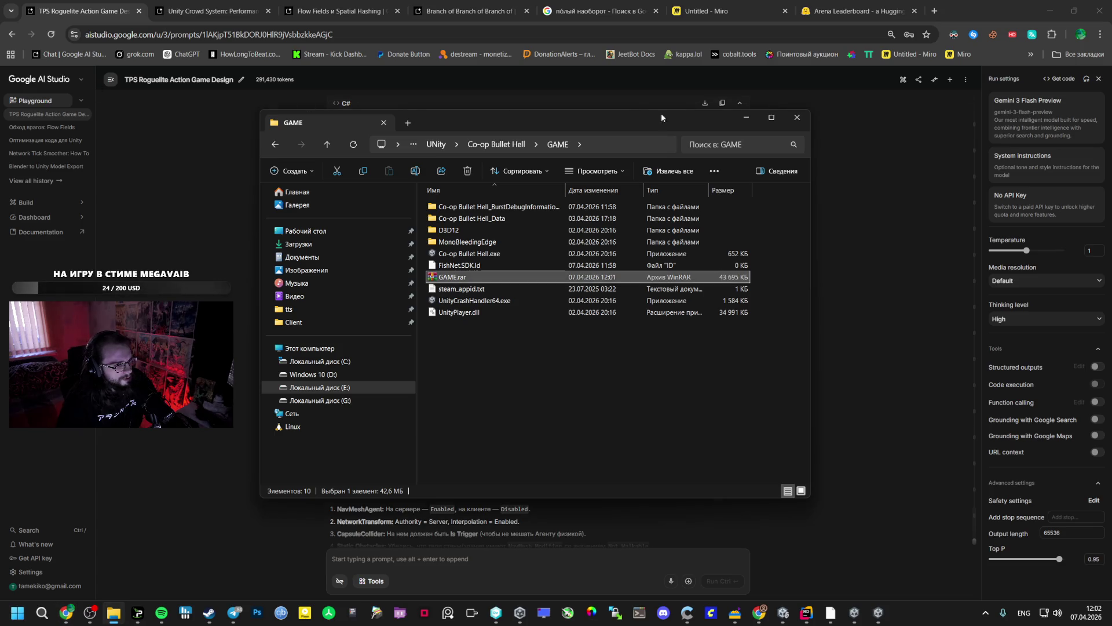
click(746, 117)
click(853, 614)
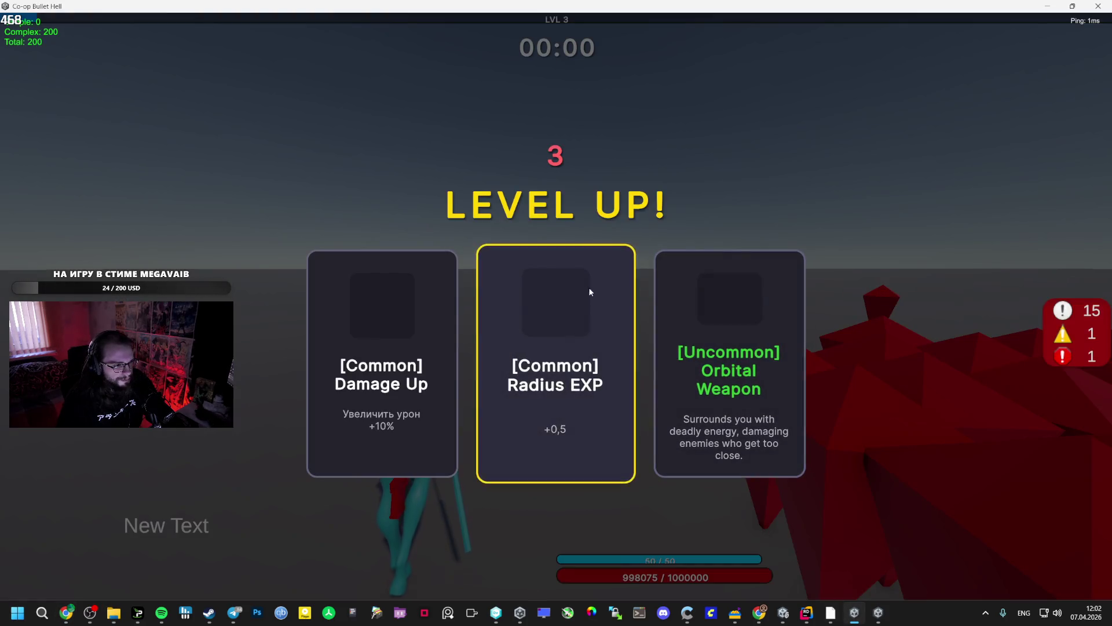
Take Orbital Weapon for the host, walk toward the enemies, then resume the client and pick its upgrade.
click(711, 317)
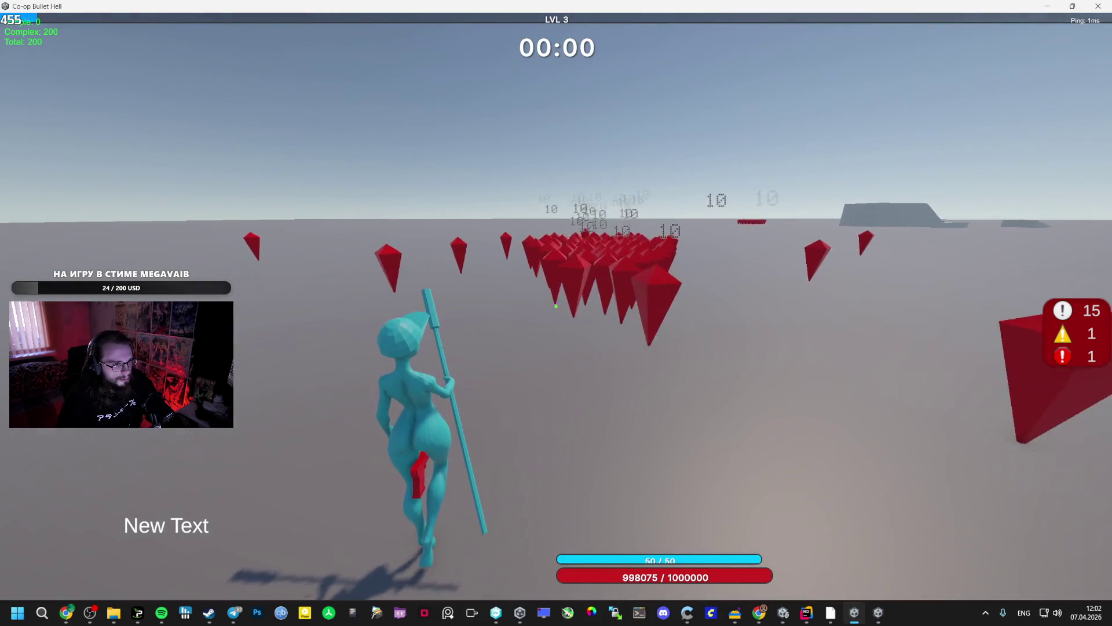
key(w)
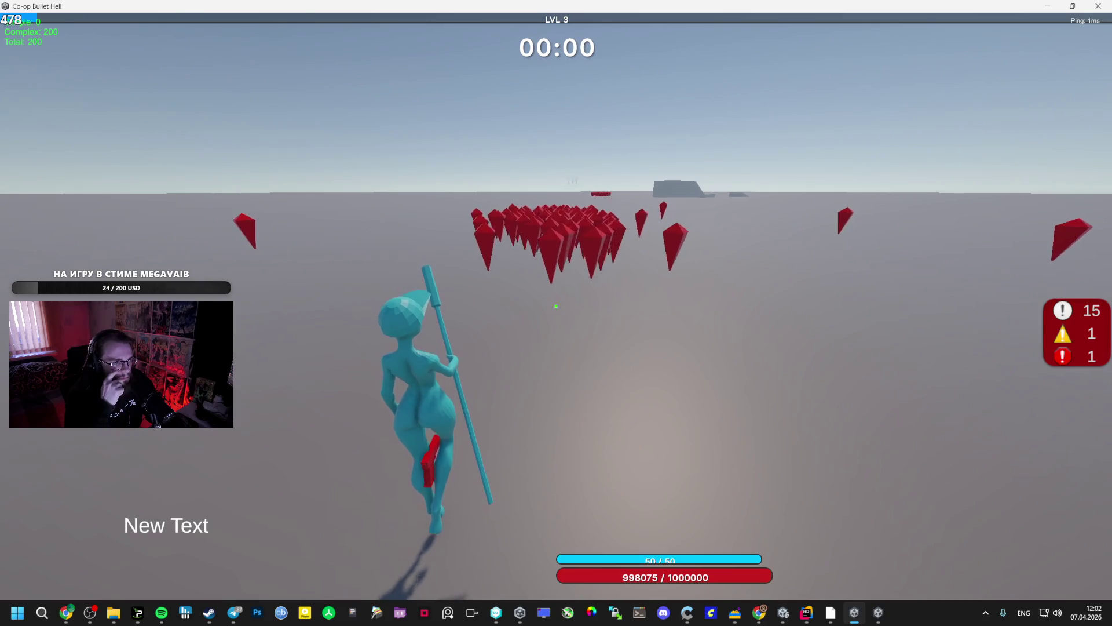
key(alt+Tab)
key(alt+Tab)
key(alt+Tab)
key(alt+Tab)
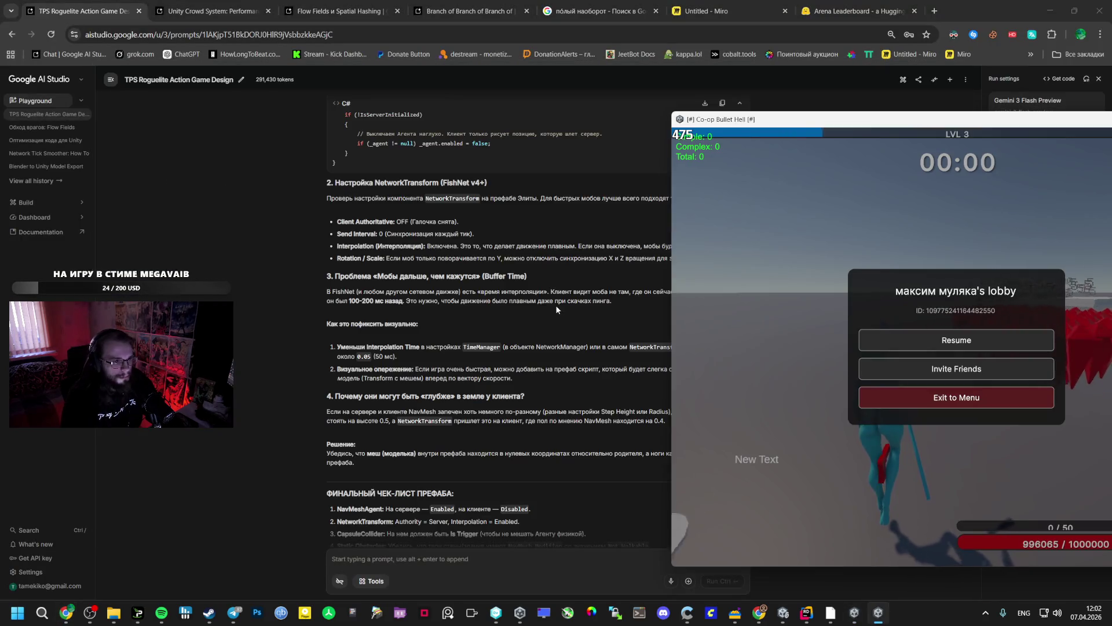
click(973, 342)
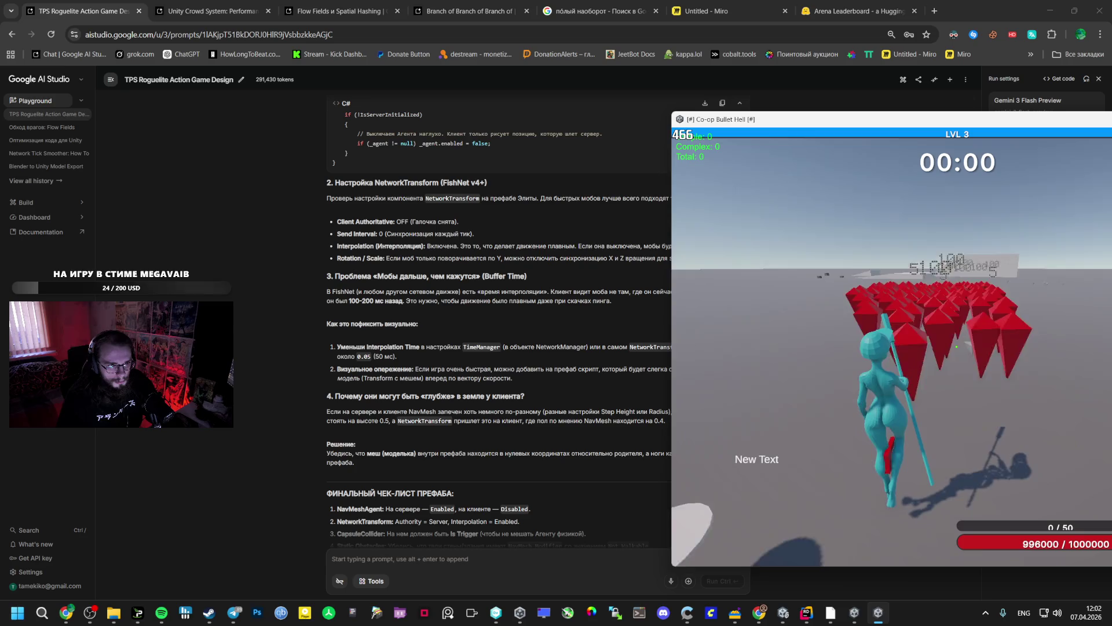
click(806, 388)
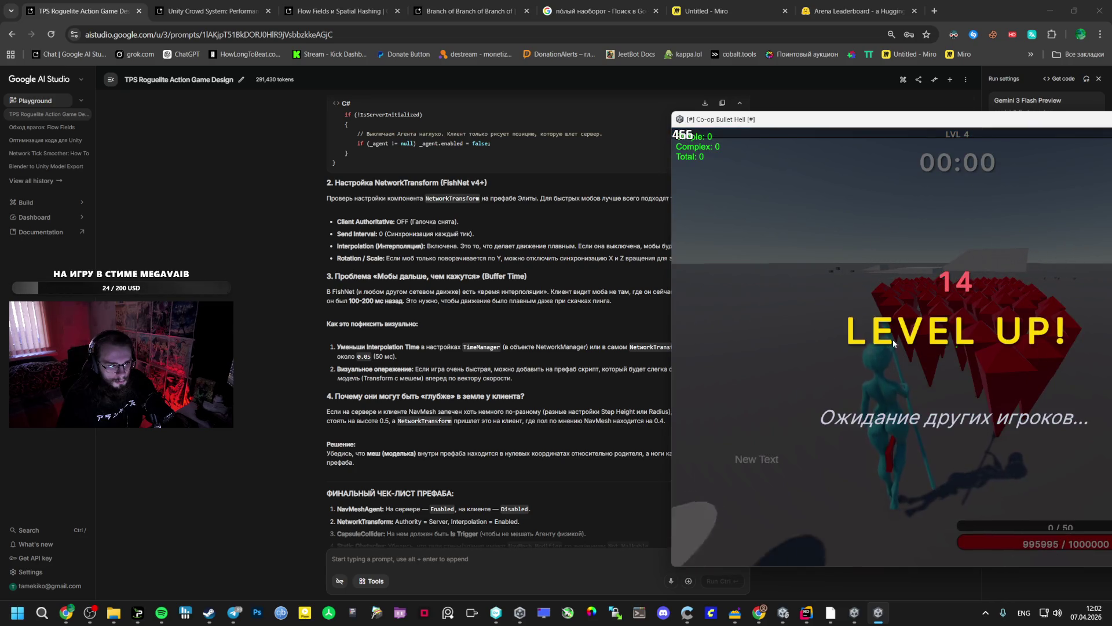
key(alt+Tab)
Pick the next upgrades for both players, including Speed Card and a Common card.
key(alt+Tab)
key(Tab)
click(415, 313)
key(alt+Tab)
key(alt+Tab)
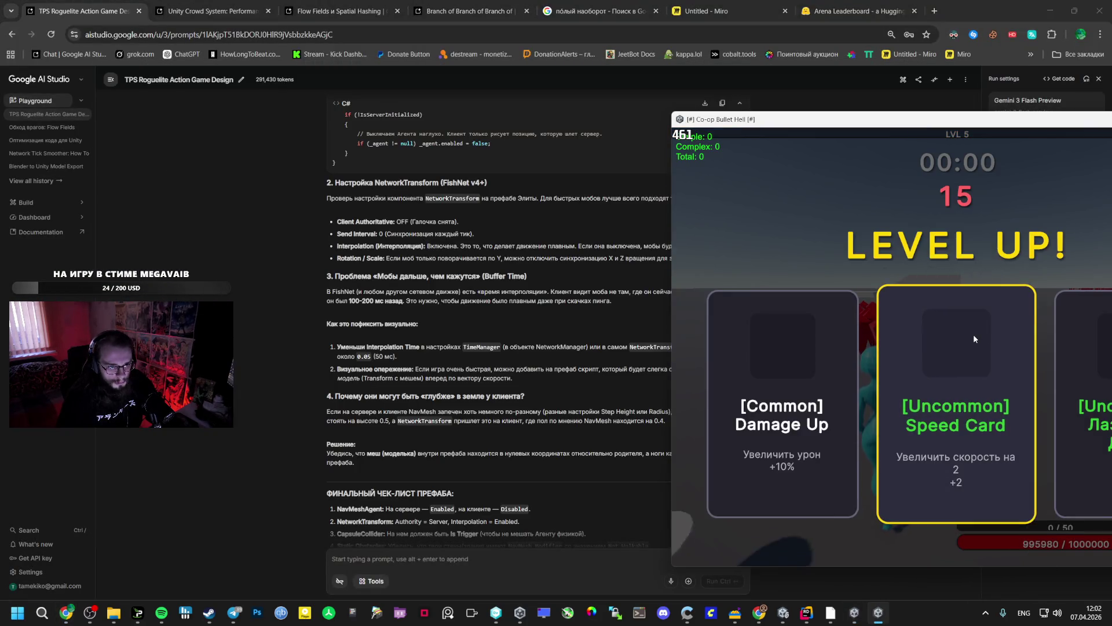
click(973, 333)
key(alt+Tab)
key(alt+Tab)
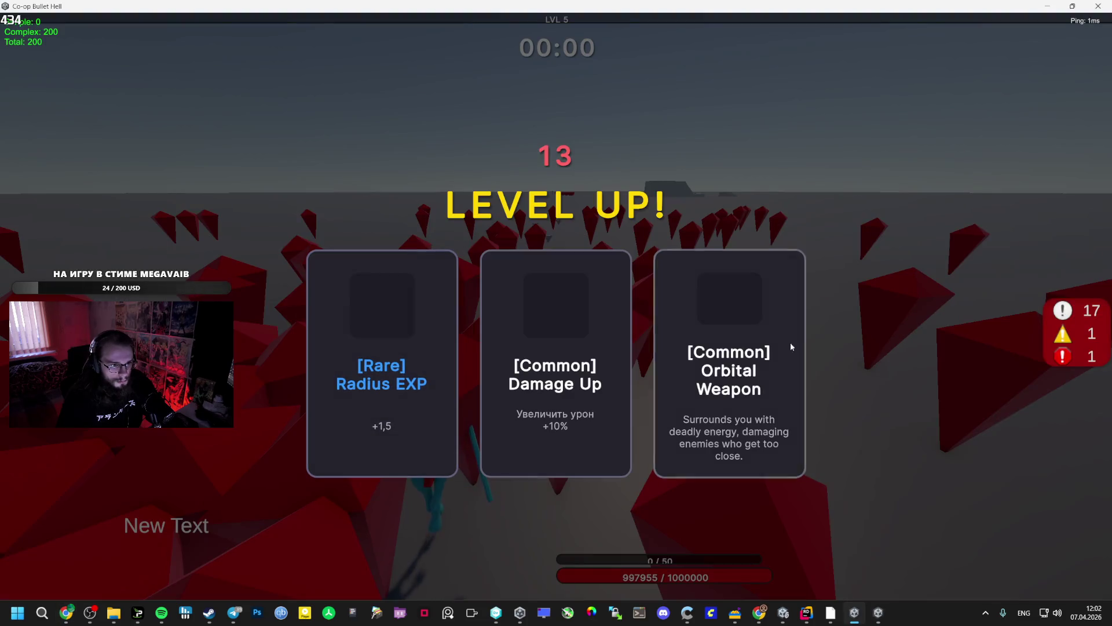
click(404, 351)
key(alt+Tab)
key(alt+Tab)
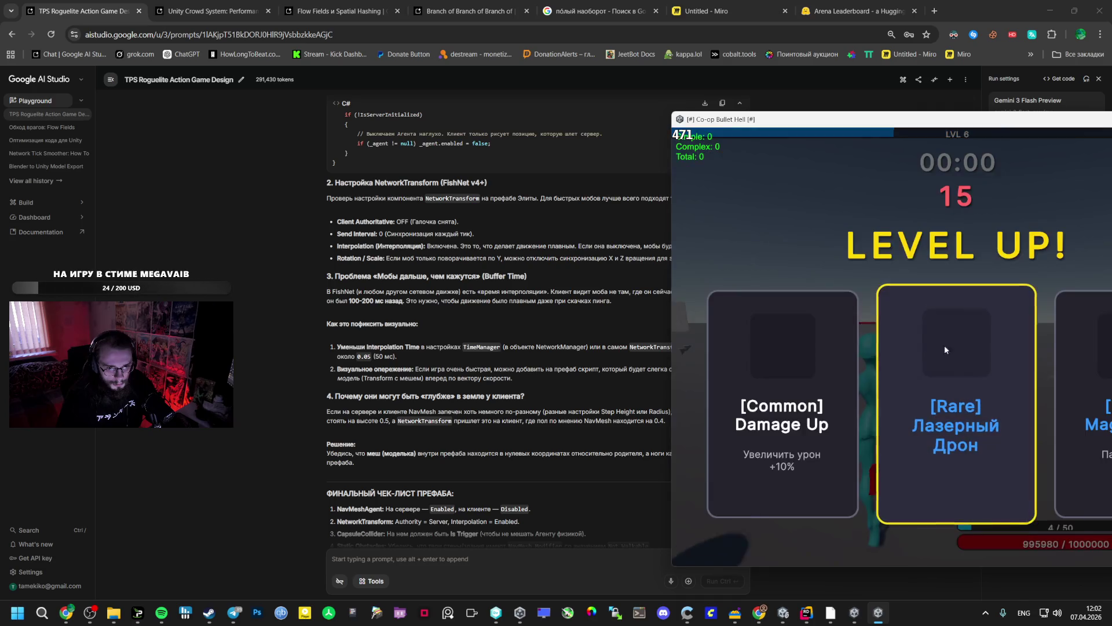
click(788, 353)
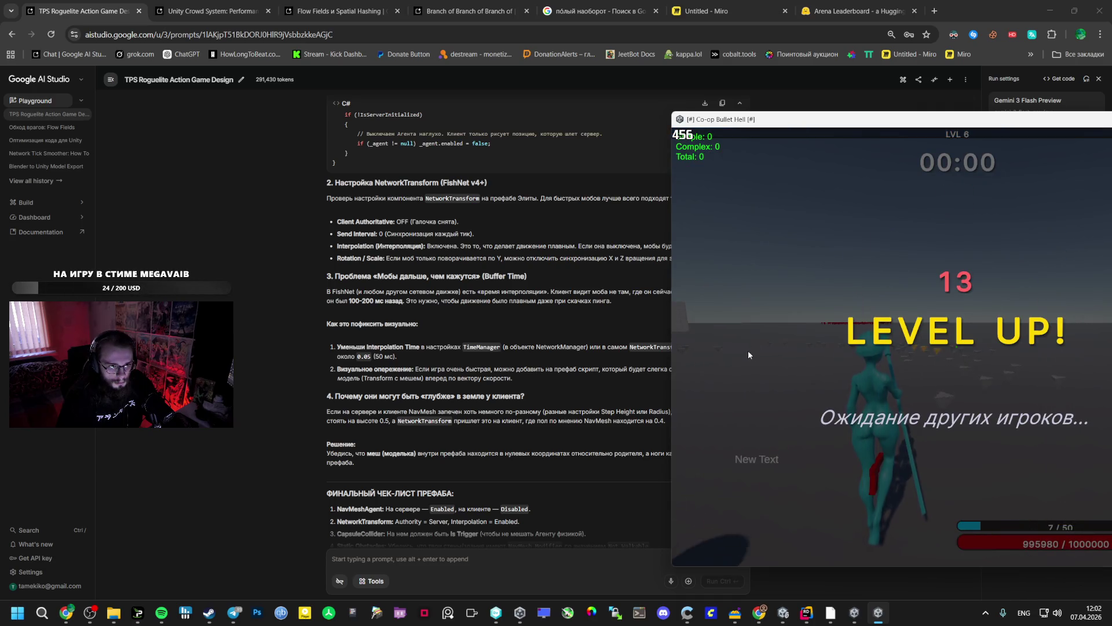
Choose Mage Staff, Damage Up and Speed Card upgrades as the run reaches level 7.
key(alt+Tab)
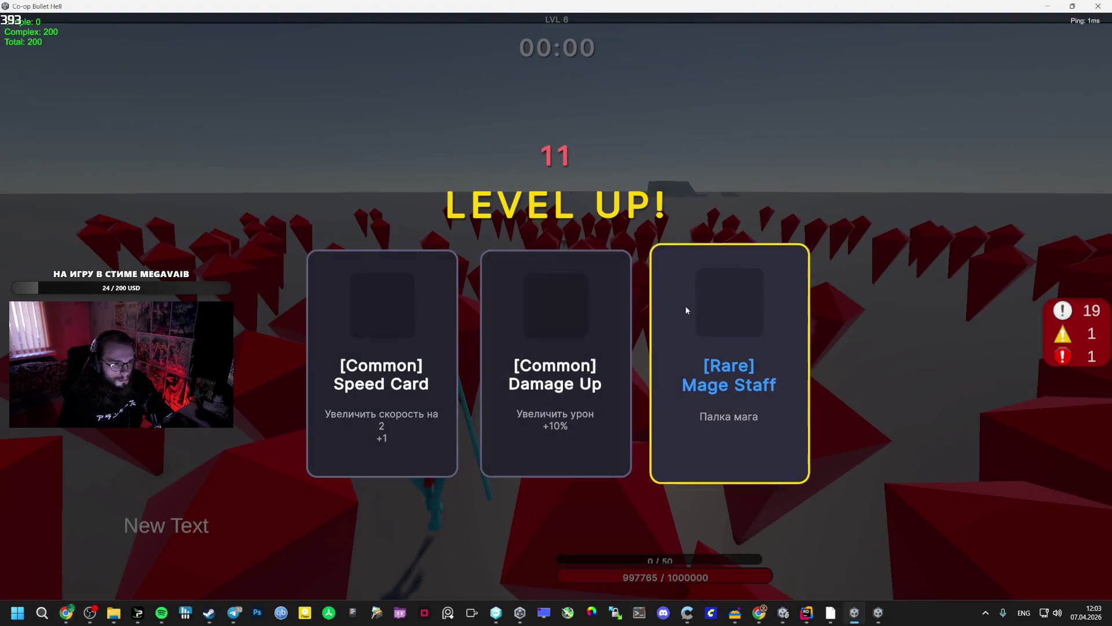
click(728, 316)
key(alt+Tab)
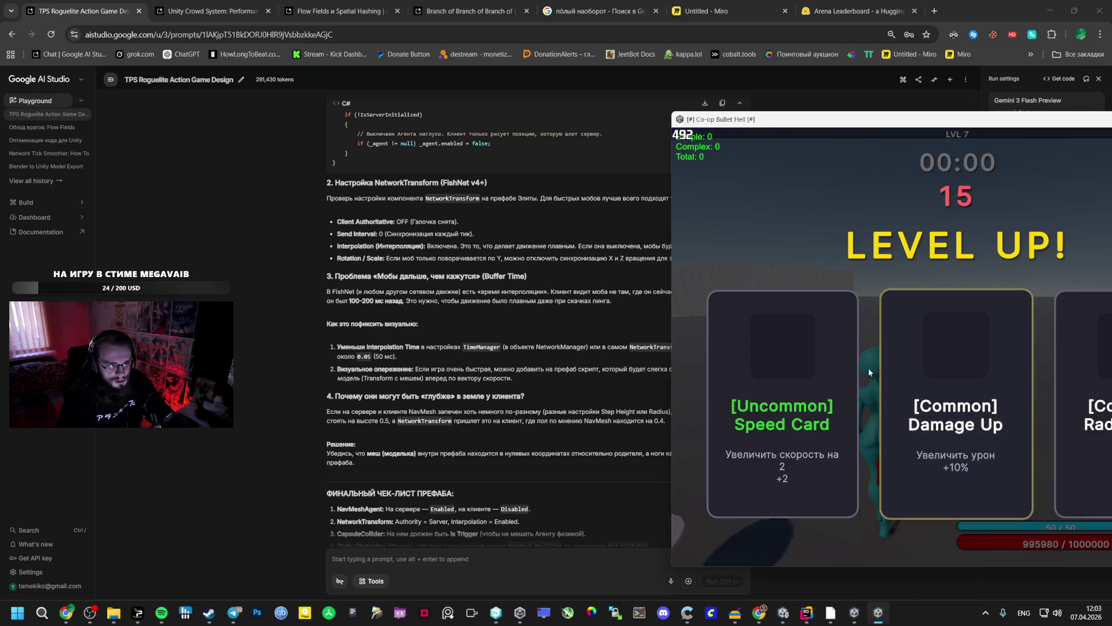
click(931, 374)
key(alt+Tab)
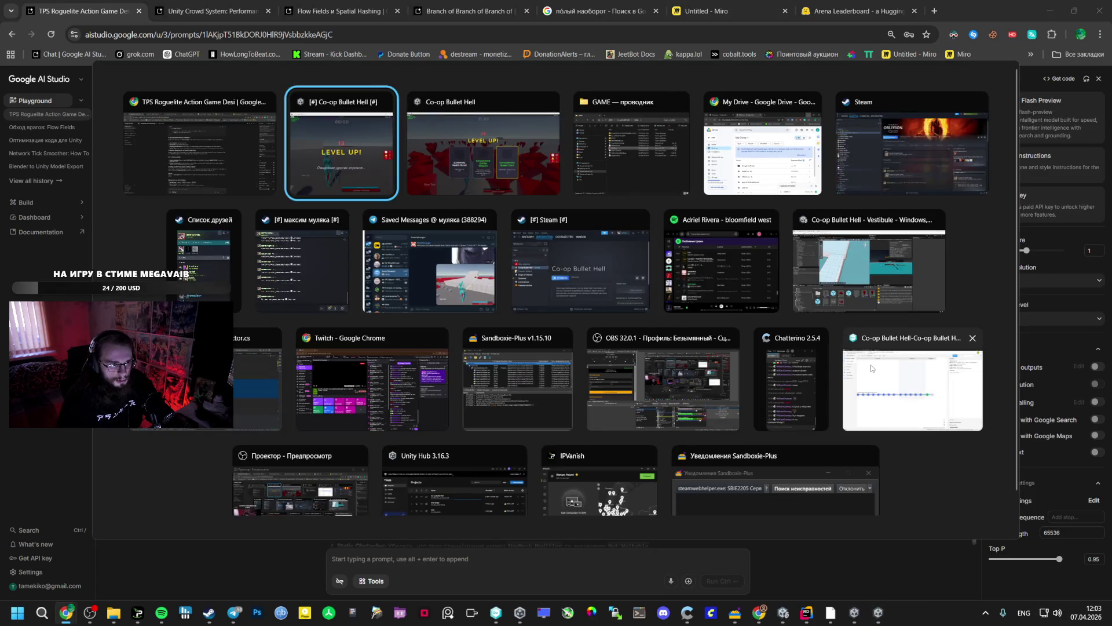
key(alt+Tab)
click(724, 350)
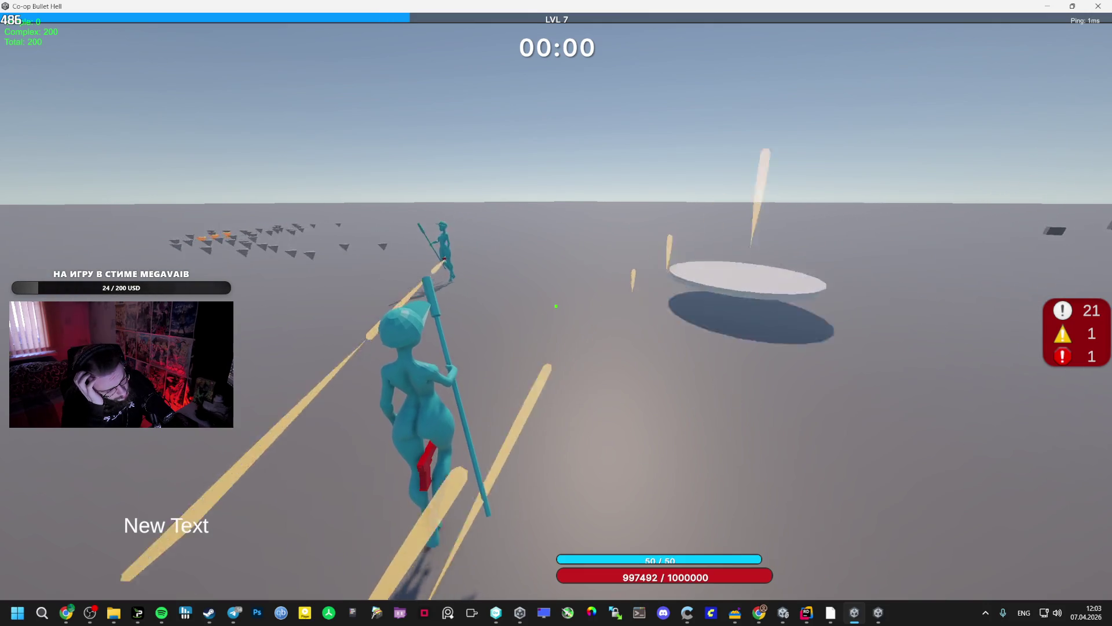
key(super+Tab)
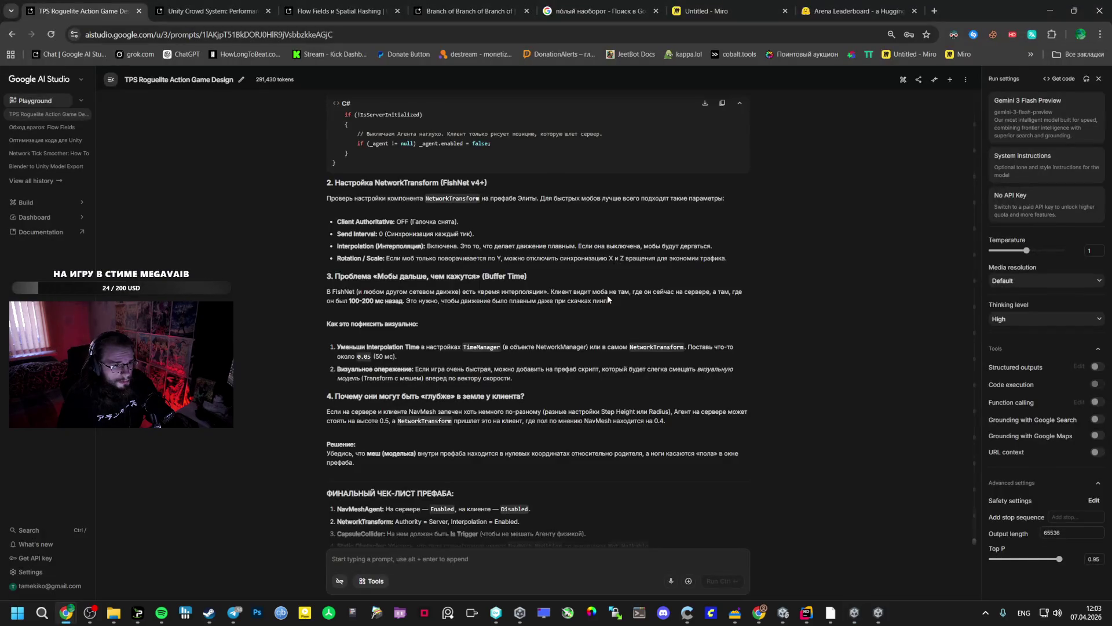
Bring the '[#] Co-op Bullet Hell [#]' client window back over Chrome from Task View.
key(Return)
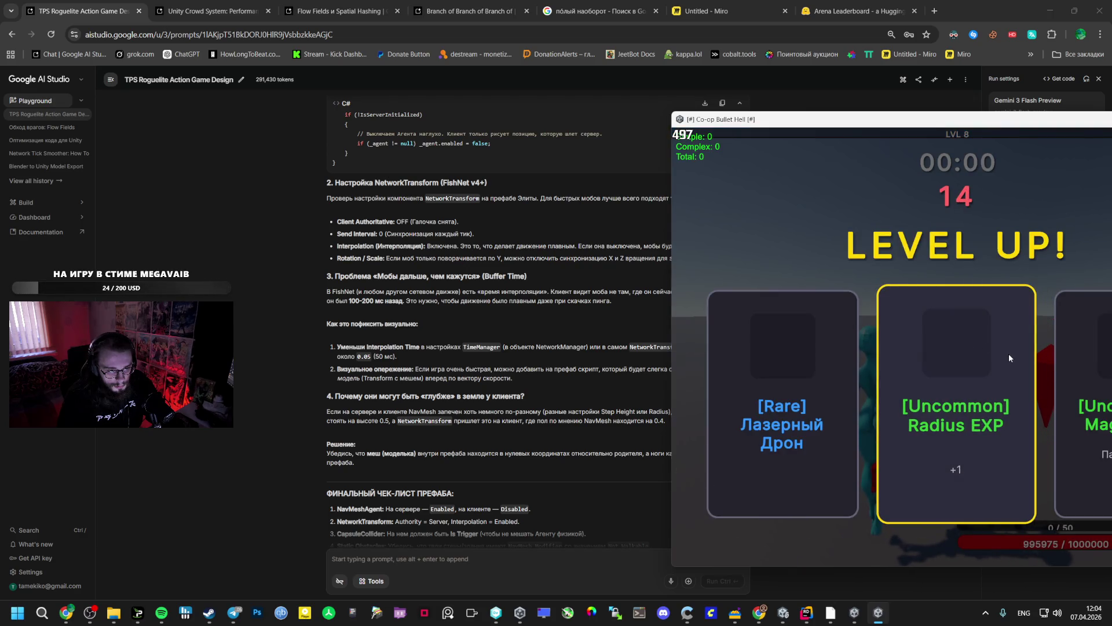
Give both players the Radius EXP upgrade and move the host into open ground.
click(1009, 353)
key(alt+Tab)
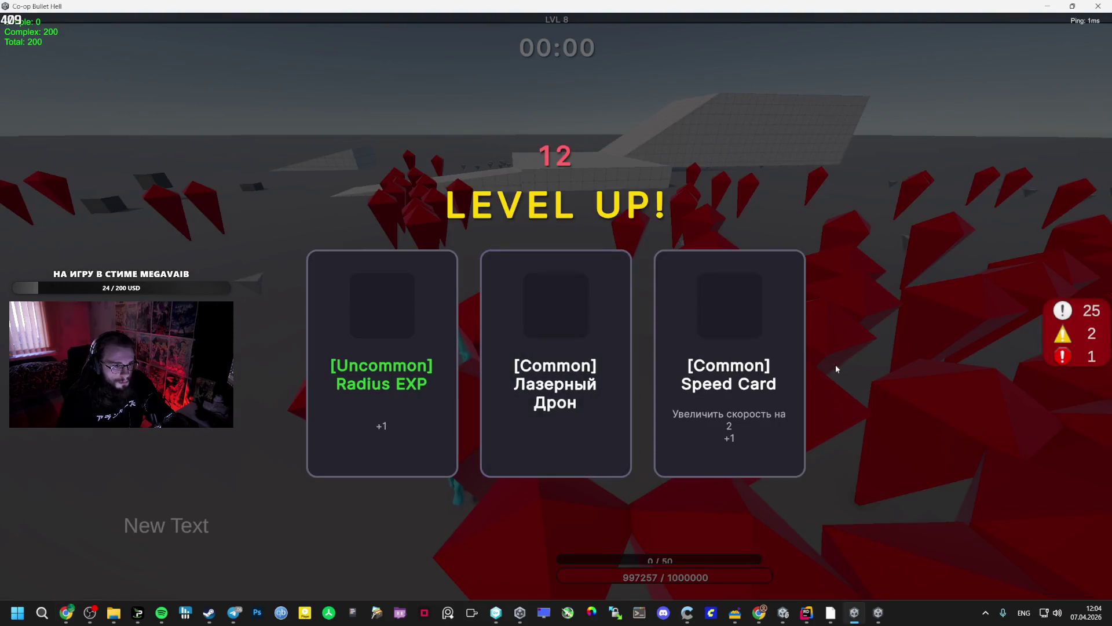
click(384, 371)
key(s)
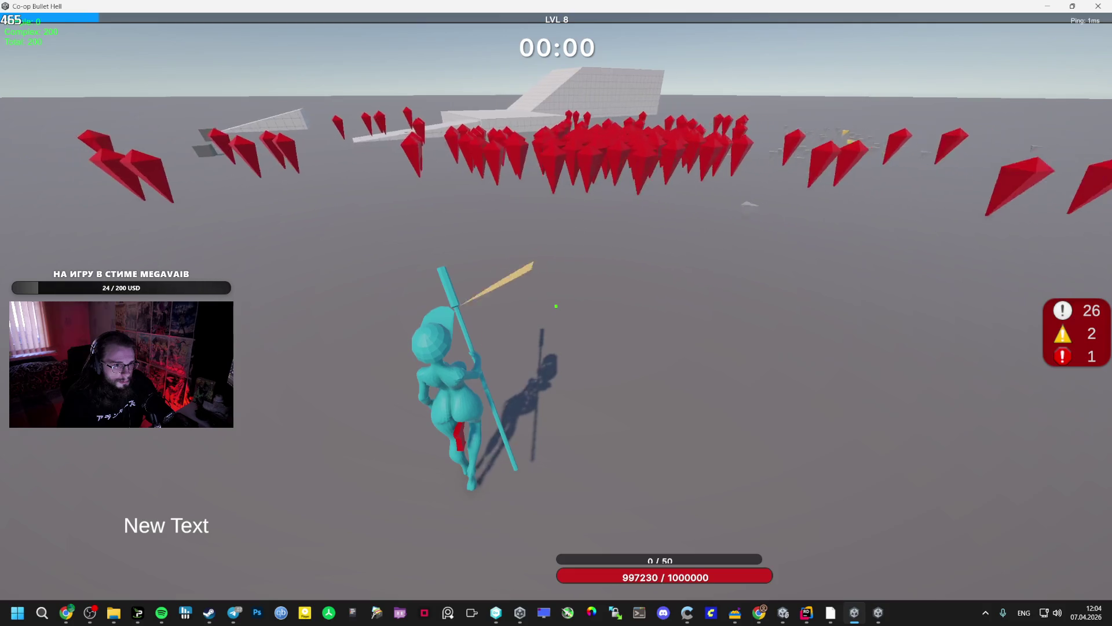
key(alt+Tab)
key(alt+Tab)
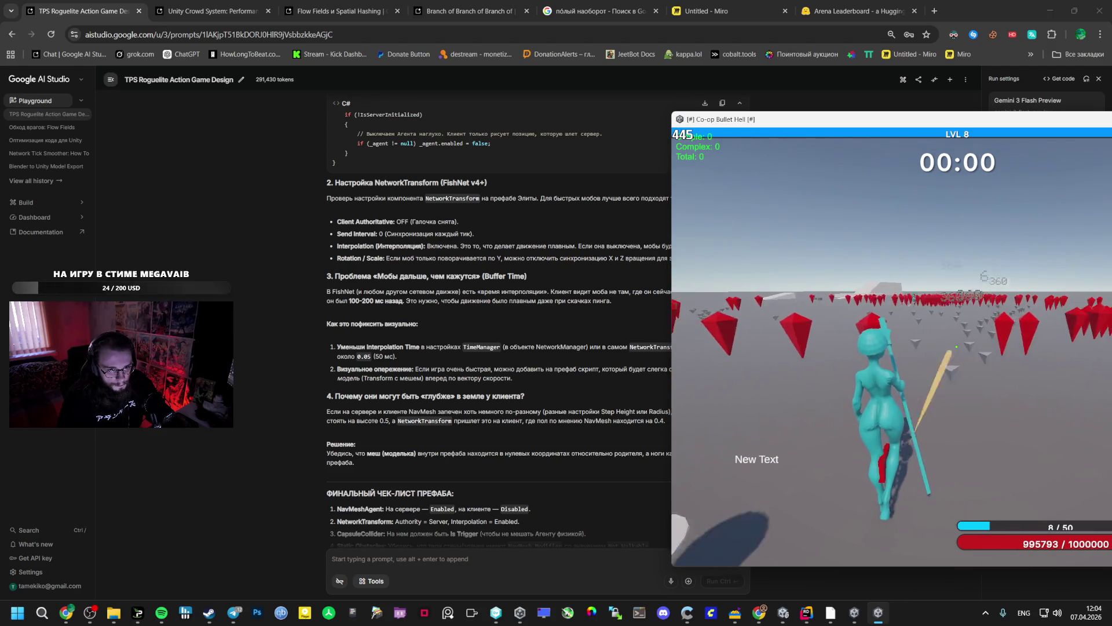
Pick Mage Staff for the client and an upgrade for the host to resume play.
click(975, 355)
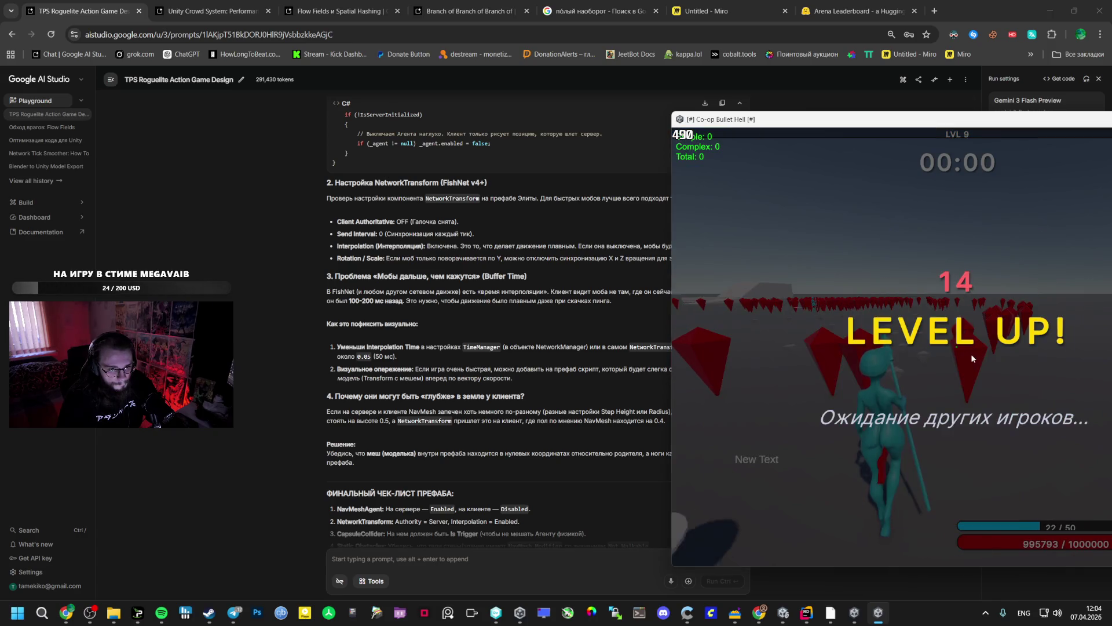
key(alt+Tab)
key(alt+Tab)
key(Tab)
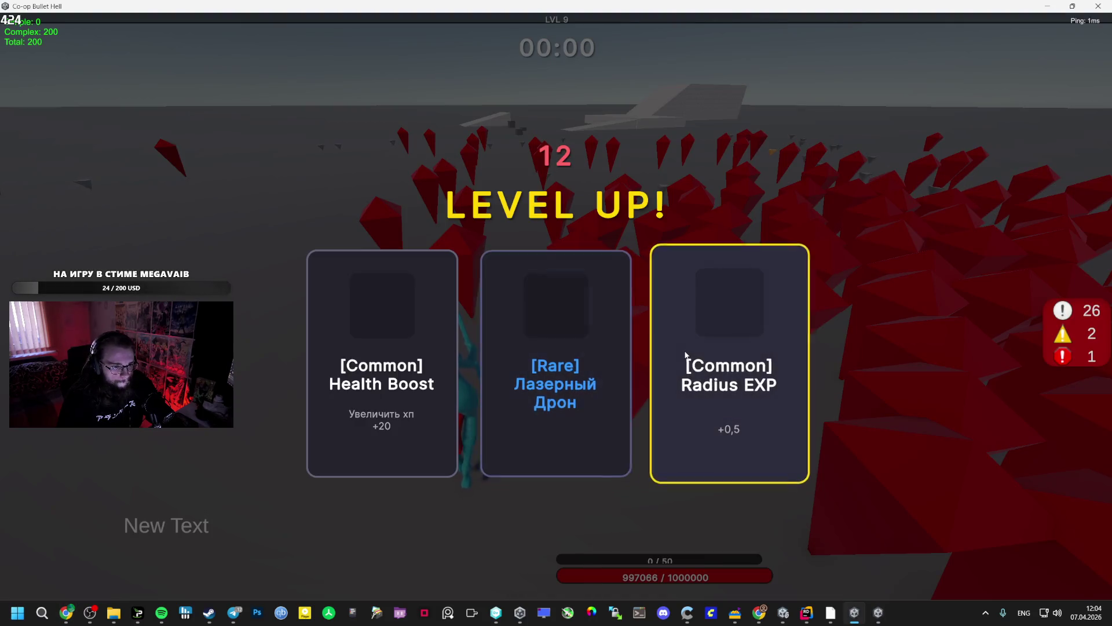
click(603, 335)
key(alt+Tab)
key(alt+Tab)
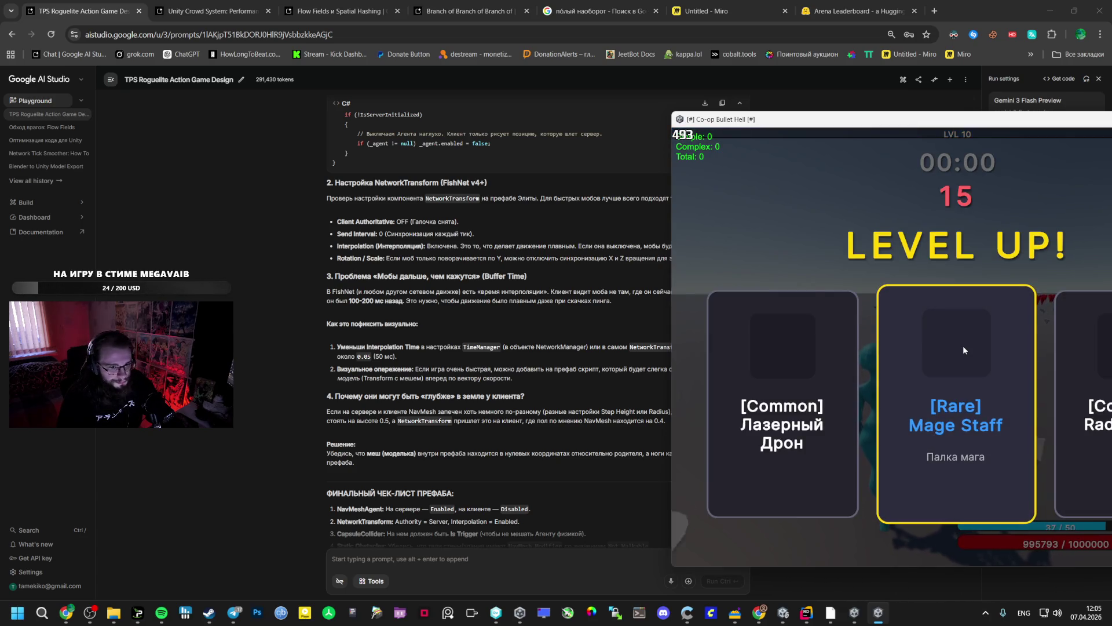
Pick Mage Staff for the client and Damage Up for the host, then run across the arena.
click(963, 350)
key(alt+Tab)
key(alt+Tab)
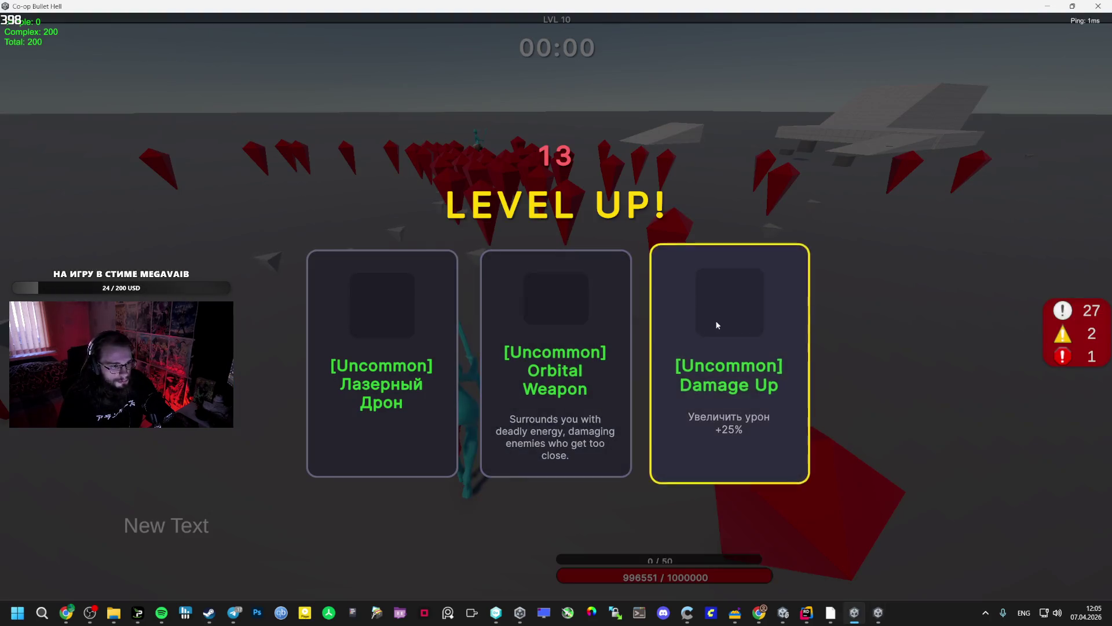
click(717, 325)
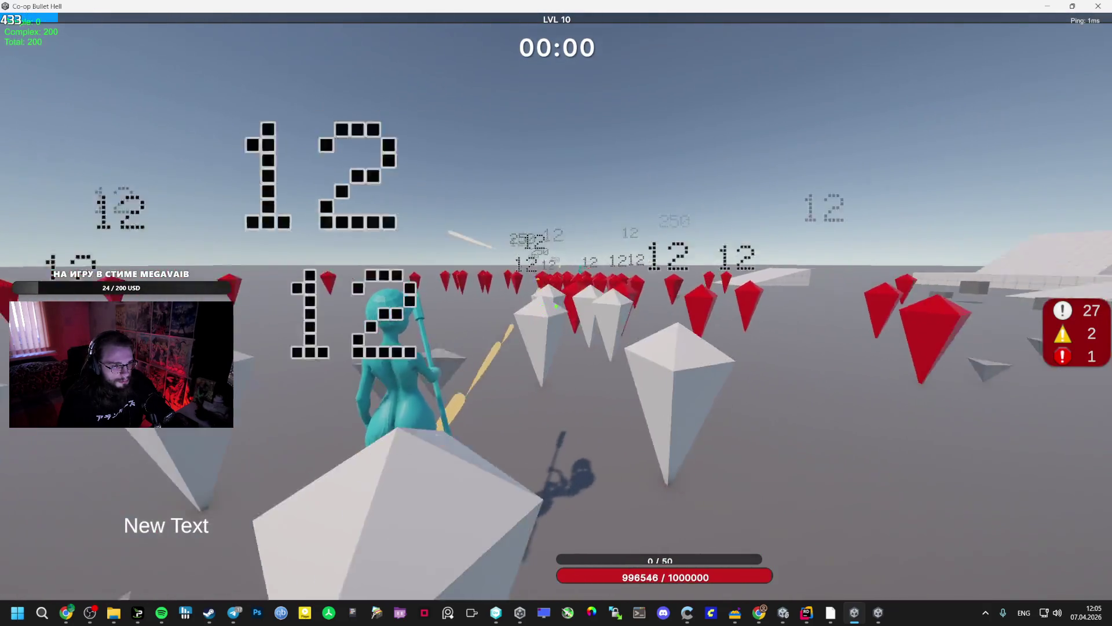
key(w)
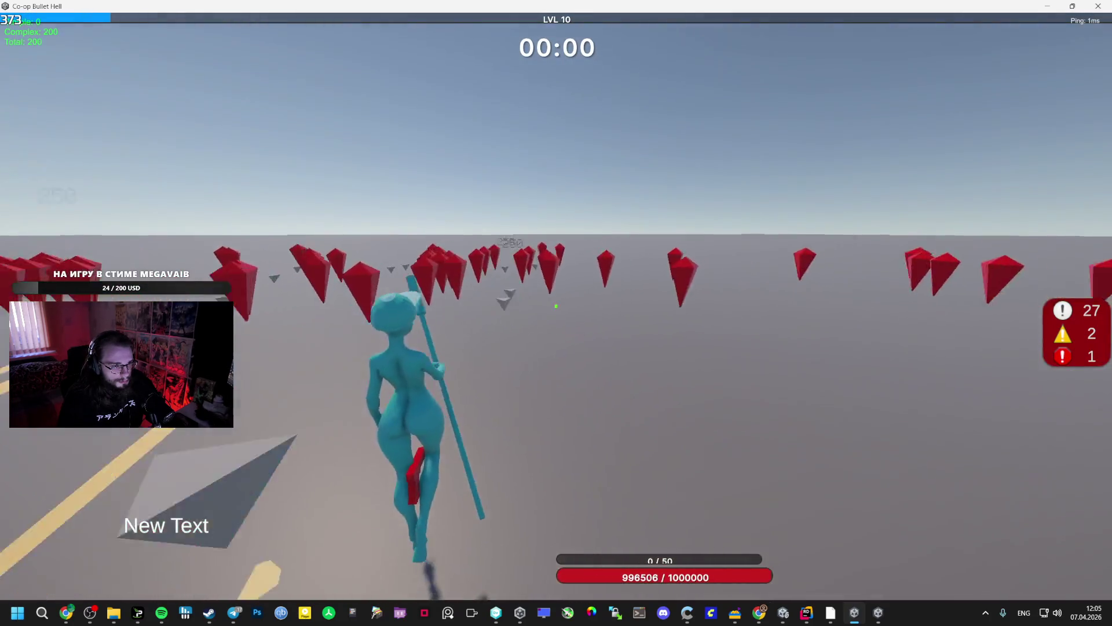
key(w)
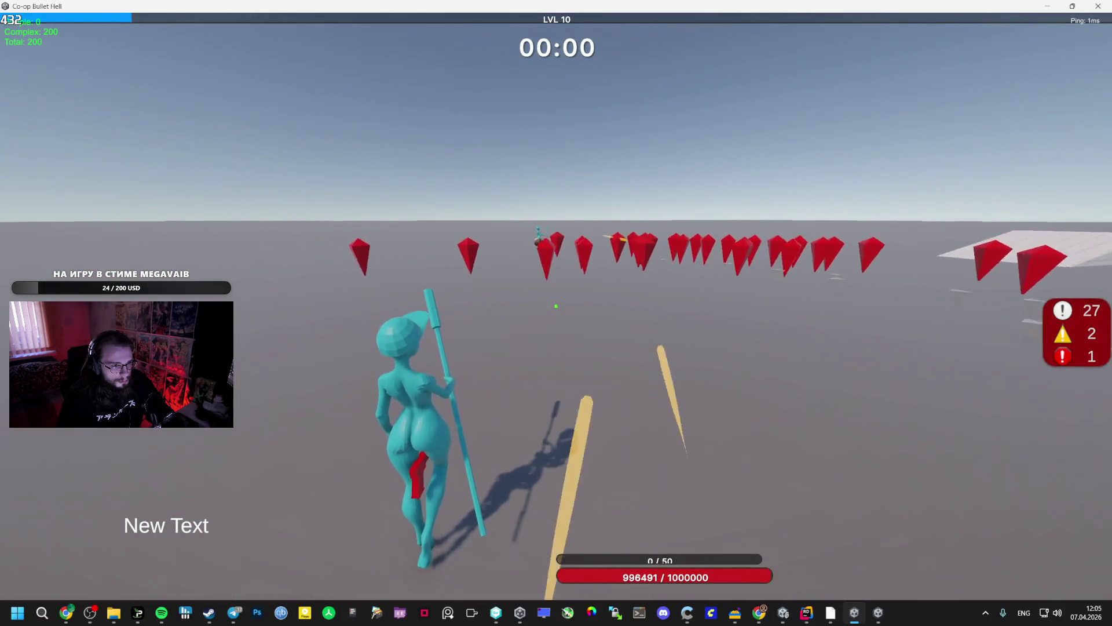
key(w)
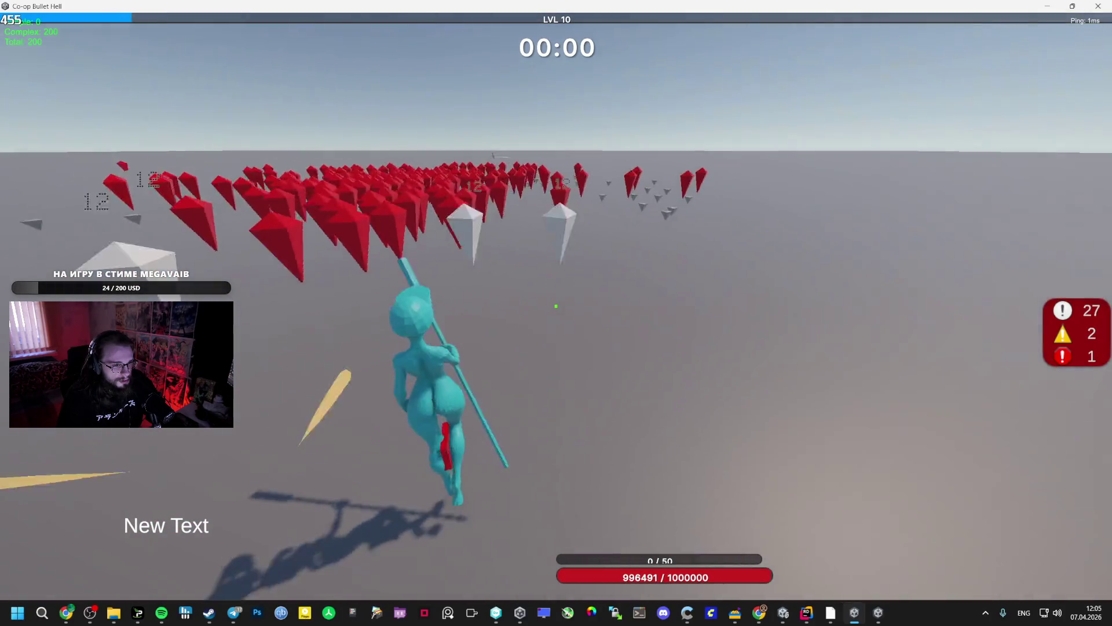
Charge through the red enemy horde, then pause the client game to its lobby menu.
key(w)
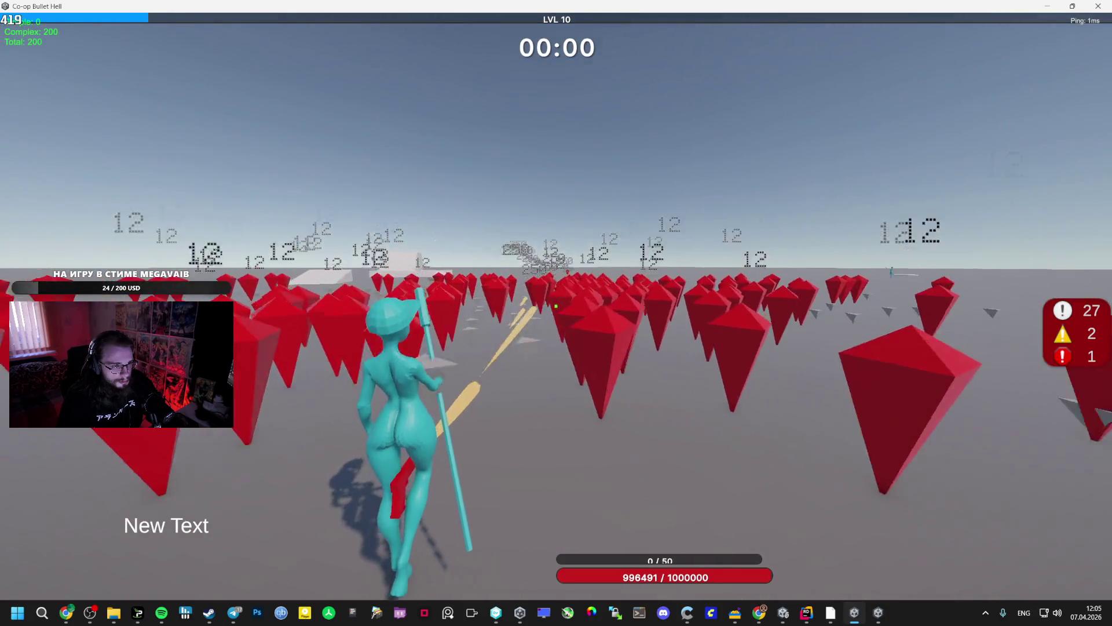
key(w)
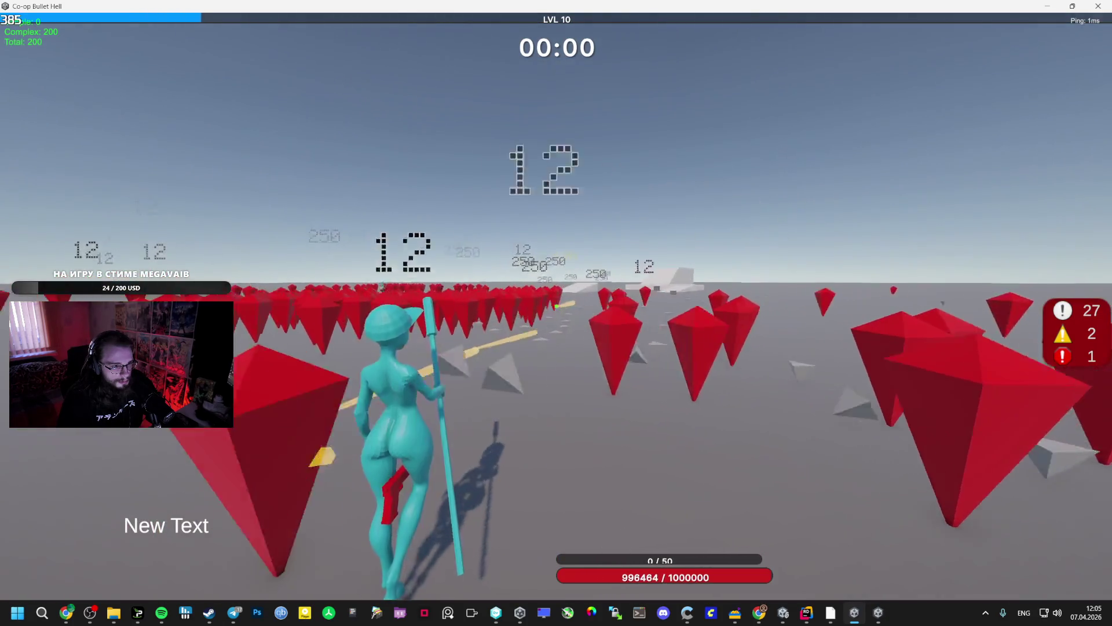
key(w)
key(w)
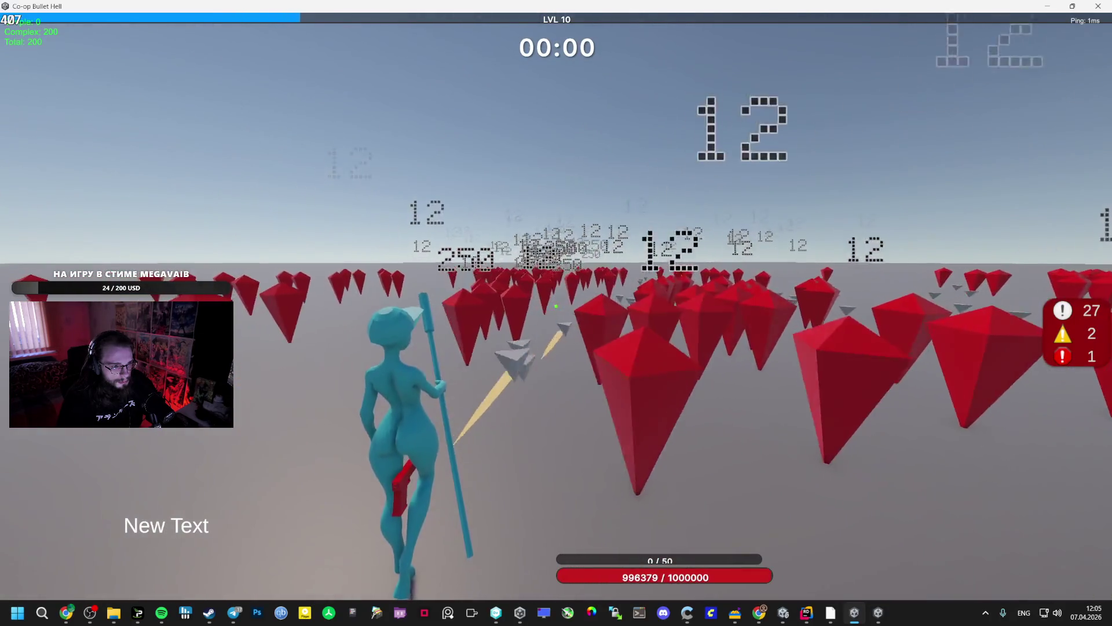
key(w)
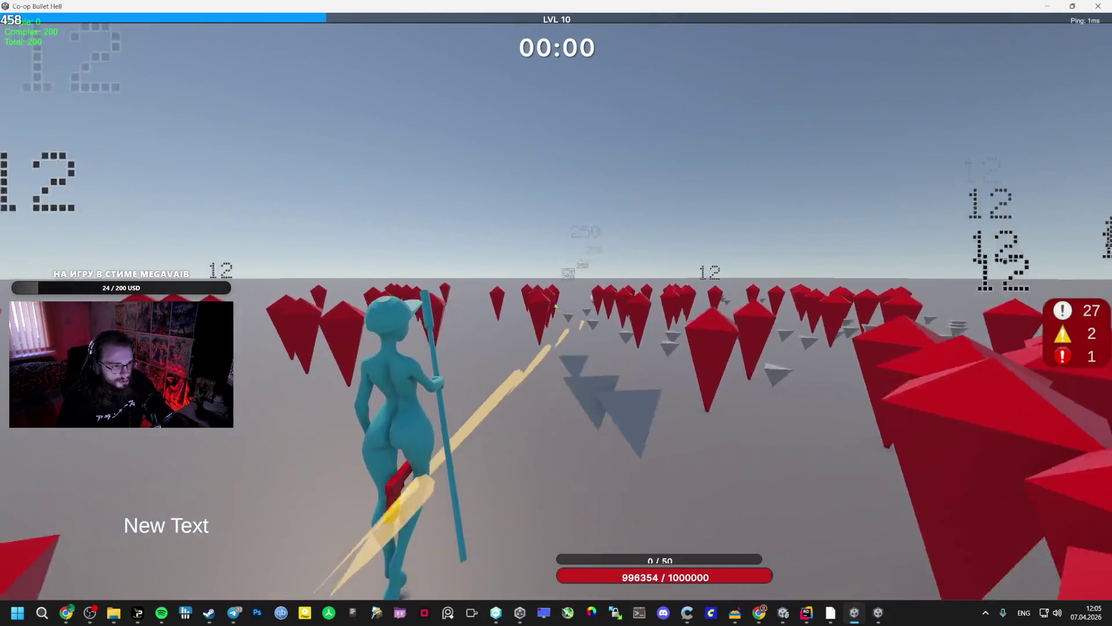
click(878, 612)
key(Escape)
In Unity, open the Assets/__Scripts/_Data/Enemies folder and inspect SlimeGold's stats.
mouse_move(782, 613)
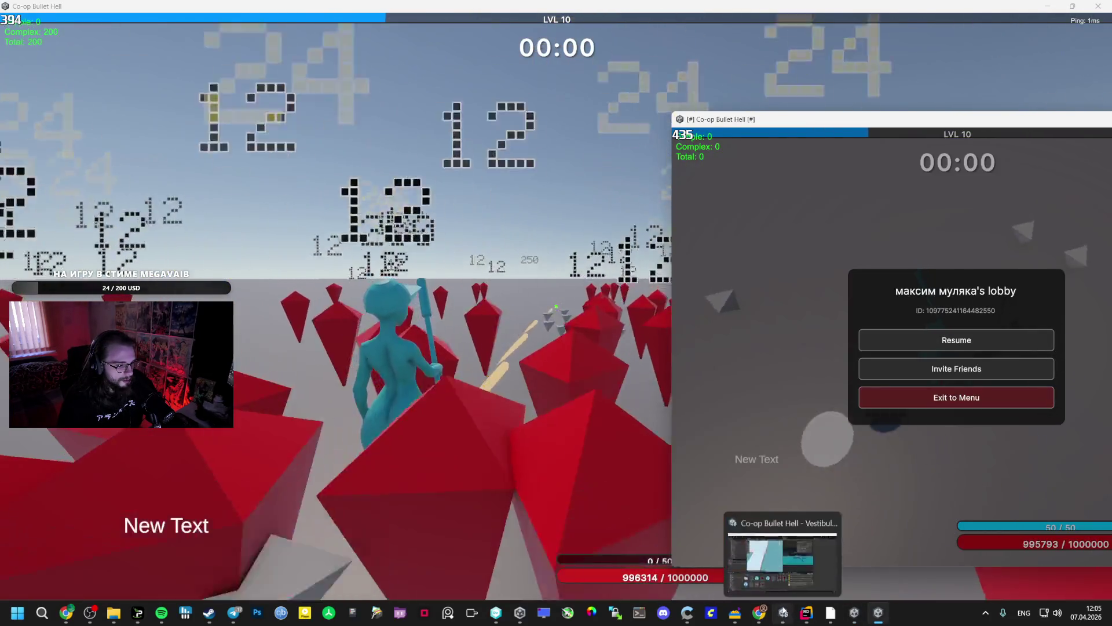
click(759, 594)
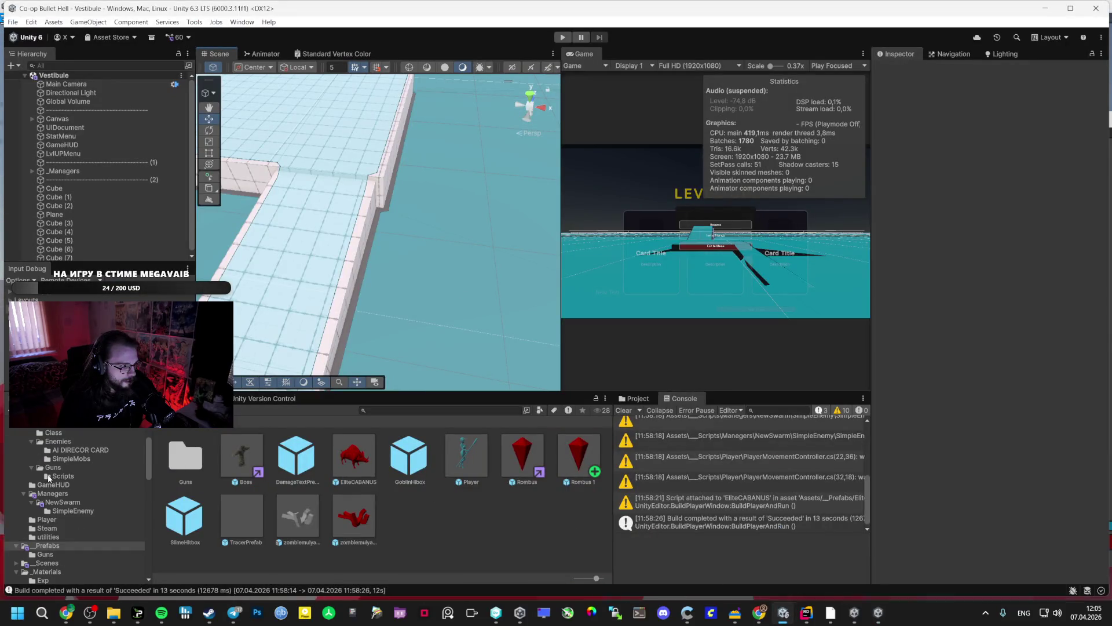
click(59, 474)
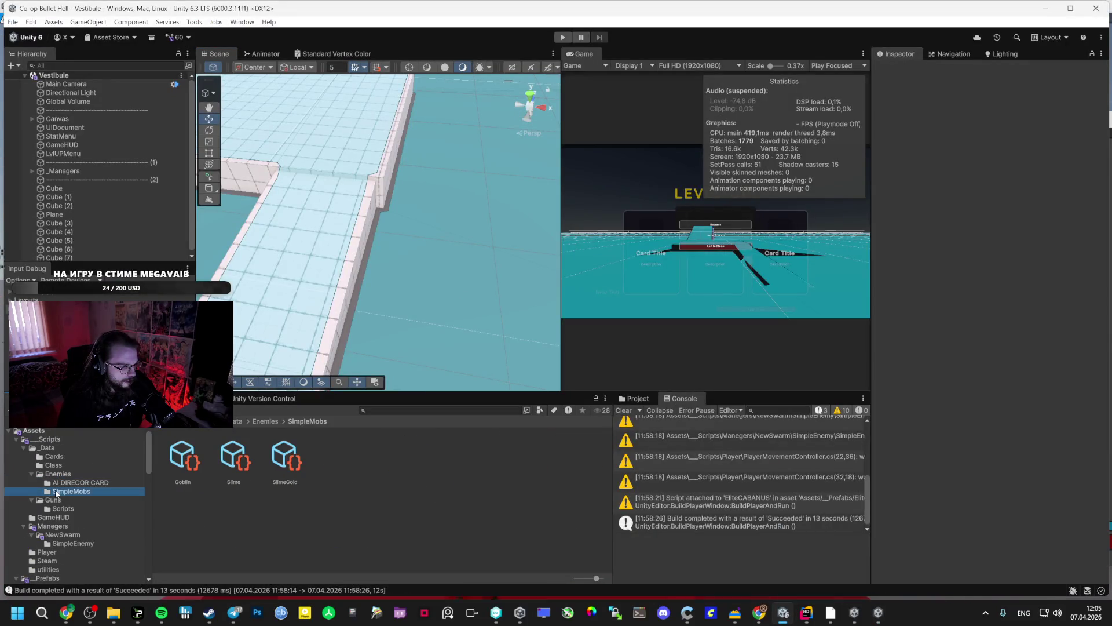
click(291, 465)
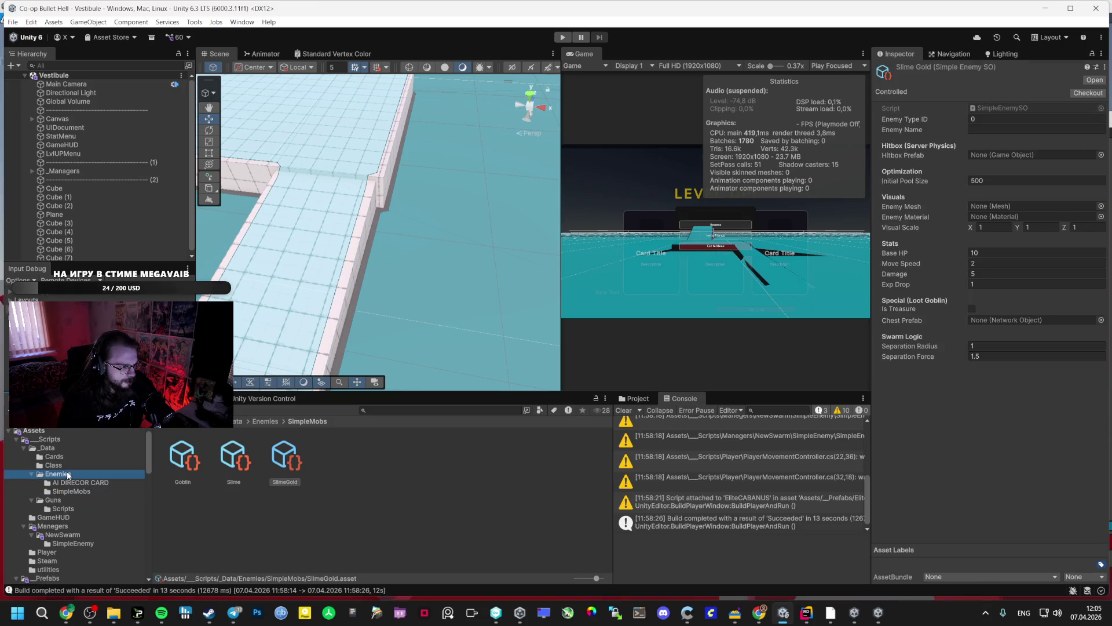
click(312, 465)
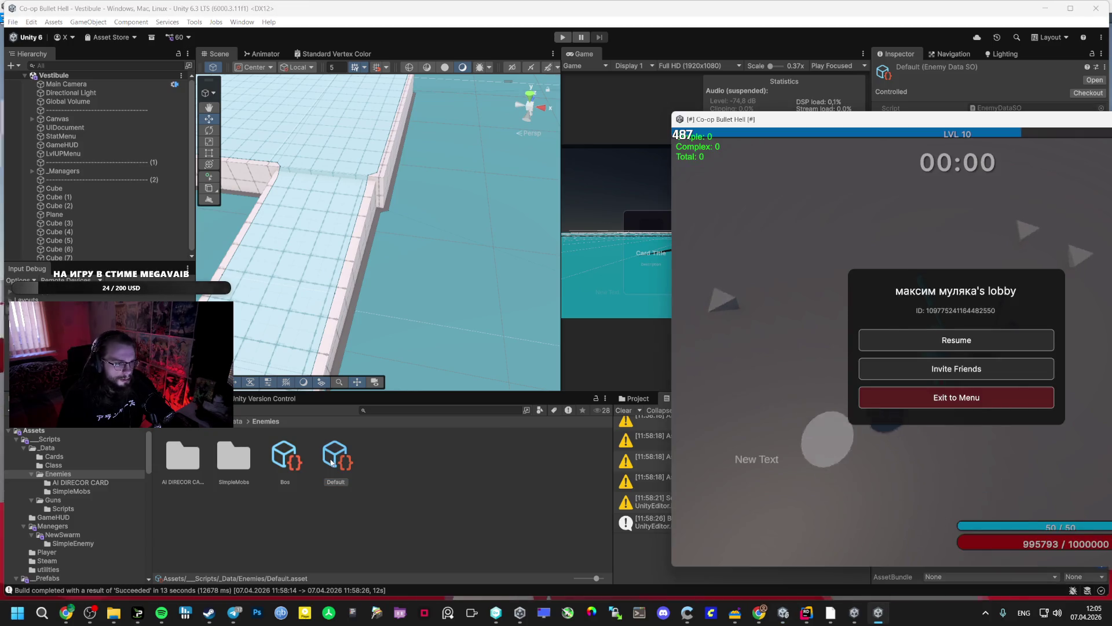
Move the host forward, then resume the second client from its pause menu.
key(alt+Tab)
key(w)
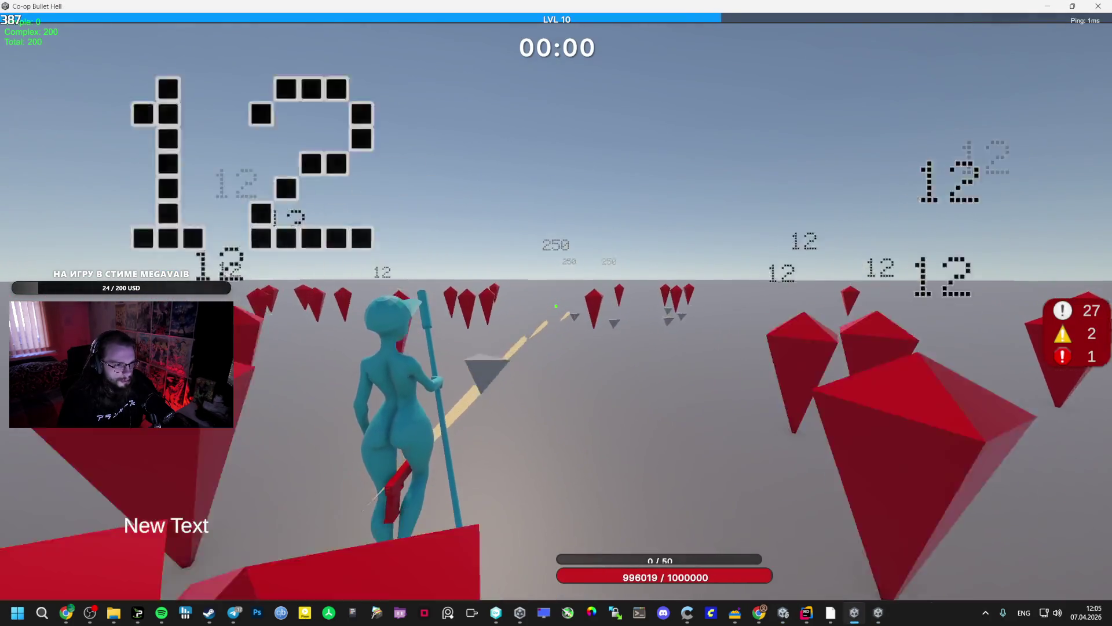
key(alt+Tab)
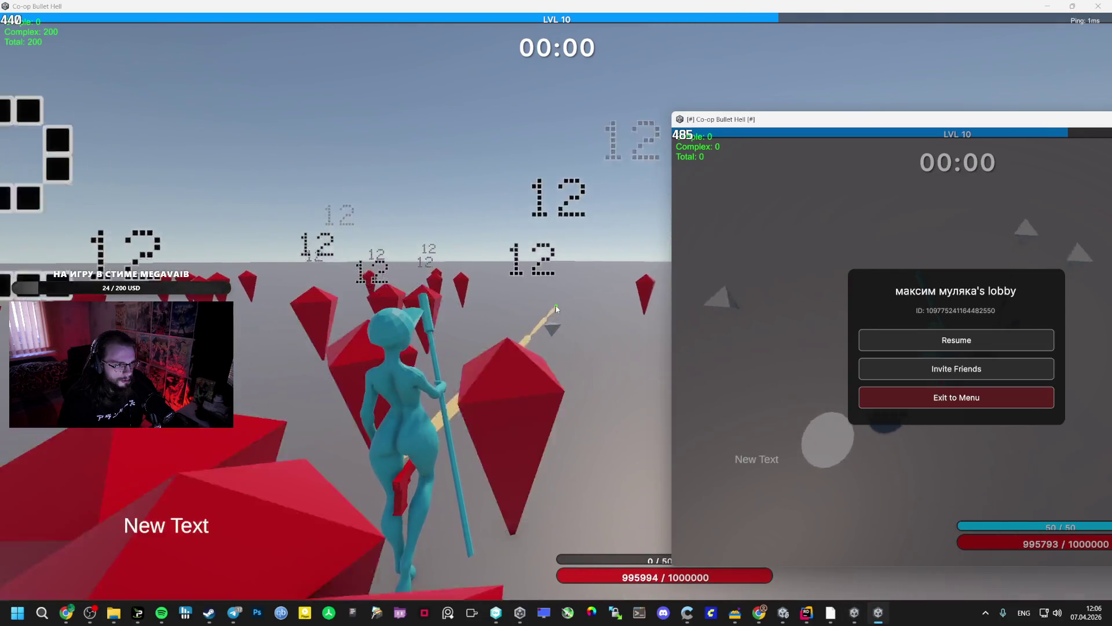
key(Escape)
key(Escape)
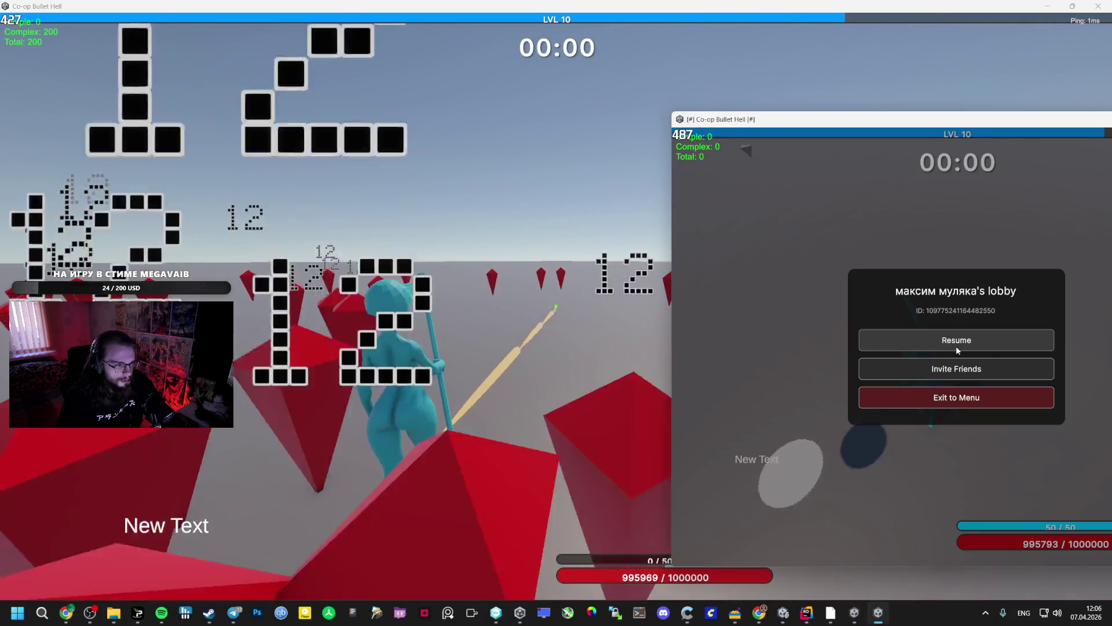
click(956, 340)
Advance through the arena and projectiles to level 11, picking an upgrade card in the second client.
key(w)
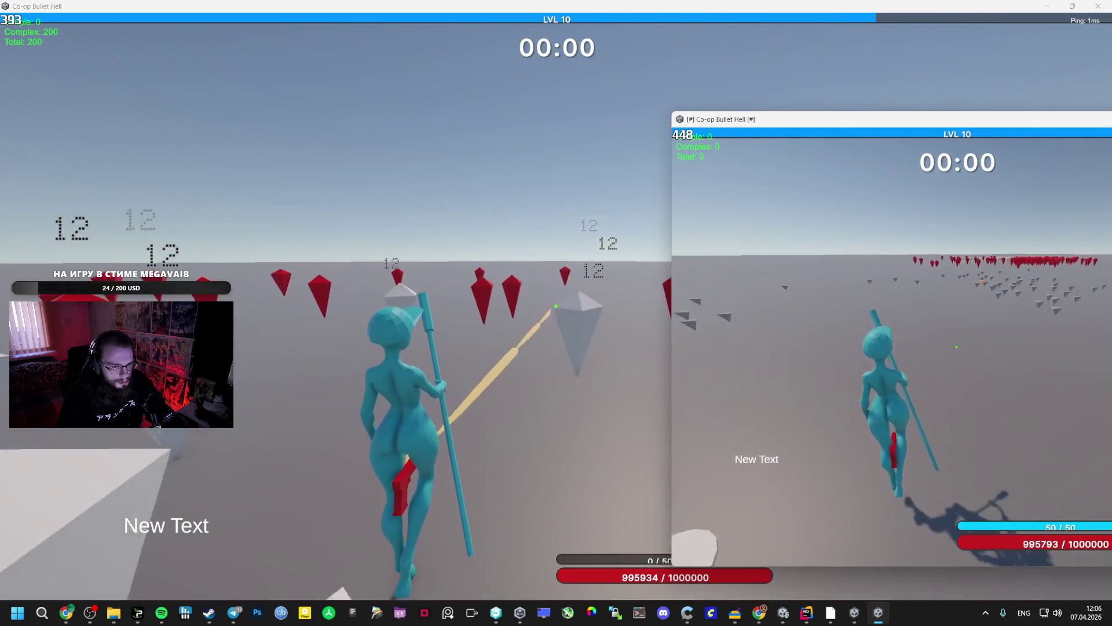
key(w)
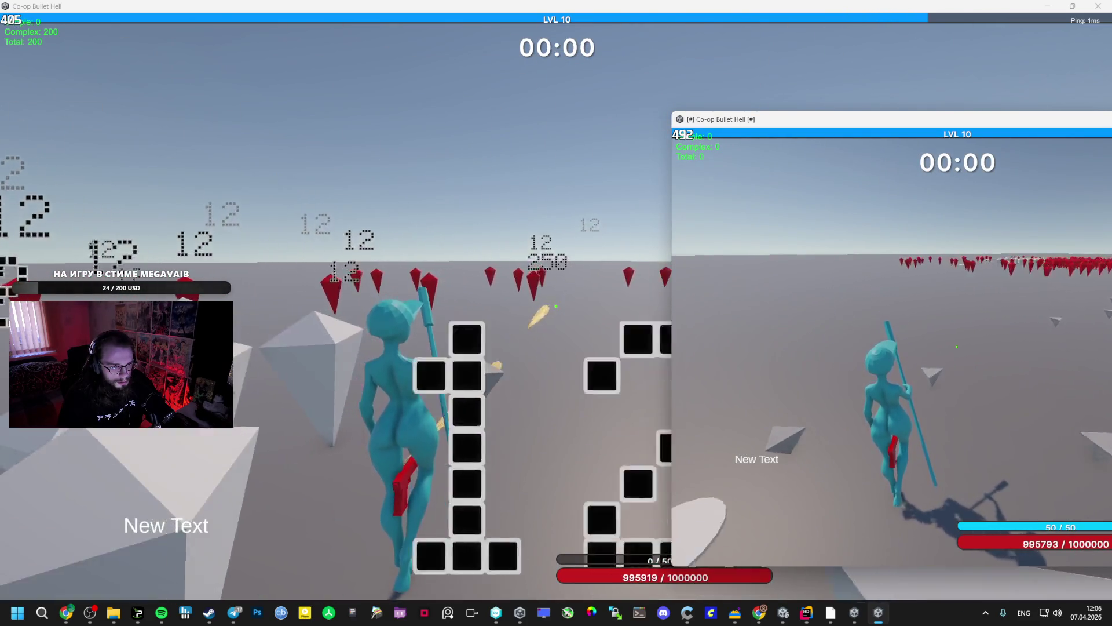
key(w)
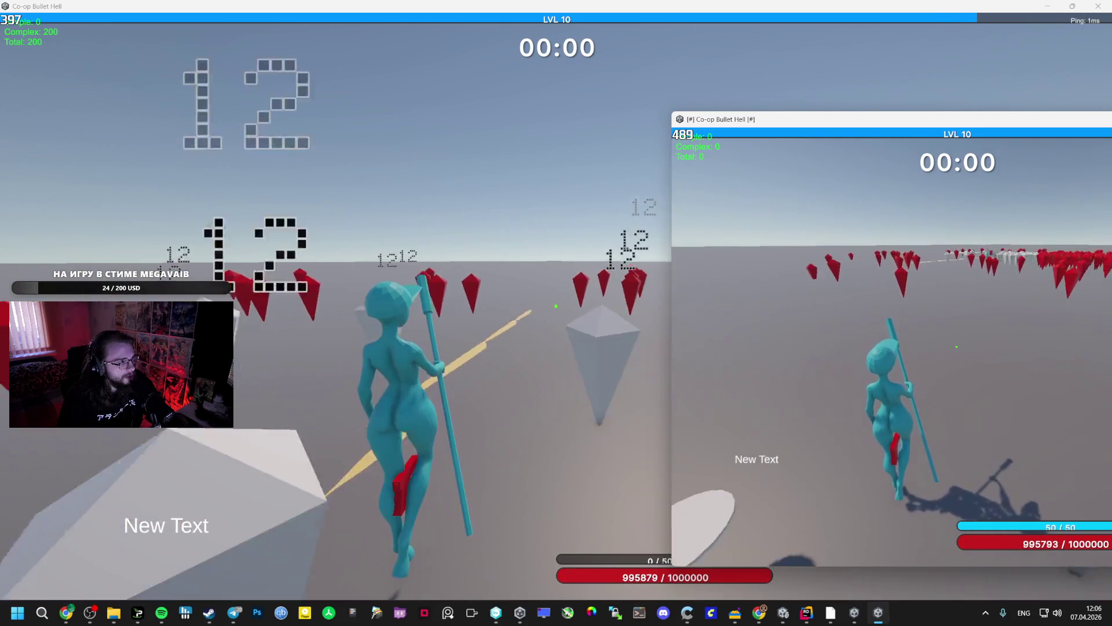
key(w)
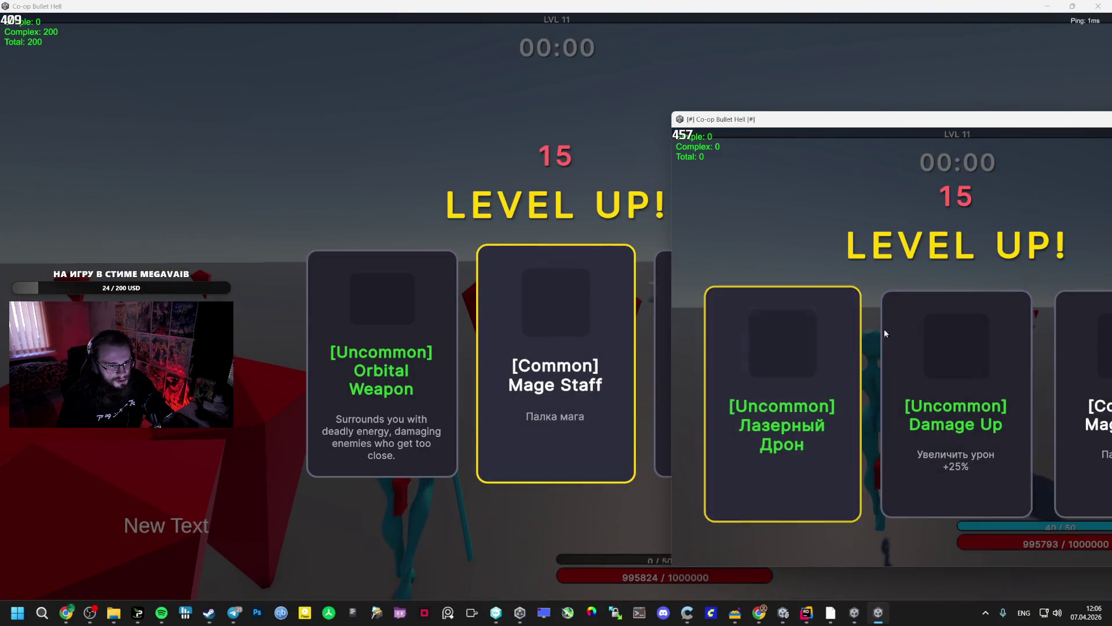
click(787, 301)
click(576, 235)
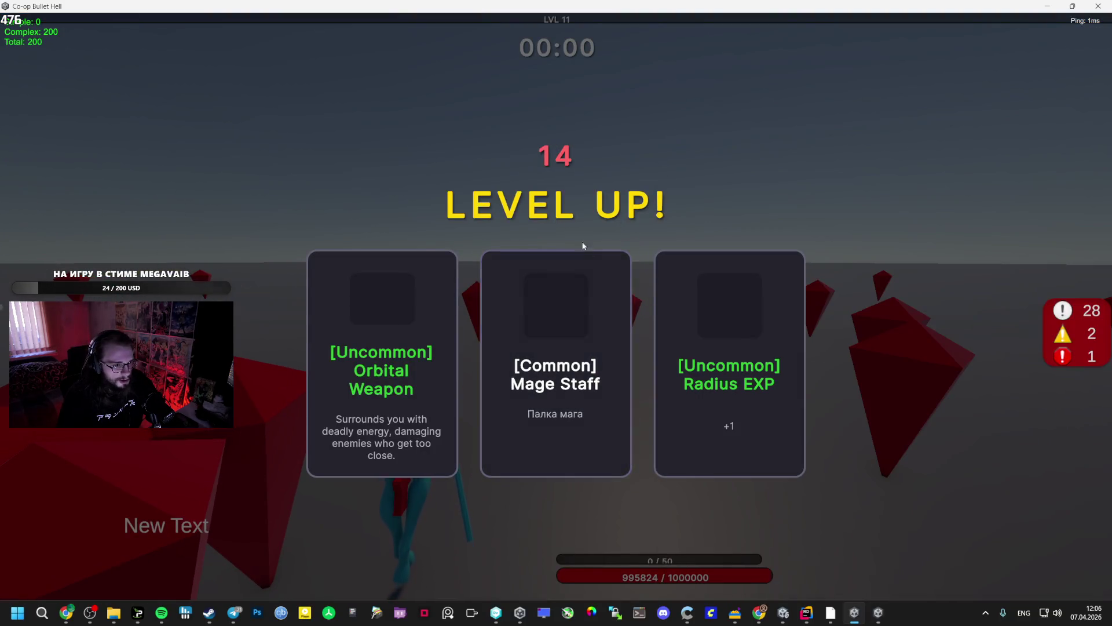
Take Orbital Weapon, then Speed Card at the next level-up, reaching level 12.
click(417, 322)
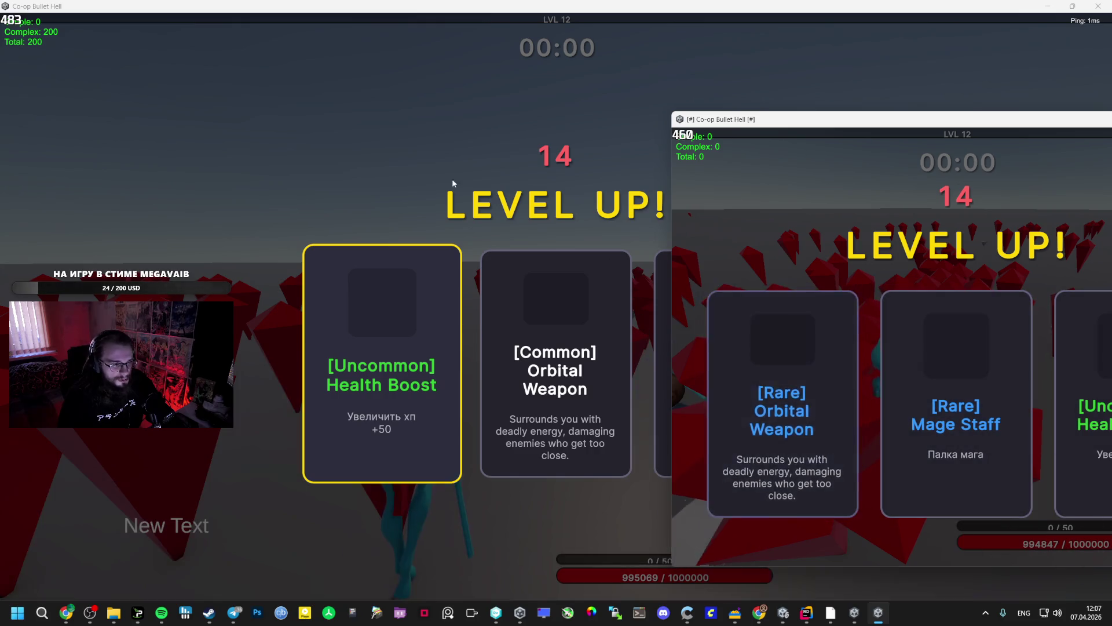
click(465, 186)
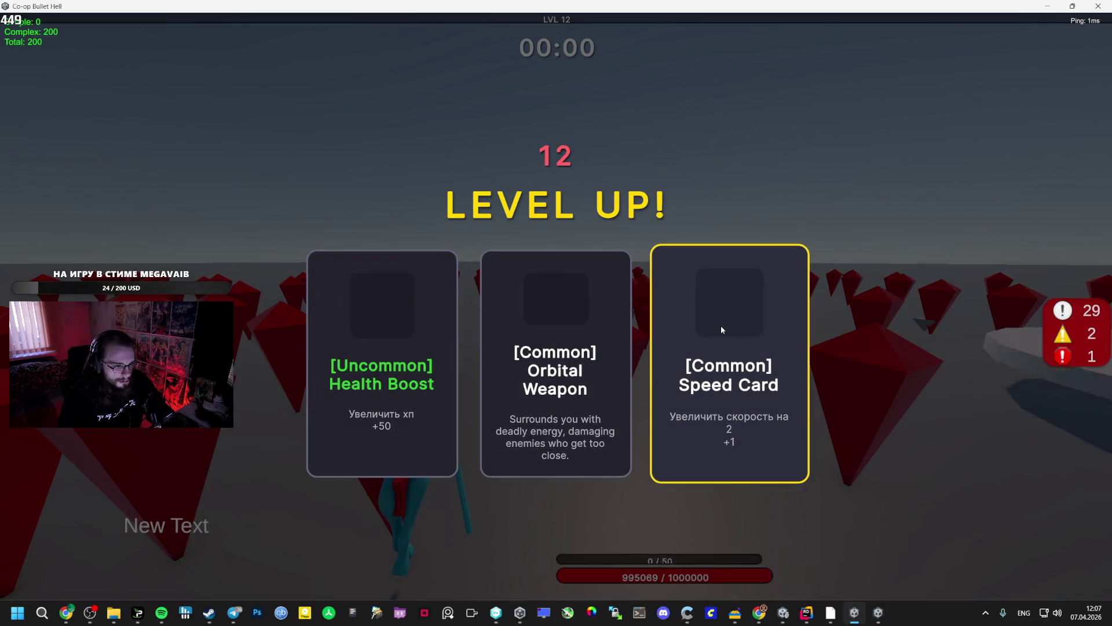
click(718, 325)
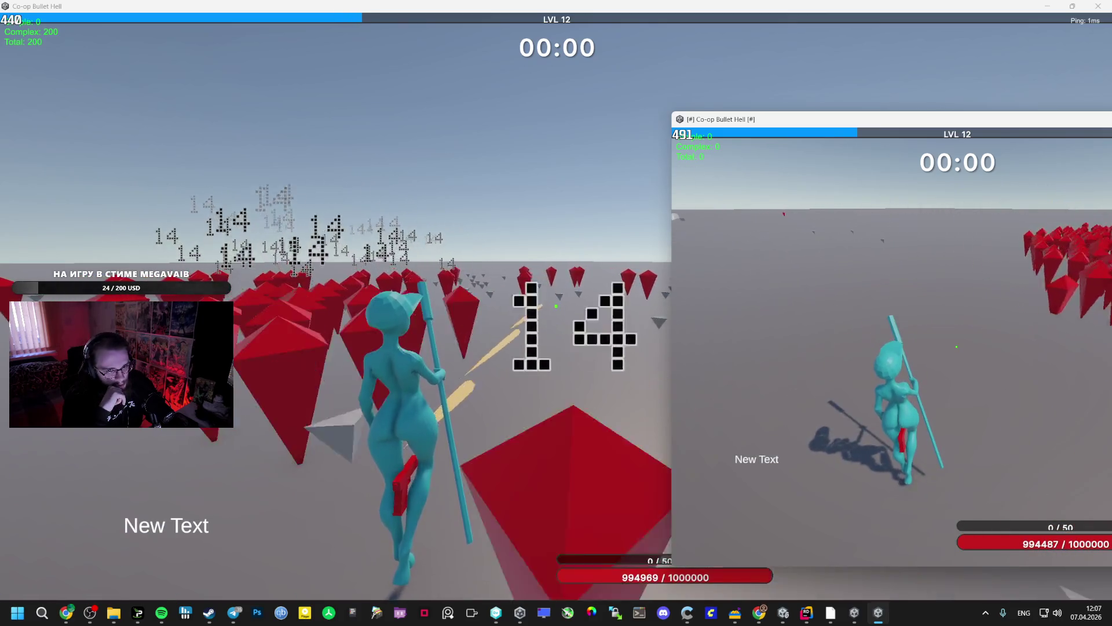
key(alt+Tab)
key(Tab)
key(Tab)
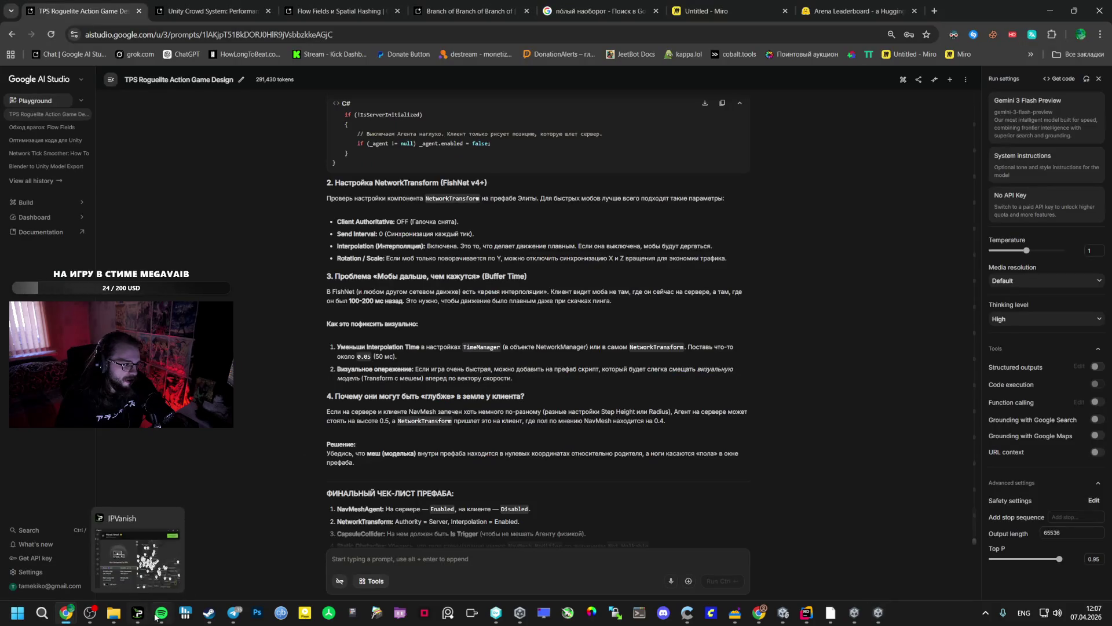
Play Dark Crow by MAN WITH A MISSION from Spotify's Liked Songs, then return to the game.
click(156, 617)
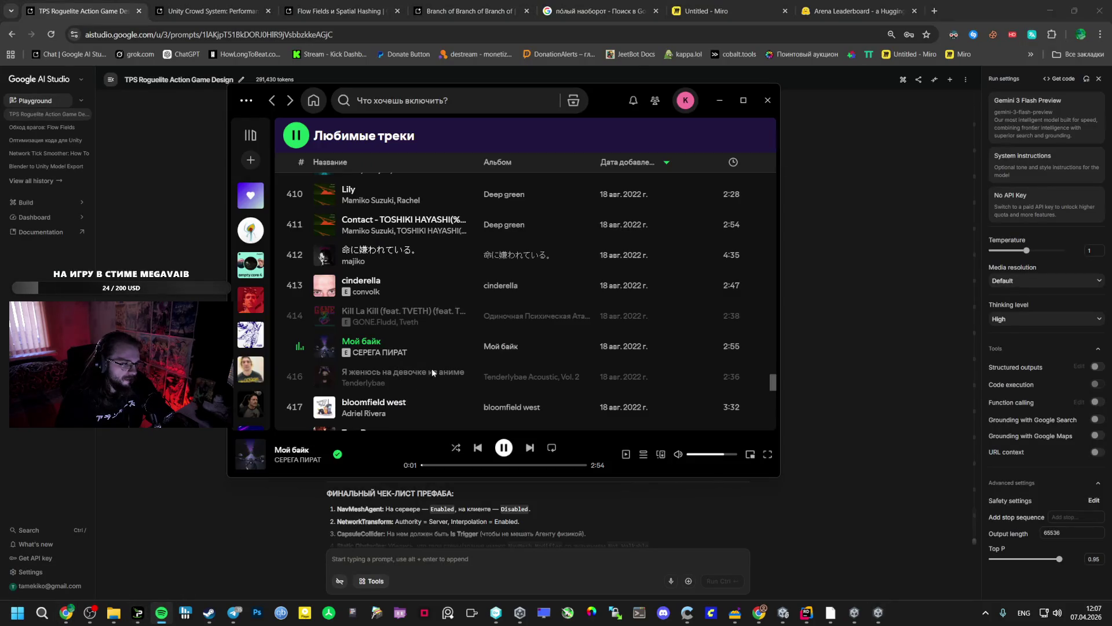
scroll(349, 303, up, 3)
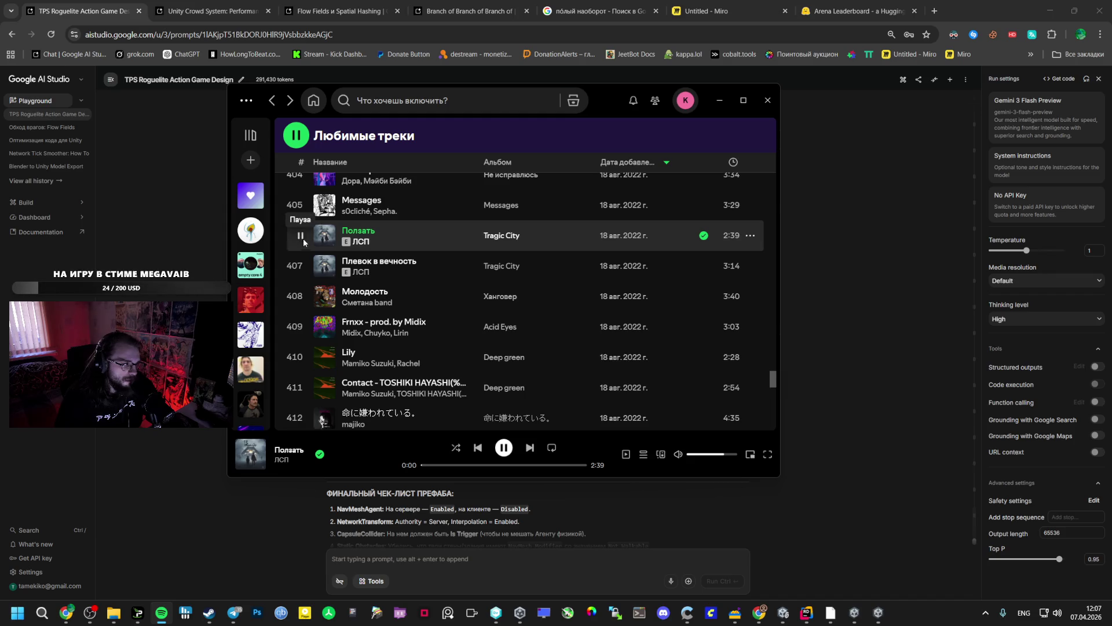
scroll(303, 240, up, 4)
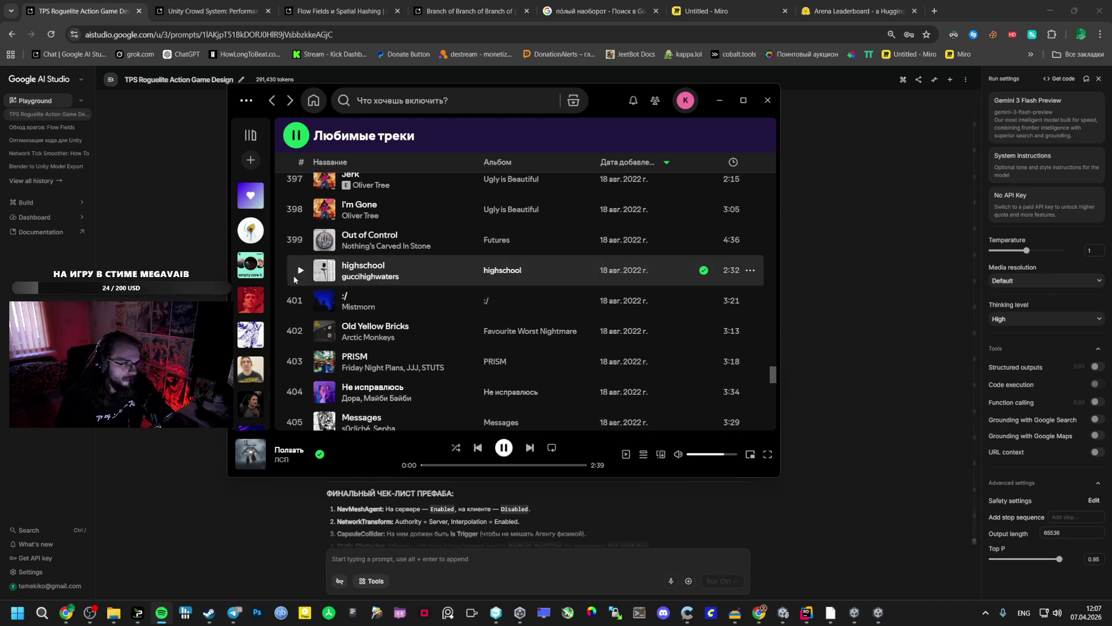
scroll(302, 244, up, 1)
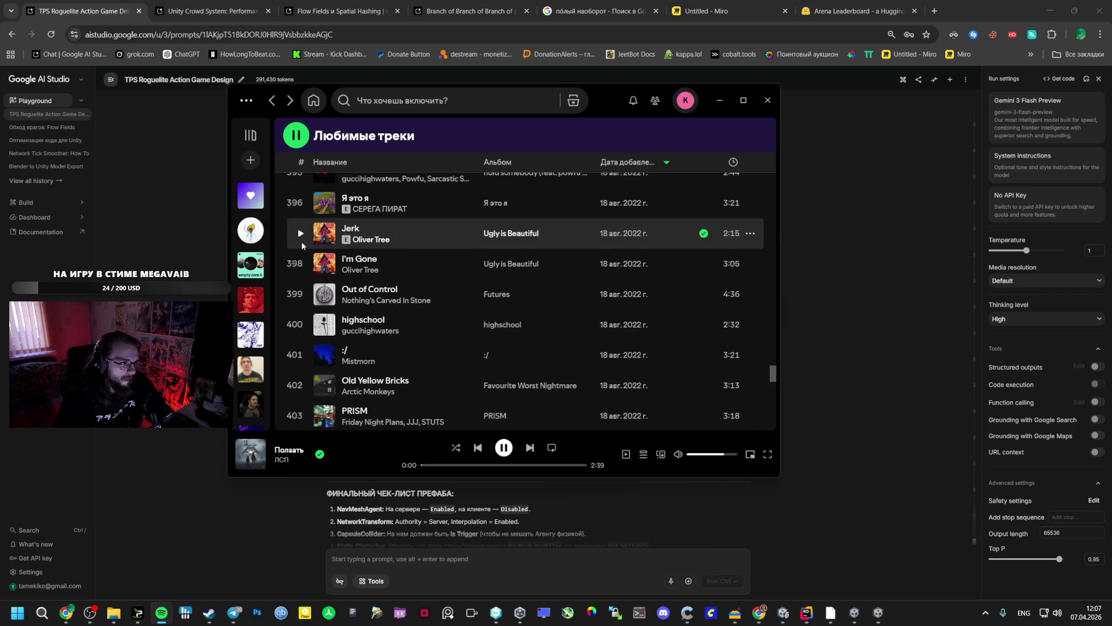
scroll(313, 249, up, 2)
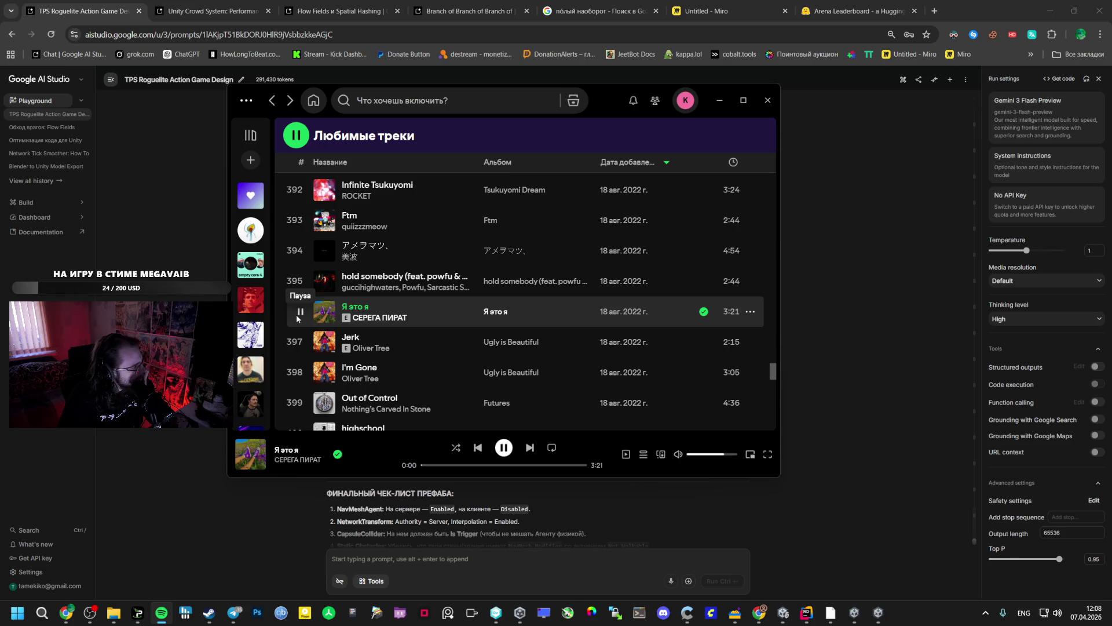
scroll(298, 347, up, 3)
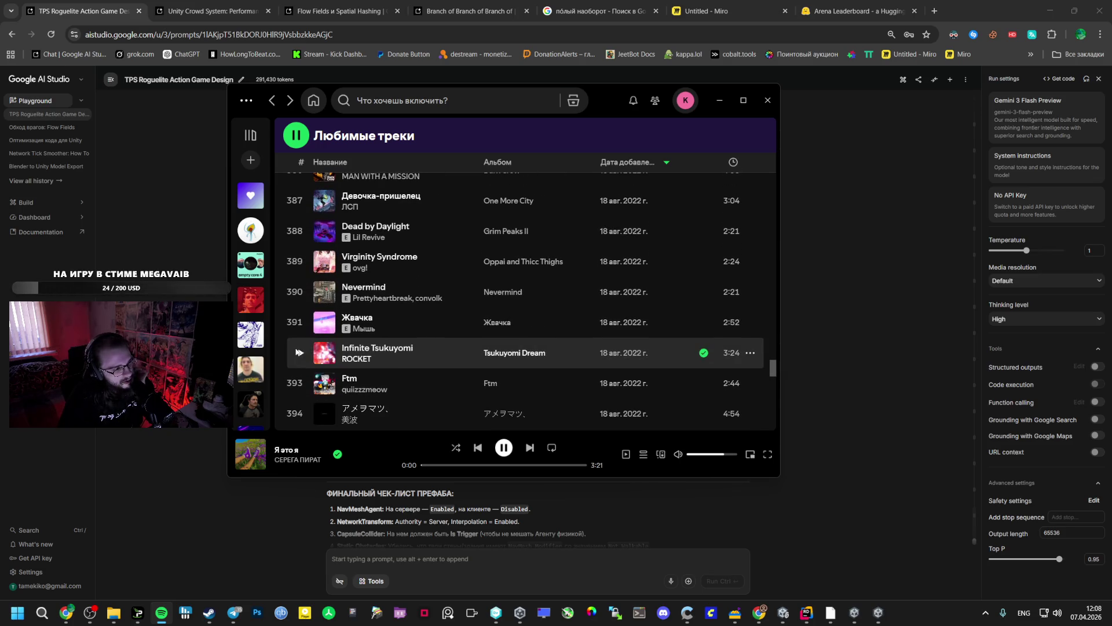
scroll(293, 348, up, 2)
scroll(310, 297, up, 2)
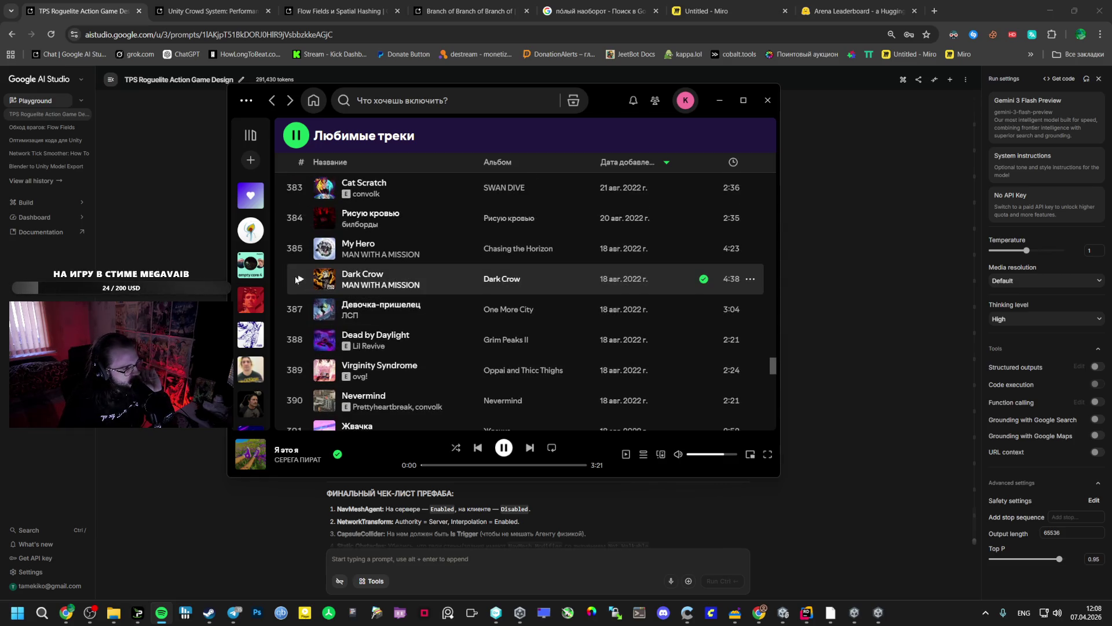
scroll(295, 283, down, 2)
scroll(291, 286, up, 2)
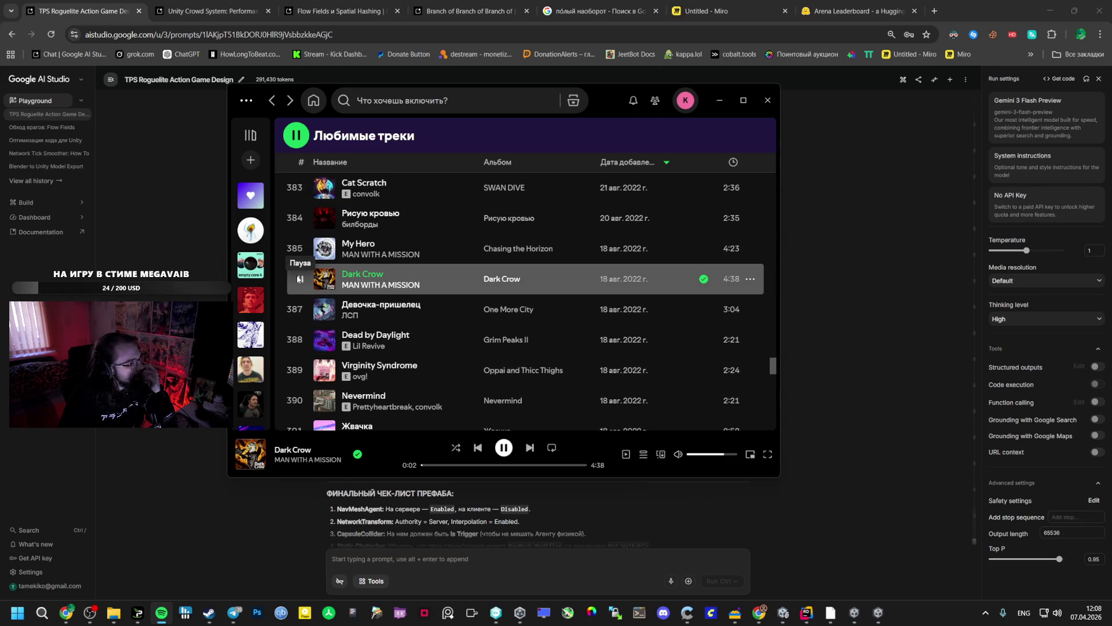
scroll(305, 293, up, 2)
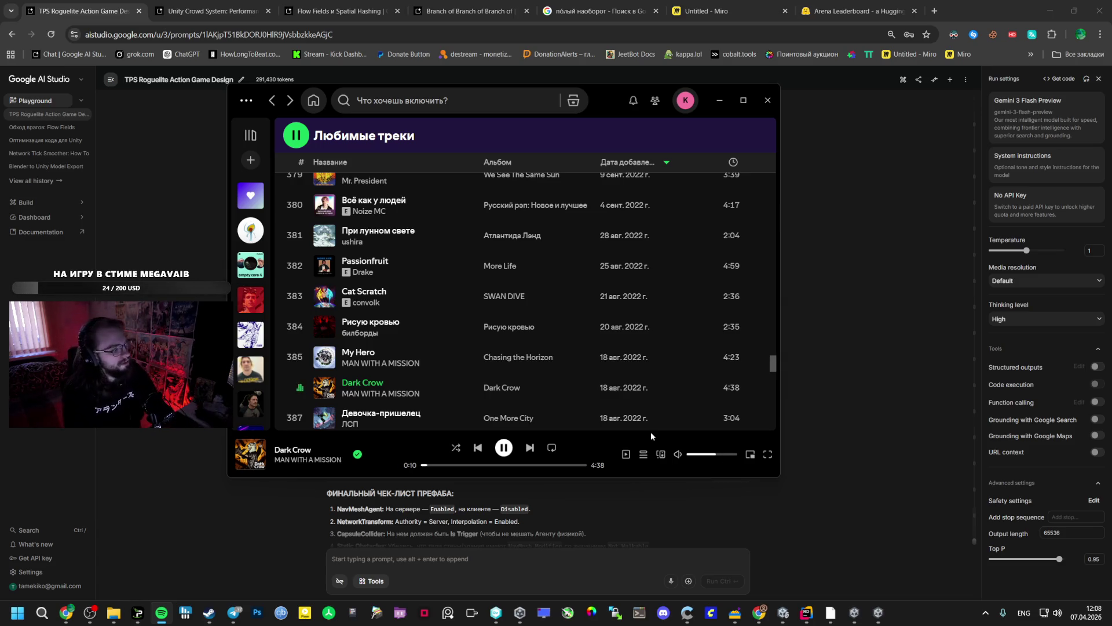
click(878, 620)
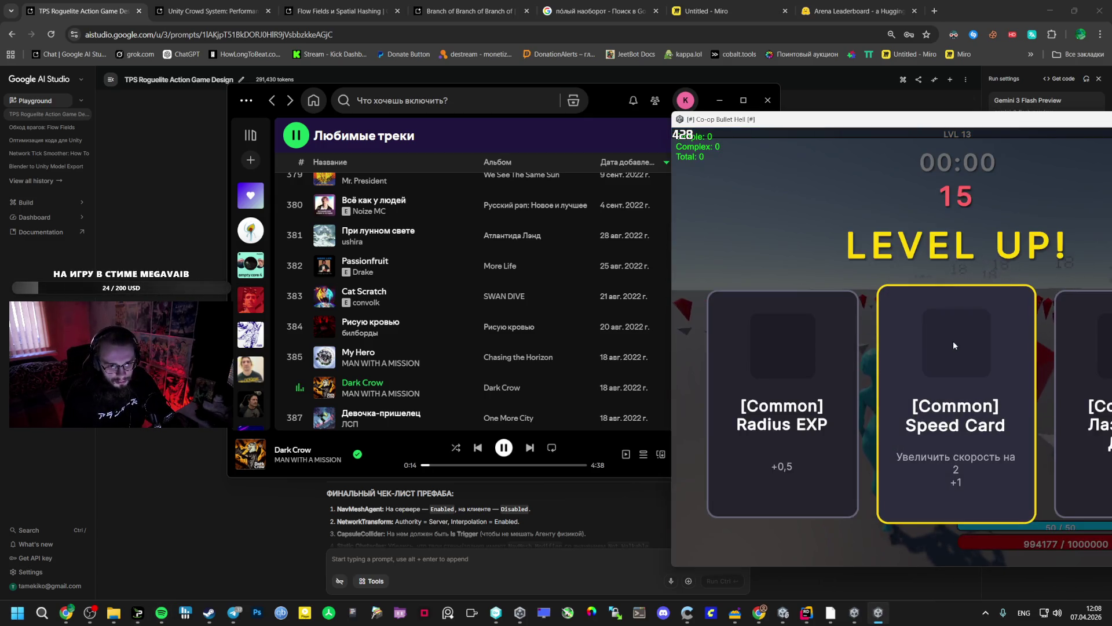
Take the Speed Card upgrade in one client and Orbital Weapon in the other.
click(957, 344)
key(alt+Tab)
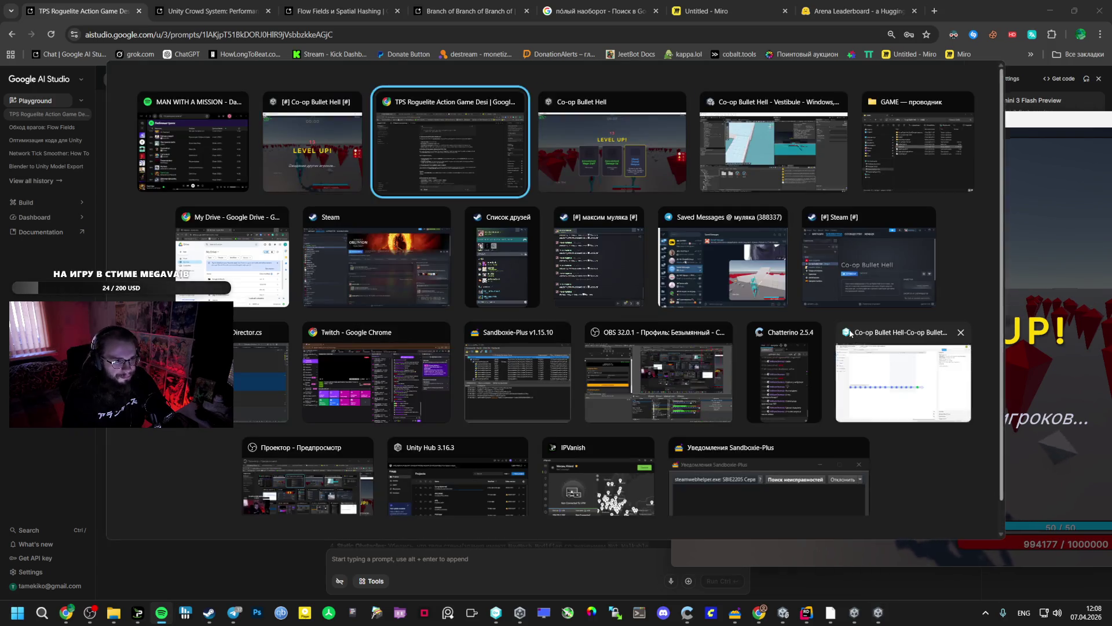
click(753, 353)
Pause the second client and bring the Google AI Studio chat to the front.
key(alt+Tab)
key(alt+Tab)
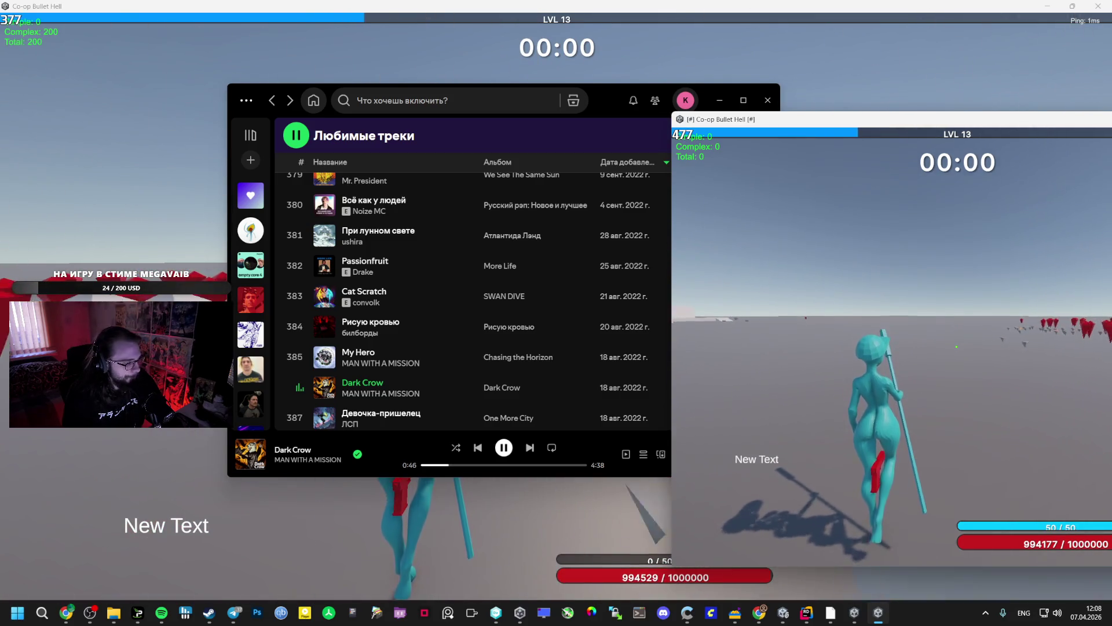
key(Escape)
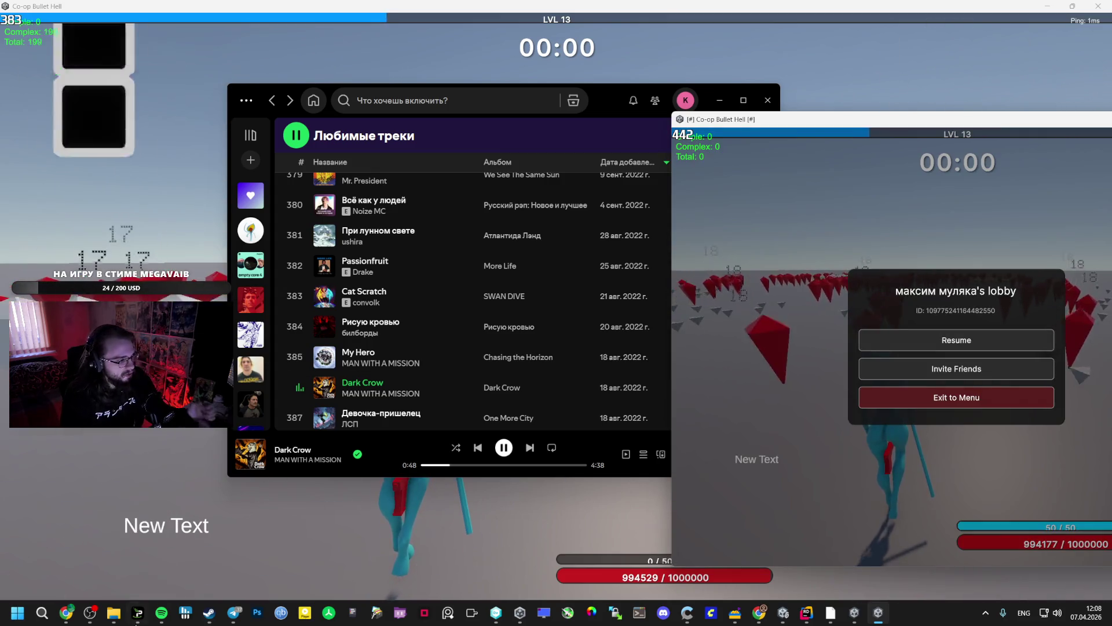
mouse_move(66, 613)
click(124, 501)
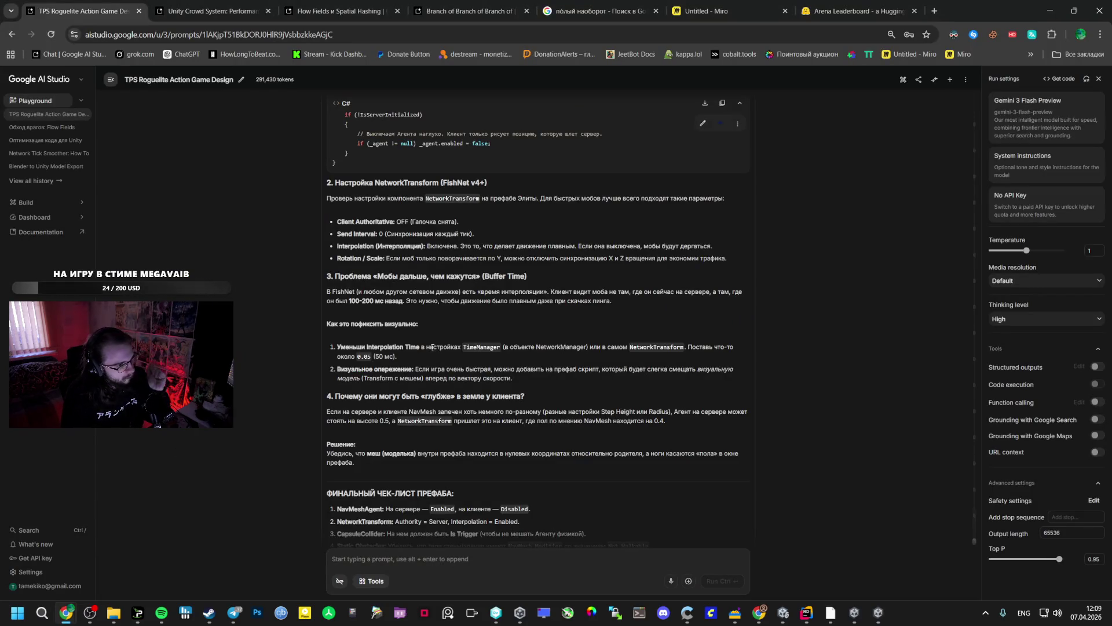
Replace the mistyped prompt and send Gemini 'Это разве не сломает детерминизм?'.
scroll(445, 344, up, 7)
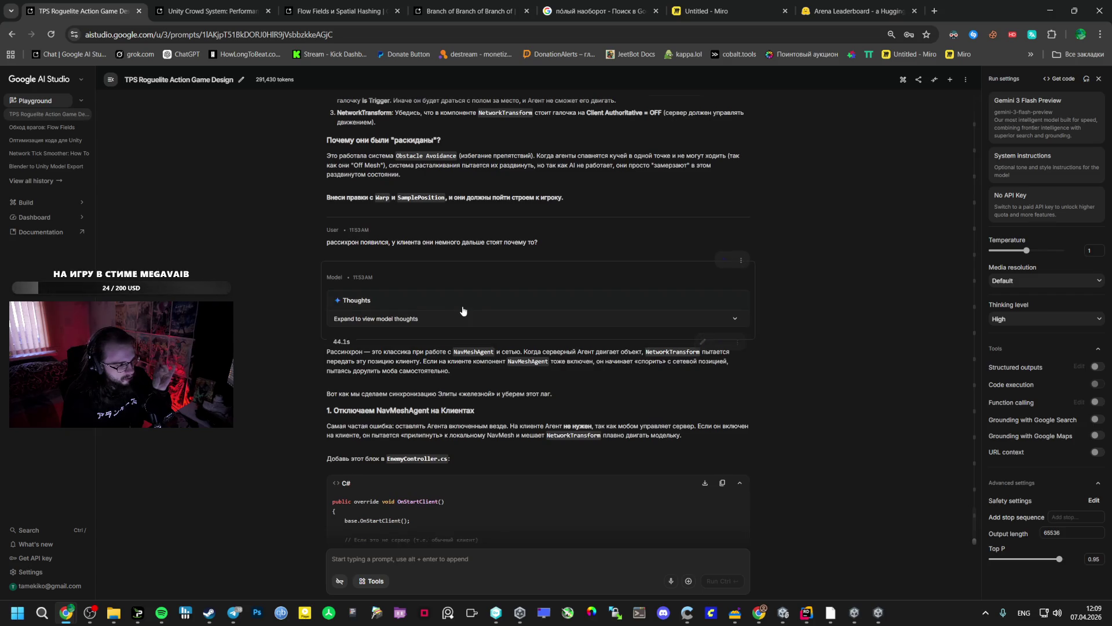
scroll(447, 318, down, 1)
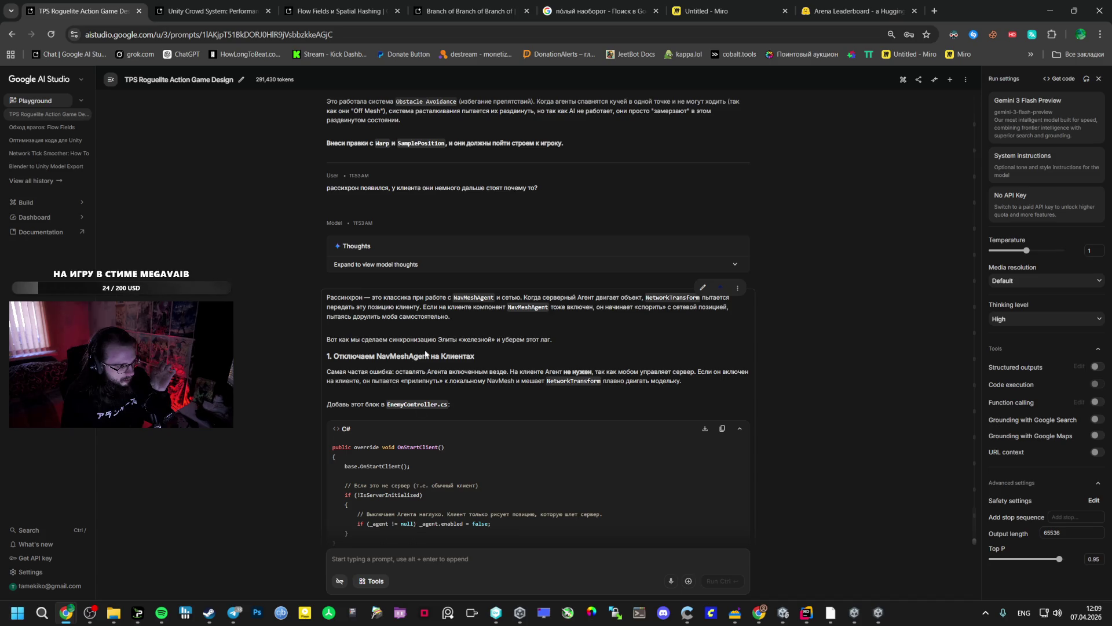
click(400, 563)
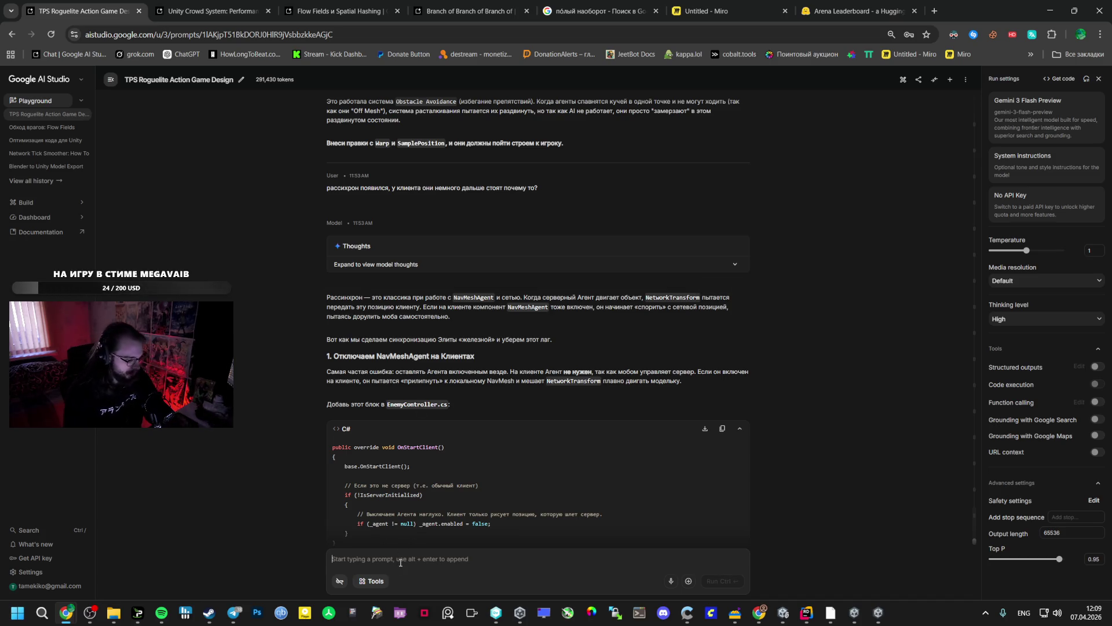
text('nj yt ck)
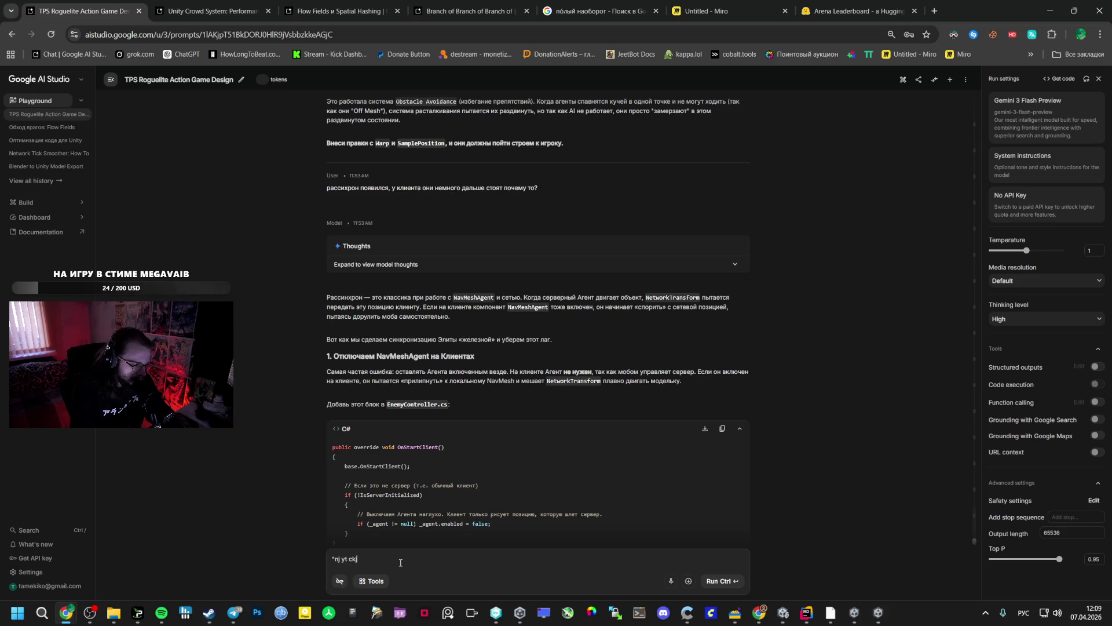
key(BackSpace)
key(BackSpace)
key(BackSpace)
key(alt+shift)
text(Это)
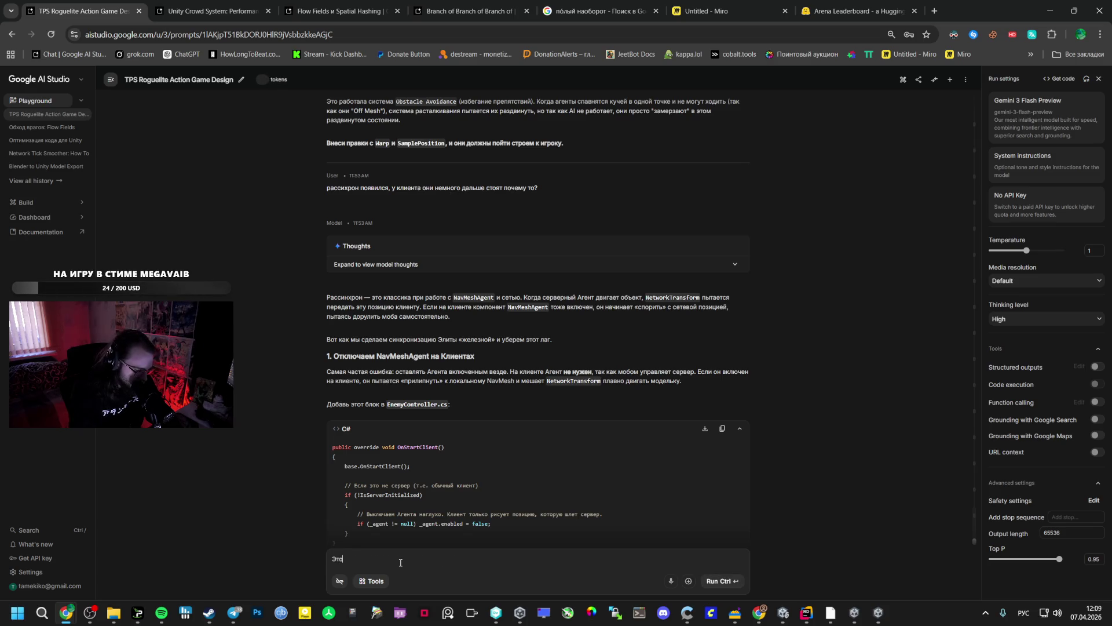
text( разве не сломает детермини)
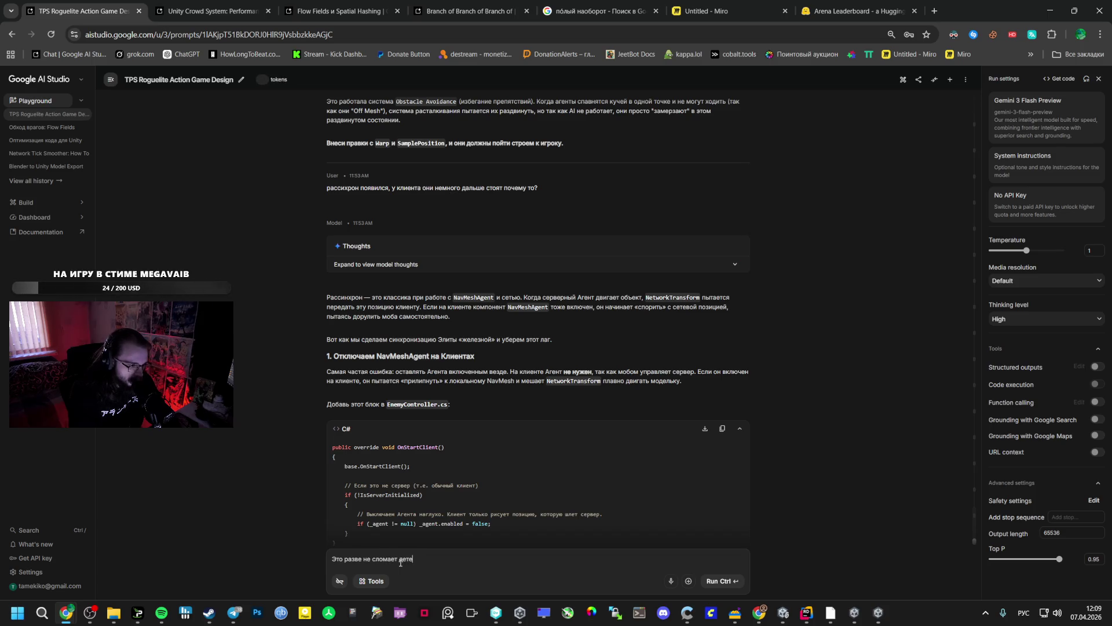
text(зм?)
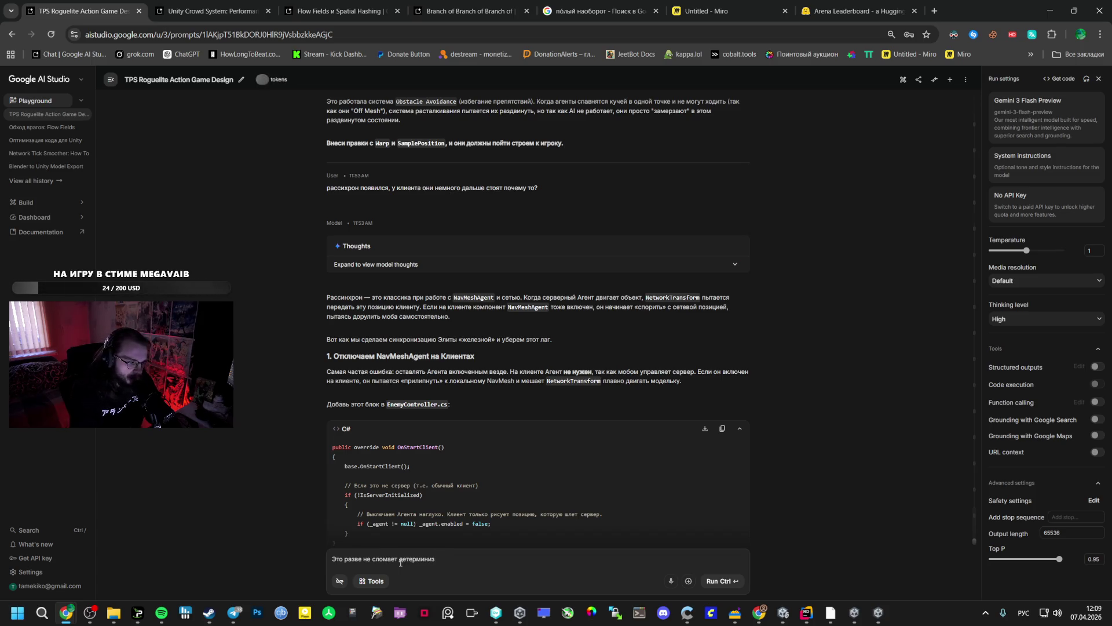
key(ctrl+Return)
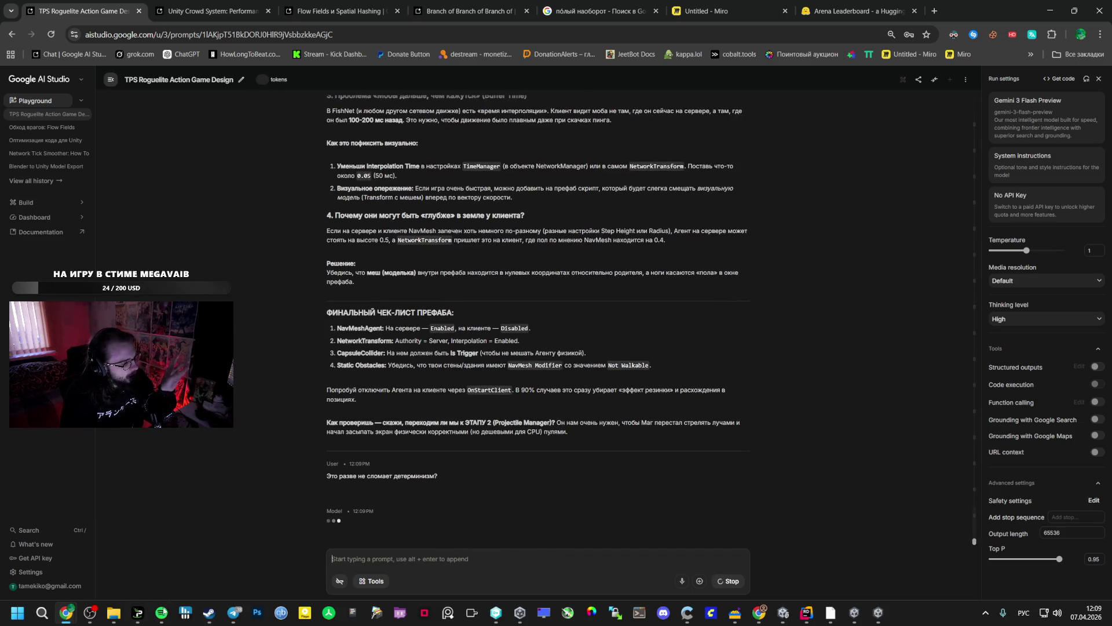
Switch to Telegram and open the Развитие Рунета photo full size.
mouse_move(156, 616)
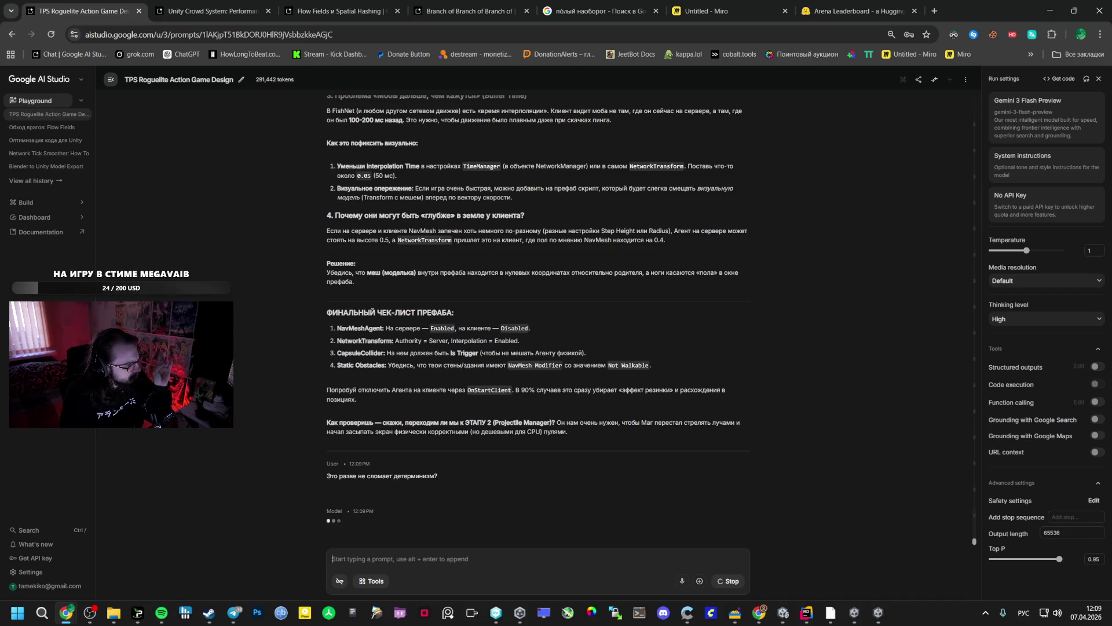
click(235, 612)
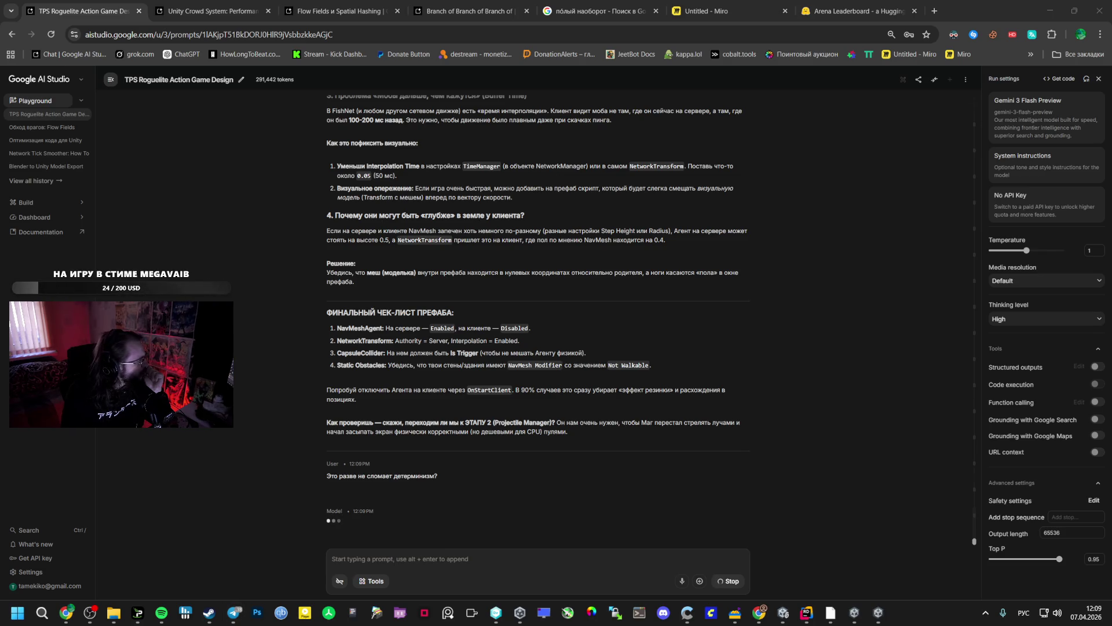
click(234, 613)
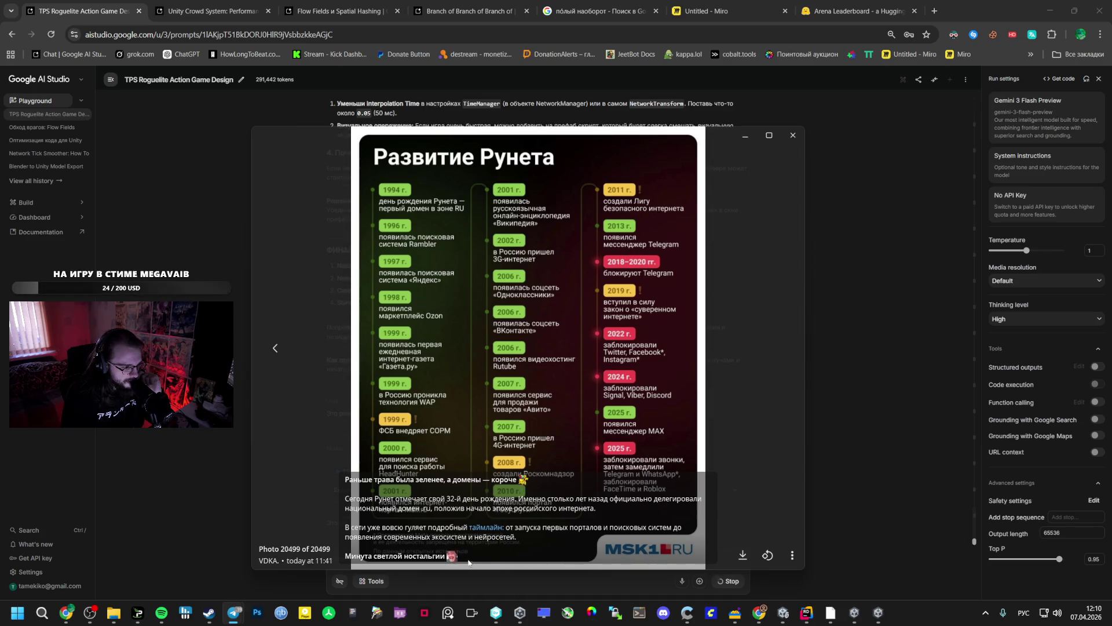
Zoom the Развитие Рунета photo in Telegram's viewer, then close it.
scroll(474, 573, up, 2)
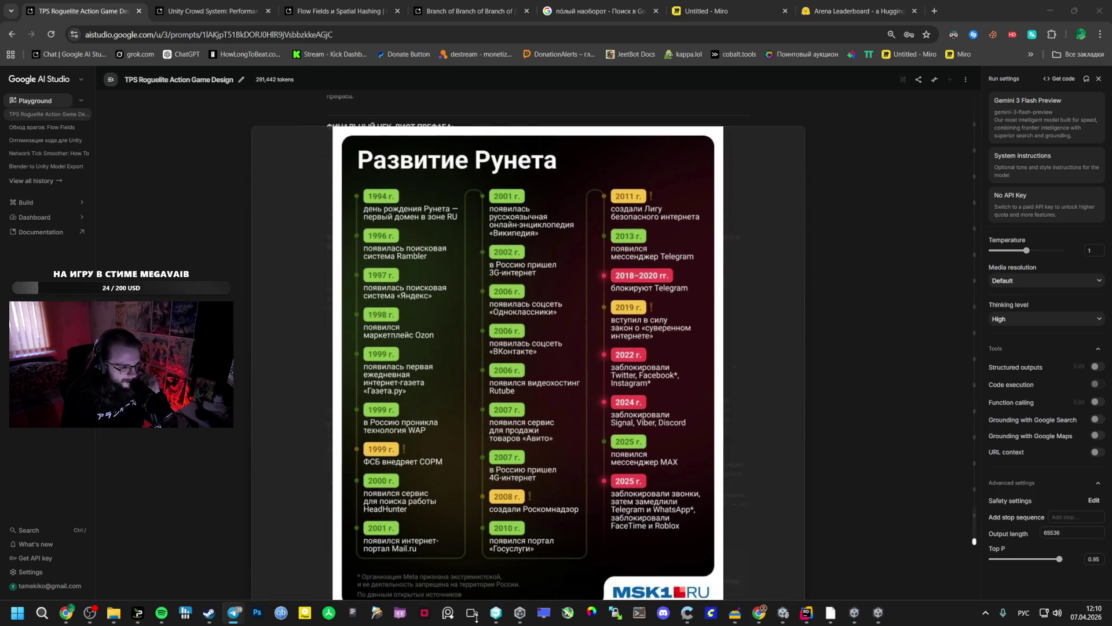
scroll(481, 586, down, 1)
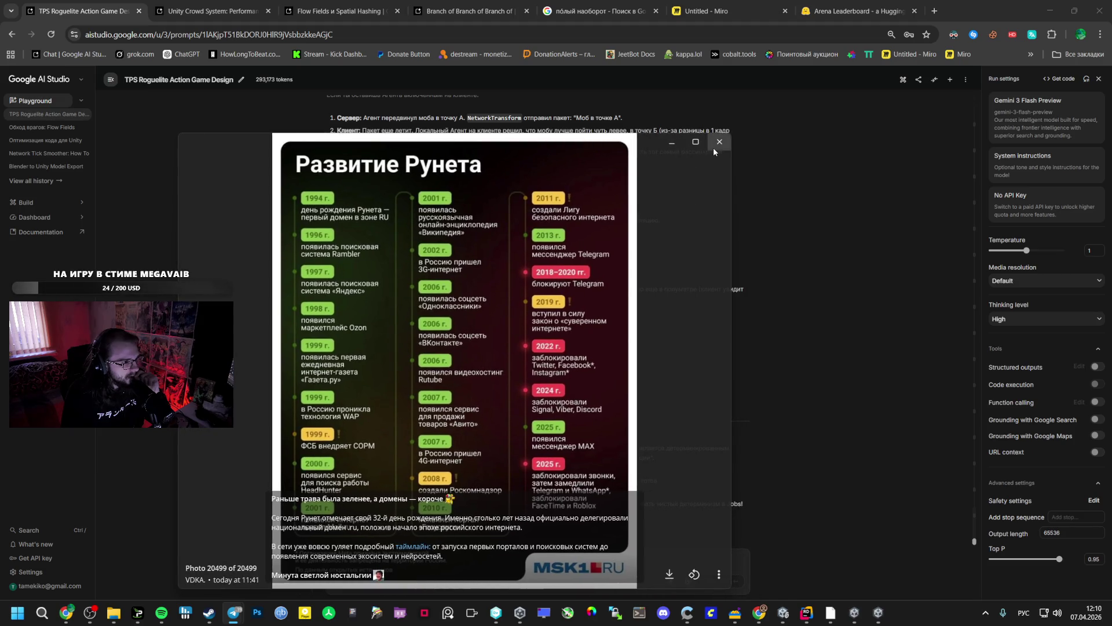
click(715, 149)
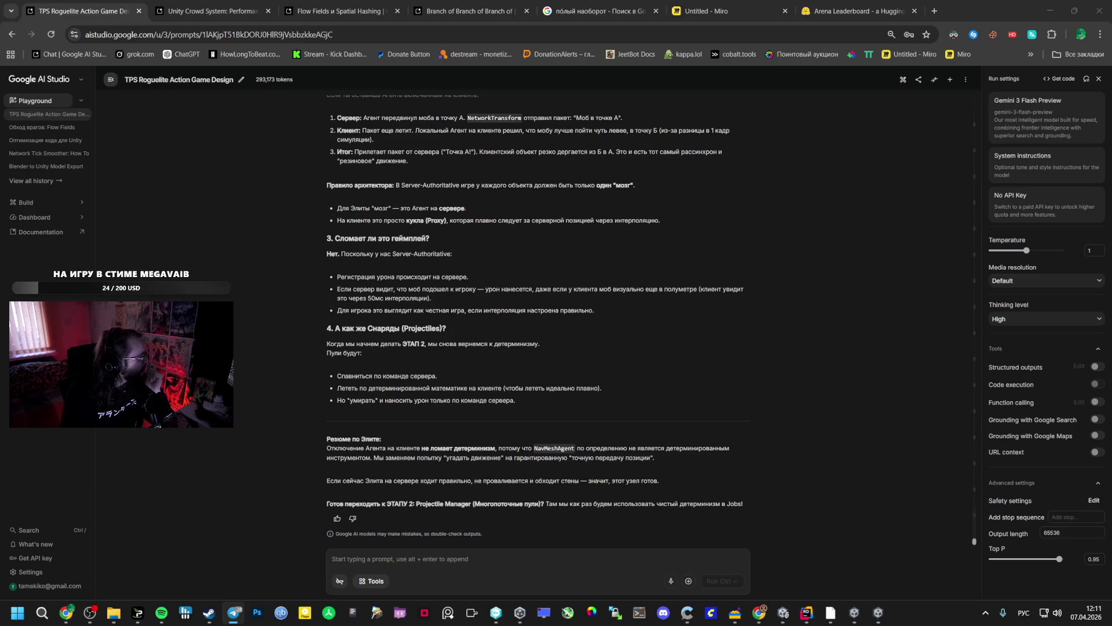
Return to the AI Studio chat and scroll through Gemini's answer.
key(alt+Tab)
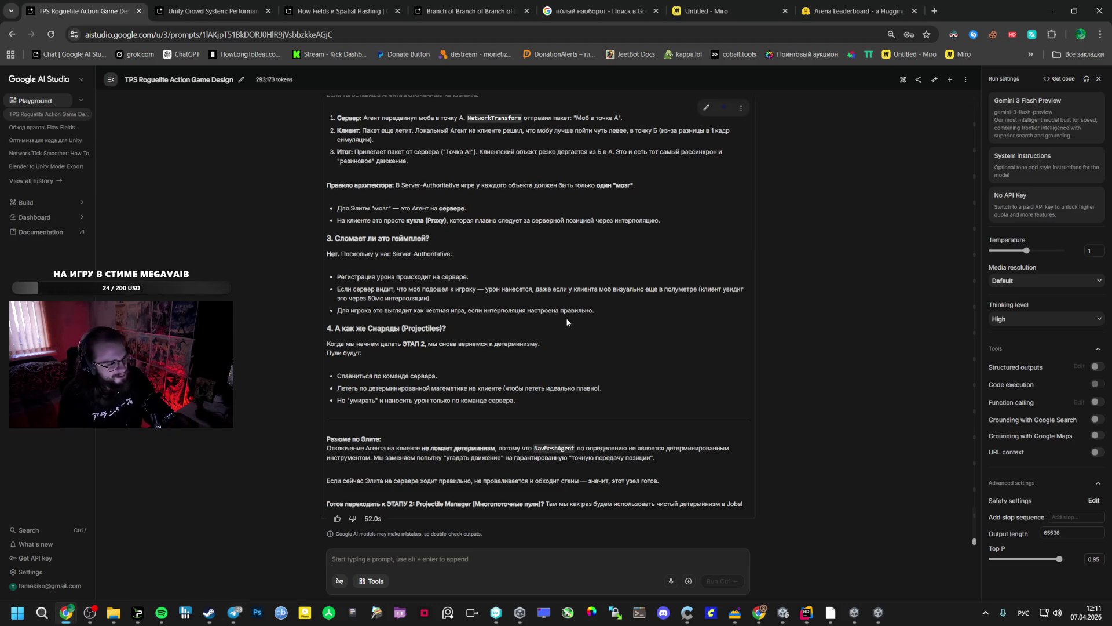
scroll(536, 298, up, 2)
scroll(530, 291, up, 6)
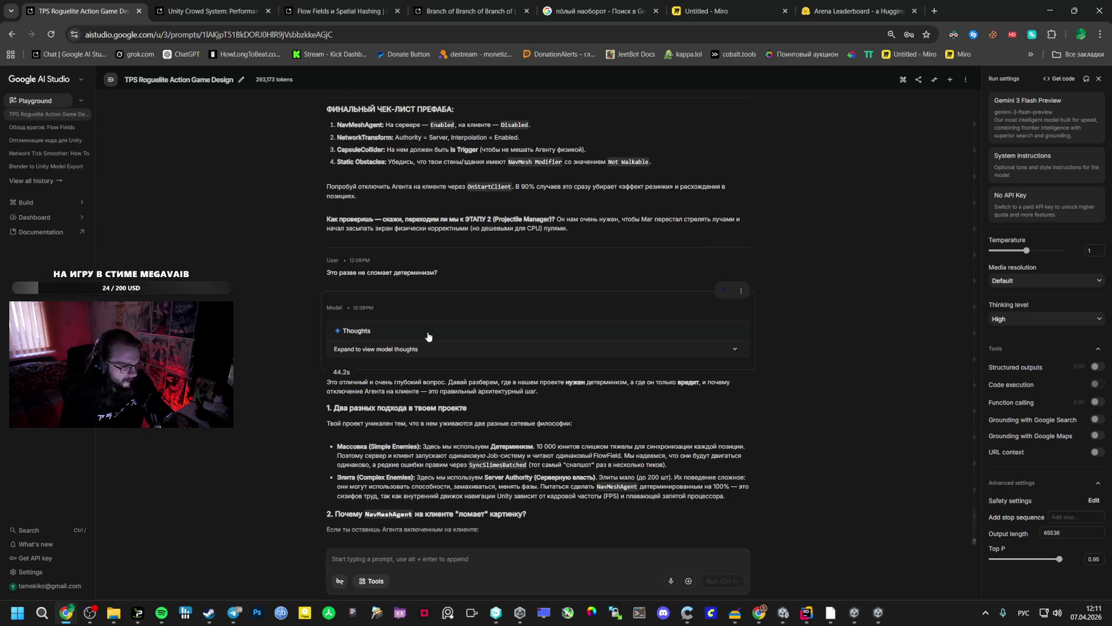
scroll(428, 336, down, 1)
scroll(428, 336, down, 1)
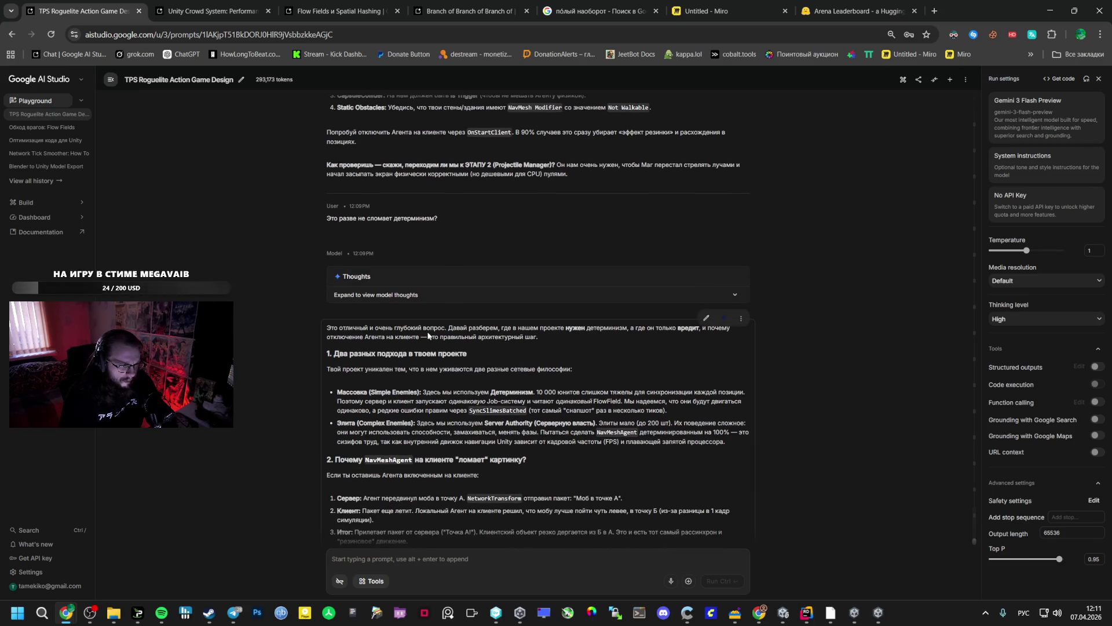
scroll(429, 336, down, 1)
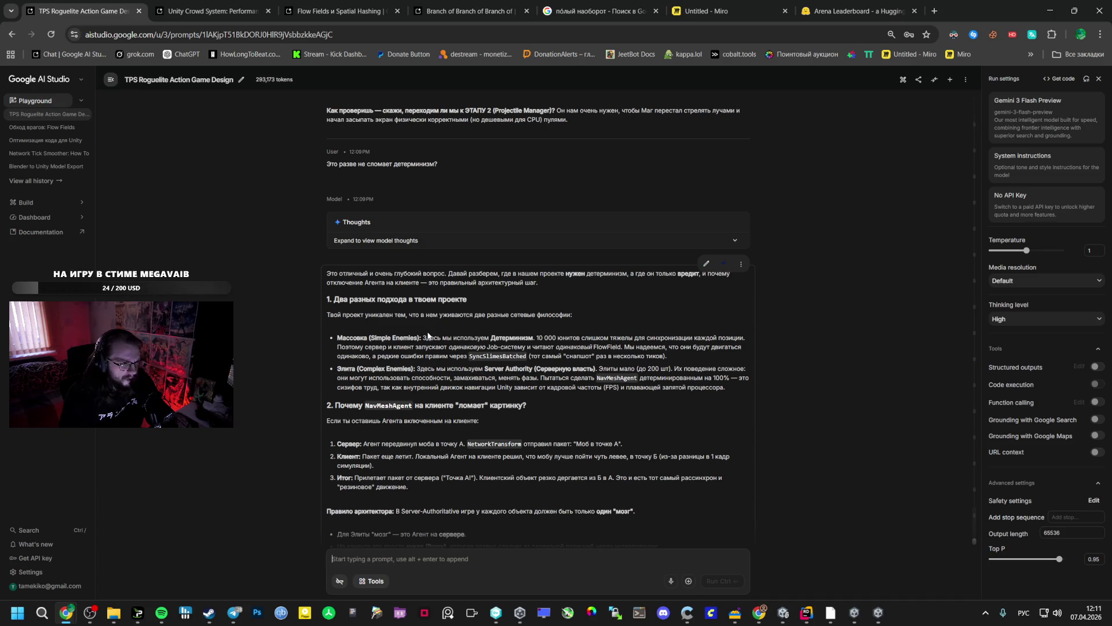
scroll(428, 336, down, 1)
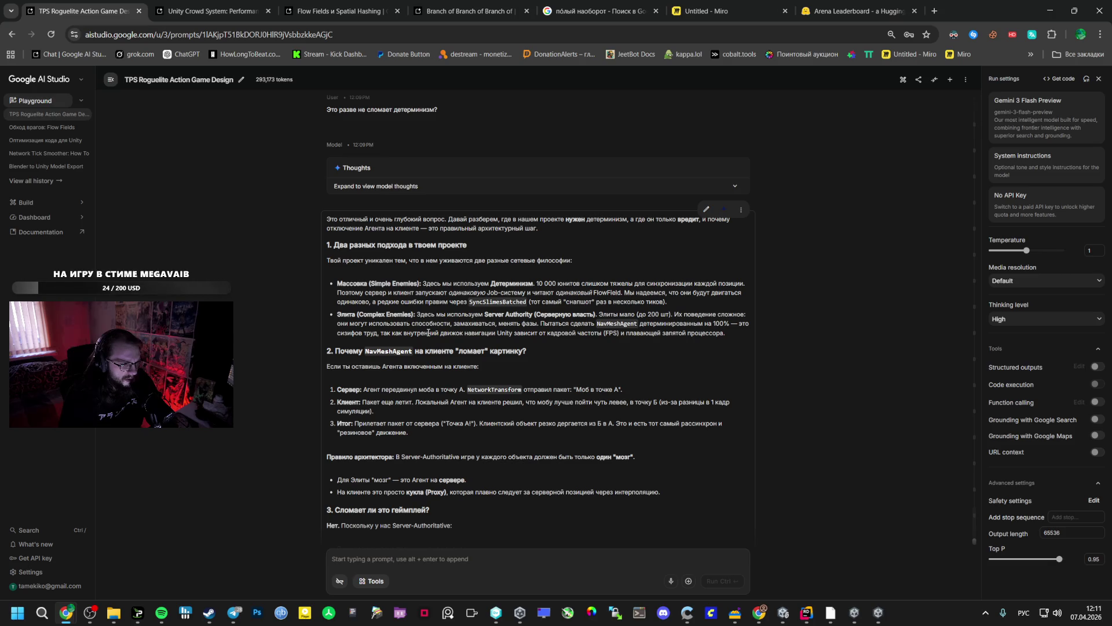
scroll(428, 332, down, 1)
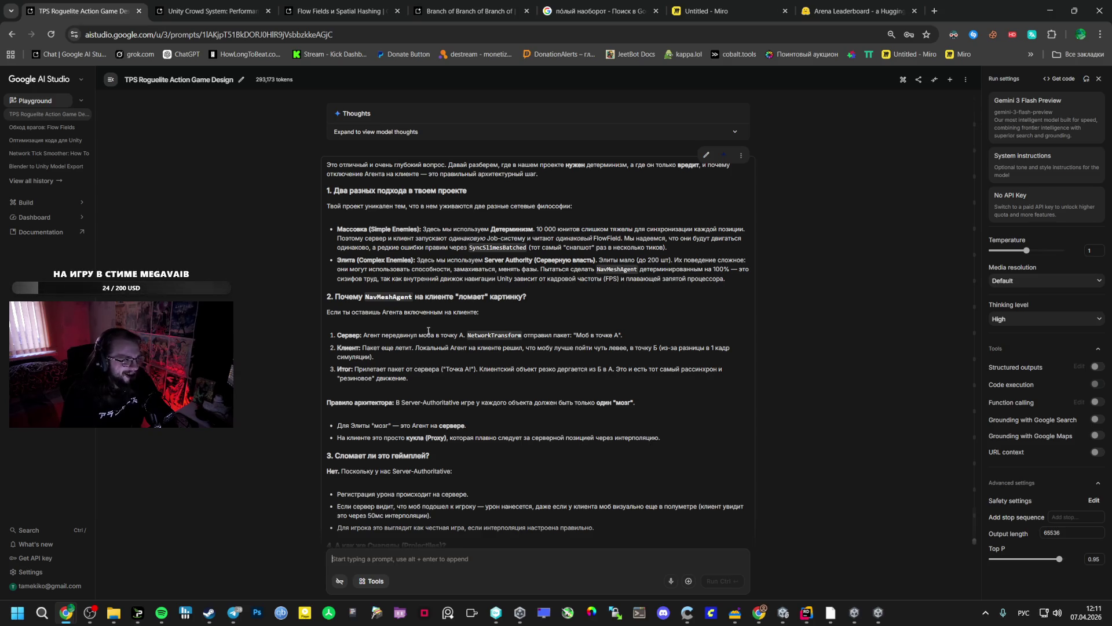
Google-search the phrase 'сизифов труд' from the answer, then go back to AI Studio.
drag(379, 278, 338, 280)
right_click(343, 282)
click(371, 324)
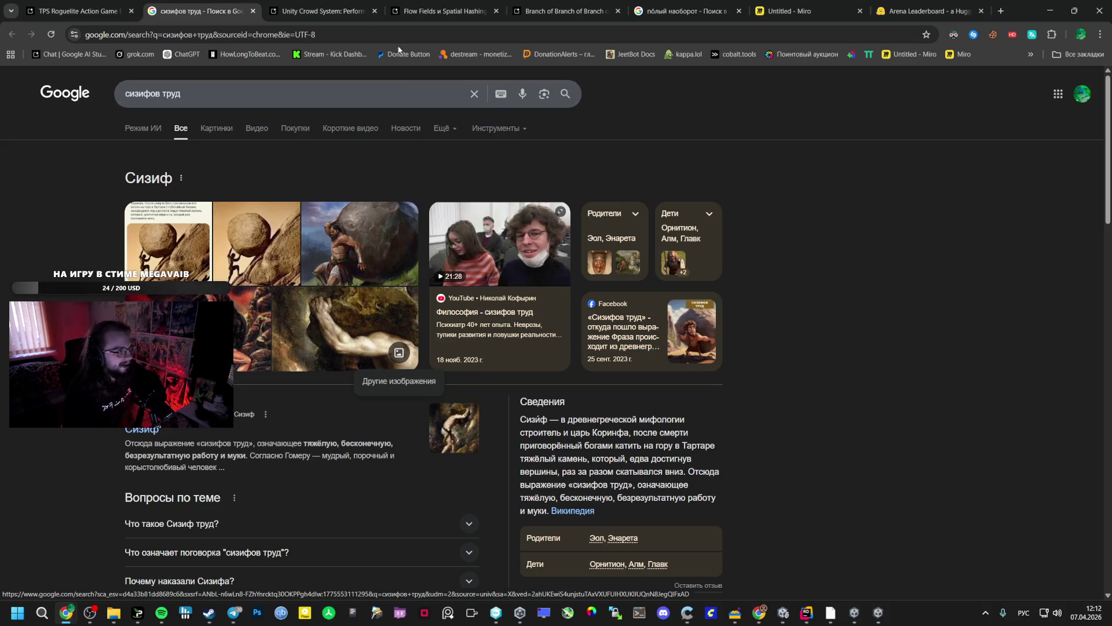
click(129, 2)
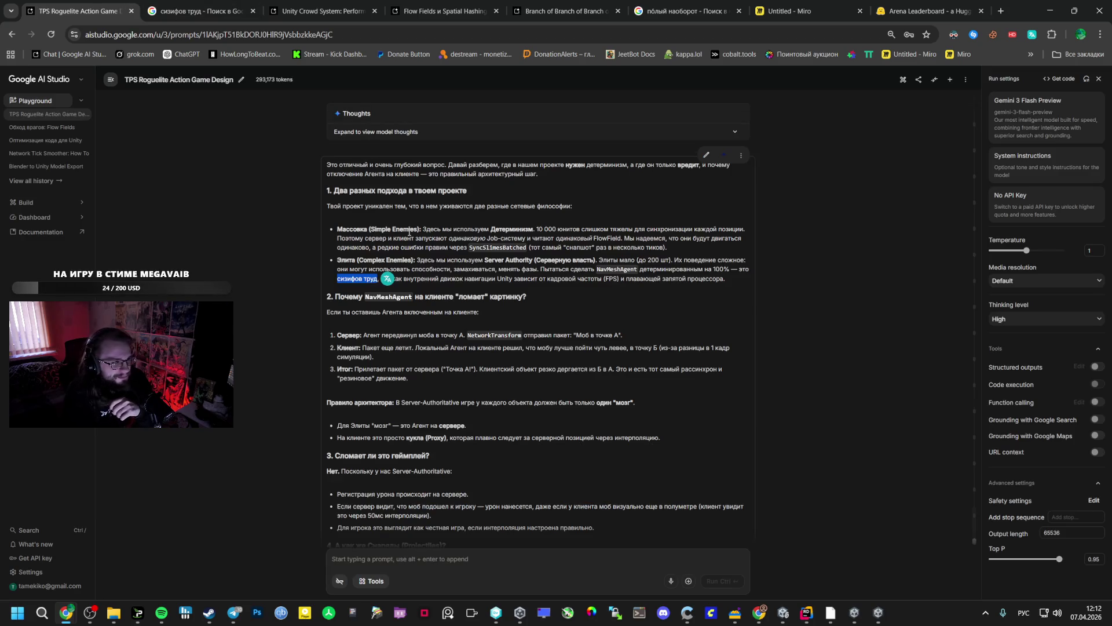
Read Gemini's answer to the end, then open Spotify's Любимые треки and nudge the volume up.
click(452, 284)
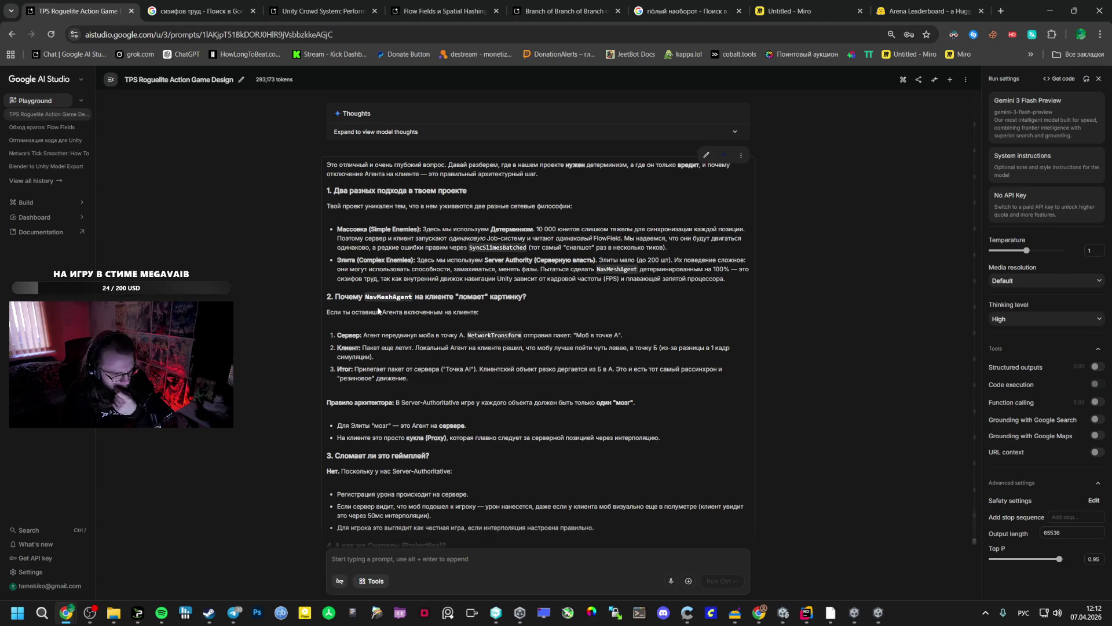
scroll(378, 311, down, 1)
scroll(378, 311, down, 1)
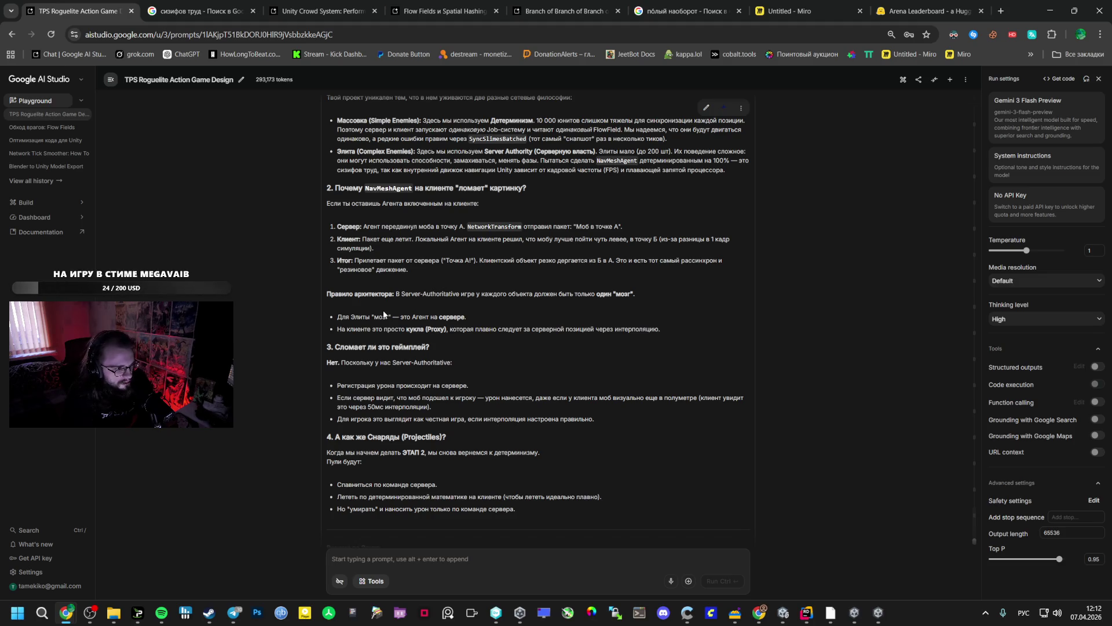
scroll(449, 322, down, 2)
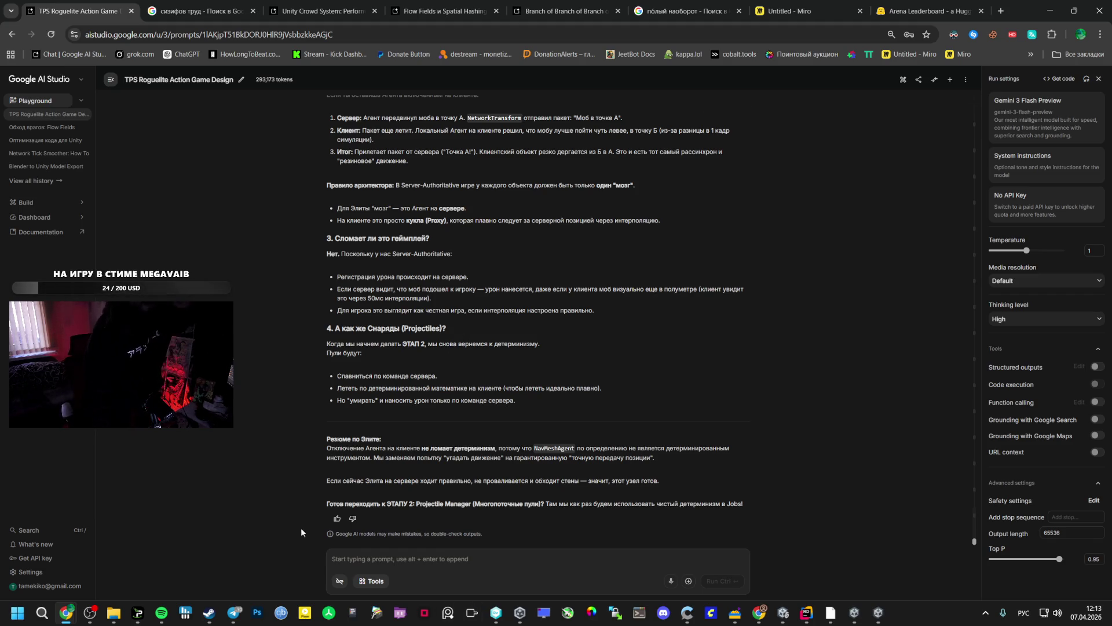
click(161, 612)
click(729, 454)
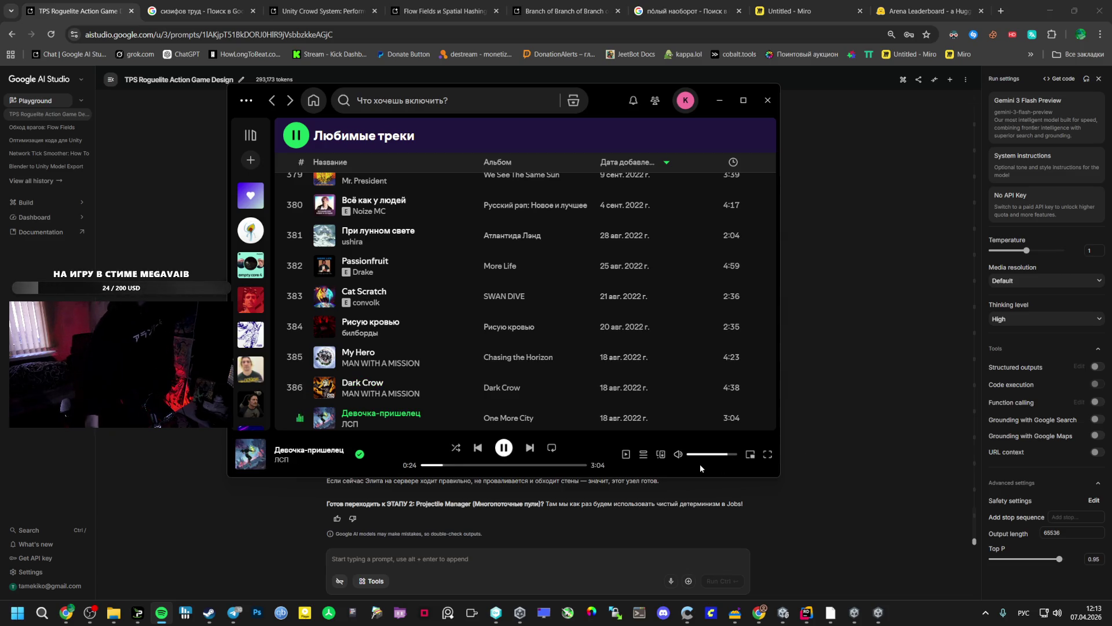